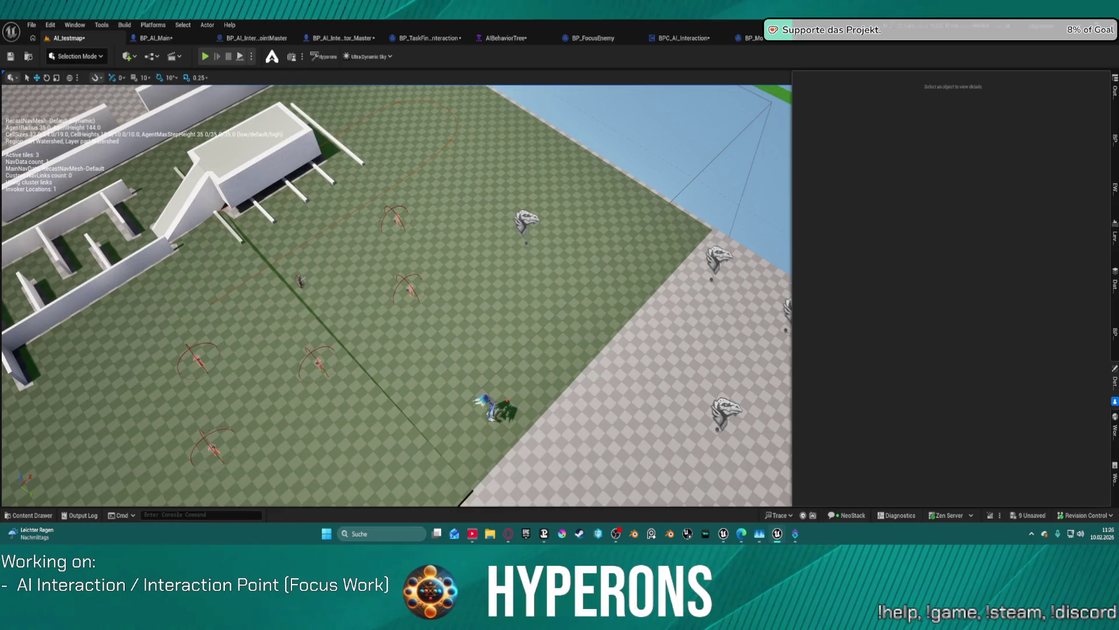
Step: Fly to the walled maze, select the beam Cube5, then pull back to a steeper overview
mouse_move(397, 292)
left_mouse_down()
mouse_move(349, 274)
mouse_move(373, 303)
mouse_move(380, 345)
mouse_move(244, 397)
mouse_move(415, 327)
left_mouse_up()
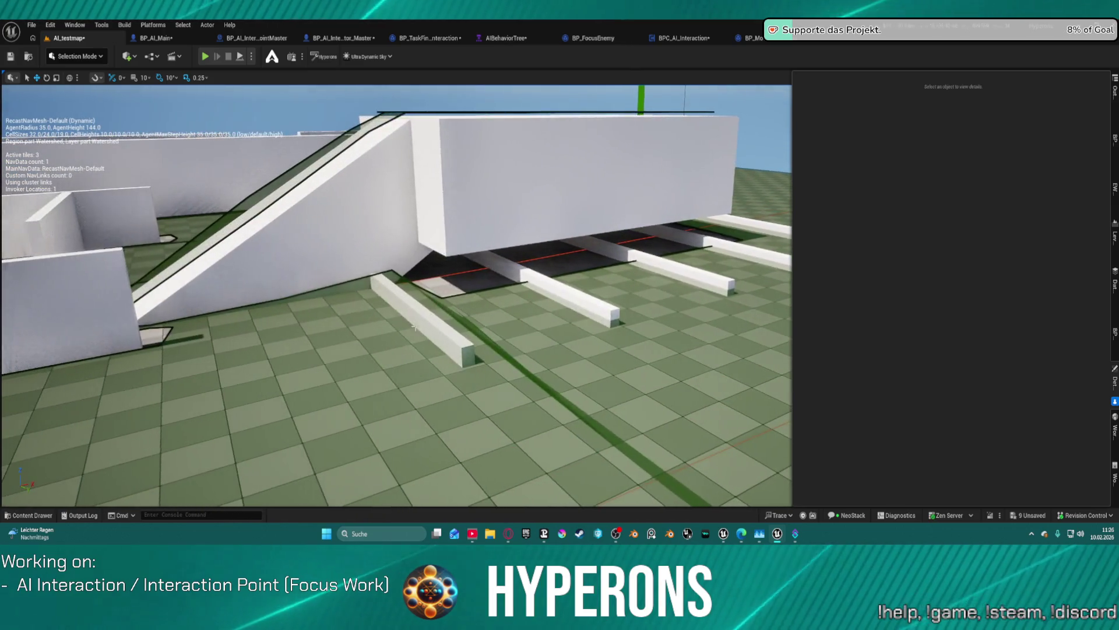
left_click(460, 344)
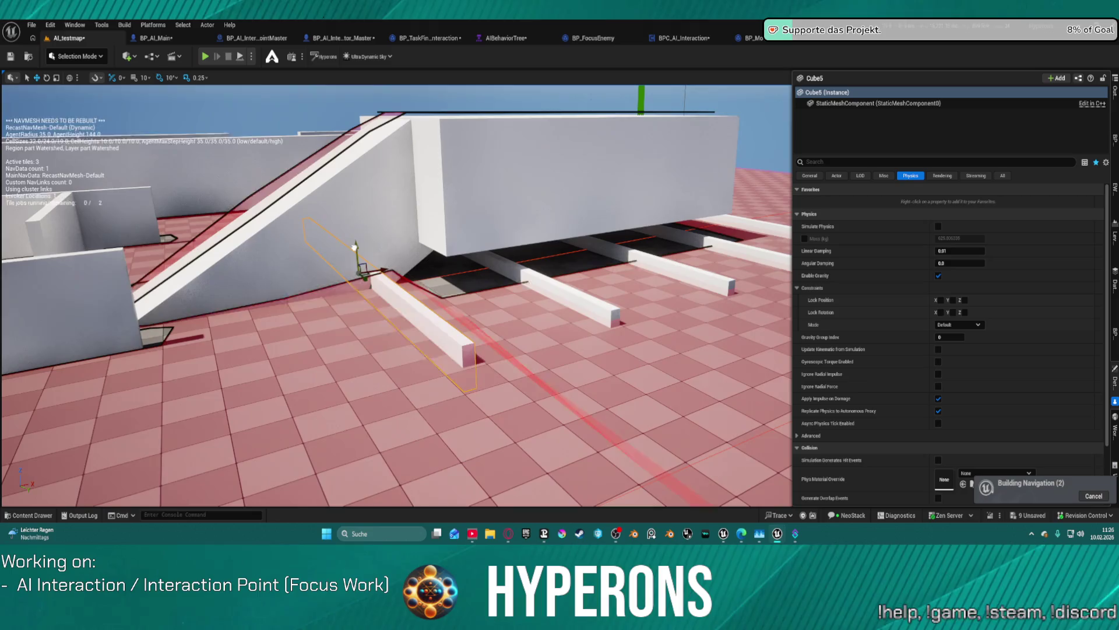
left_click_drag(426, 314, 426, 313)
Step: Drag the NavMeshBoundsVolume along Y to about 3311 so it covers the arena
left_click(145, 366)
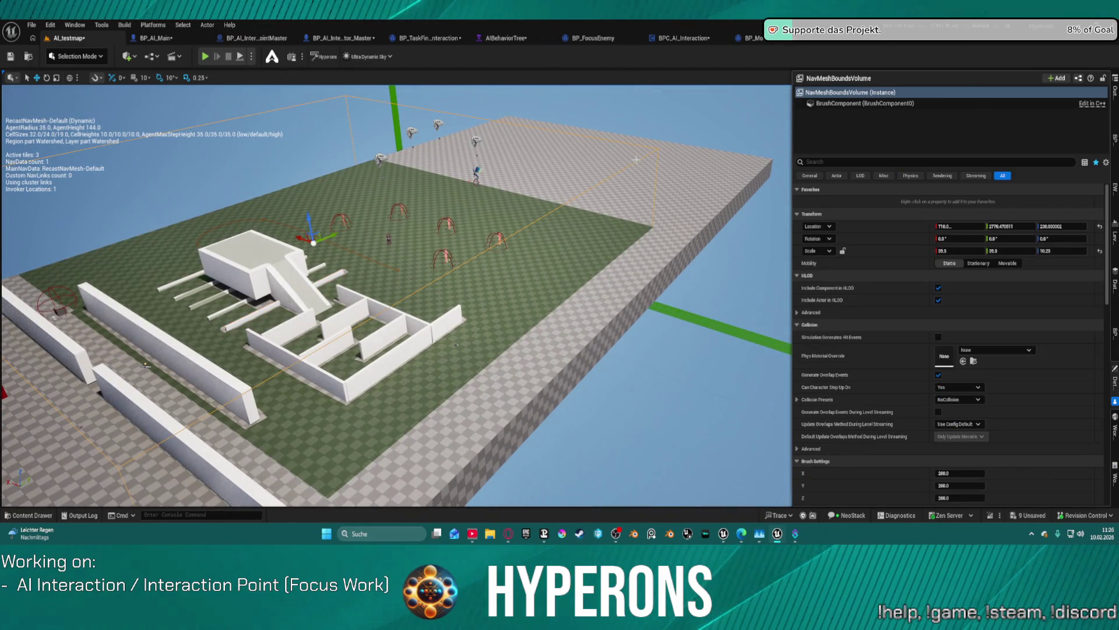
left_click_drag(551, 207, 552, 207)
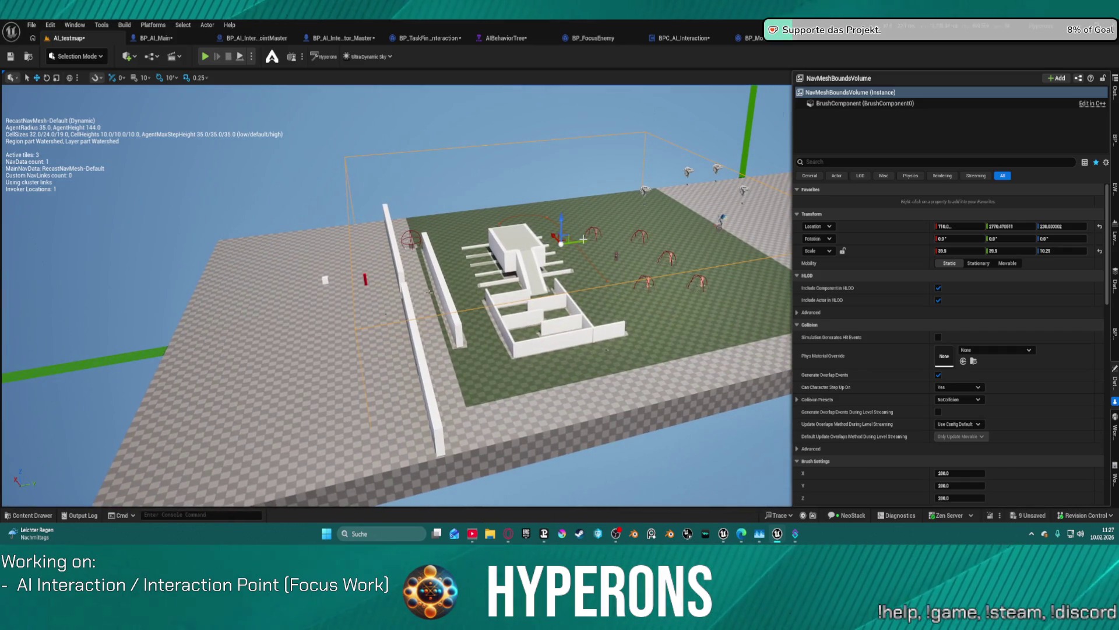
left_click_drag(583, 240, 429, 263)
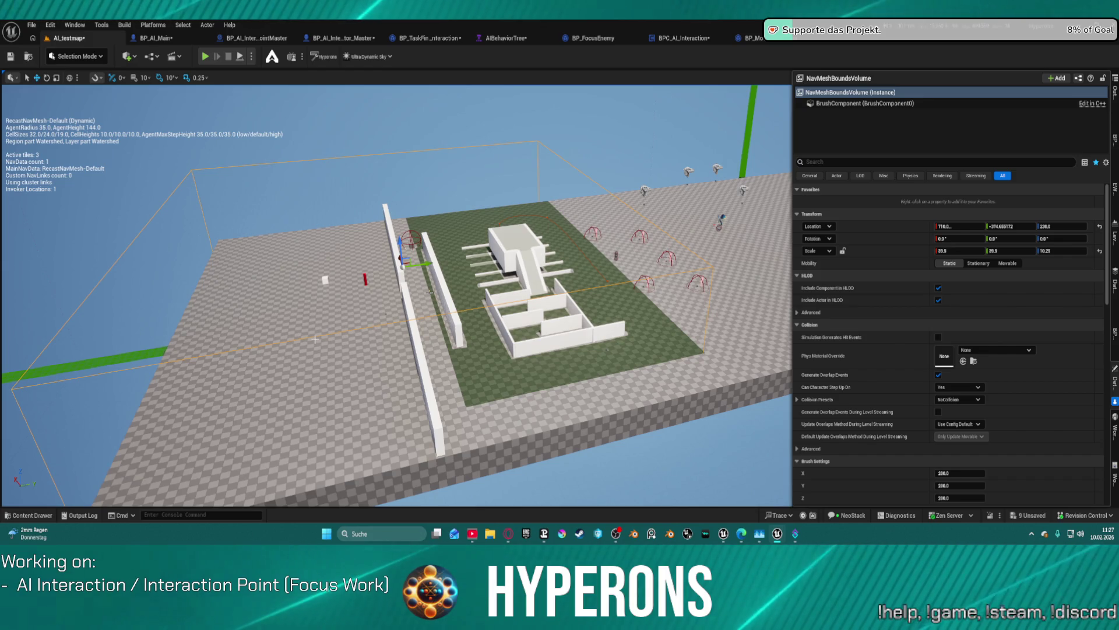
left_click_drag(422, 263, 608, 241)
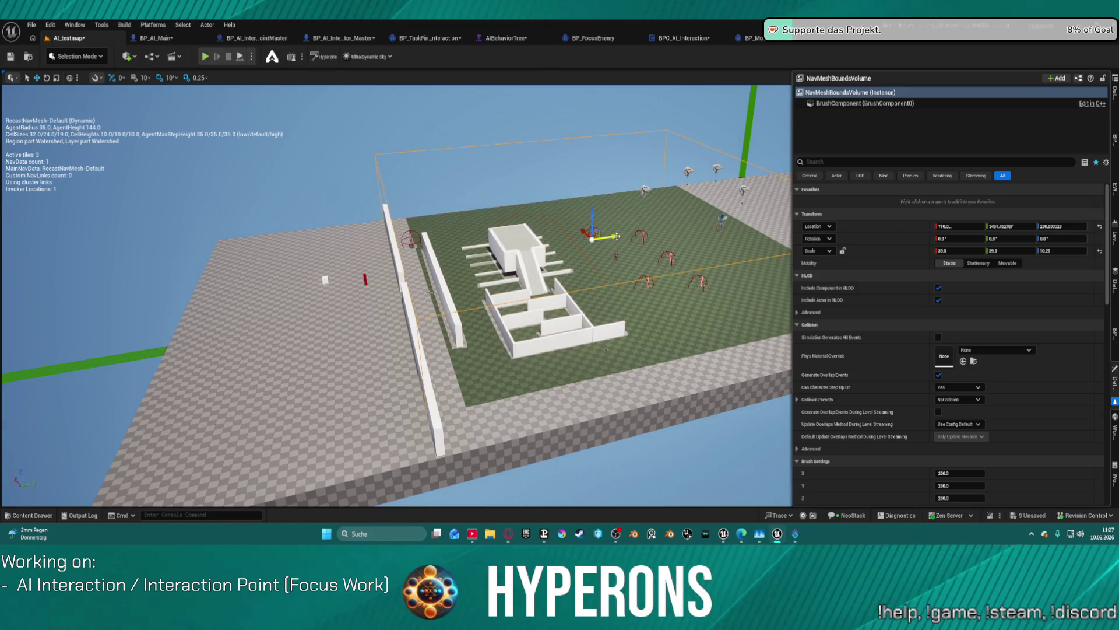
left_click_drag(608, 239, 609, 240)
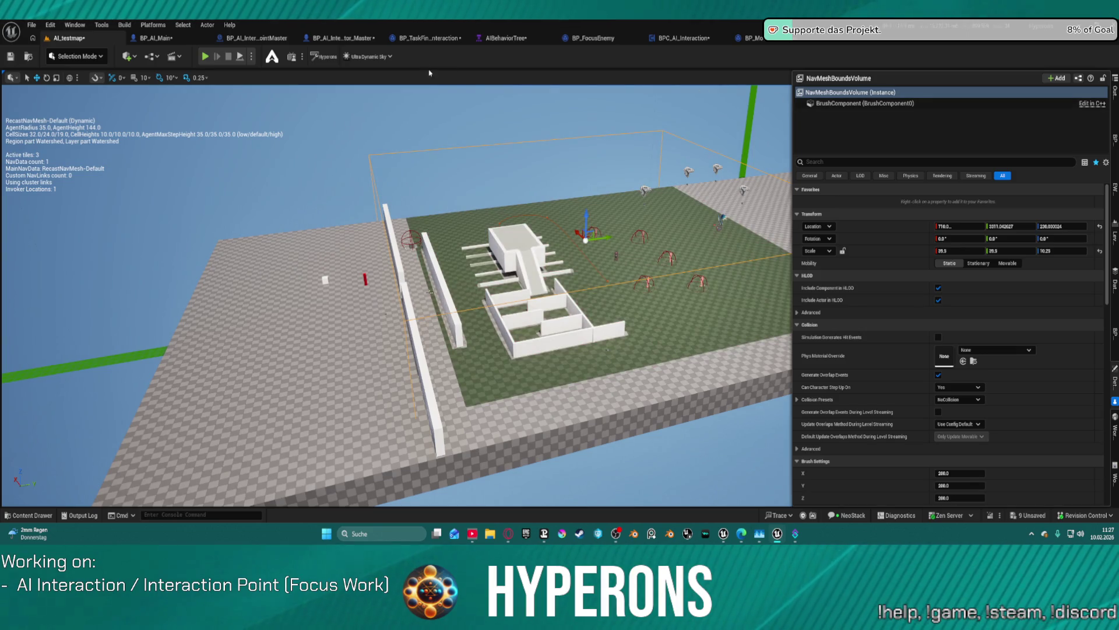
Step: Glance at the BP_AI_InteractionPointMaster and BP_AI_Main tabs, then select BP_AI_Wyrm2 in AI_testmap
left_click(253, 40)
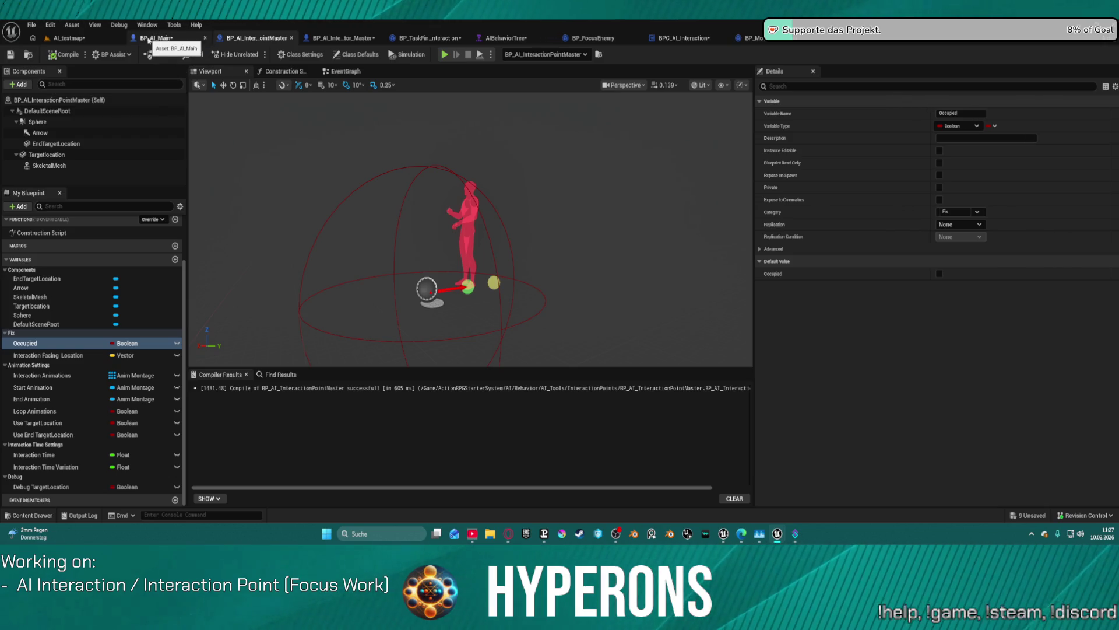
left_click(149, 40)
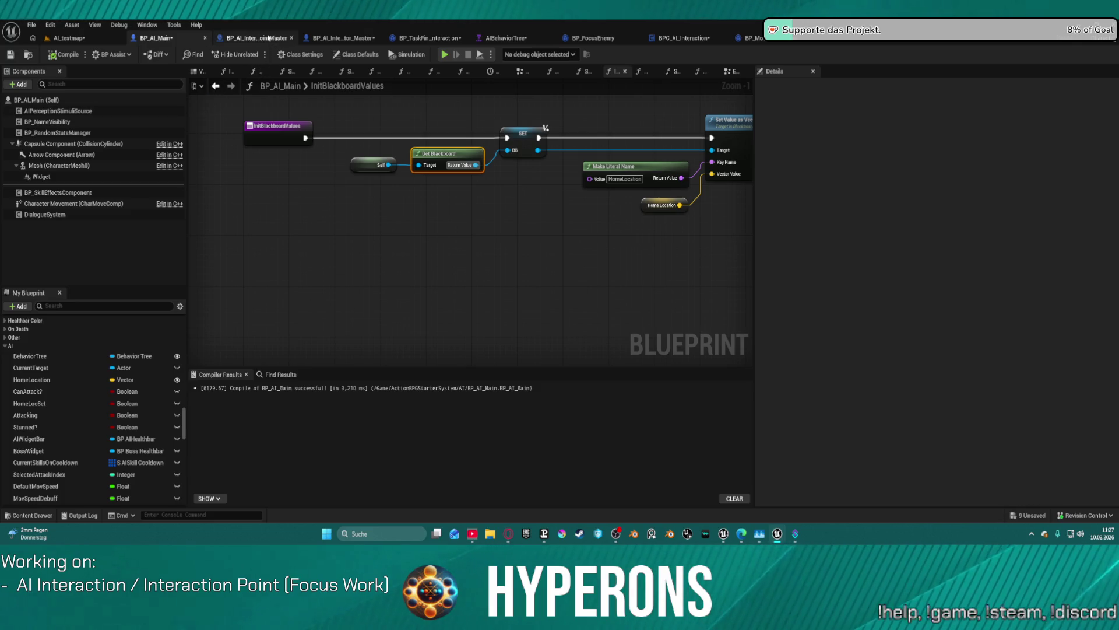
left_click(81, 40)
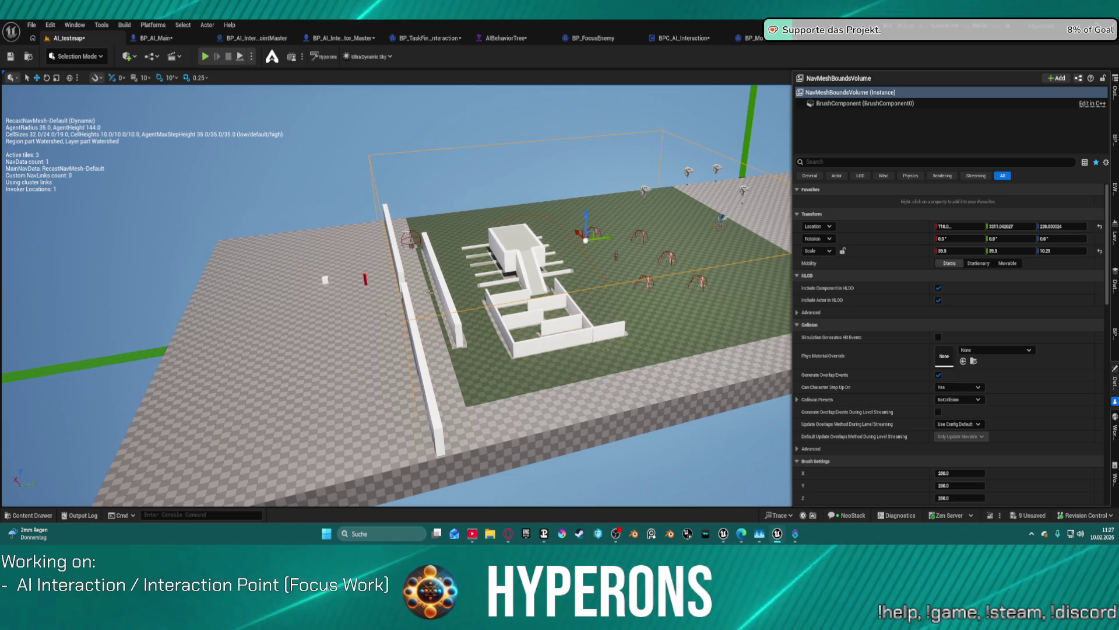
key("w")
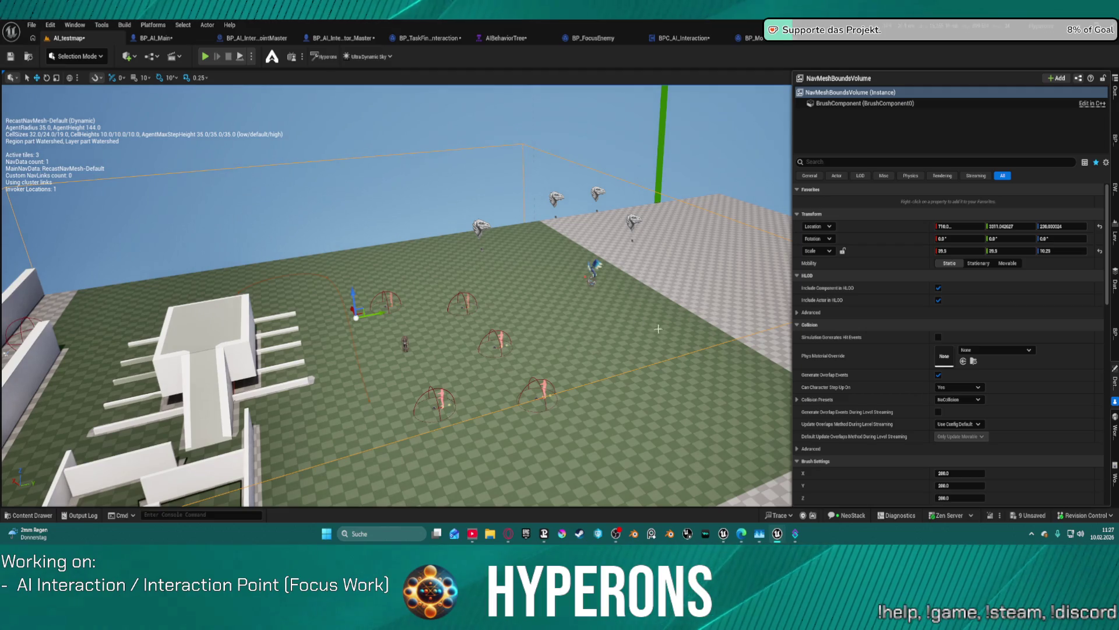
left_click(592, 268)
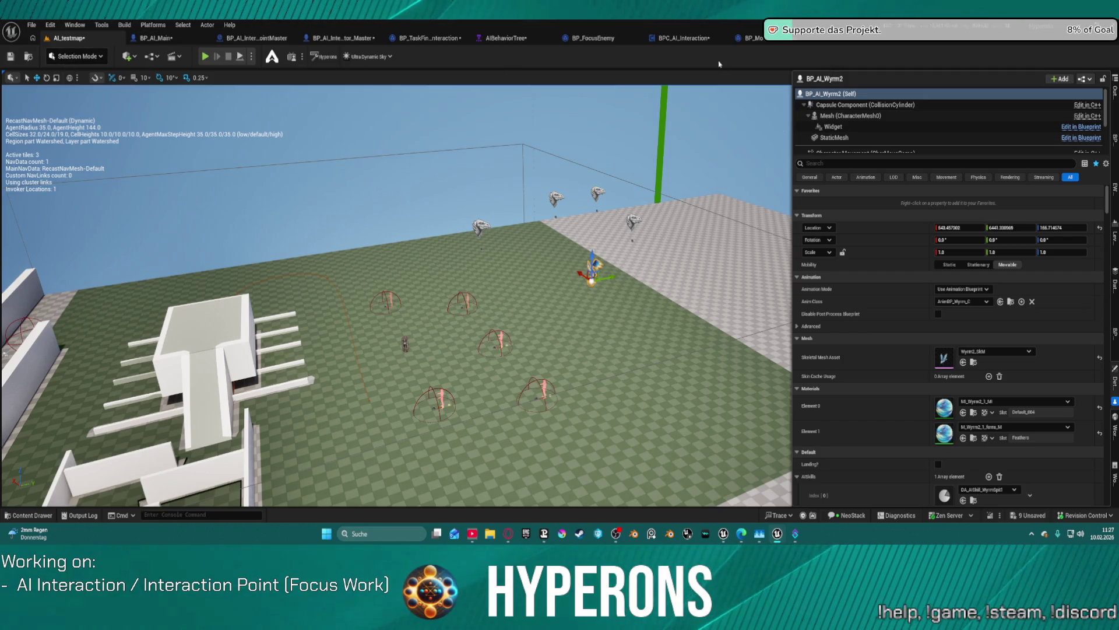
Step: Check NavMeshBoundsVolume and RecastNavMesh-Default in the Outliner actor list
left_click(1114, 92)
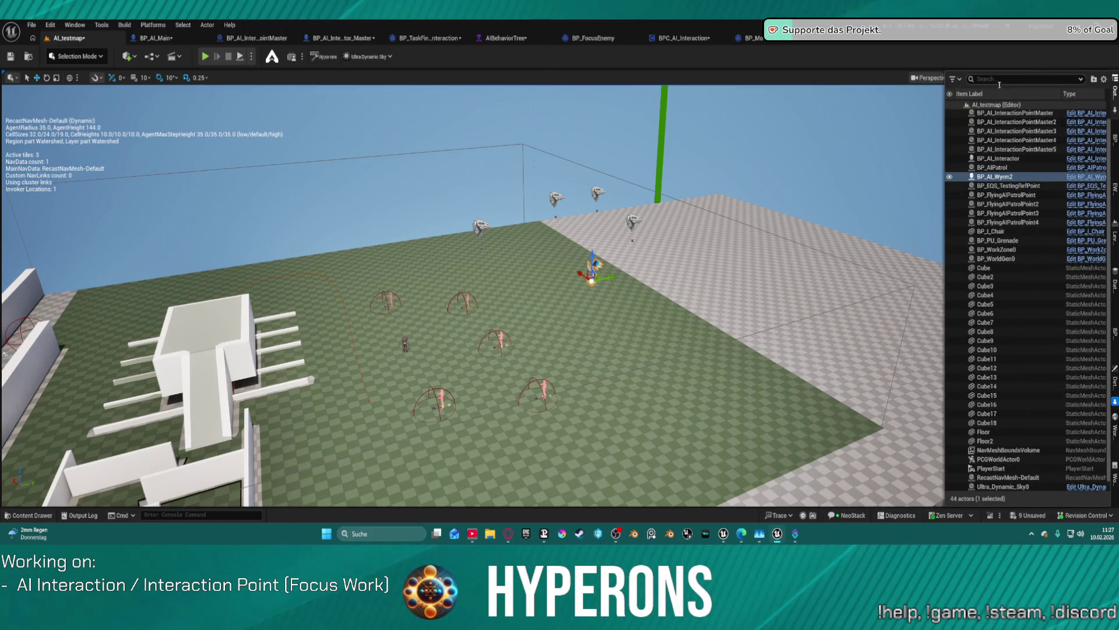
scroll(1009, 304, "down", 1)
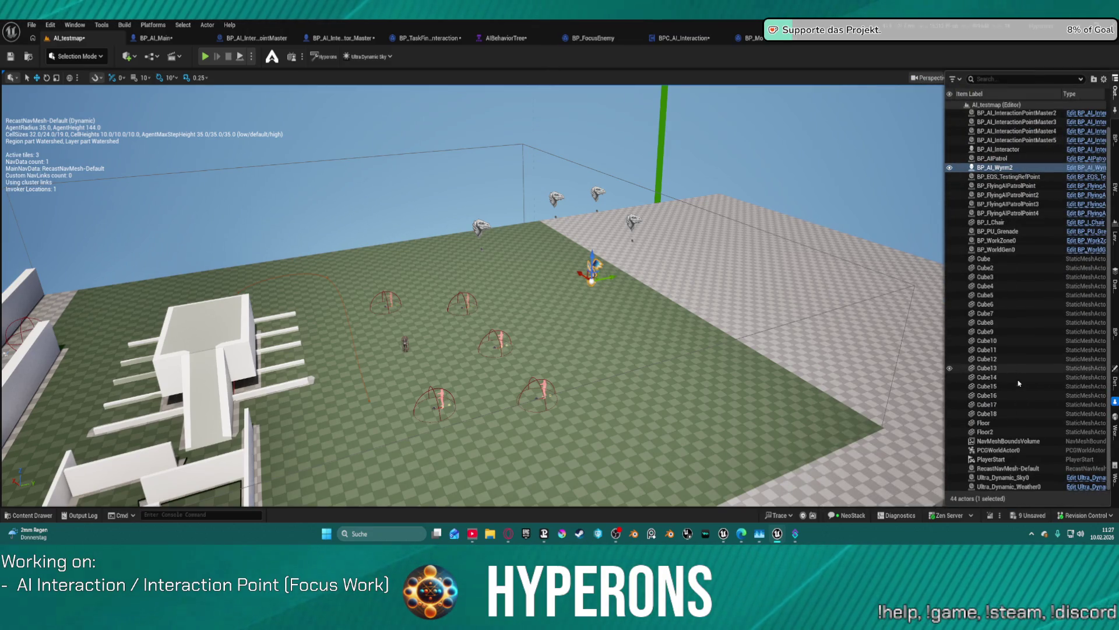
left_click(1022, 442)
left_click(1000, 468)
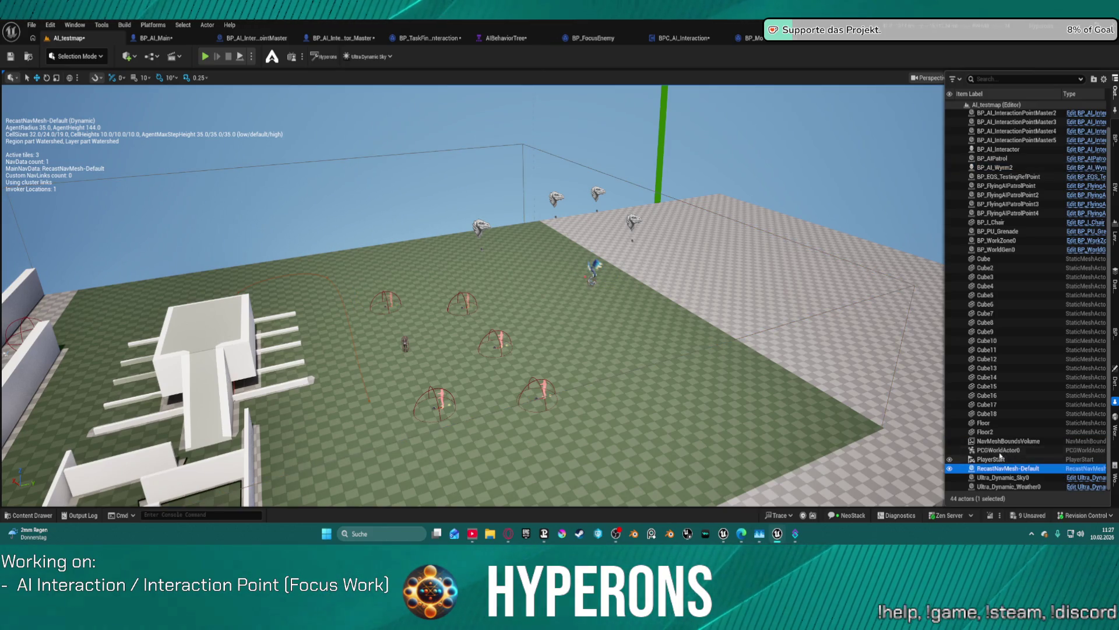
left_click(998, 442)
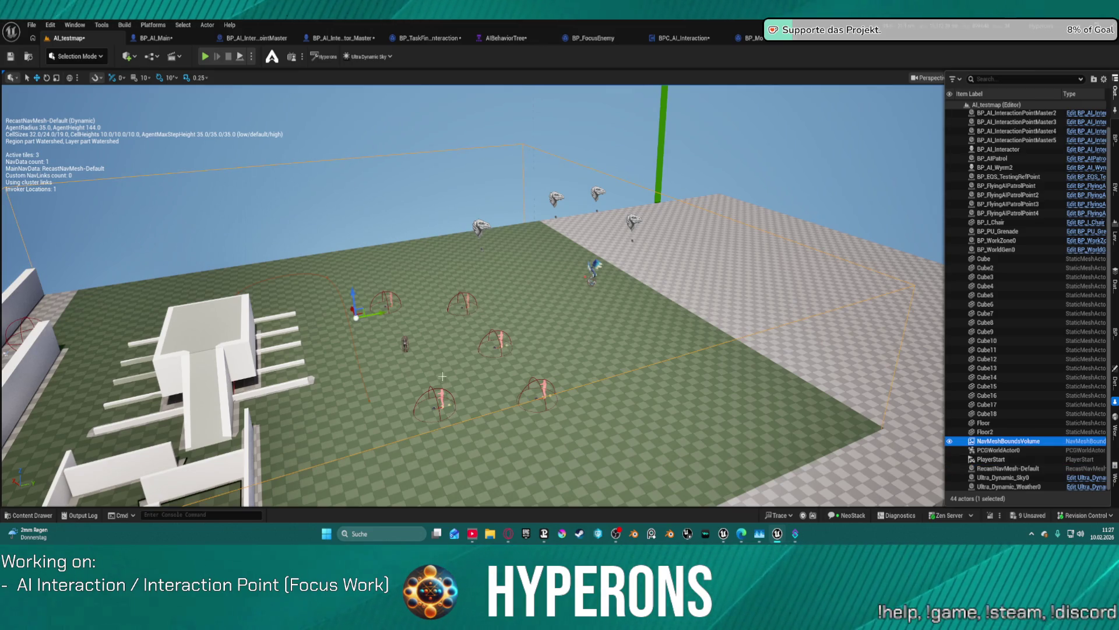
Step: Hide the navmesh overlay, select Ultra_Dynamic_Sky0, and fly the camera close to the NPC
left_click(548, 295)
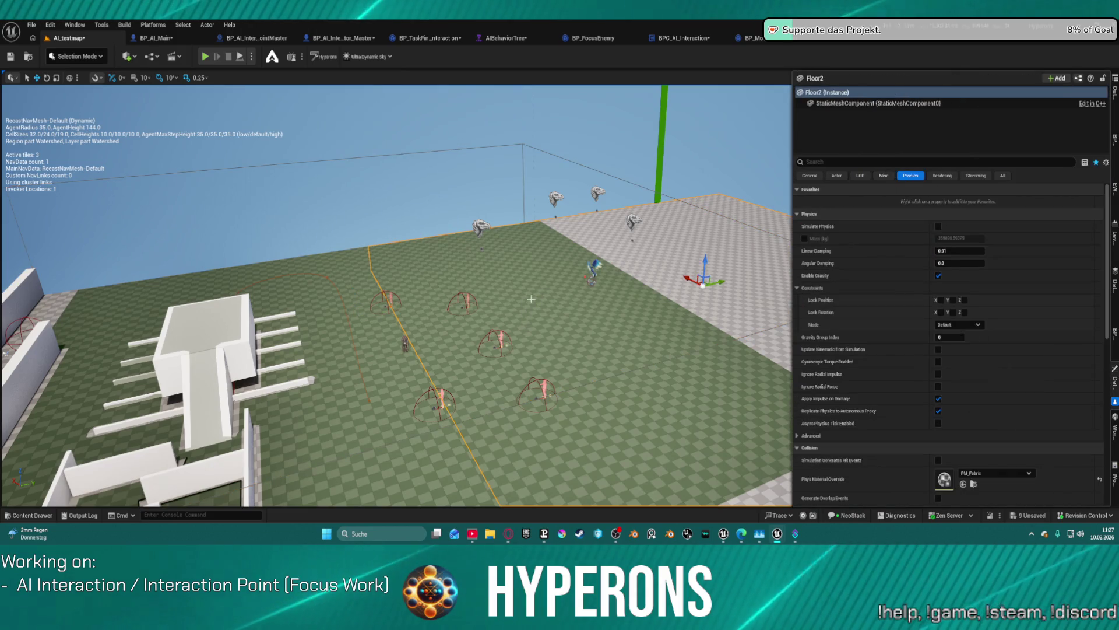
key("Escape")
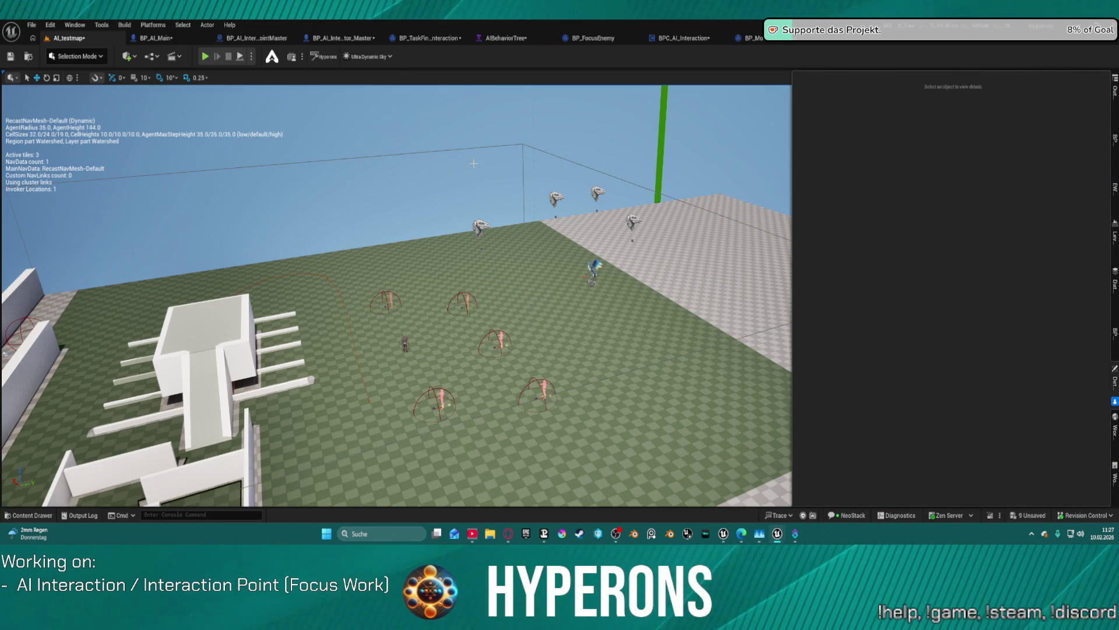
left_click(453, 126)
mouse_move(396, 291)
left_mouse_down()
mouse_move(373, 280)
mouse_move(385, 244)
mouse_move(402, 303)
mouse_move(414, 292)
left_mouse_up()
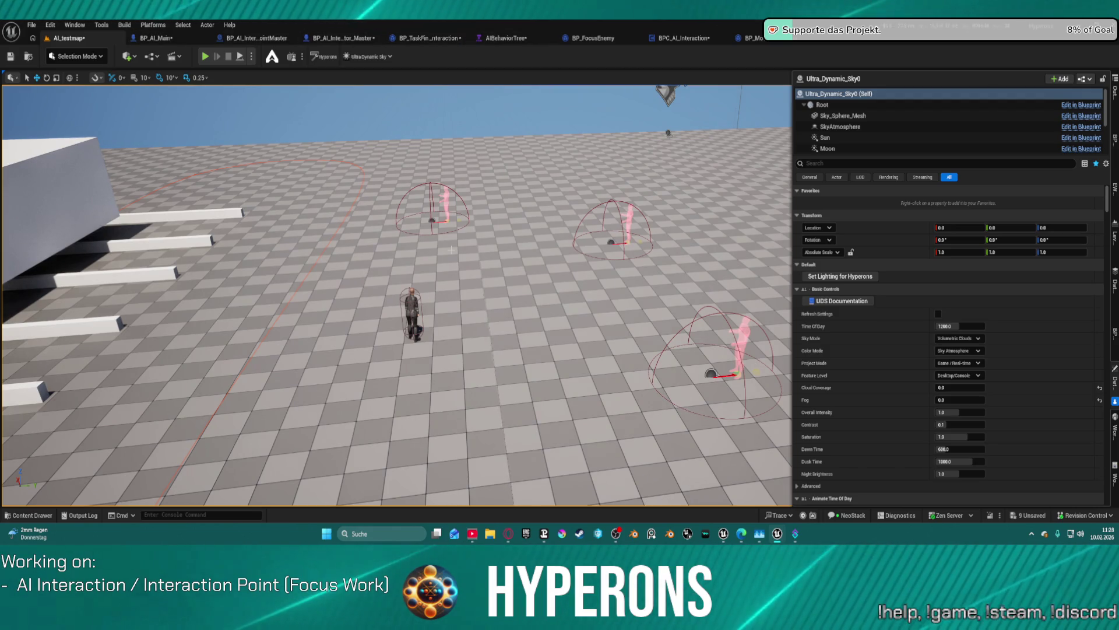
Step: While the simulation runs, deselect the sky actor and fly out to a wide view of the NPCs
left_click_drag(456, 248, 420, 192)
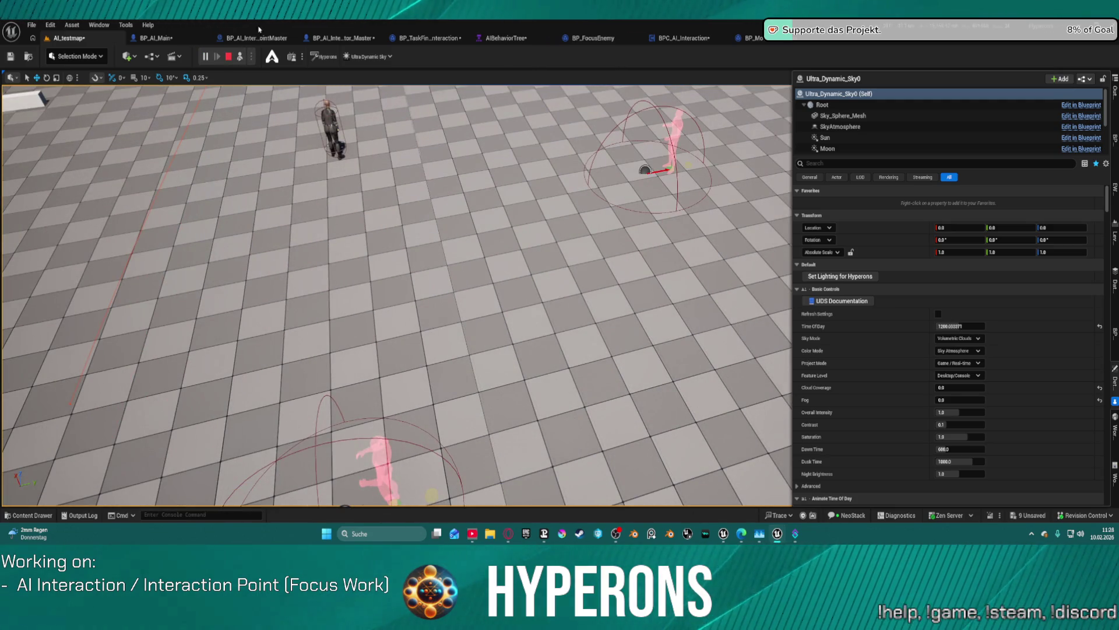
key("Escape")
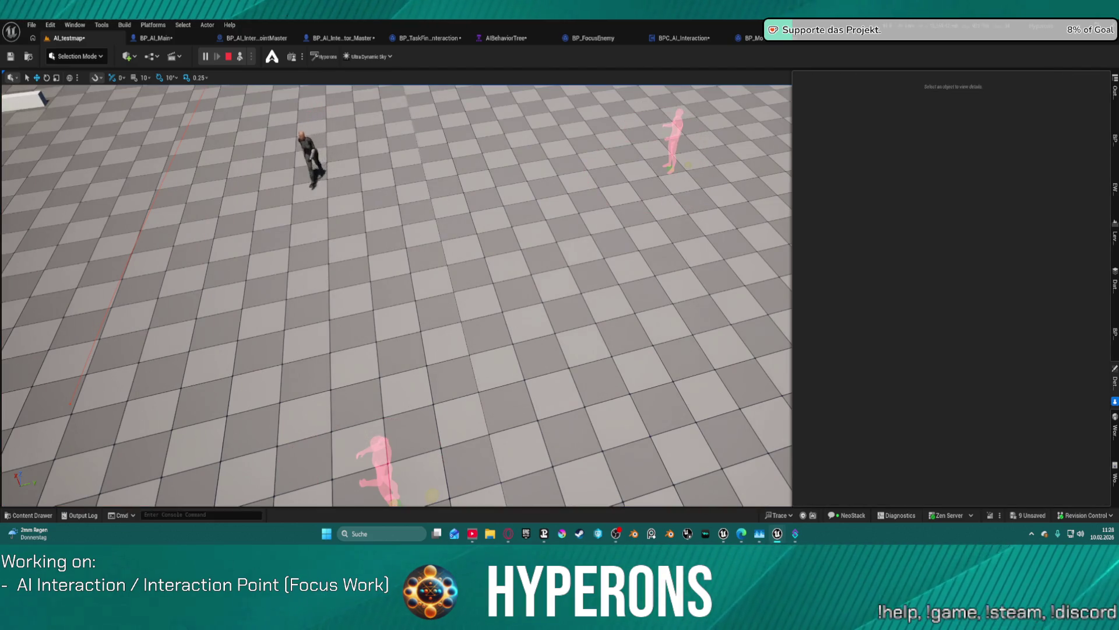
mouse_move(418, 95)
left_mouse_down()
mouse_move(419, 192)
mouse_move(419, 105)
left_mouse_up()
left_click_drag(481, 317, 481, 373)
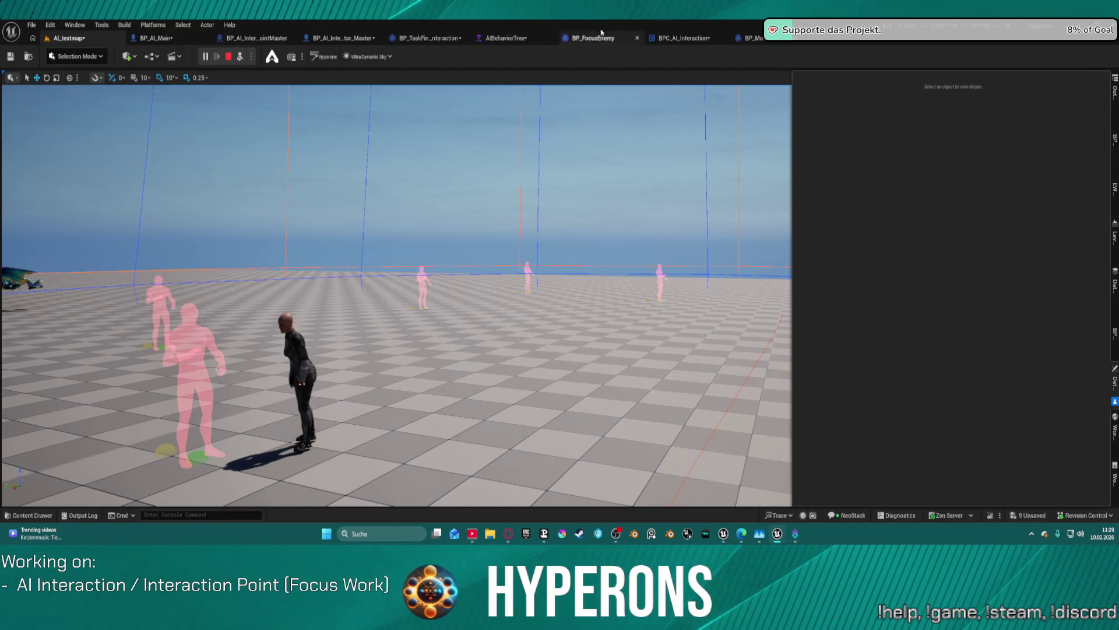
Step: Trace BP_TaskFindInteraction's node chain from Branch through Find Path to Finish Execute
left_click(425, 38)
key("Home")
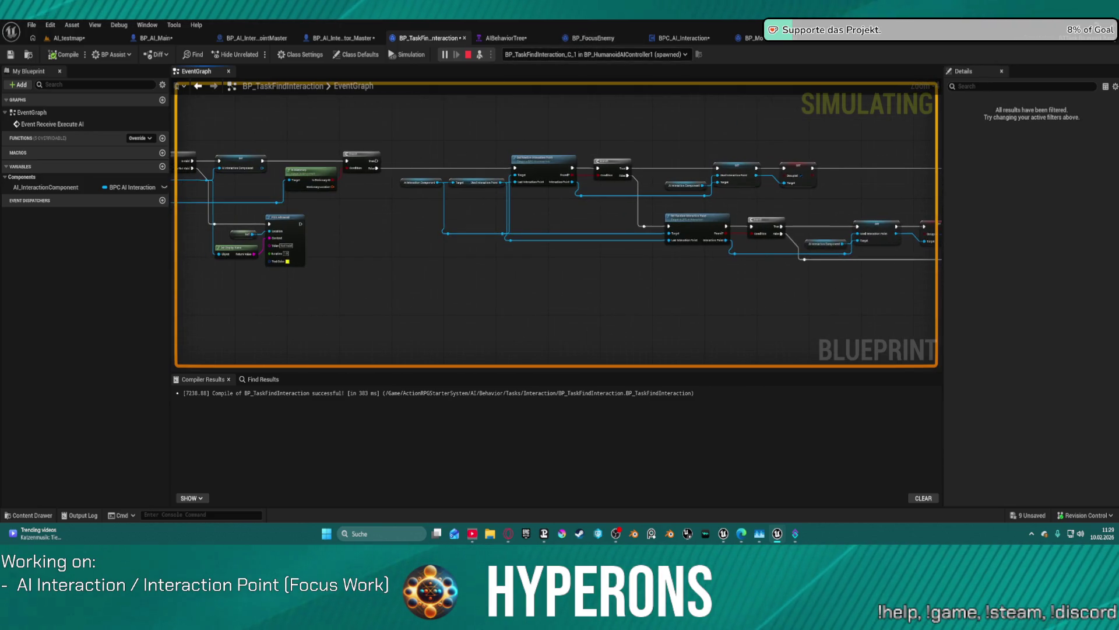
scroll(920, 102, "up", 5)
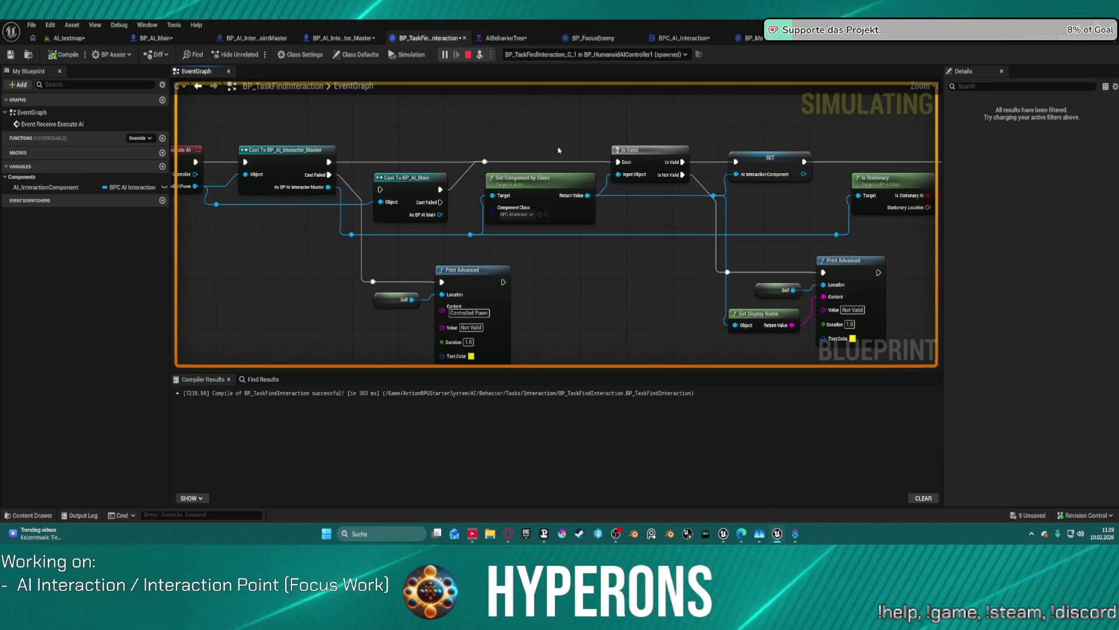
mouse_move(845, 259)
left_mouse_down()
mouse_move(263, 281)
mouse_move(291, 286)
mouse_move(99, 280)
left_mouse_up()
mouse_move(642, 280)
left_mouse_down()
mouse_move(495, 276)
mouse_move(519, 274)
left_mouse_up()
mouse_move(642, 280)
left_mouse_down()
mouse_move(70, 280)
mouse_move(417, 275)
mouse_move(236, 264)
left_mouse_up()
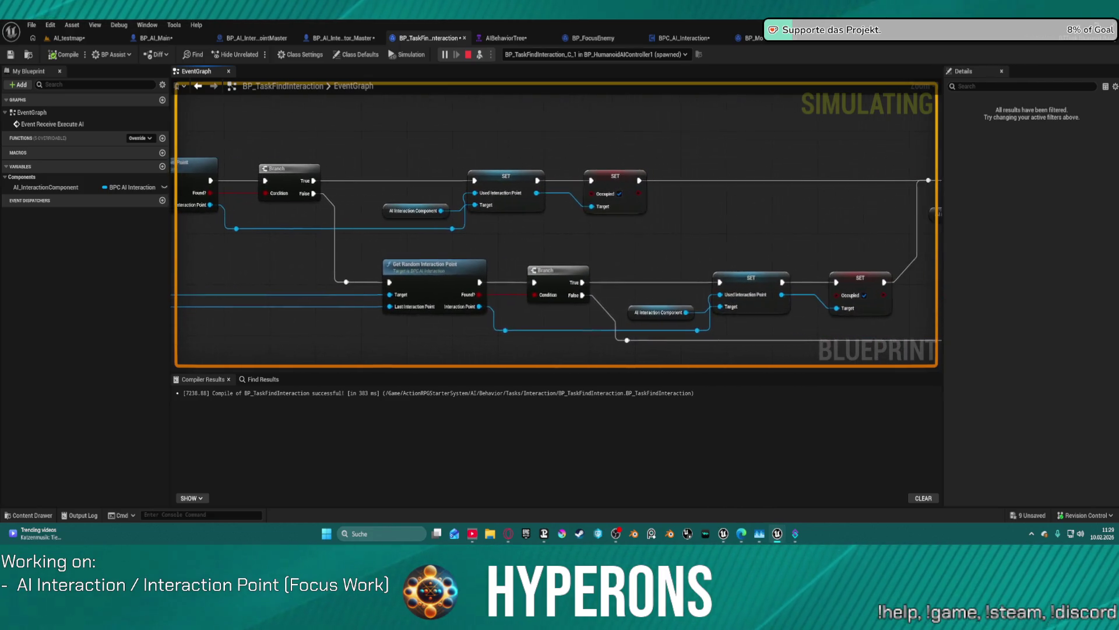
left_click_drag(340, 268, 172, 268)
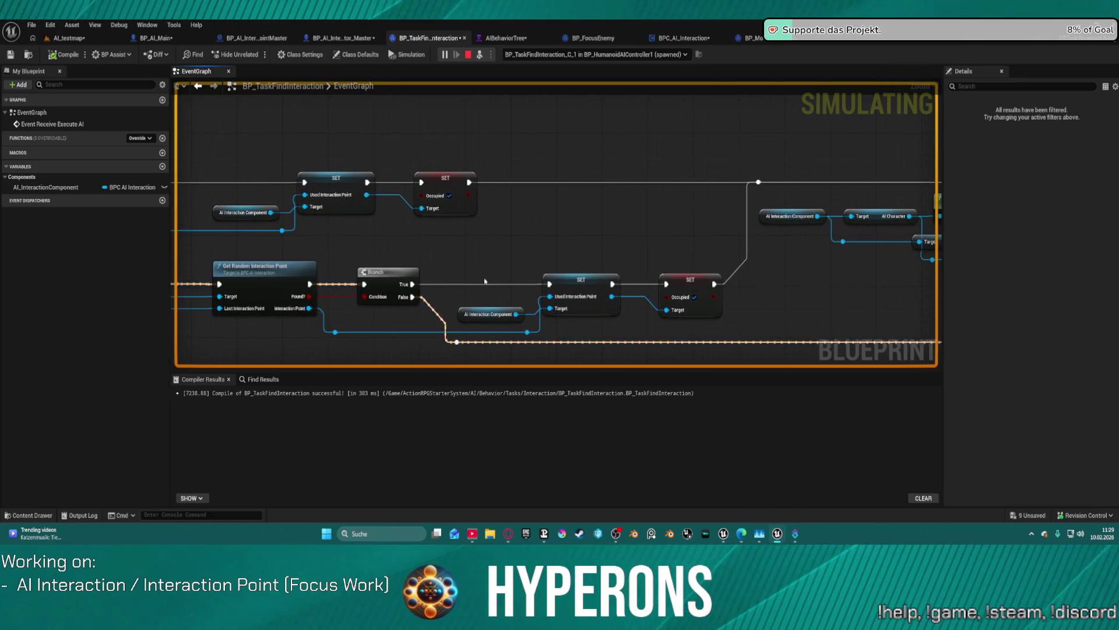
mouse_move(485, 281)
left_mouse_down()
mouse_move(552, 282)
mouse_move(175, 256)
left_mouse_up()
left_click_drag(803, 233, 243, 214)
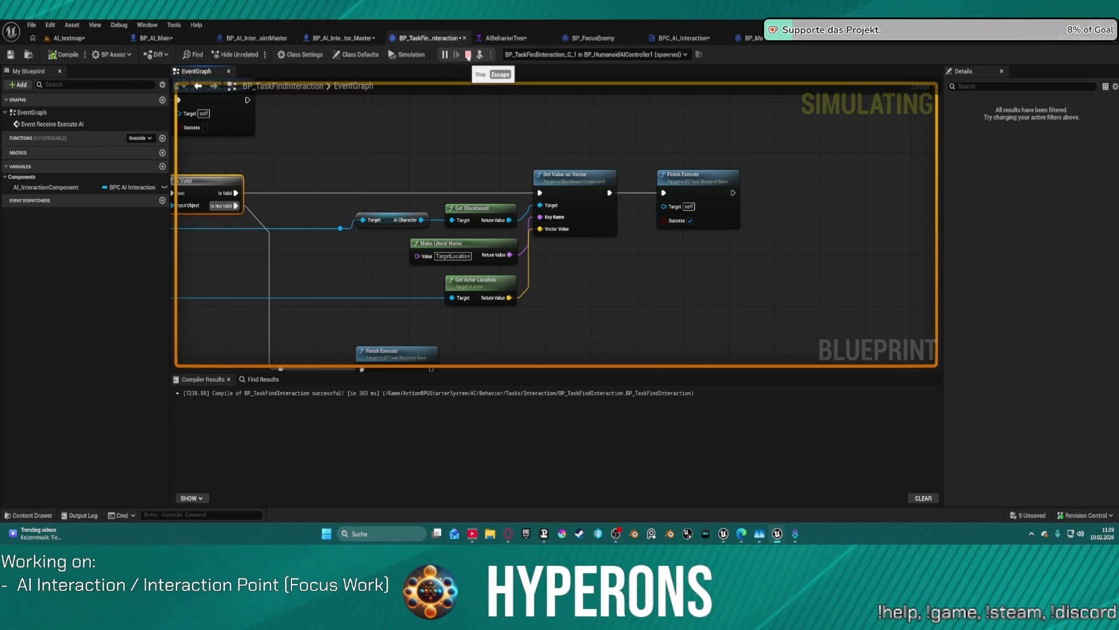
Step: Stop the simulation, zoom out, and return to the AI_testmap level via BP_AI_Main
left_click(468, 55)
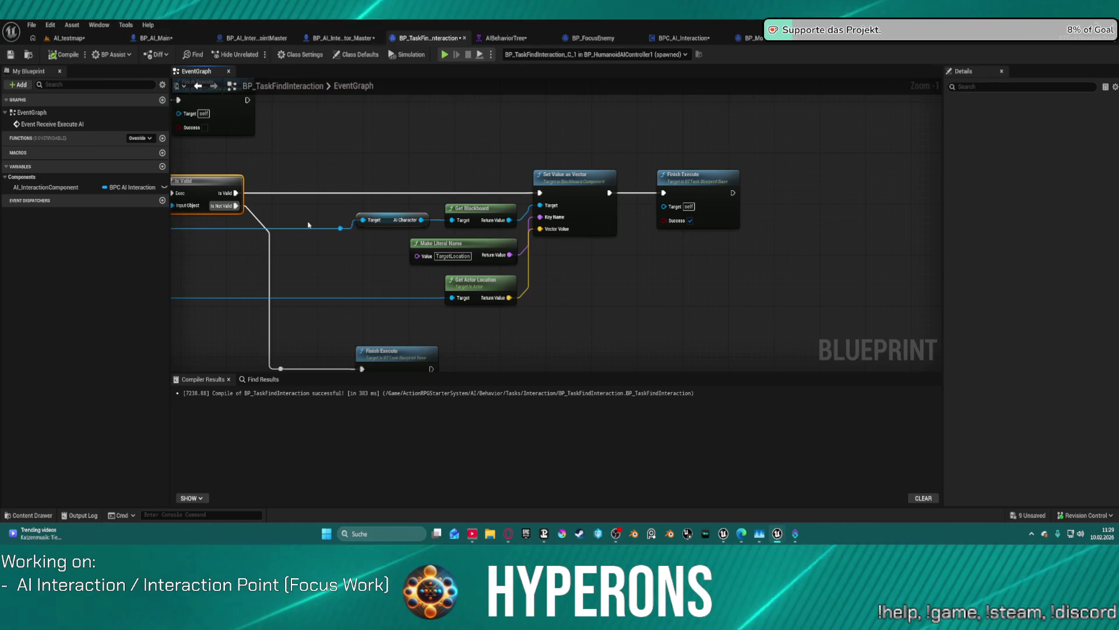
scroll(550, 235, "down", 1)
scroll(551, 235, "down", 2)
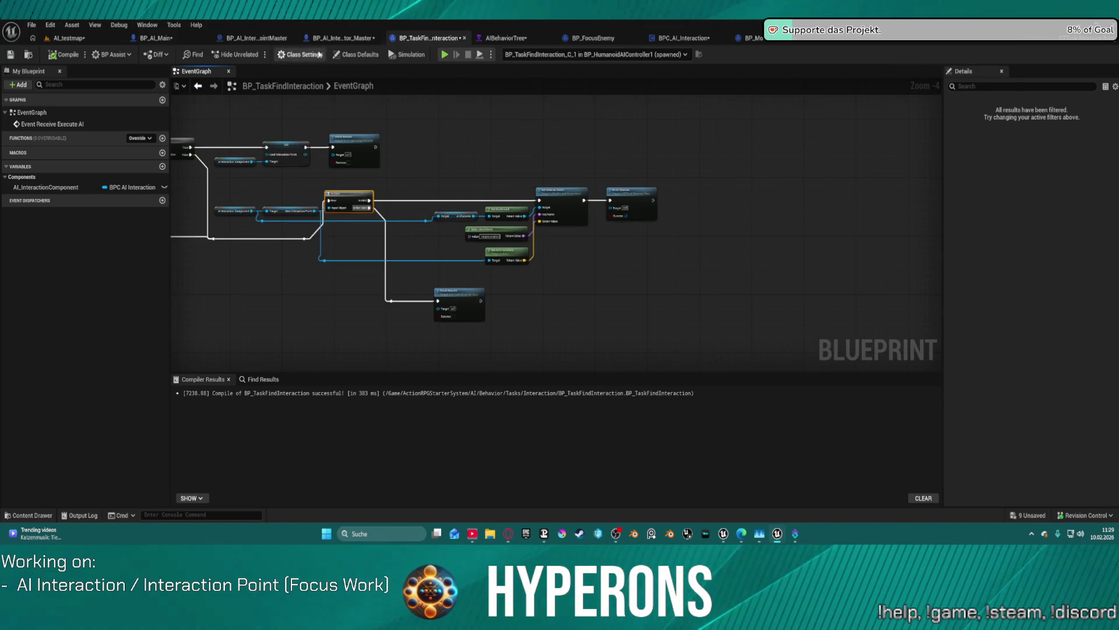
left_click(152, 38)
left_click(69, 38)
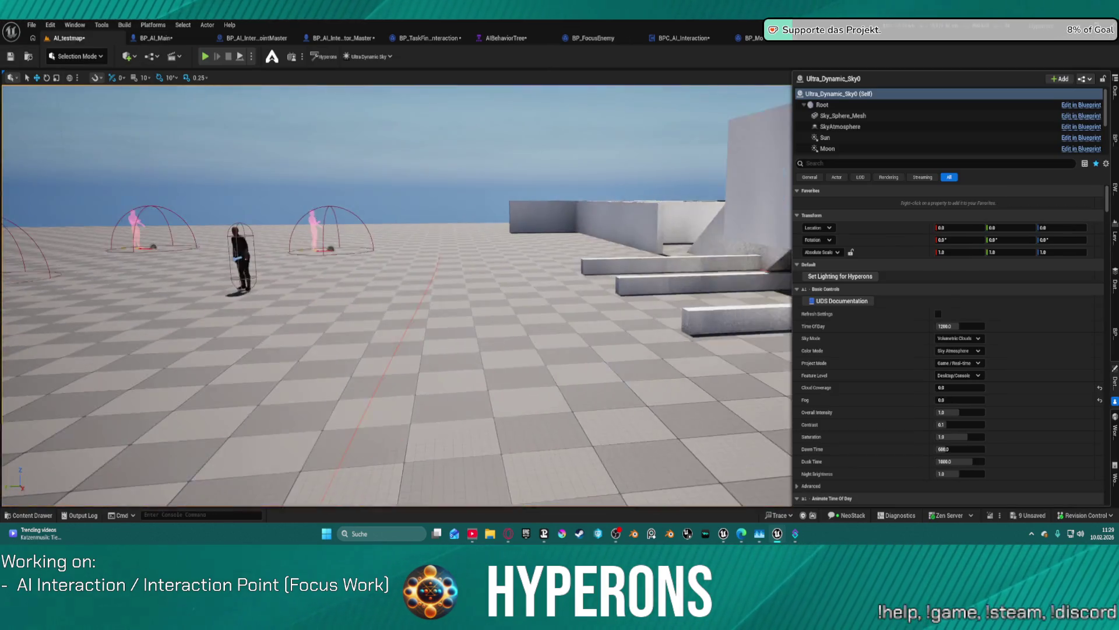
Step: Run a brief Alt+P play test, end it with Esc, and select BP_AI_Interactor
mouse_move(396, 291)
left_mouse_down()
mouse_move(396, 256)
mouse_move(408, 251)
left_mouse_up()
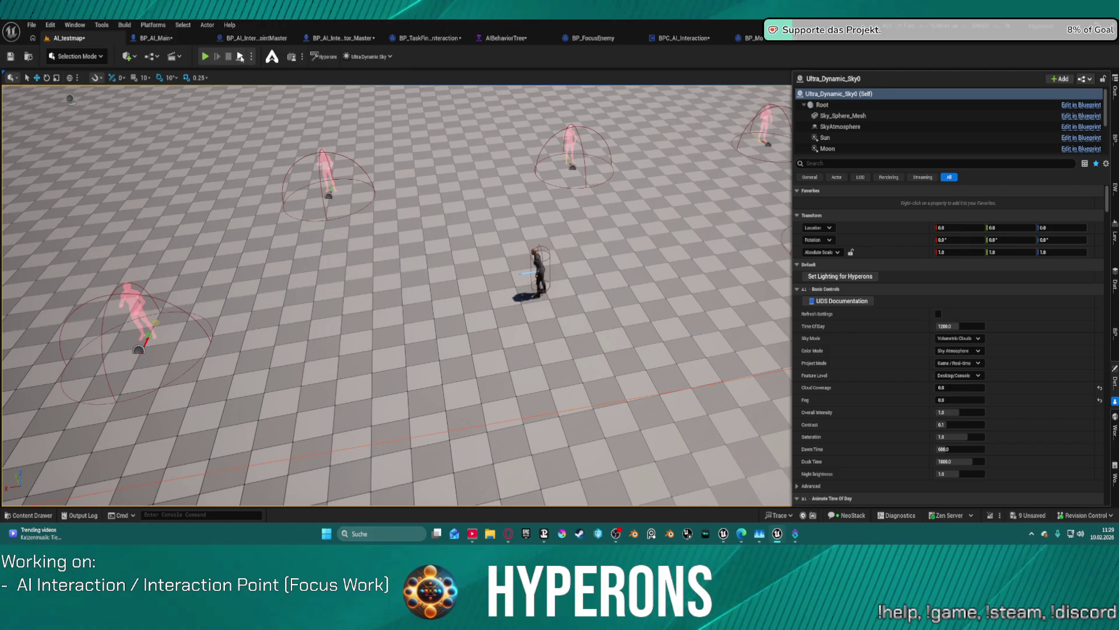
key("alt+p")
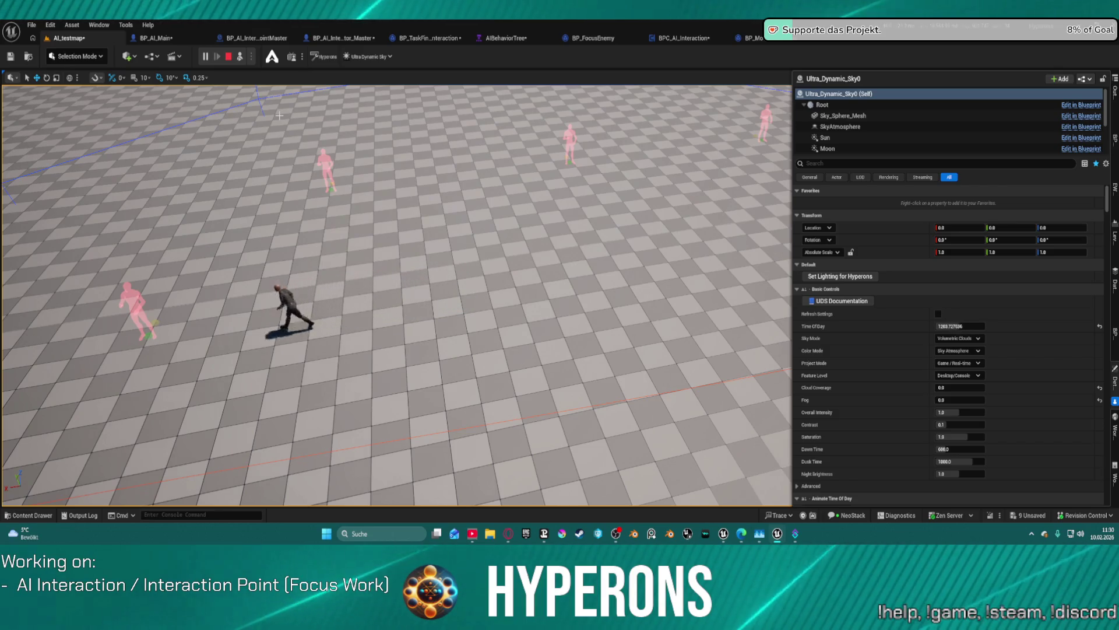
key("Escape")
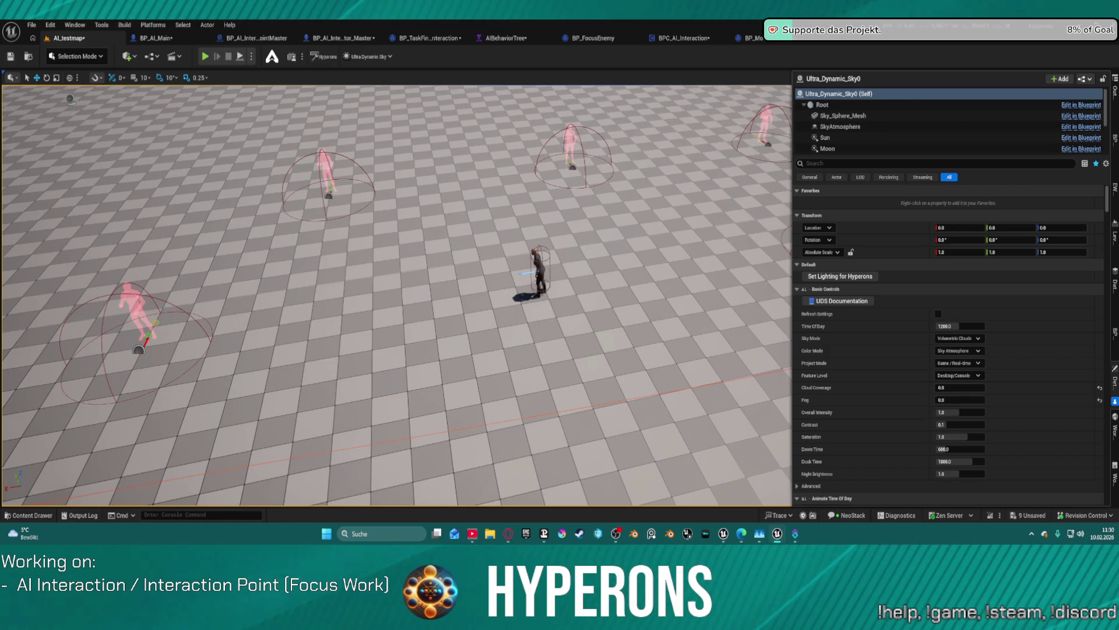
left_click(538, 270)
Step: On BPC_AI_Interaction, expand Interaction Points and add new array entries
scroll(911, 105, "down", 5)
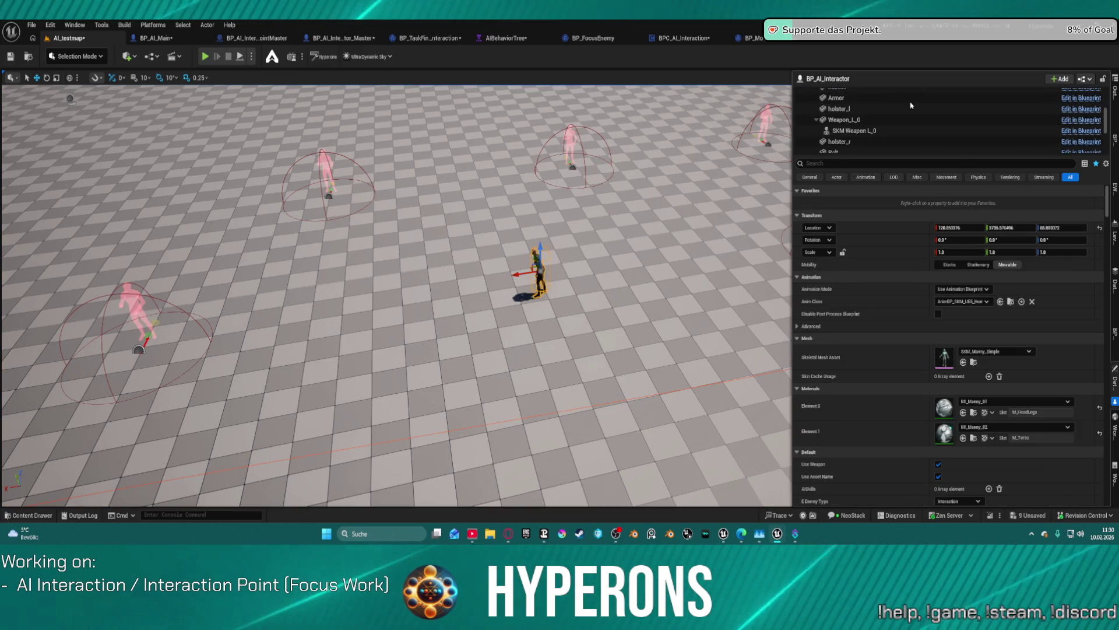
scroll(911, 105, "down", 5)
left_click(861, 149)
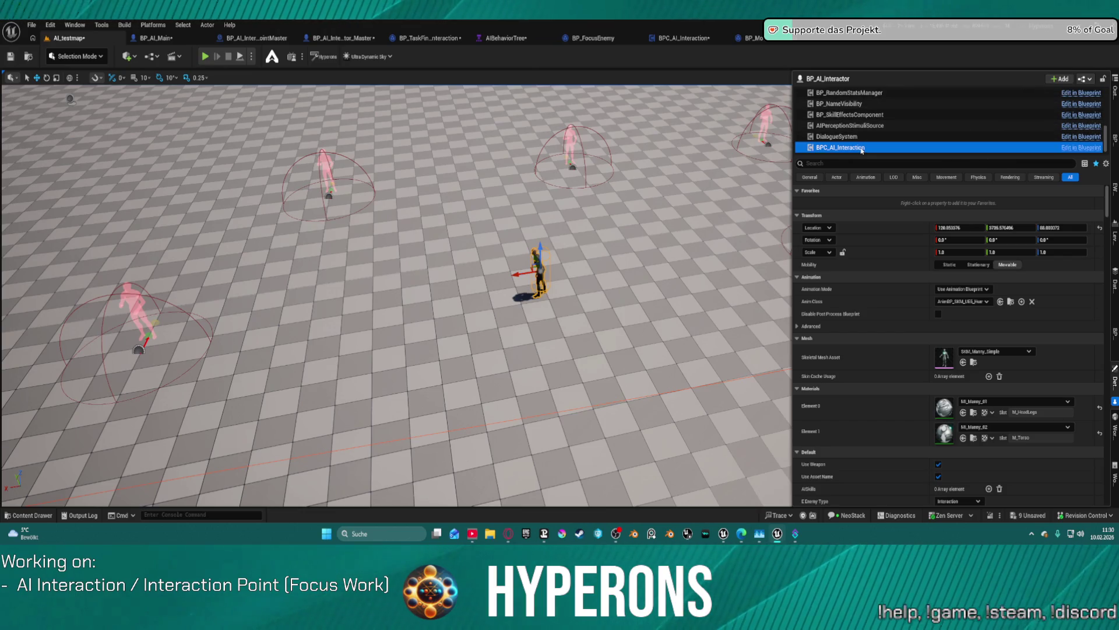
left_click(797, 228)
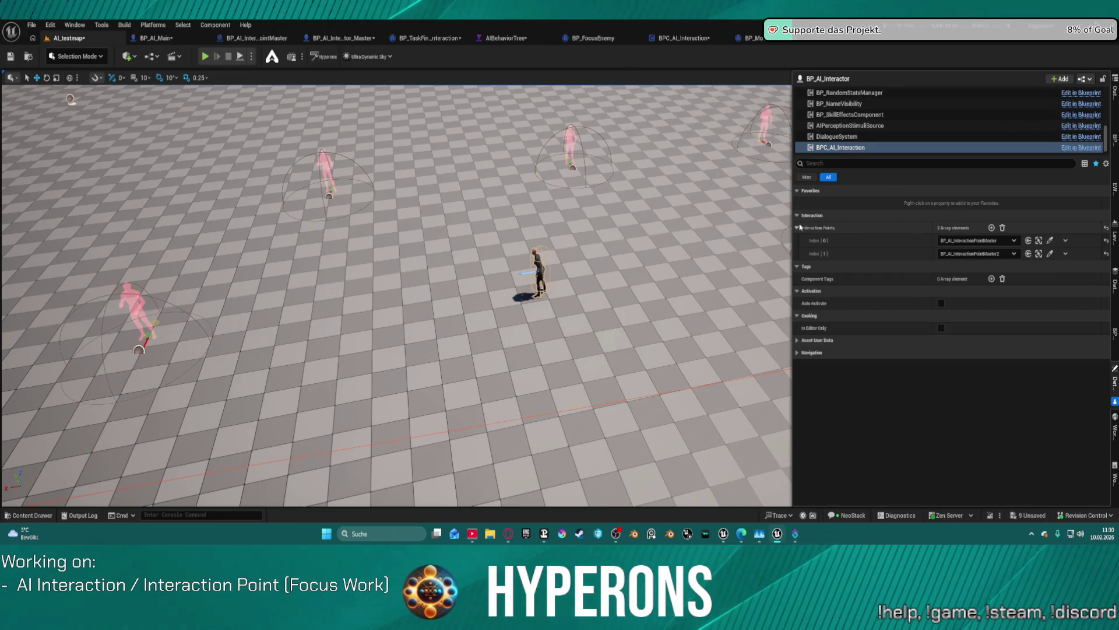
left_click(992, 228)
left_click(992, 228)
left_click(992, 228)
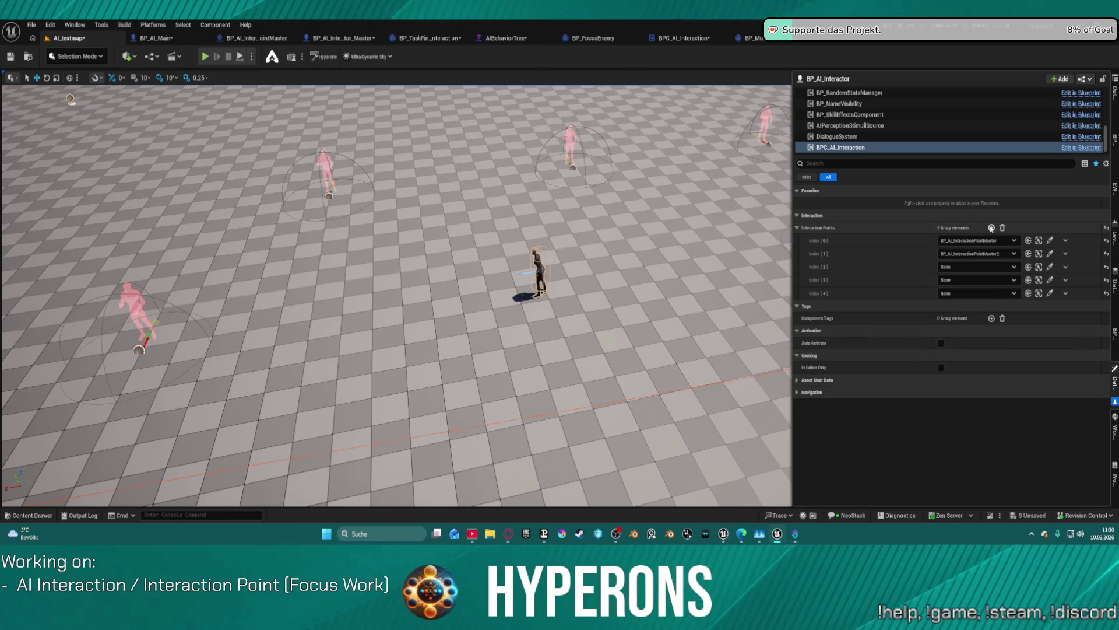
Step: Assign BP_AI_InteractionPointMaster3, 4 and 5 to entries 2–4, then start a test play
left_click(1012, 267)
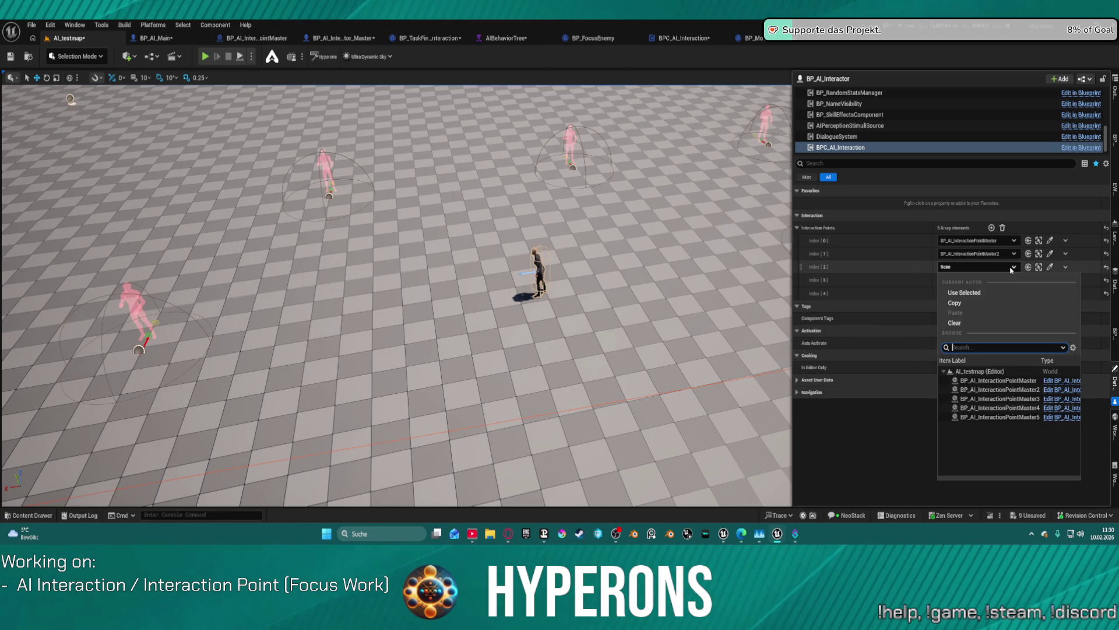
left_click(999, 399)
left_click(977, 281)
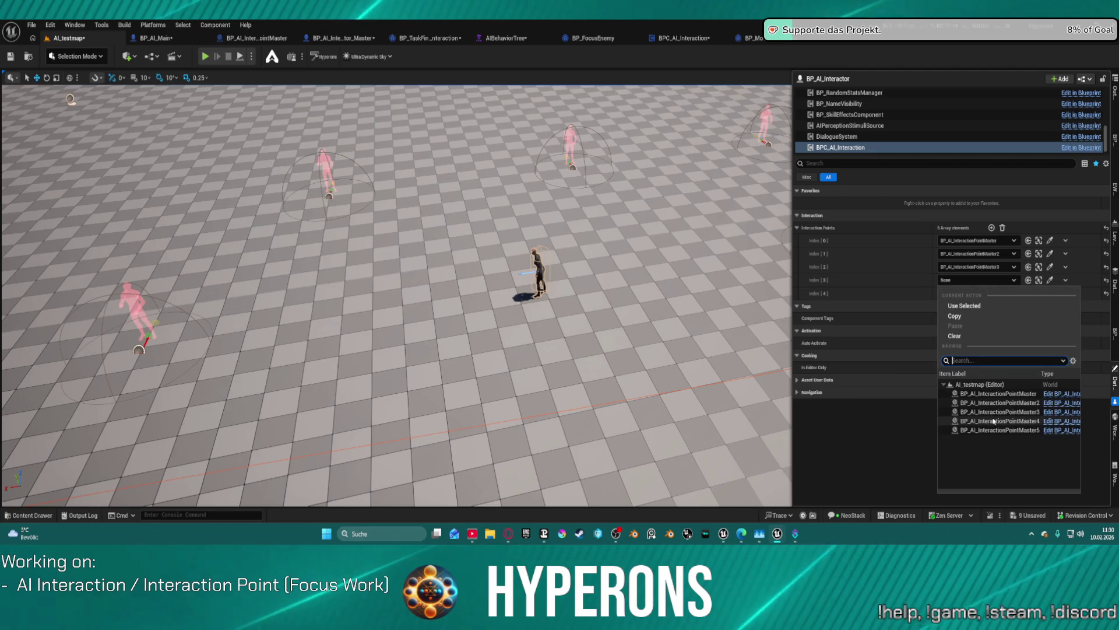
left_click(991, 419)
left_click(977, 294)
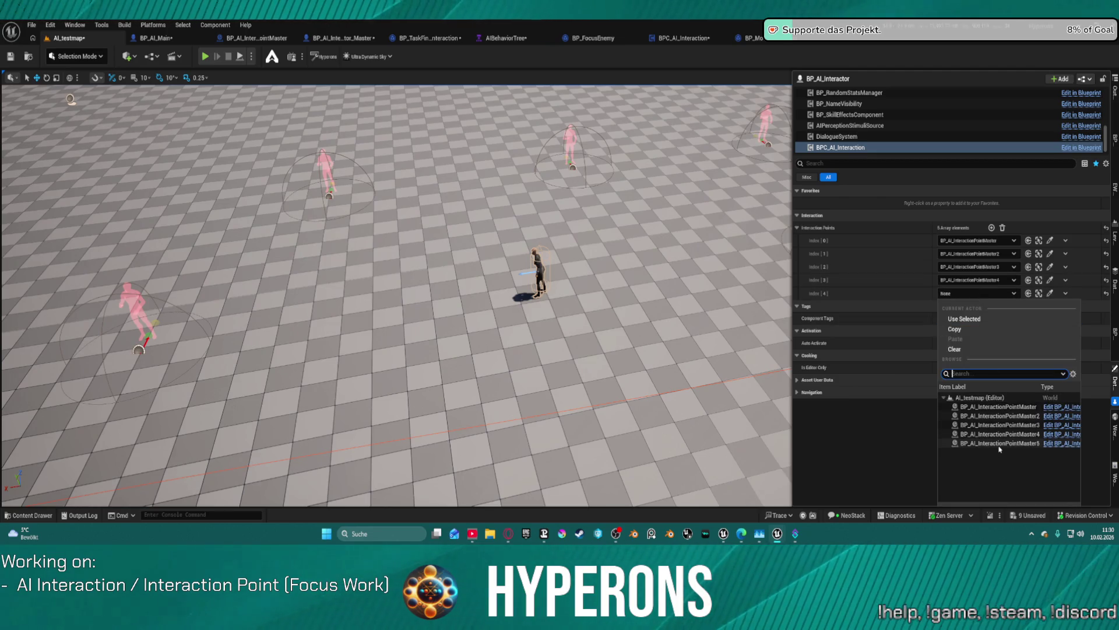
left_click(991, 443)
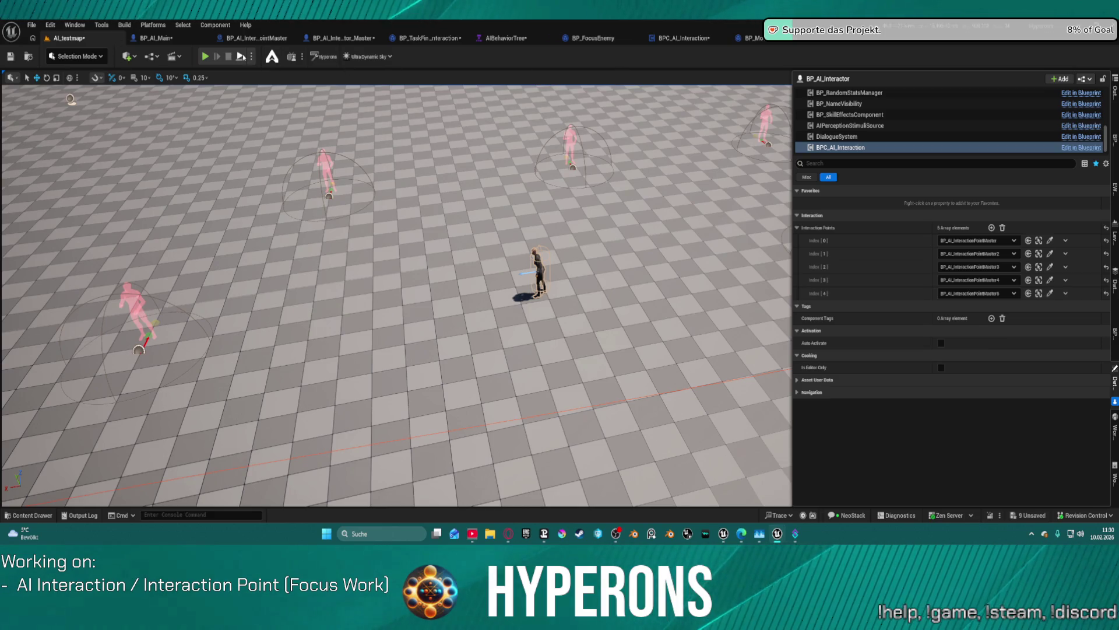
key("alt+p")
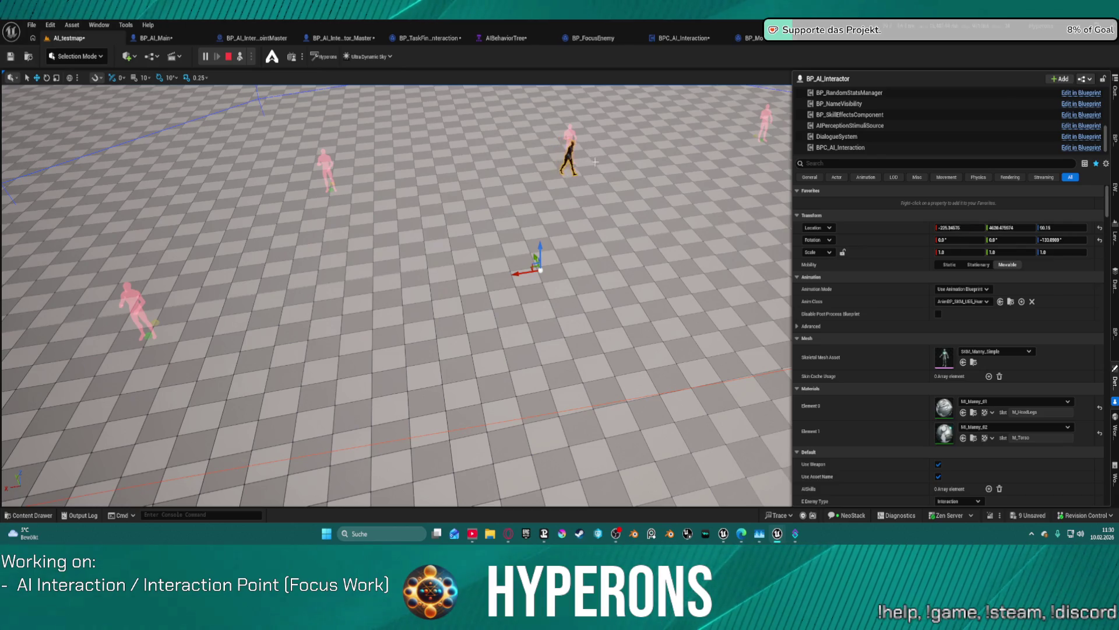
Step: Fly the camera over the floor and inspect BP_AI_InteractionPointMaster5's details
left_click_drag(595, 161, 608, 171)
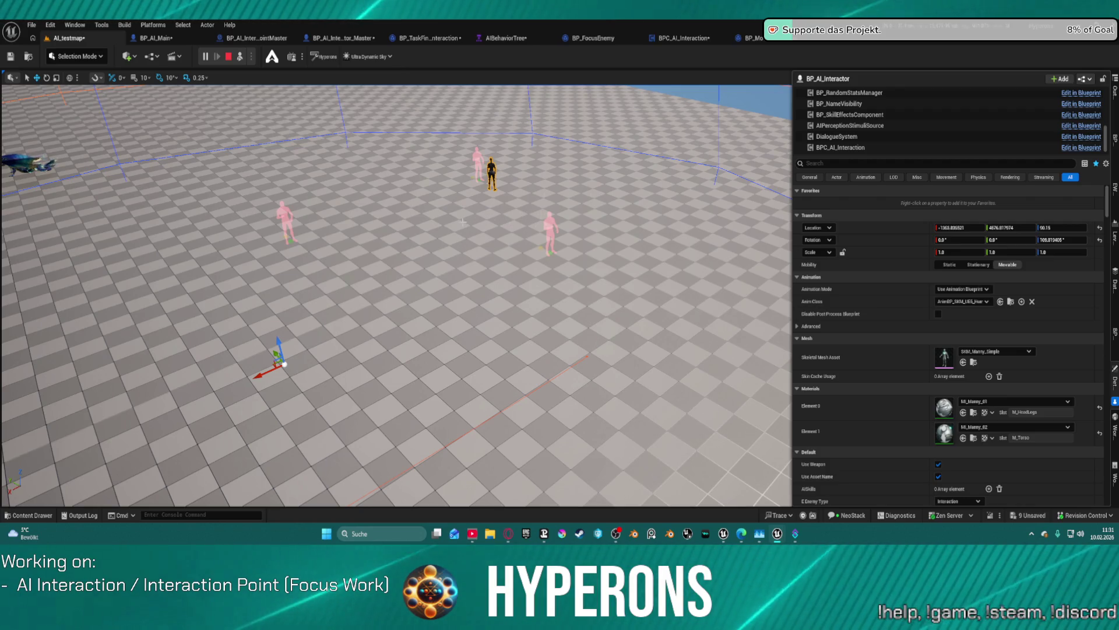
left_click_drag(507, 220, 408, 192)
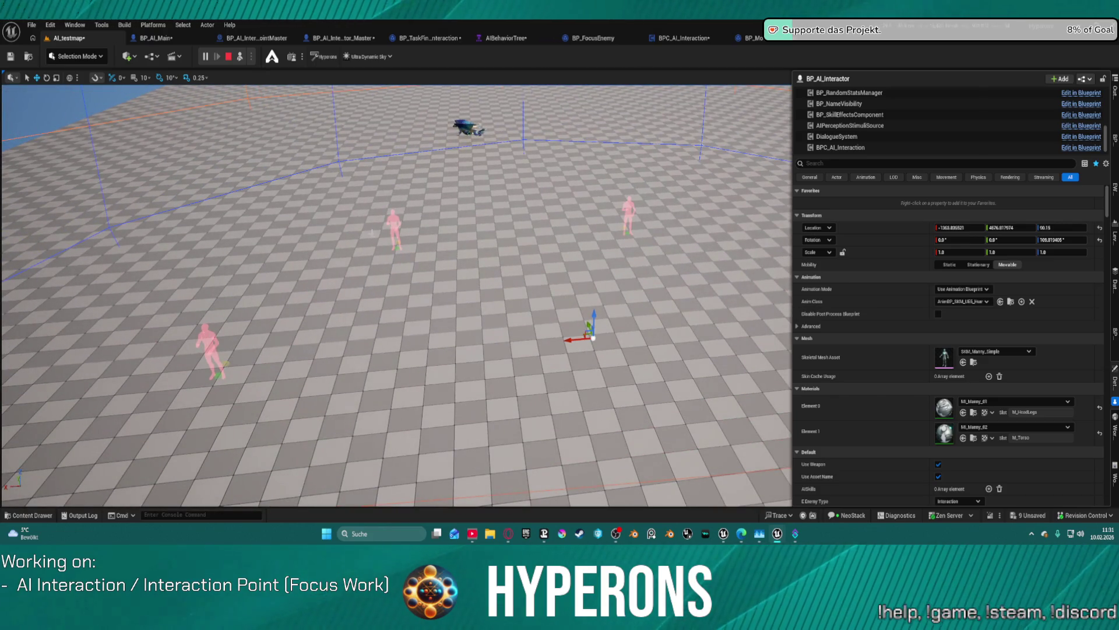
left_click(394, 230)
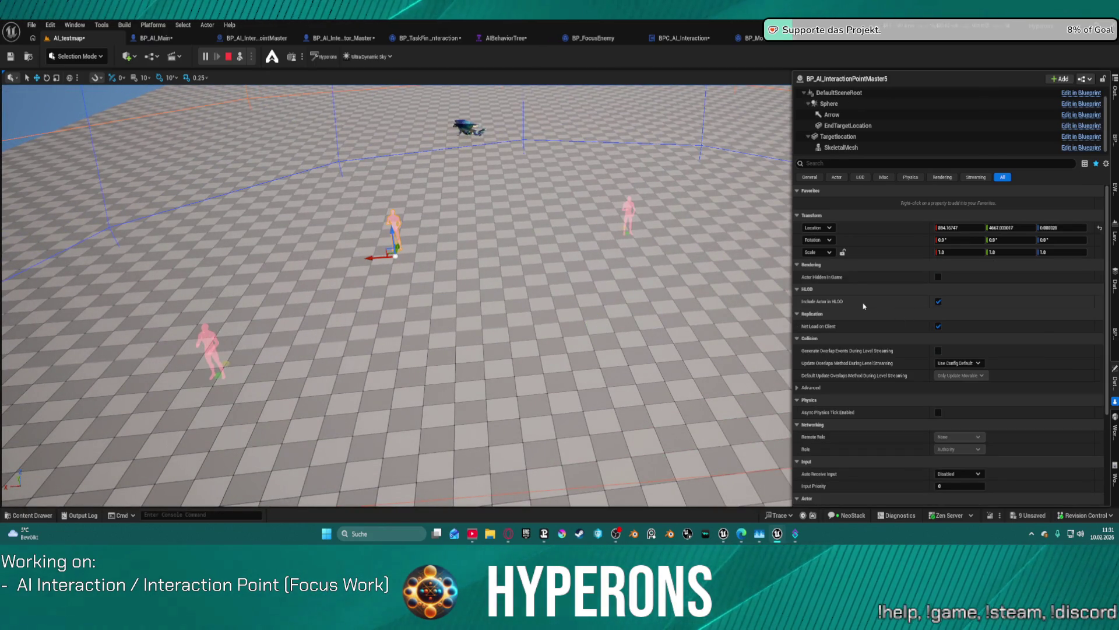
scroll(933, 402, "down", 5)
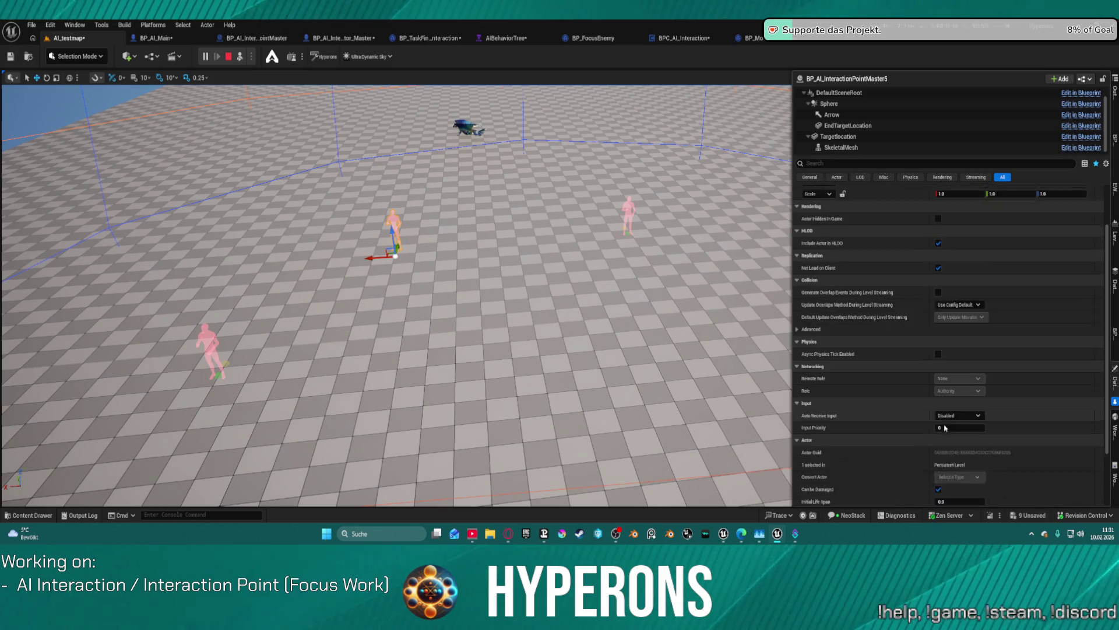
scroll(926, 407, "up", 5)
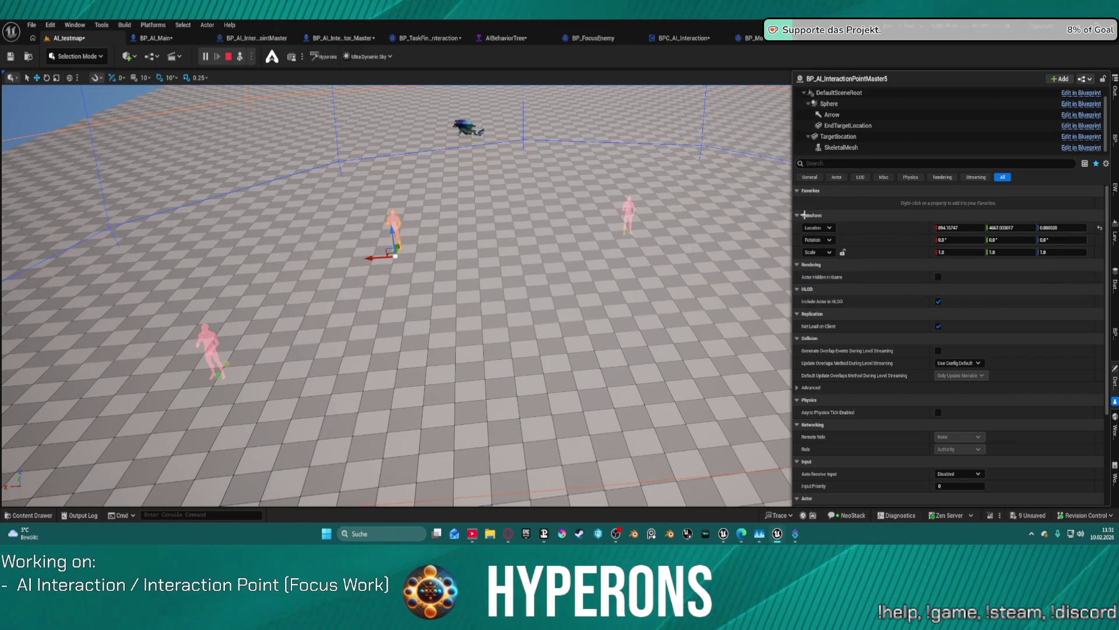
scroll(851, 117, "up", 1)
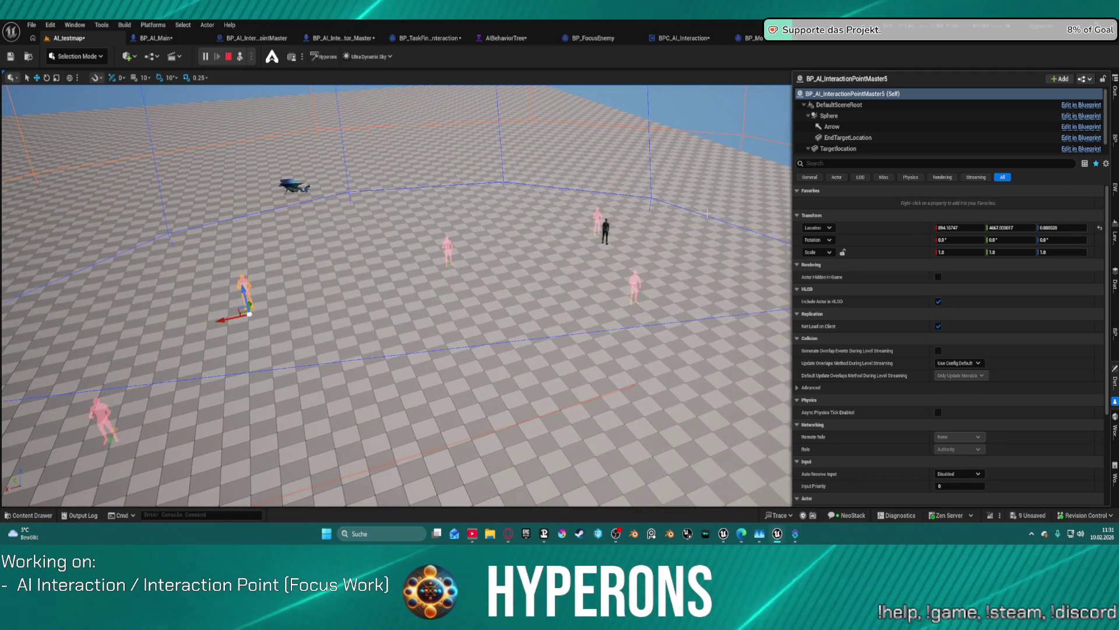
Step: Restart the play session, take control of the game, then end it with Esc
left_click(228, 57)
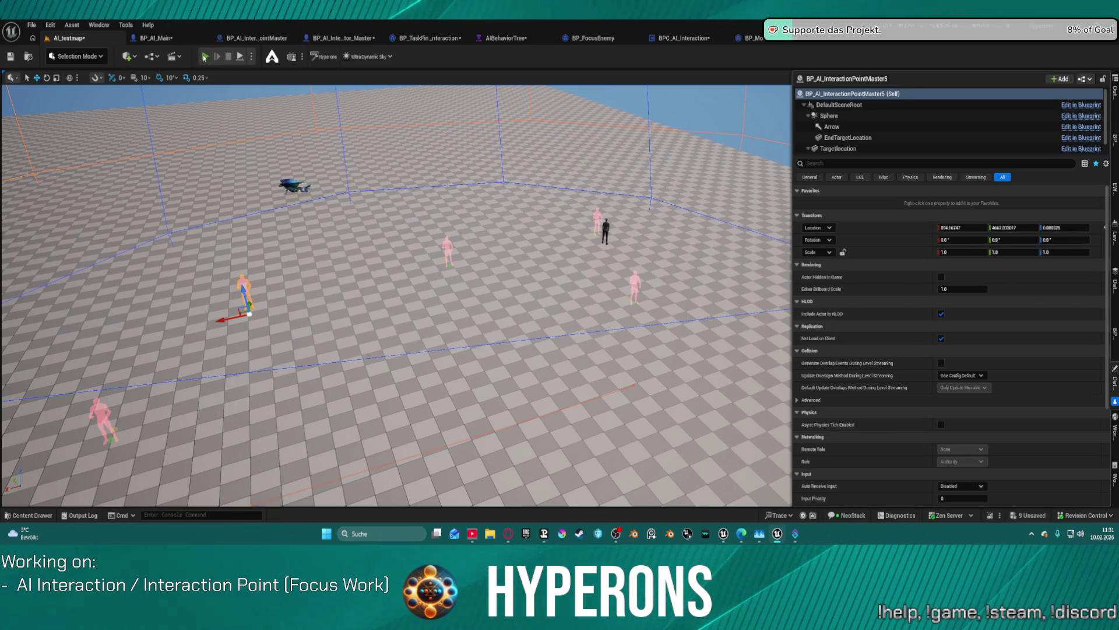
left_click(205, 57)
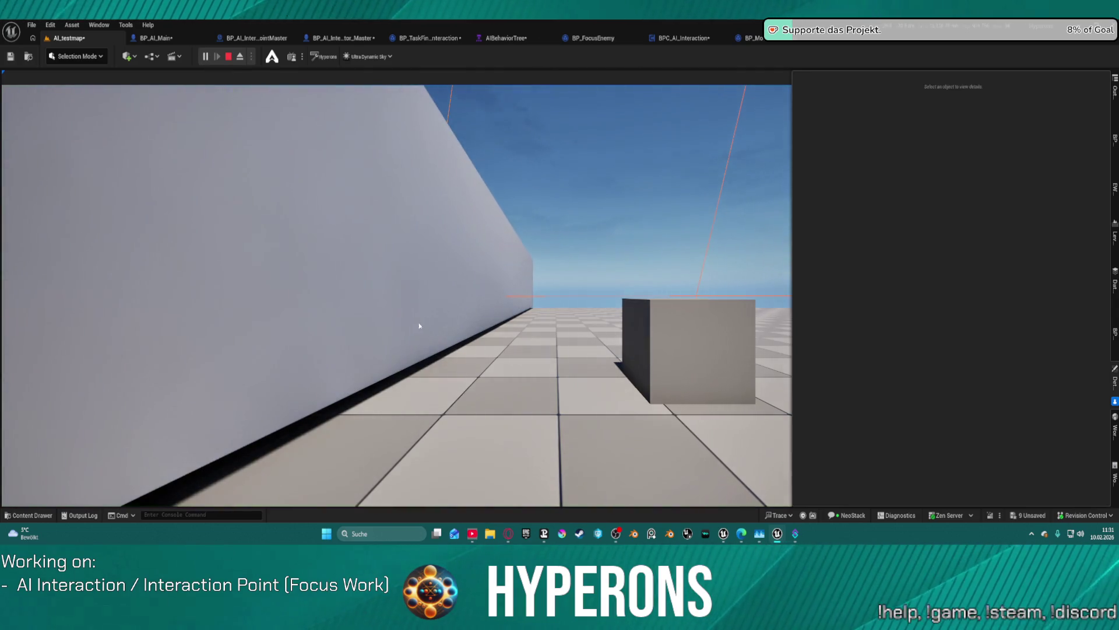
left_click(419, 326)
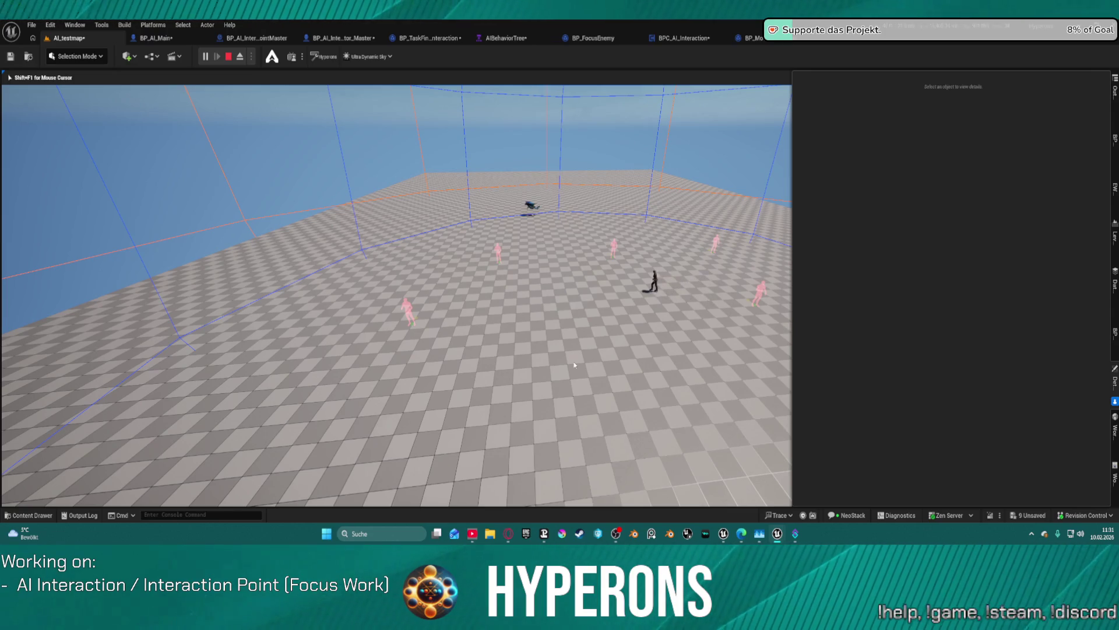
key("Escape")
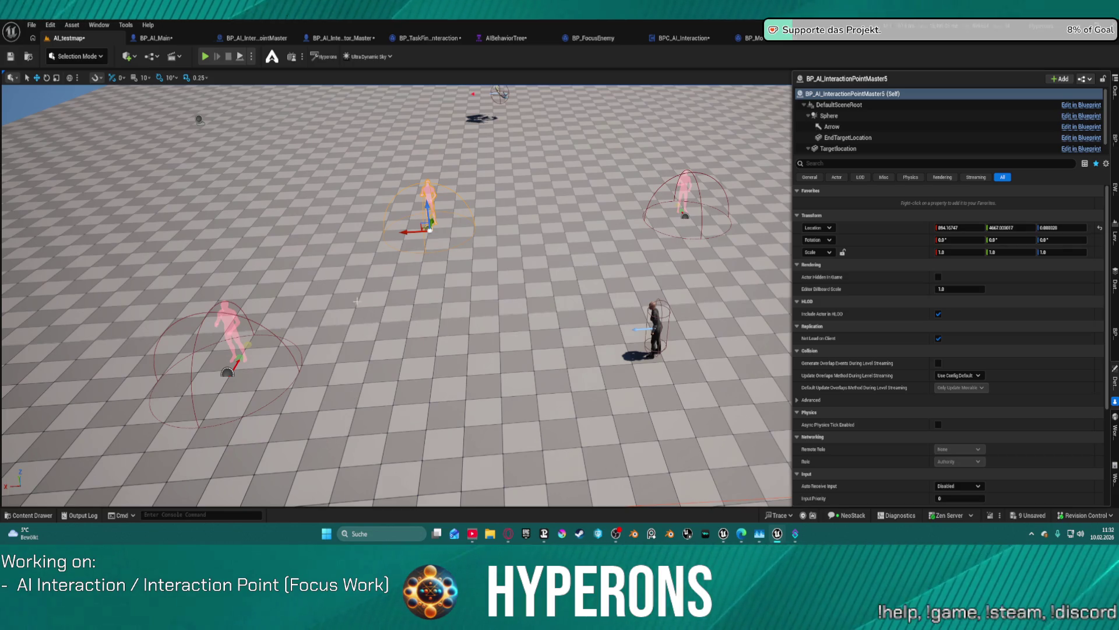
Step: Fly the camera around the characters, then switch to the BP_TaskFindInteraction event graph
mouse_move(357, 301)
left_mouse_down()
mouse_move(408, 285)
mouse_move(385, 297)
mouse_move(403, 291)
mouse_move(408, 268)
mouse_move(396, 251)
mouse_move(344, 273)
mouse_move(414, 358)
left_mouse_up()
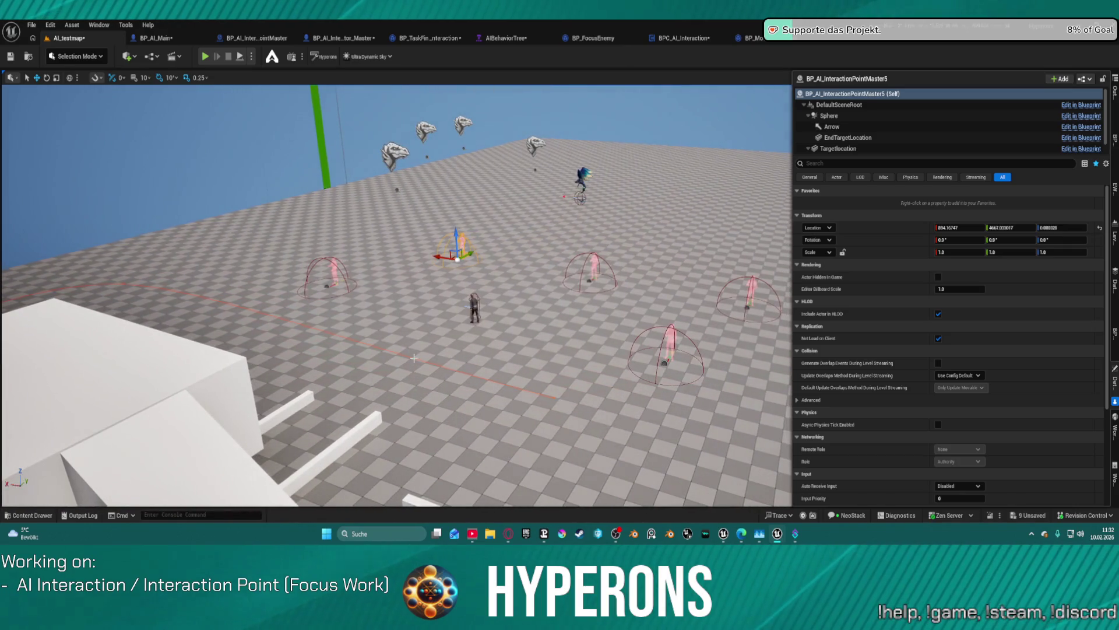
mouse_move(445, 182)
left_mouse_down()
mouse_move(432, 187)
mouse_move(449, 199)
left_mouse_up()
left_click_drag(396, 291, 396, 338)
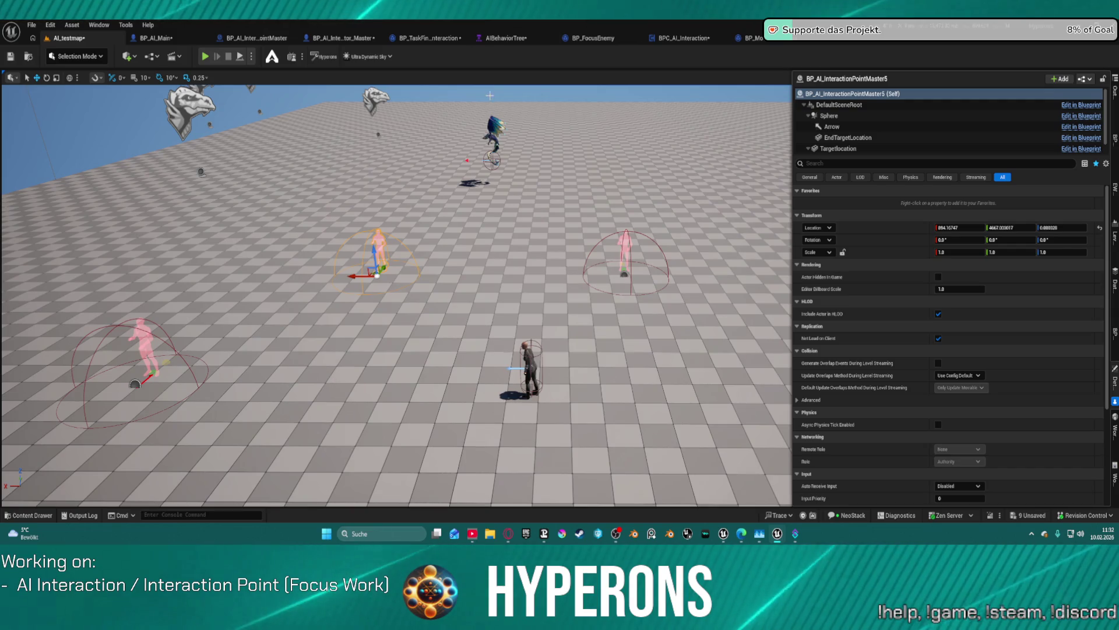
left_click(448, 40)
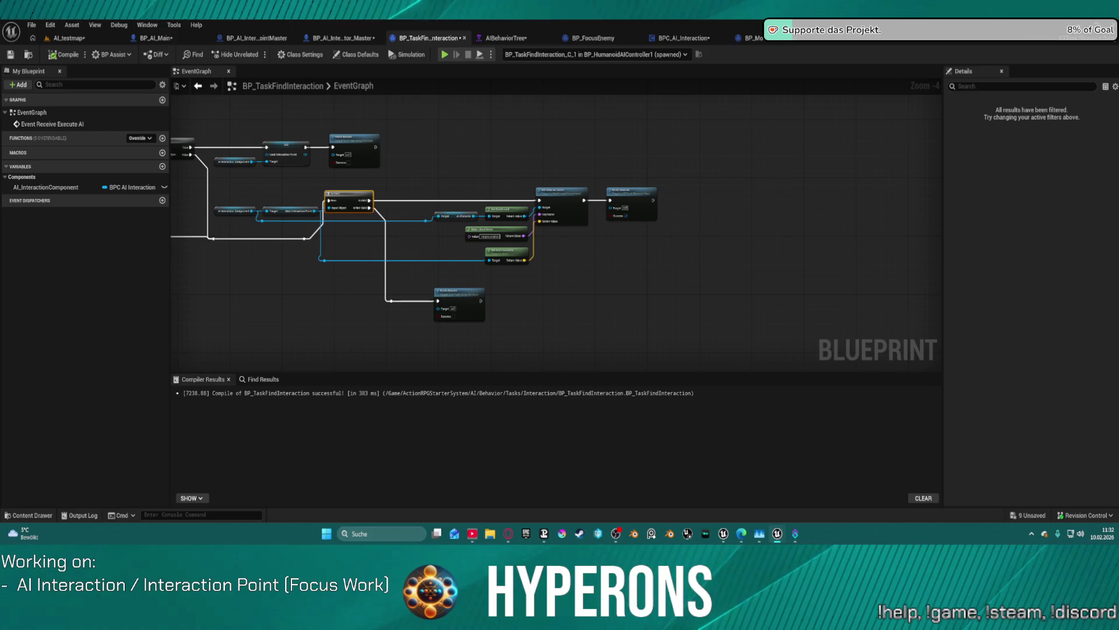
Step: Dock AISubTree_Idle among the editor tabs, view BPC_AI_Interaction, then return to AI_testmap
left_click(559, 38)
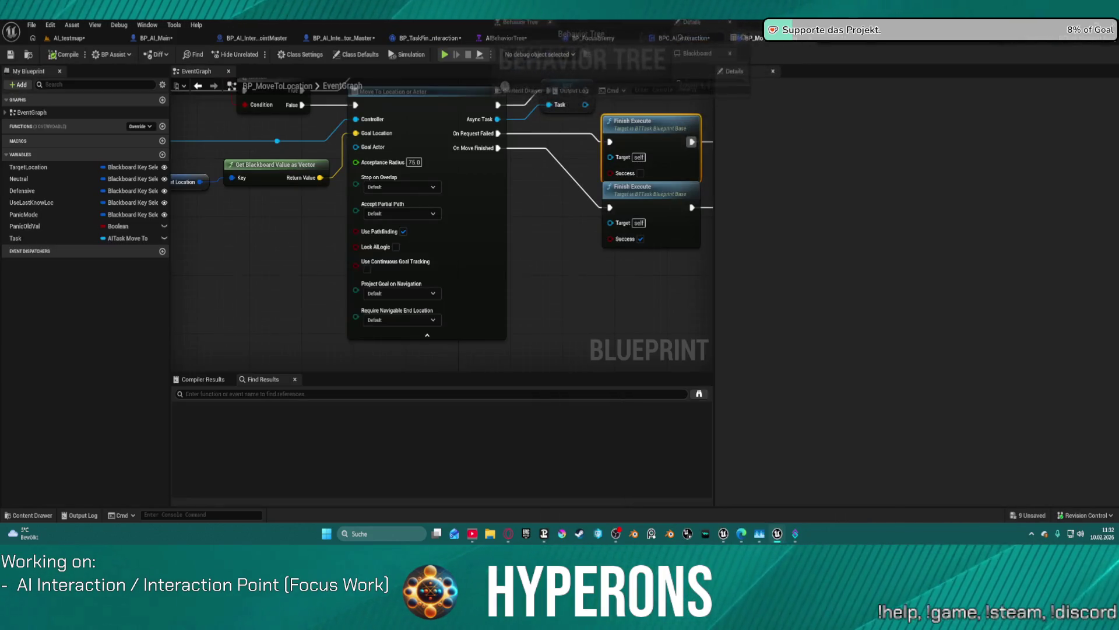
left_click_drag(560, 45, 590, 40)
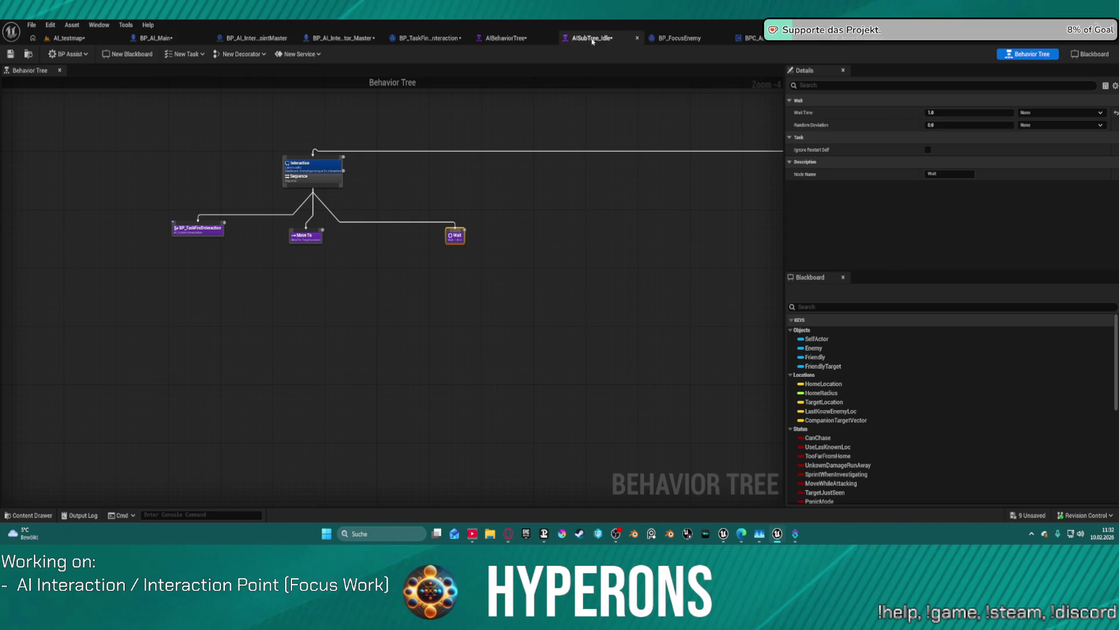
left_click(752, 38)
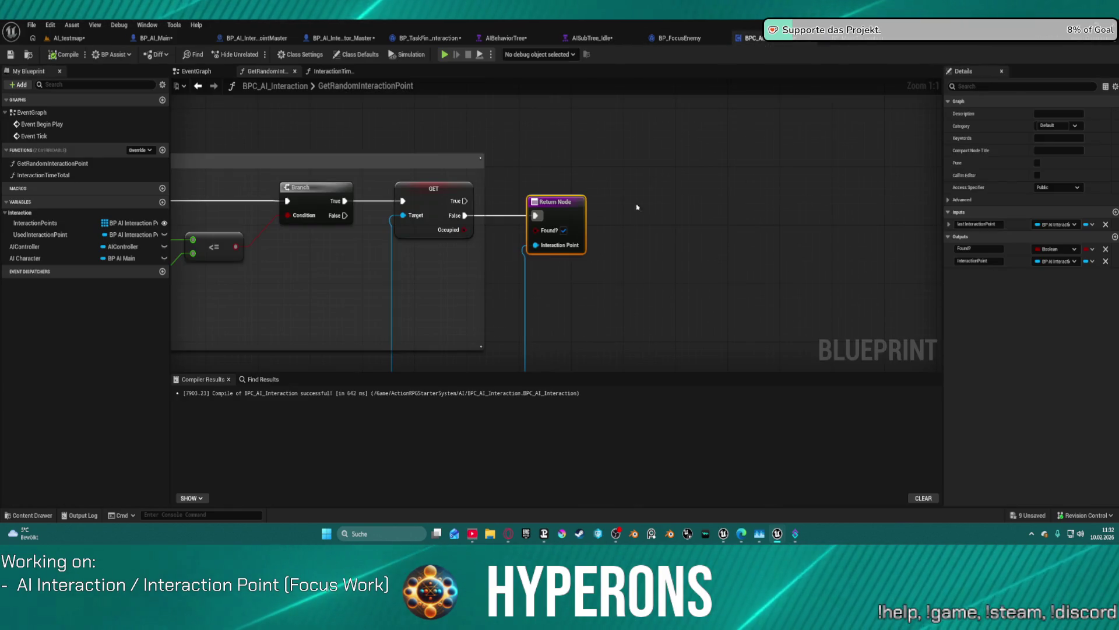
left_click(56, 39)
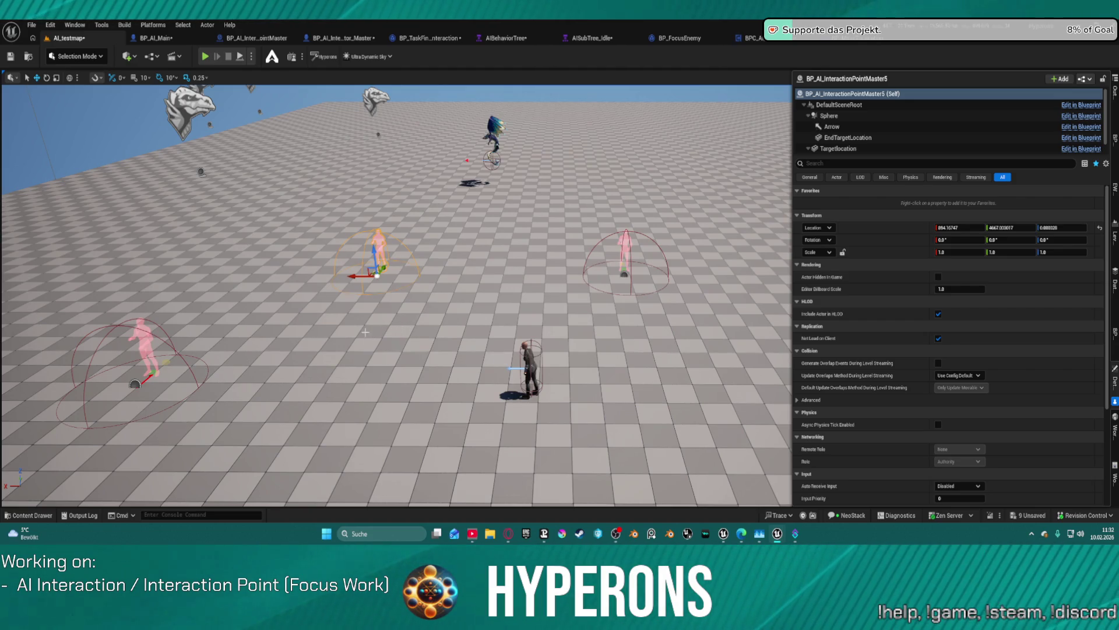
Step: Inspect BP_AI_InteractionPointMaster2 in the level, then show Content/ActionRPGStarterSystem/AI/Behavior/Tasks in the Content Drawer
left_click(134, 384)
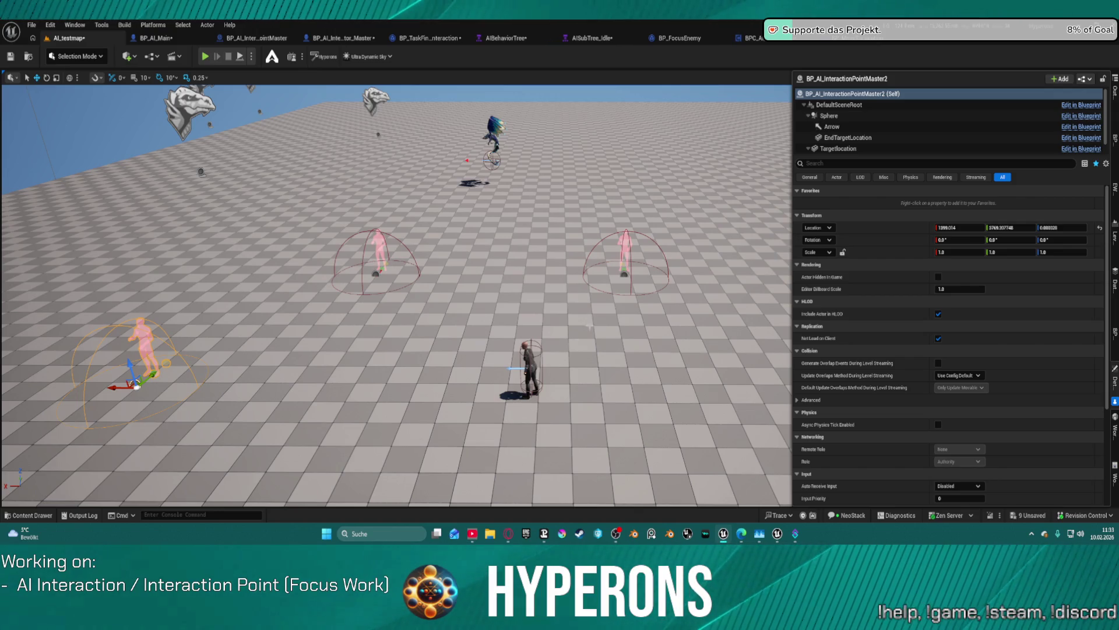
left_click(572, 210)
key("ctrl+space")
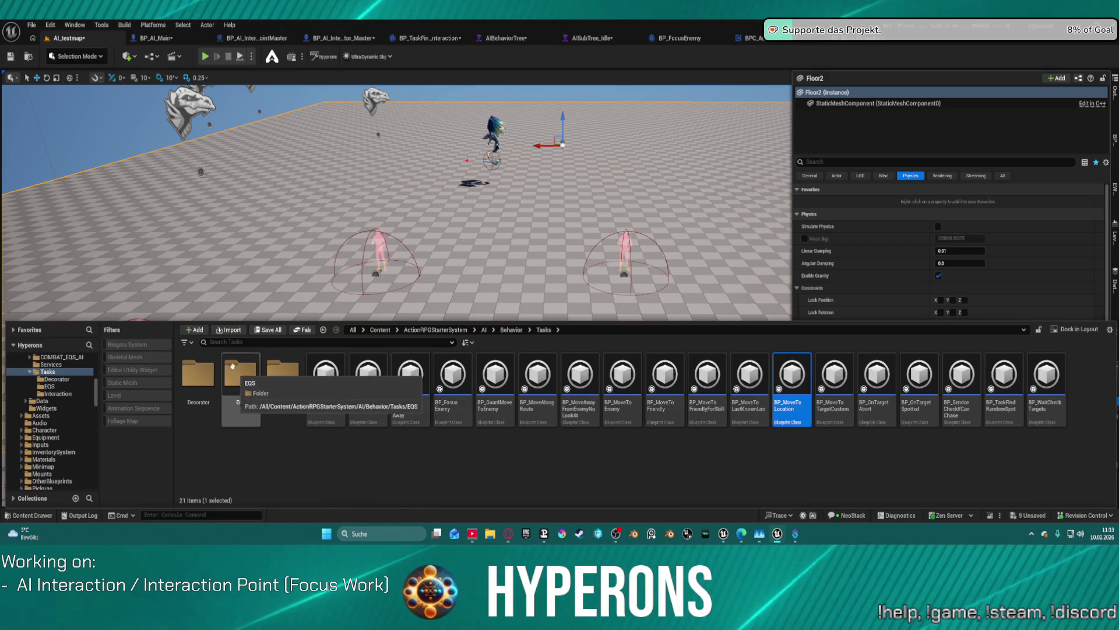
Step: Duplicate BP_TaskFindInteraction inside the Interaction folder
left_click(276, 380)
double_click(276, 380)
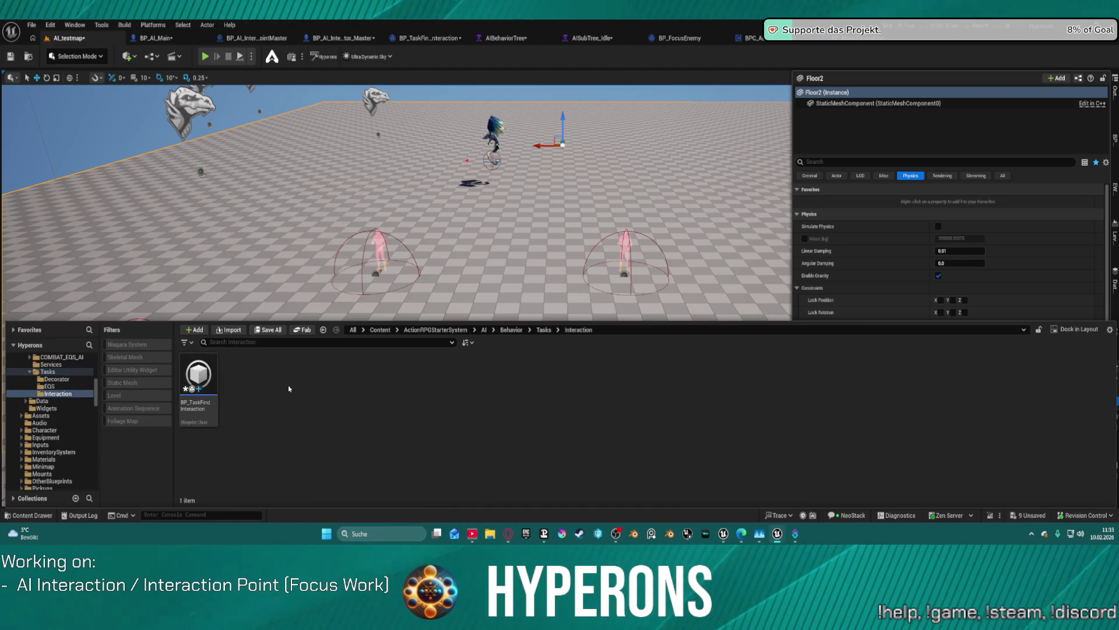
left_click(211, 419)
right_click(211, 419)
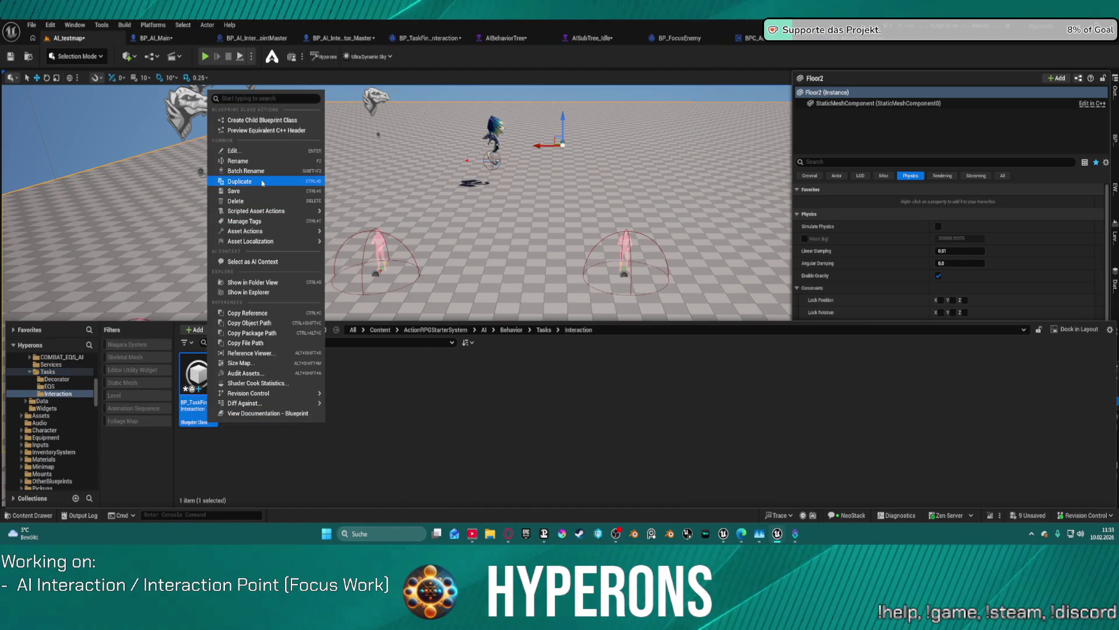
left_click(292, 181)
Step: Rename the copy to BP_TaskInteract and open it in the Blueprint editor
key("End")
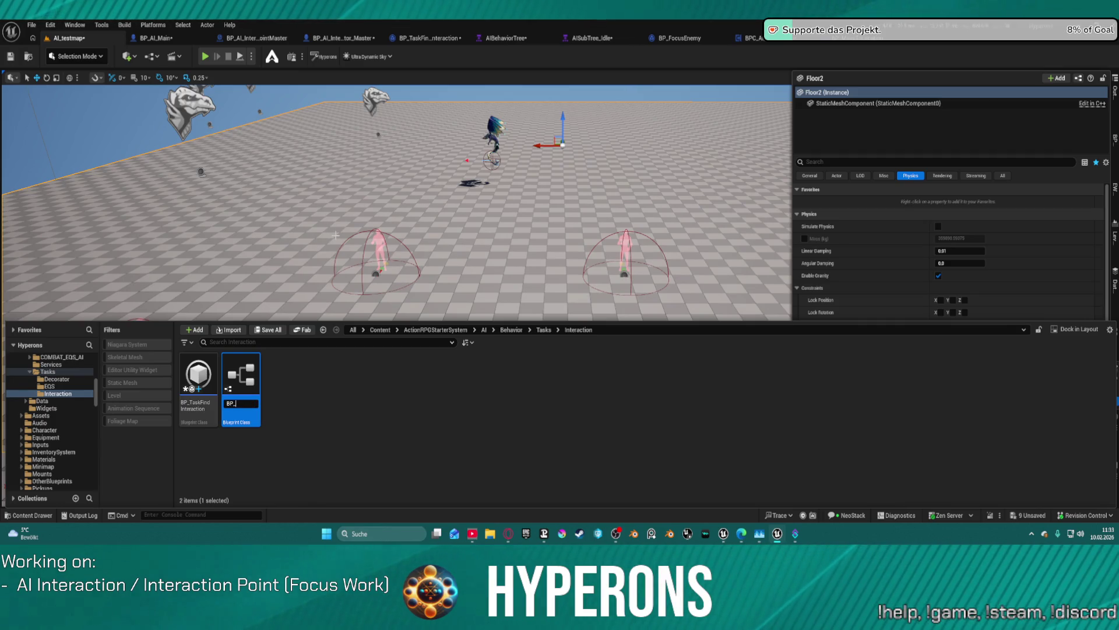
type("Interact")
type("Ta")
type("Tas")
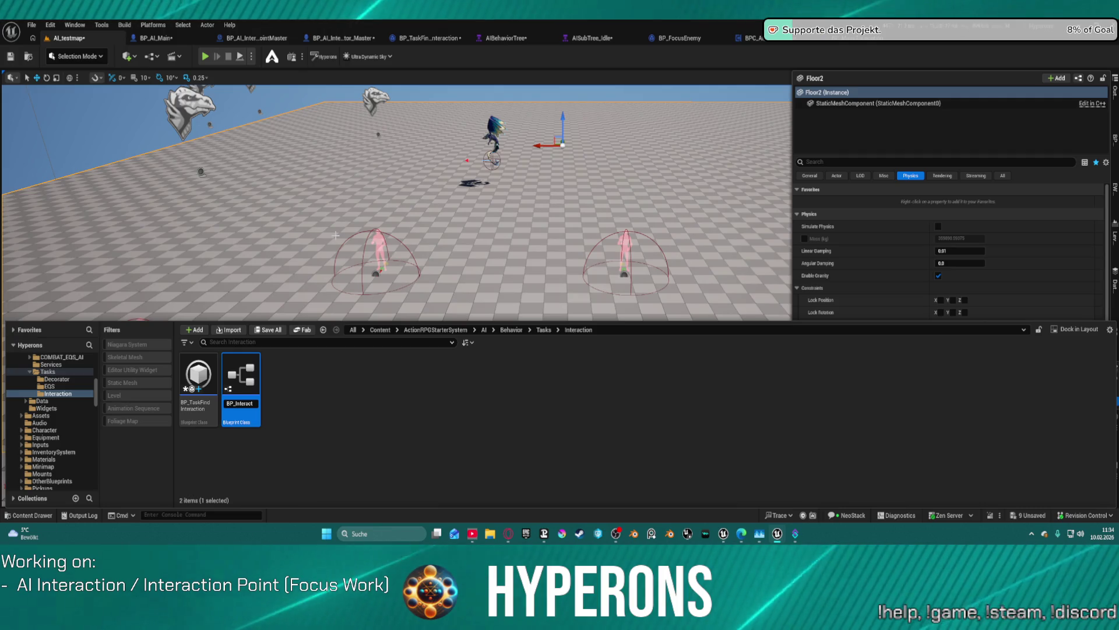
type("k")
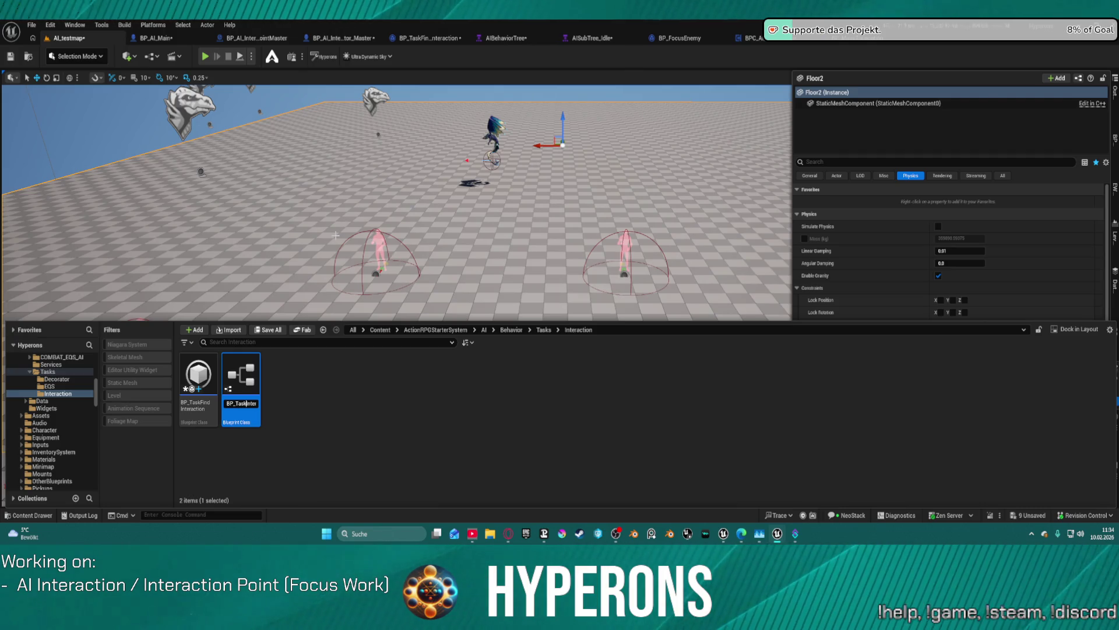
key("End")
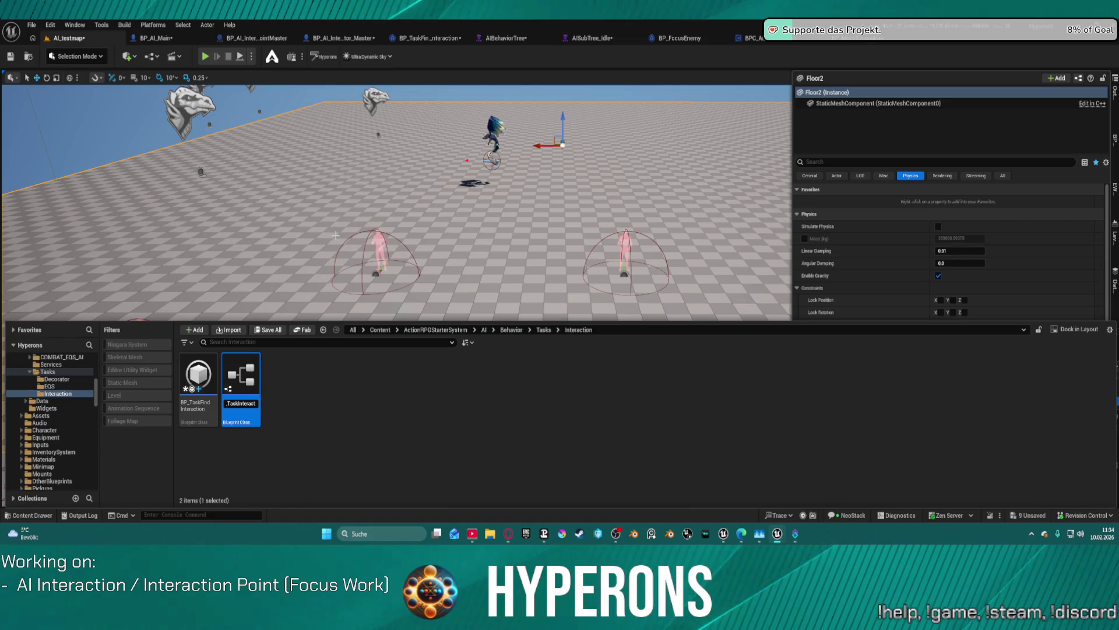
key("Return")
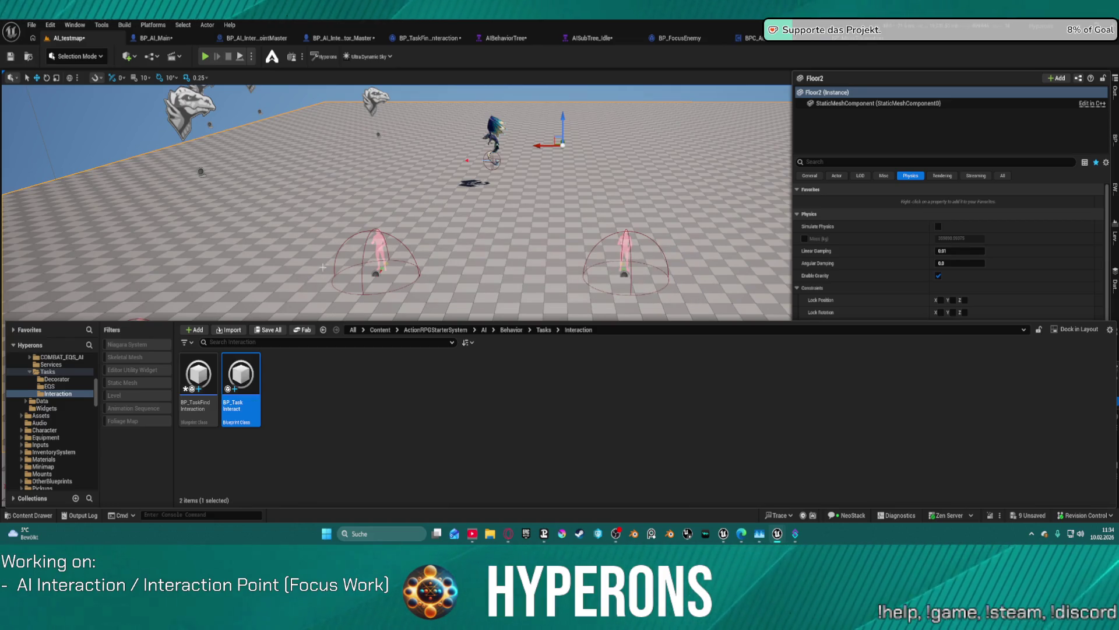
double_click(253, 381)
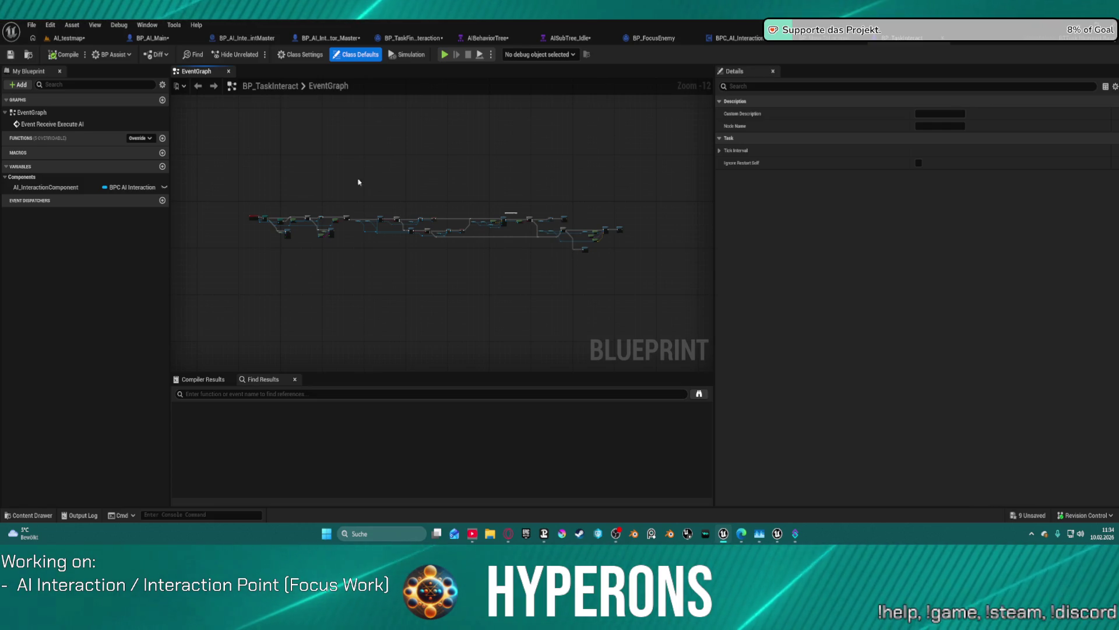
Step: Delete the Cast To BP_AI_Main node from the BP_TaskInteract graph
scroll(226, 177, "up", 9)
scroll(265, 178, "up", 3)
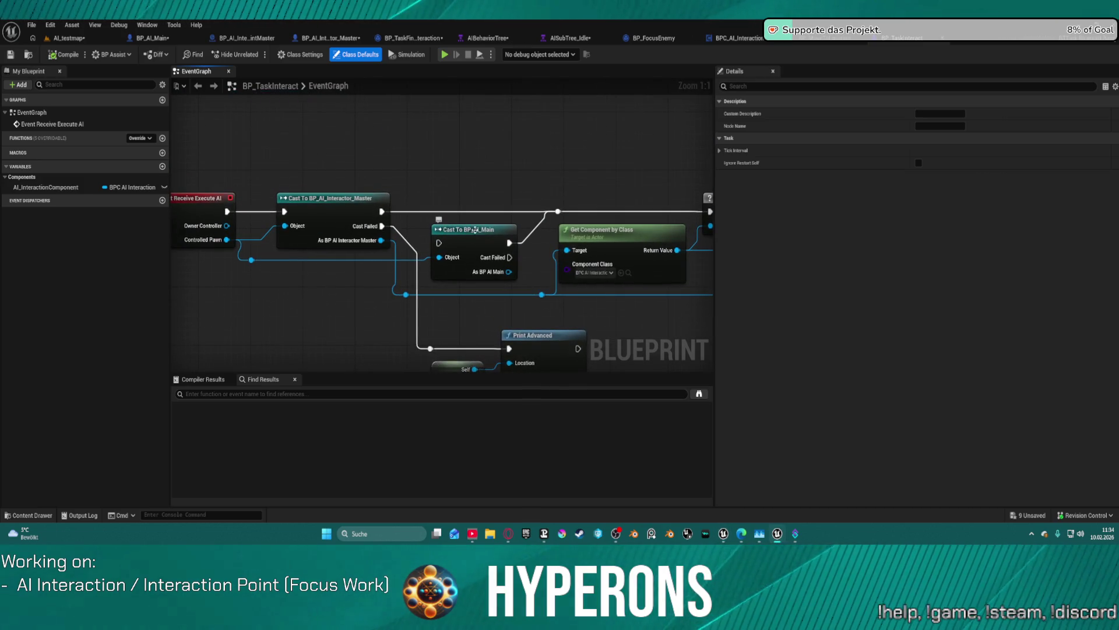
left_click(507, 273)
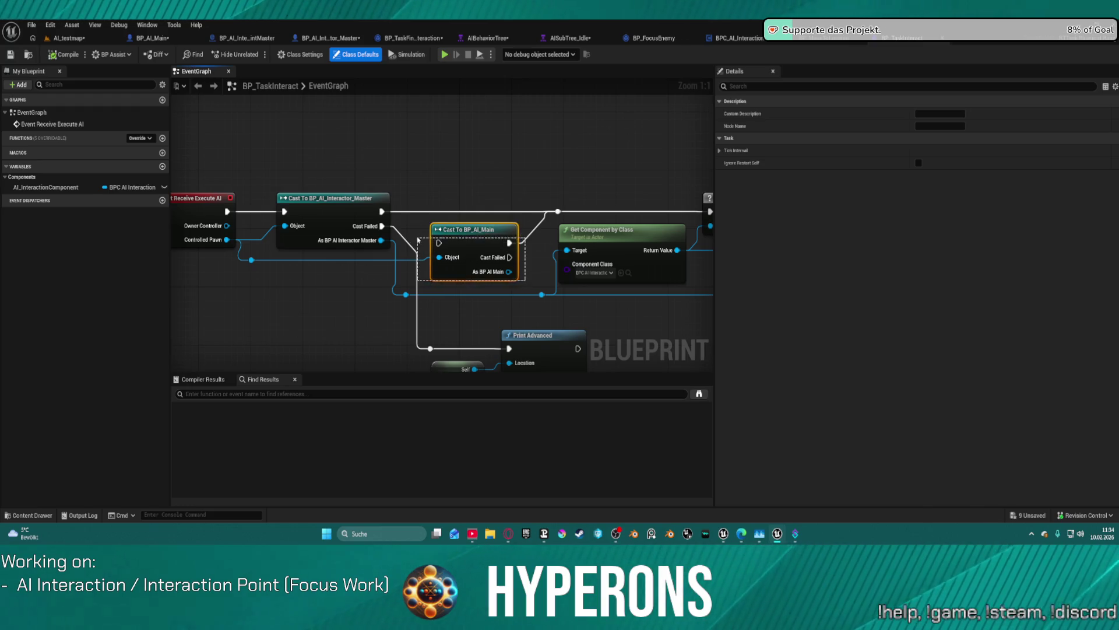
right_click(446, 229)
left_click(448, 236)
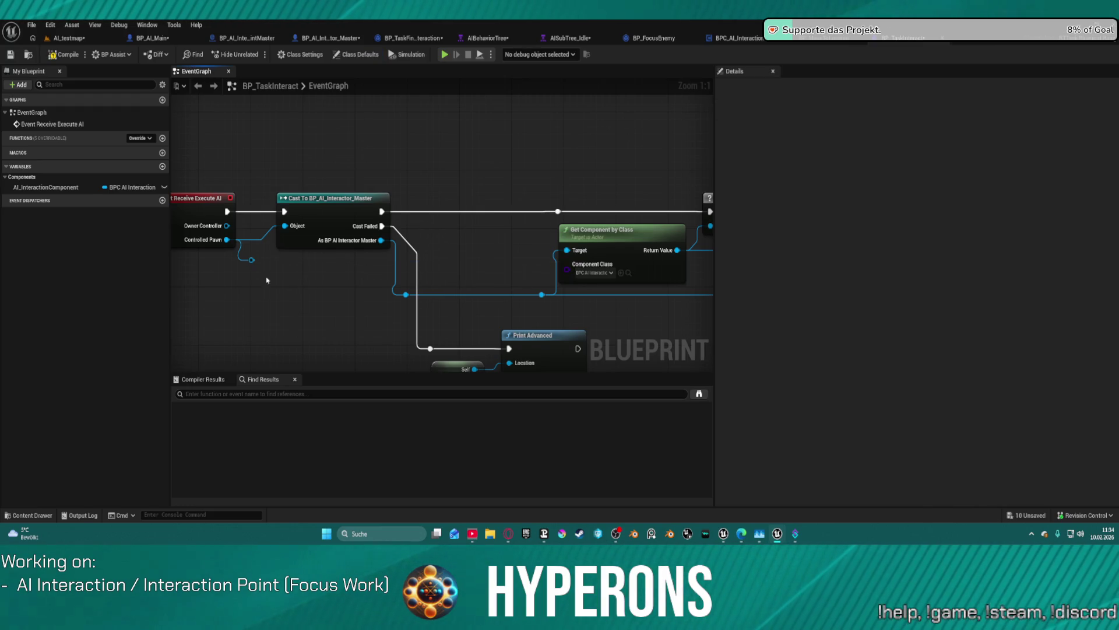
Step: Place a Get AI_InteractionComponent node near the Execute AI event
scroll(282, 249, "down", 2)
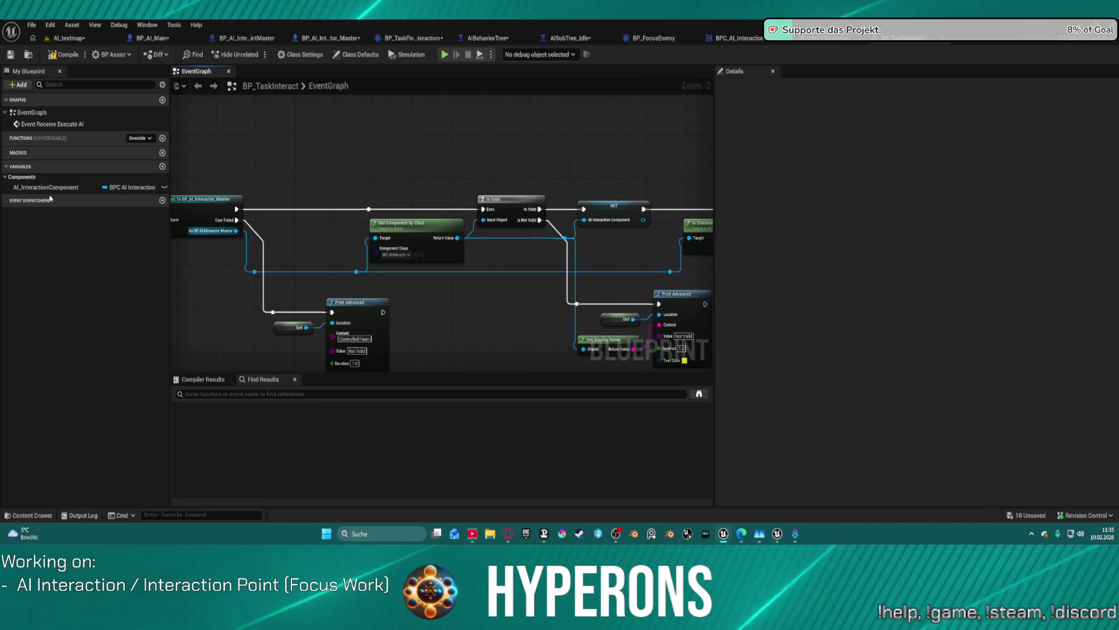
left_click_drag(335, 203, 517, 194)
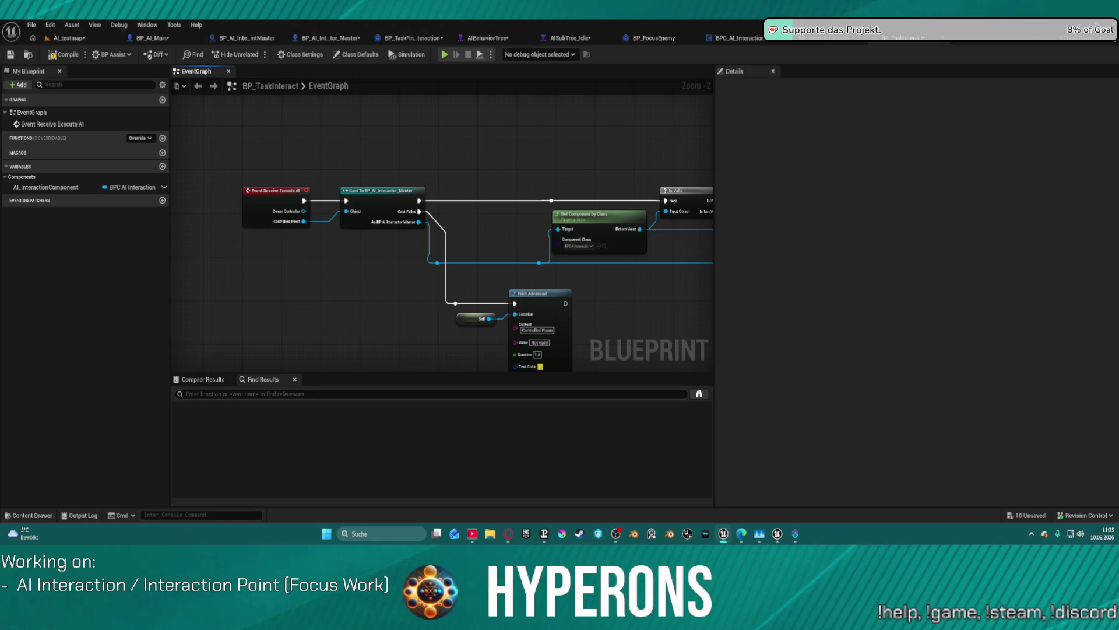
mouse_move(47, 186)
left_mouse_down()
mouse_move(288, 269)
mouse_move(351, 270)
left_mouse_up()
left_click(368, 278)
Step: Make the getter a validated GET wired after Event Receive Execute AI, then view BPC_AI_Interaction
right_click(338, 265)
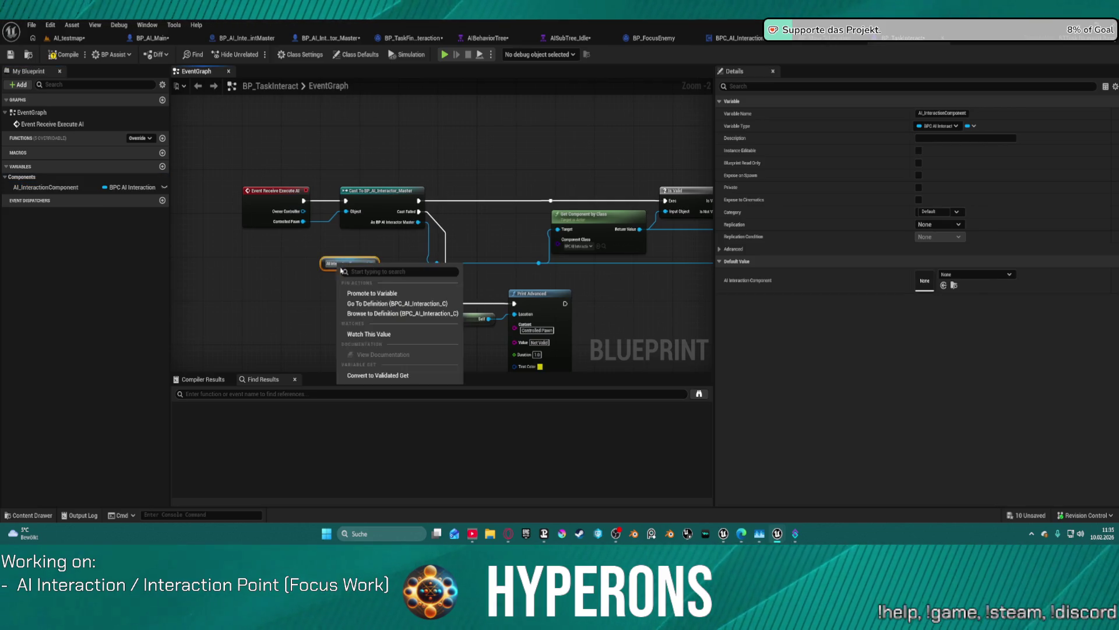
left_click(372, 376)
mouse_move(328, 272)
left_mouse_down()
mouse_move(303, 200)
mouse_move(191, 198)
left_mouse_up()
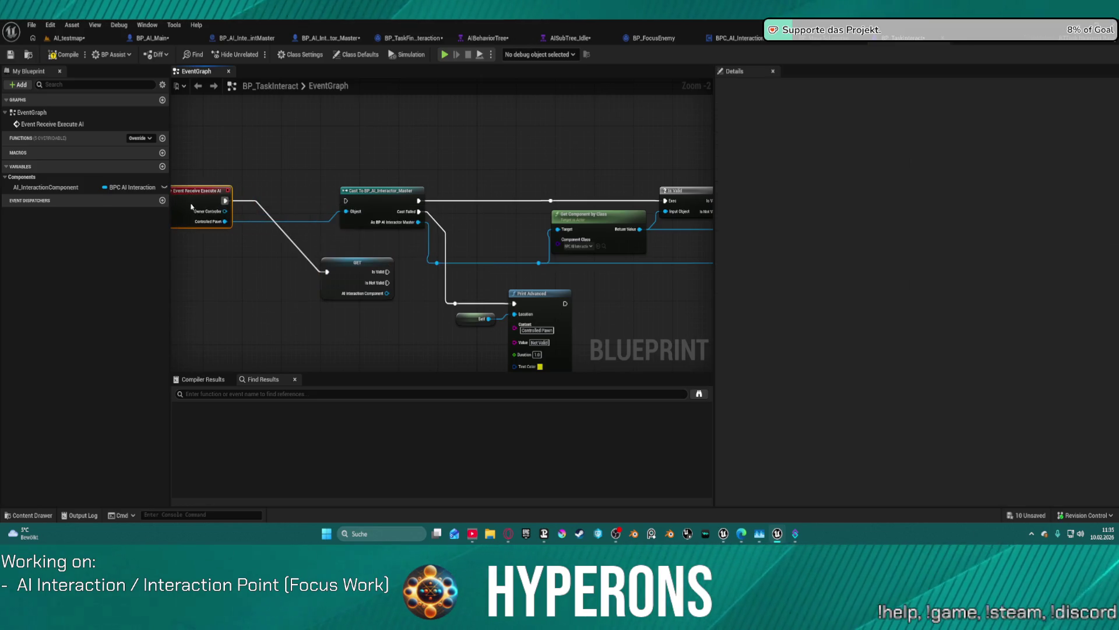
left_click_drag(358, 262, 285, 197)
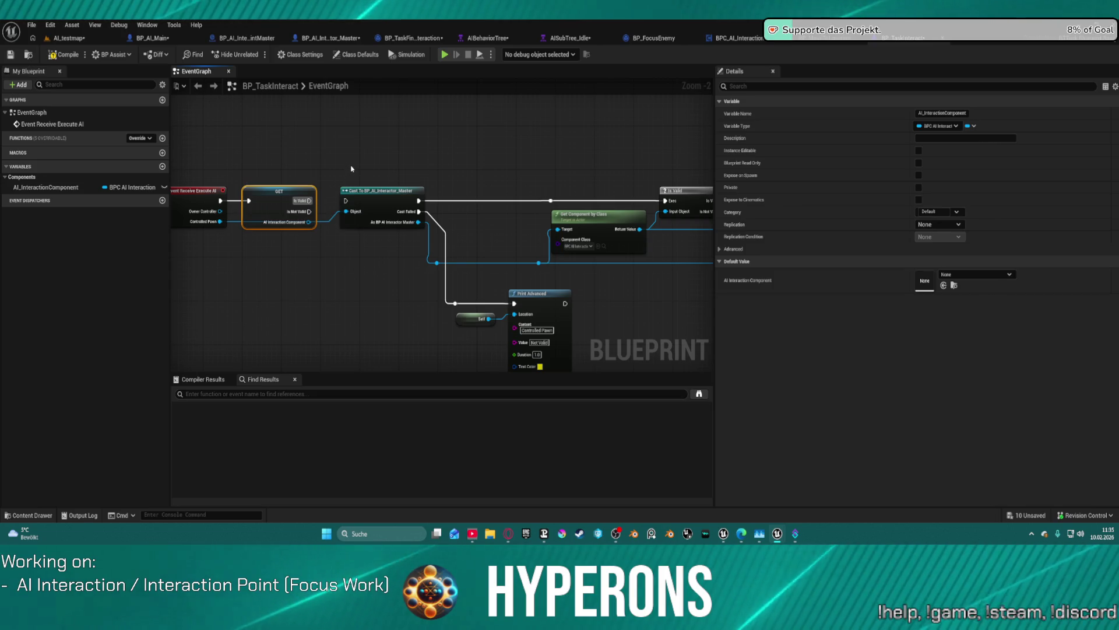
left_click_drag(351, 168, 299, 156)
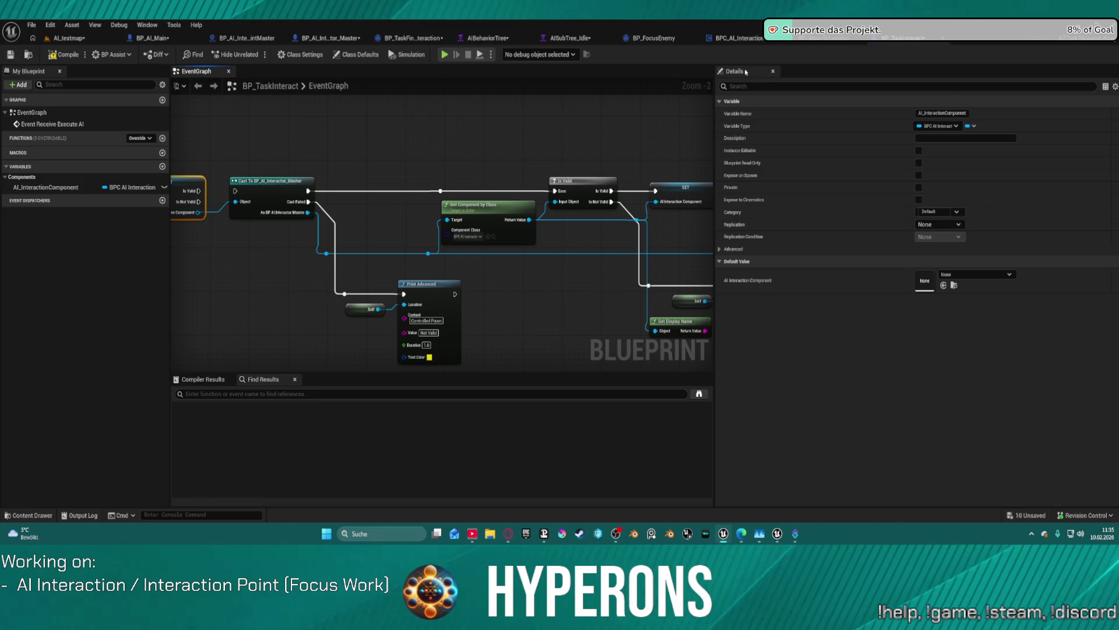
left_click(737, 43)
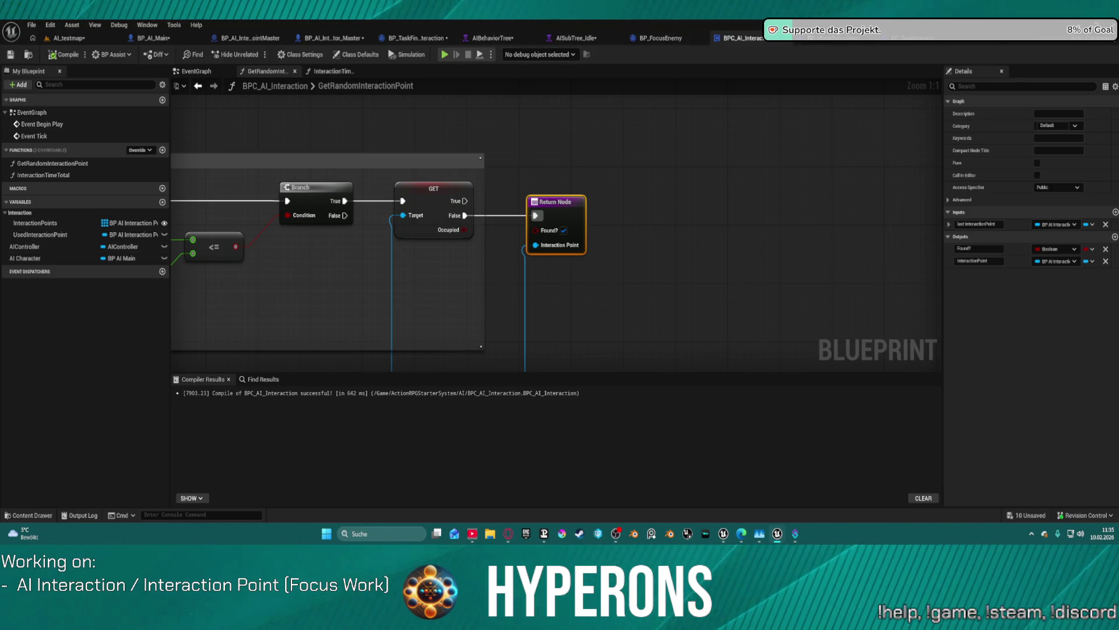
Step: Back in BP_TaskInteract, auto-arrange a group of event graph nodes around Execute AI and GET
left_click(903, 41)
mouse_move(302, 240)
left_mouse_down()
mouse_move(613, 213)
mouse_move(566, 222)
mouse_move(324, 168)
left_mouse_up()
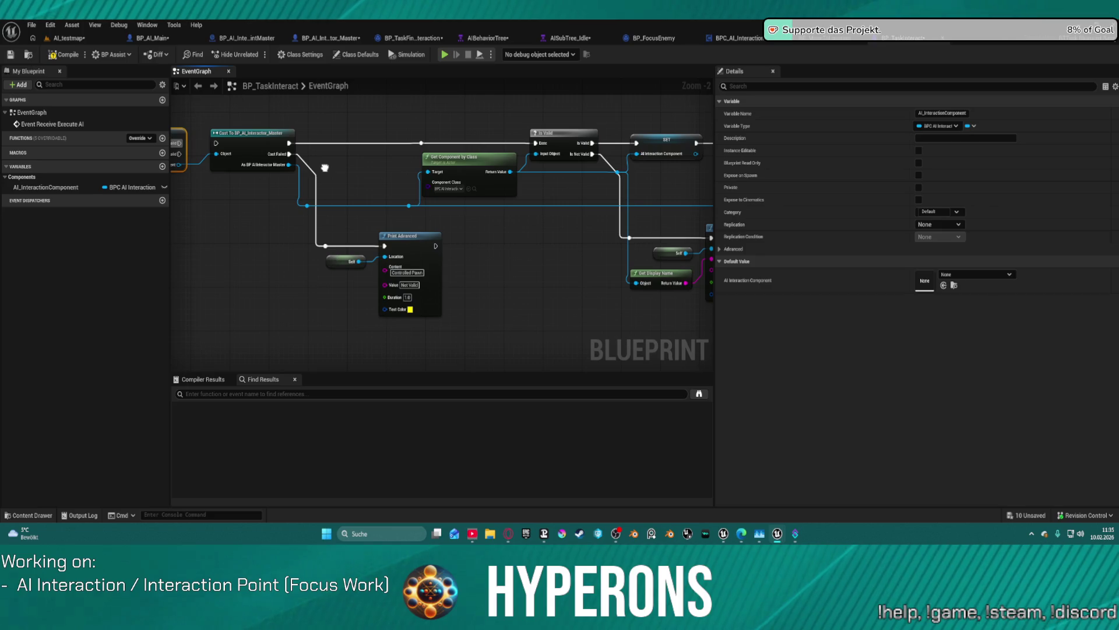
scroll(325, 168, "down", 4)
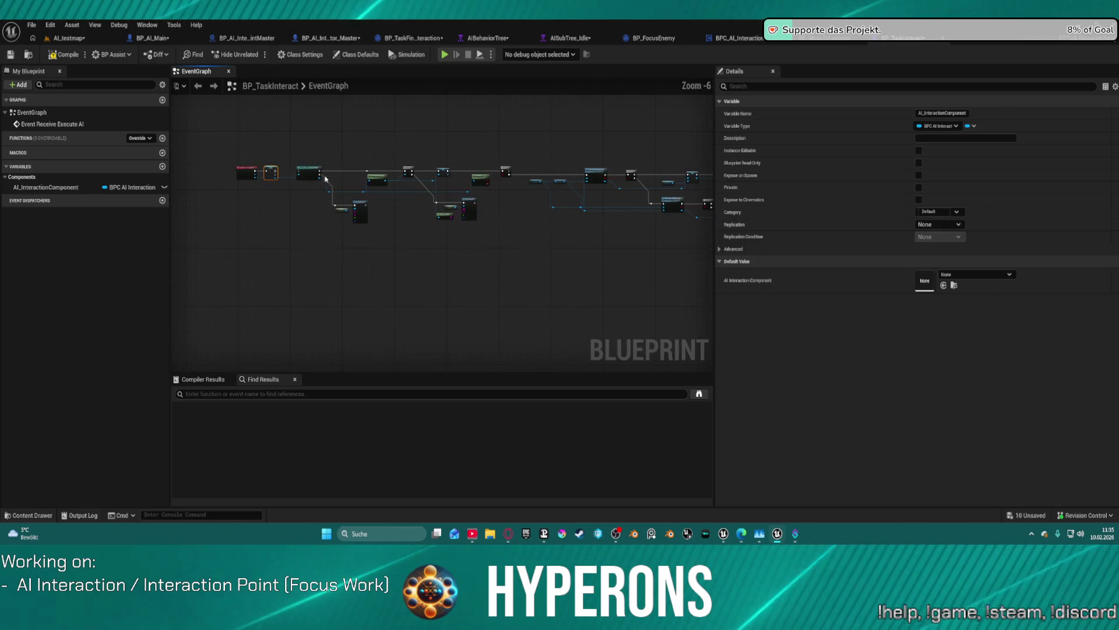
left_click_drag(306, 150, 577, 245)
key("f")
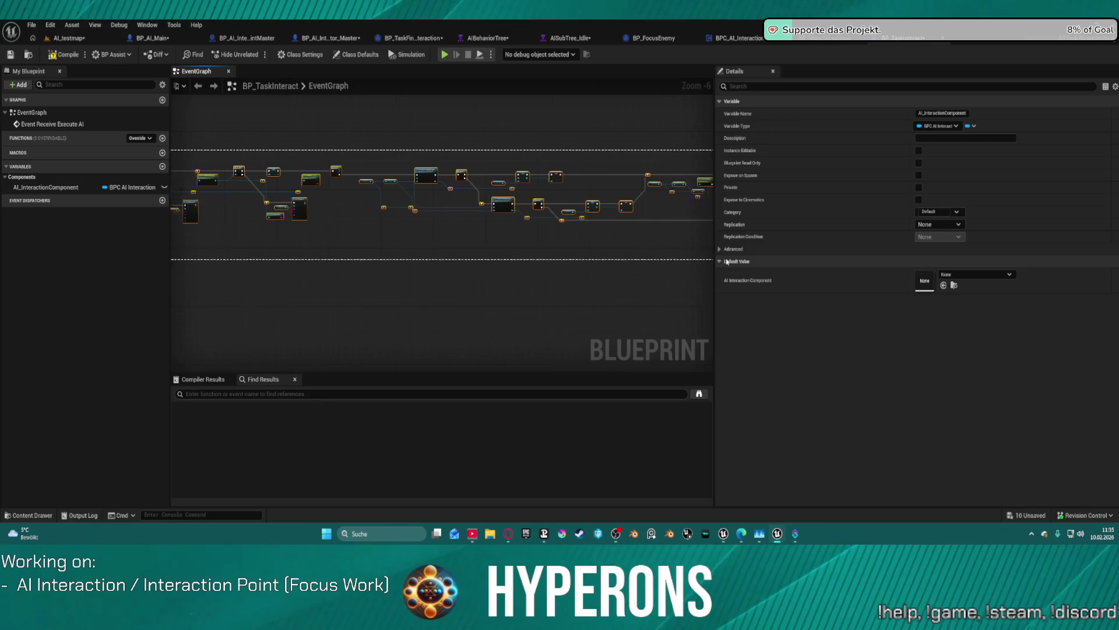
left_click(513, 117)
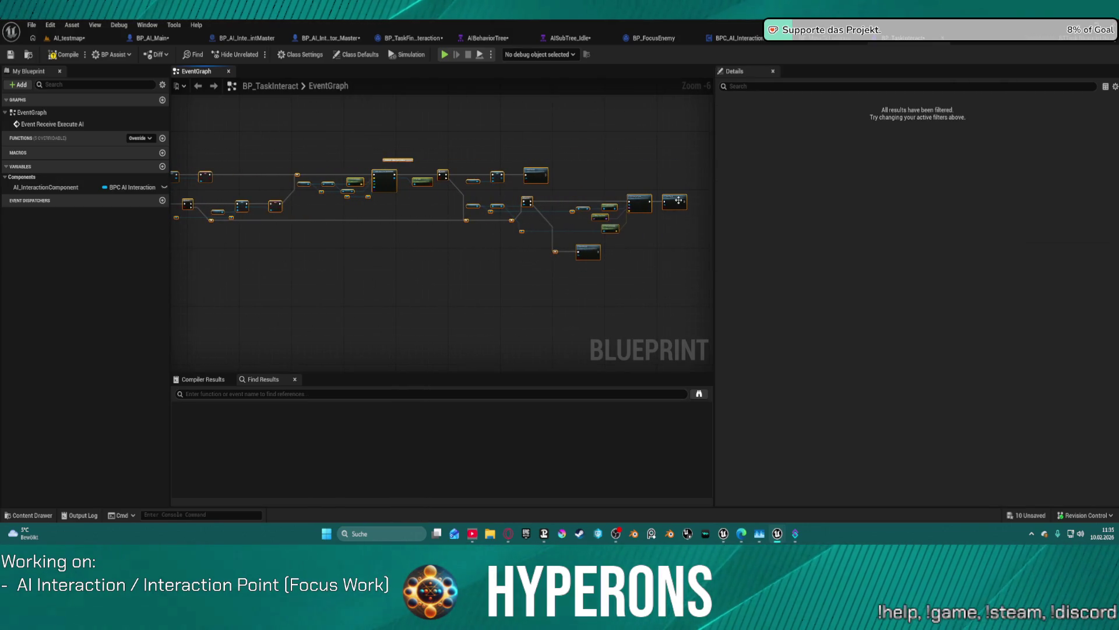
mouse_move(513, 117)
left_mouse_down()
mouse_move(466, 193)
mouse_move(427, 208)
left_mouse_up()
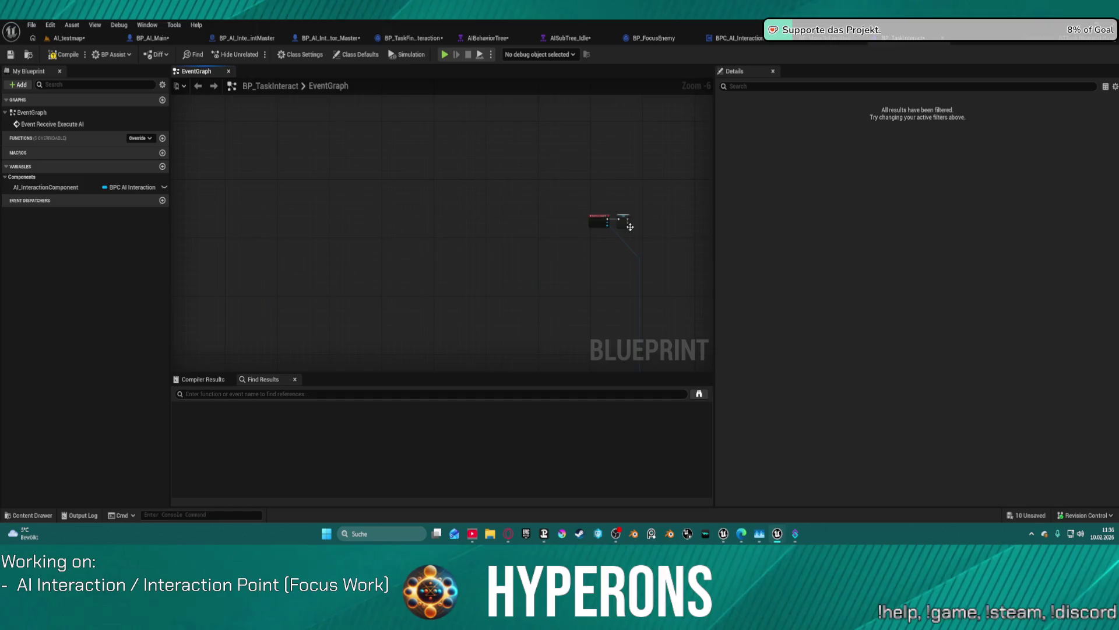
scroll(625, 225, "up", 6)
mouse_move(625, 225)
left_mouse_down()
mouse_move(333, 227)
mouse_move(499, 226)
left_mouse_up()
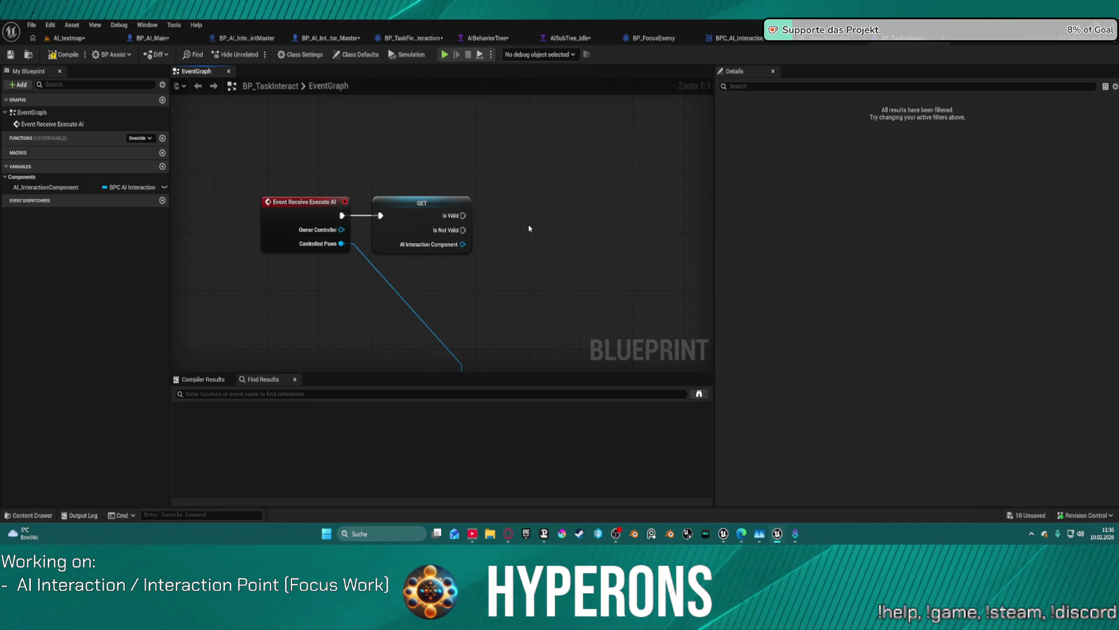
scroll(529, 228, "down", 7)
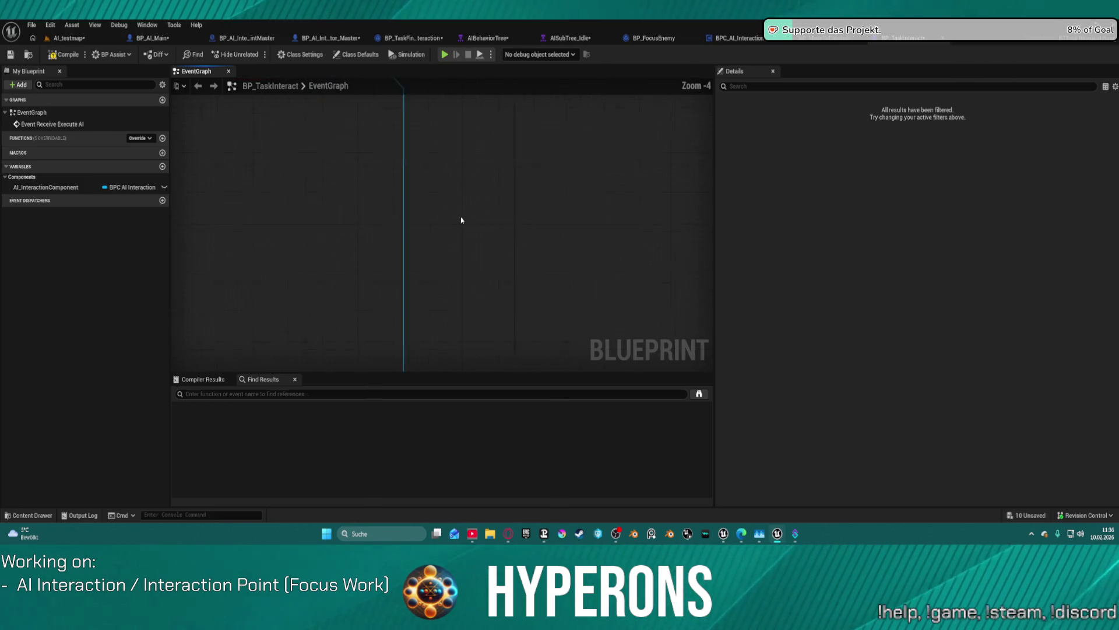
scroll(466, 285, "up", 5)
Step: Move the Get Component, reroute and Is Valid nodes up, and wire GET's Is Not Valid into Cast
left_click(408, 232)
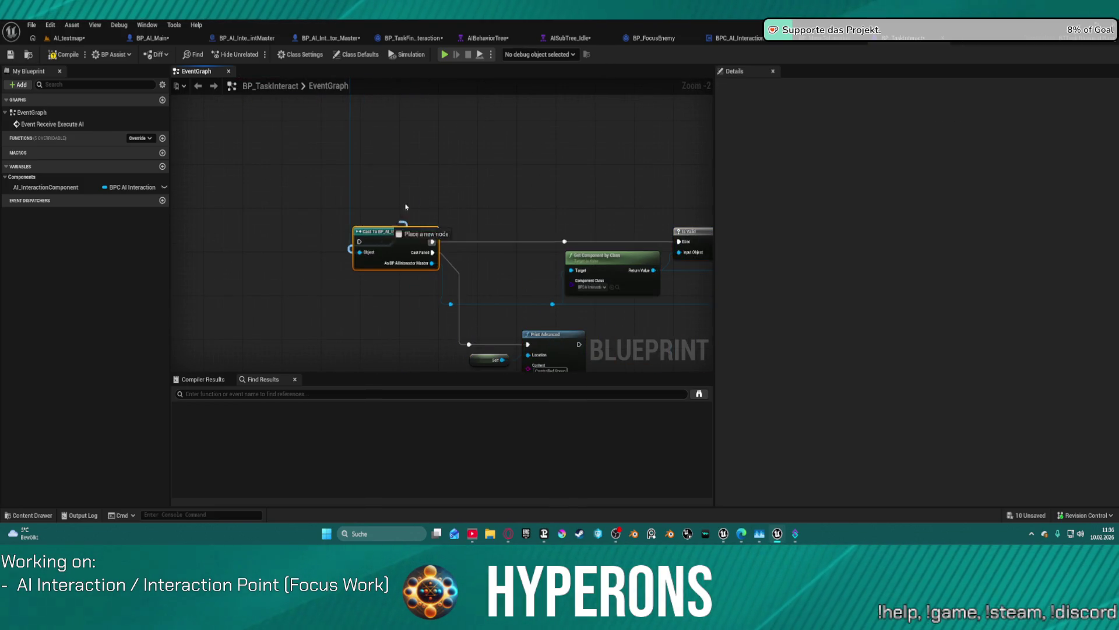
left_click_drag(359, 252, 406, 208)
left_click(611, 125)
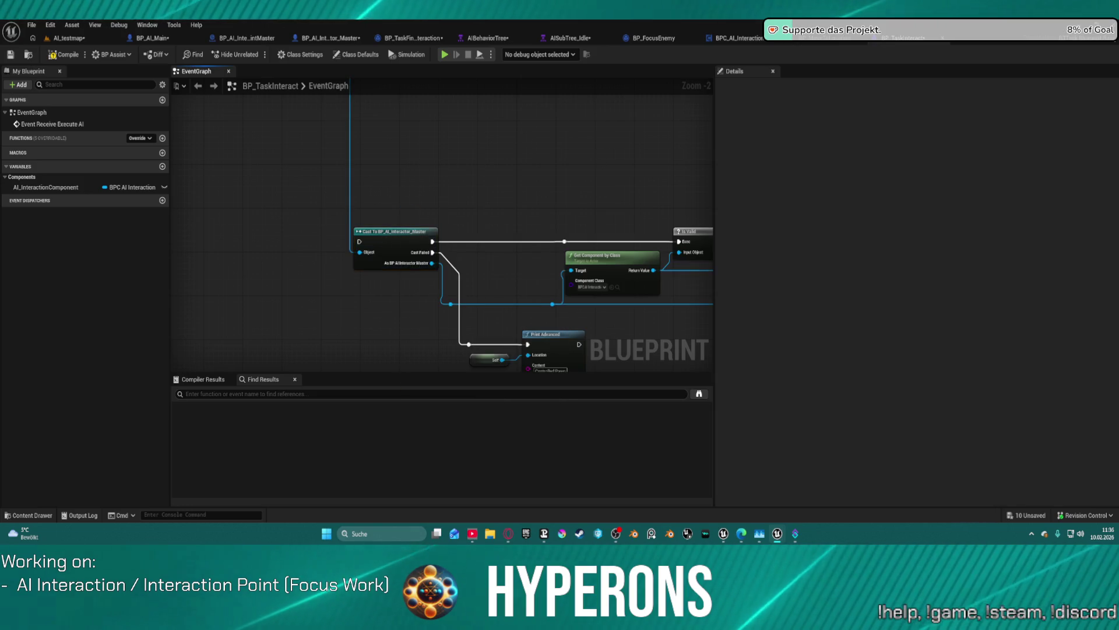
mouse_move(610, 125)
left_mouse_down()
mouse_move(399, 149)
mouse_move(337, 170)
mouse_move(471, 193)
mouse_move(419, 215)
left_mouse_up()
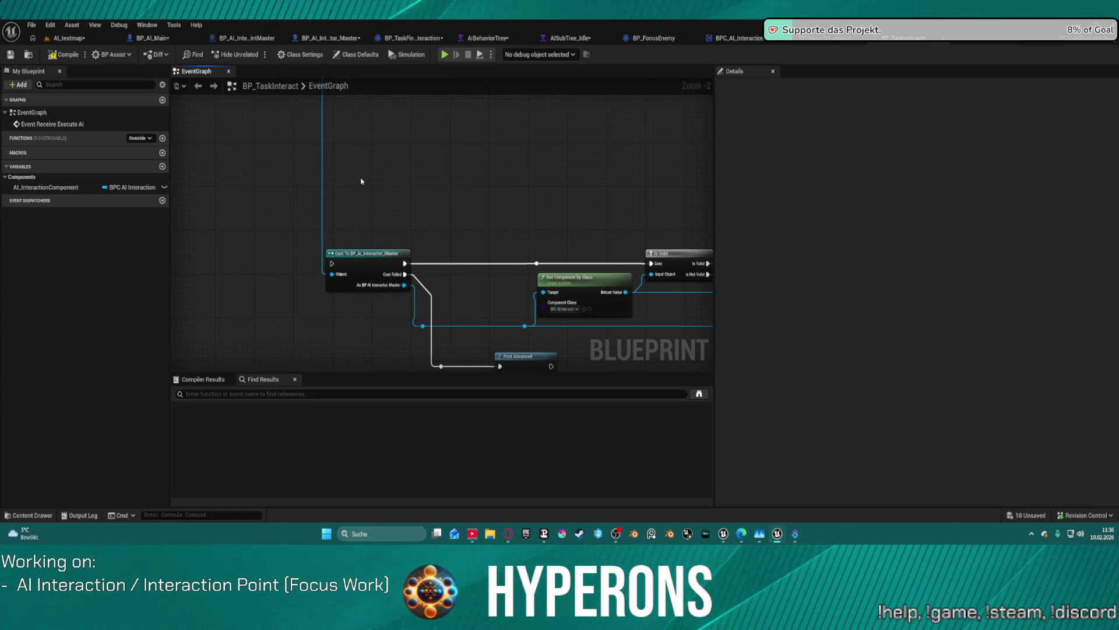
mouse_move(354, 204)
left_mouse_down()
mouse_move(653, 315)
mouse_move(638, 349)
left_mouse_up()
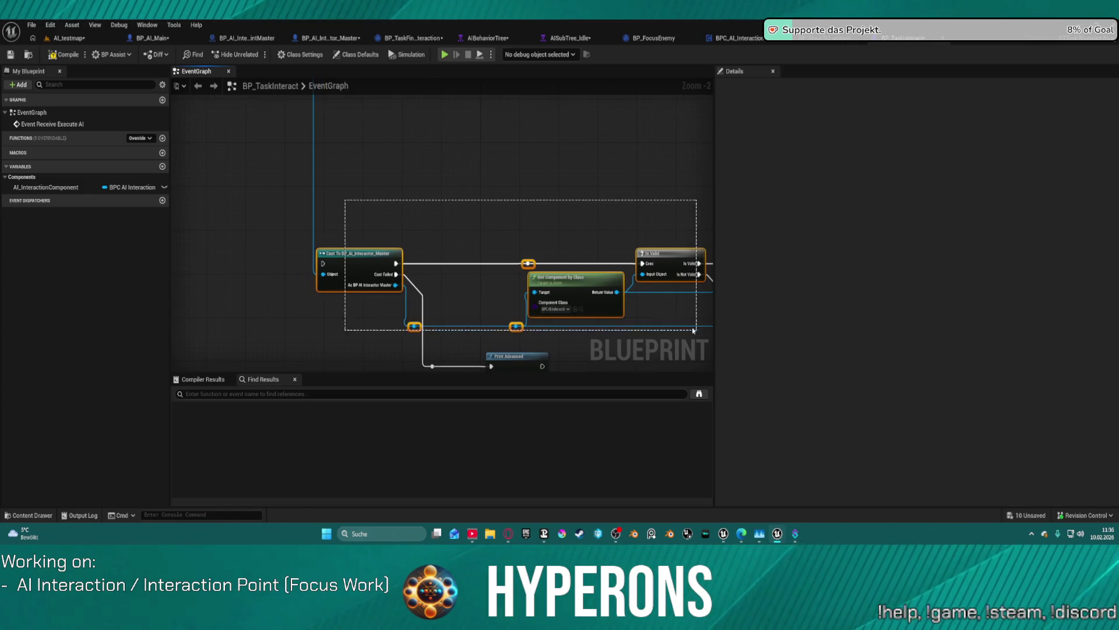
mouse_move(648, 254)
left_mouse_down()
mouse_move(640, 46)
mouse_move(633, 369)
mouse_move(634, 155)
left_mouse_up()
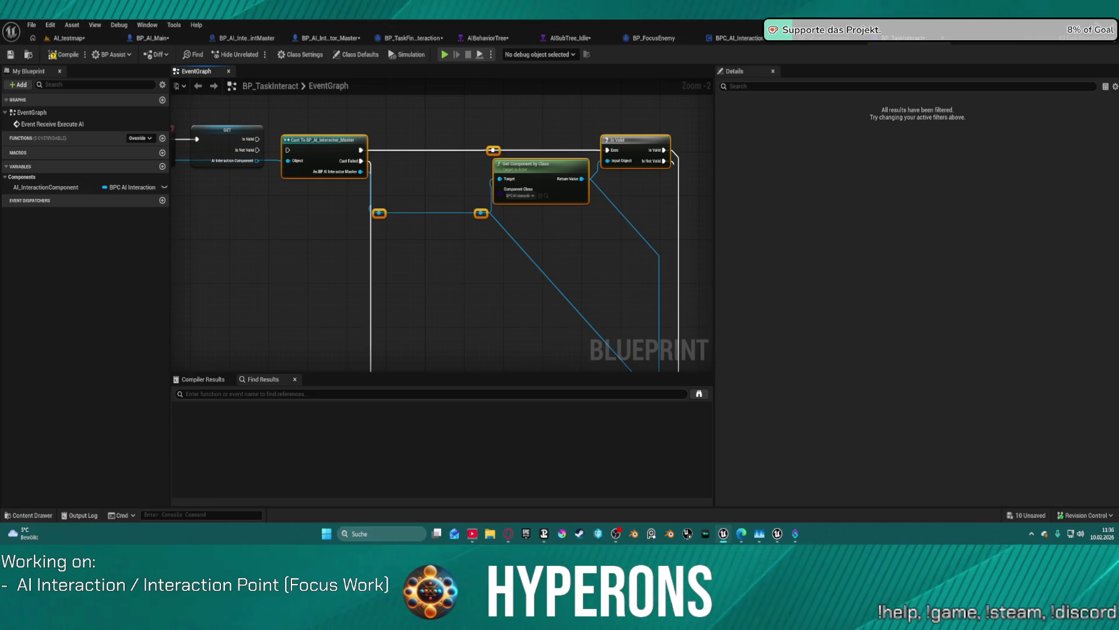
left_click_drag(289, 153, 257, 150)
left_click_drag(254, 195, 387, 195)
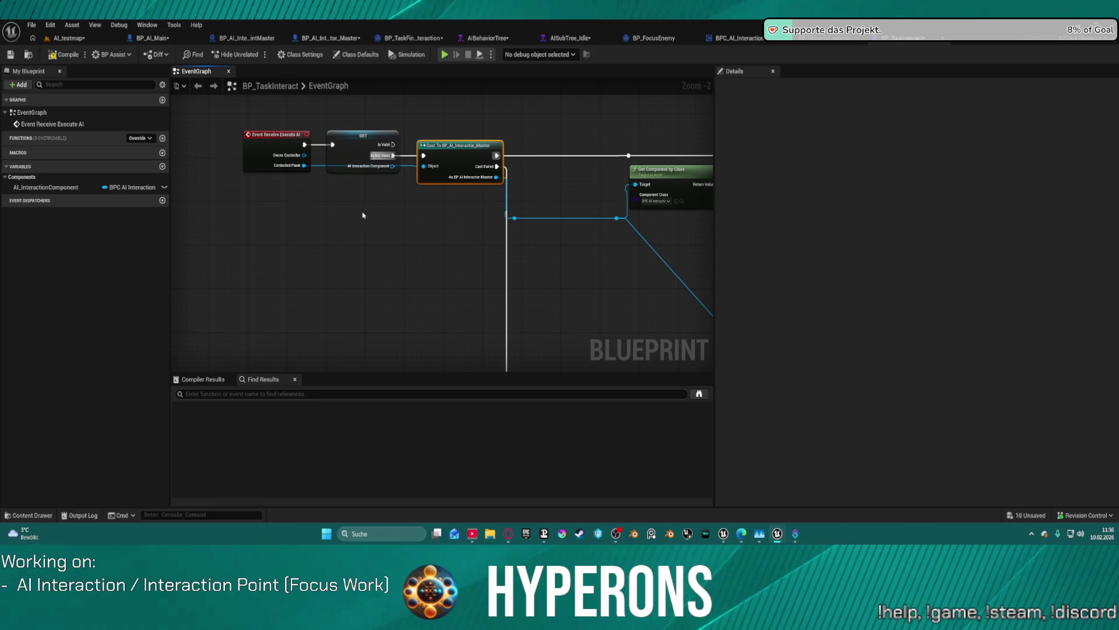
scroll(515, 292, "down", 4)
mouse_move(507, 280)
left_mouse_down()
mouse_move(420, 173)
mouse_move(436, 156)
left_mouse_up()
mouse_move(461, 349)
left_mouse_down()
mouse_move(470, 233)
mouse_move(470, 336)
left_mouse_up()
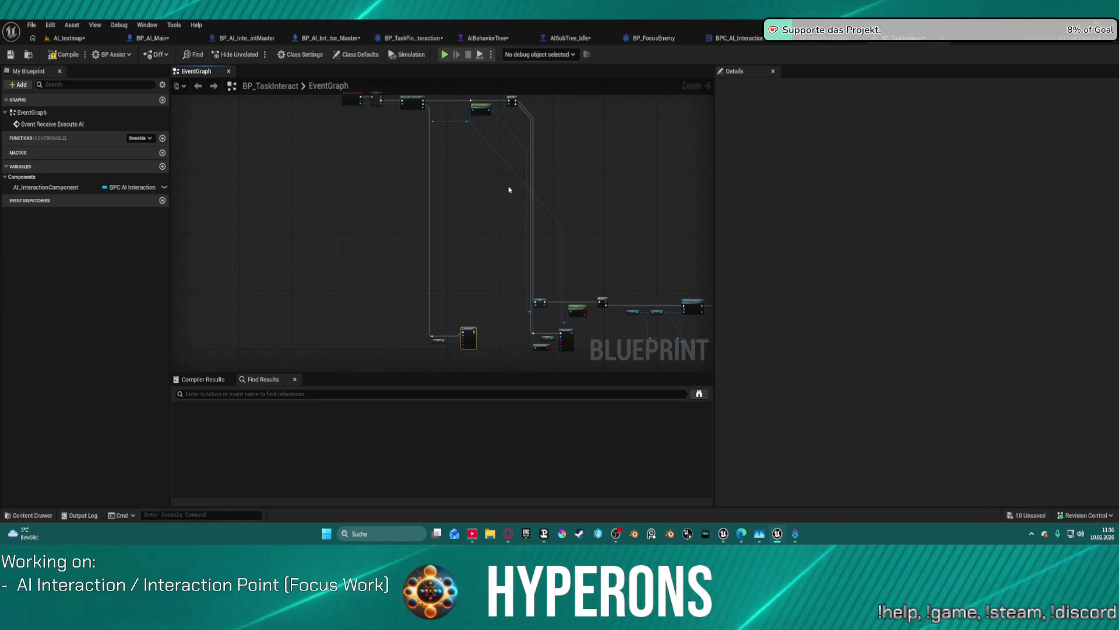
scroll(525, 248, "up", 5)
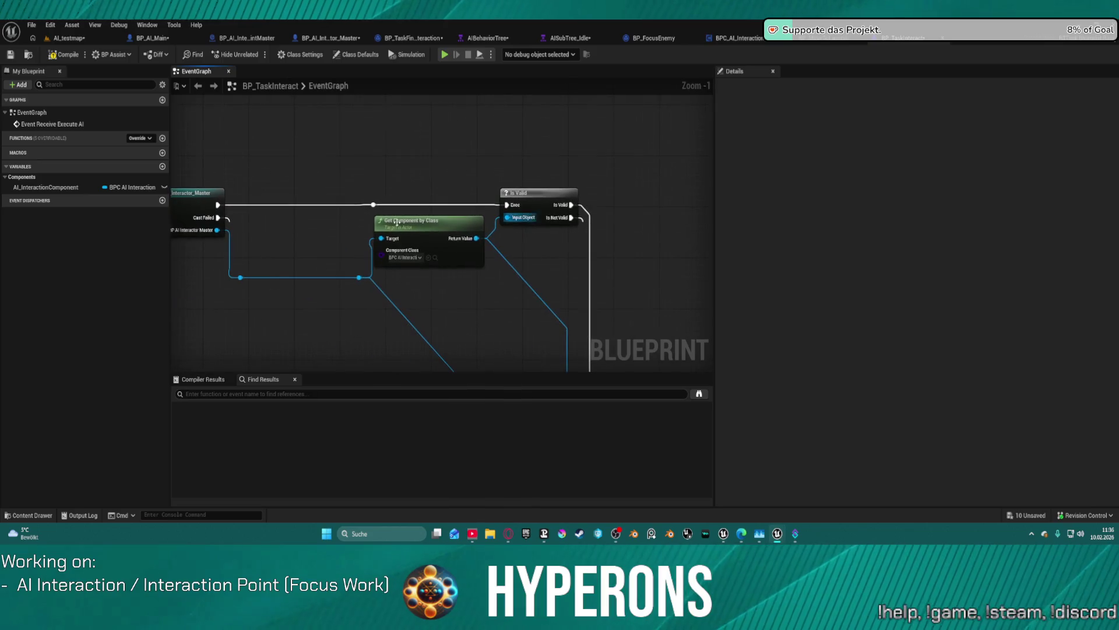
Step: Add a Set AI_InteractionComponent node fed by Get Component by Class's valid Return Value
left_click_drag(47, 188, 605, 145)
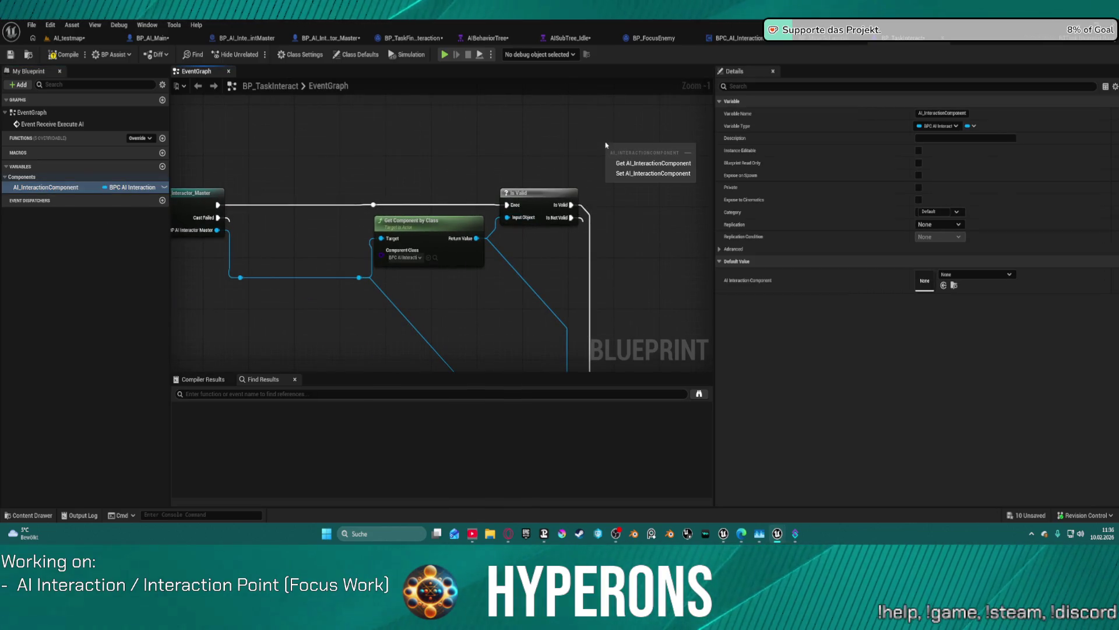
left_click(647, 173)
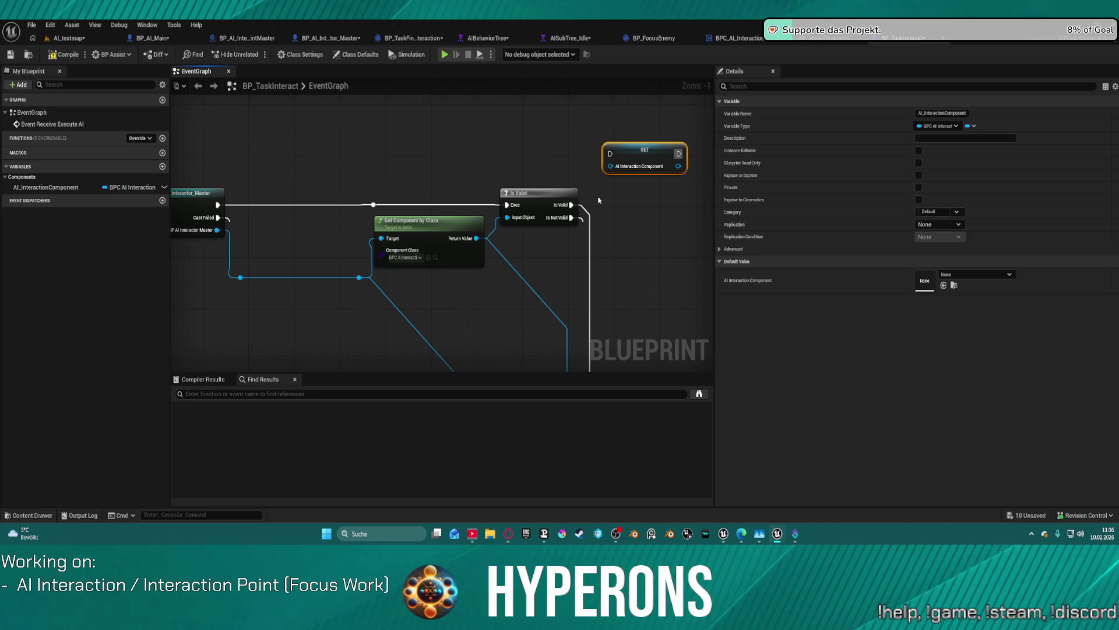
mouse_move(571, 205)
left_mouse_down()
mouse_move(610, 154)
mouse_move(477, 239)
left_mouse_up()
key("f")
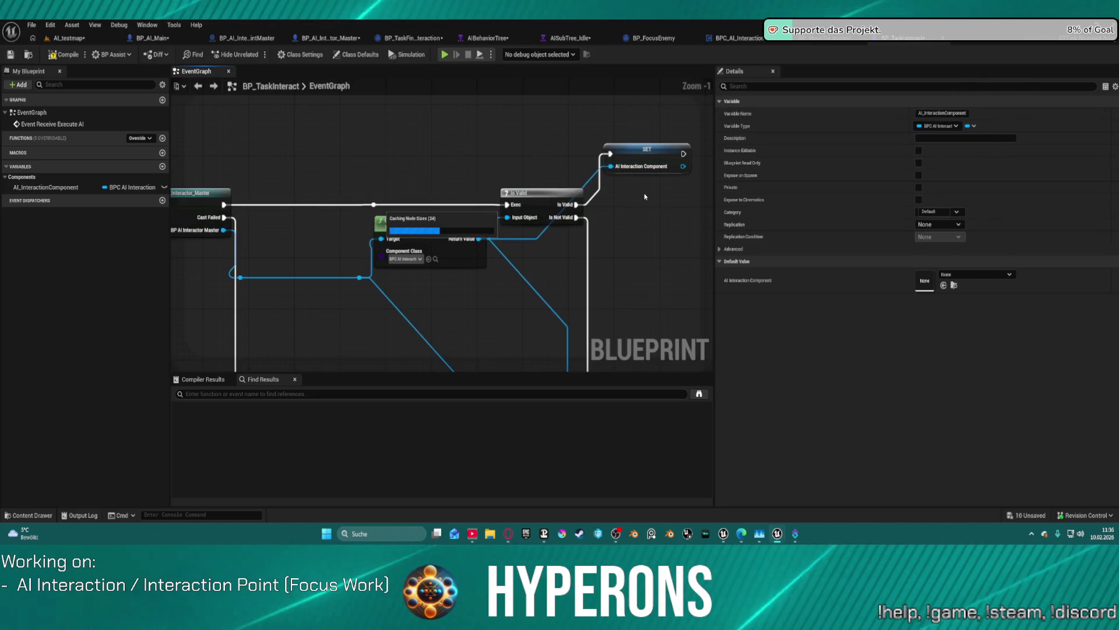
scroll(493, 124, "down", 2)
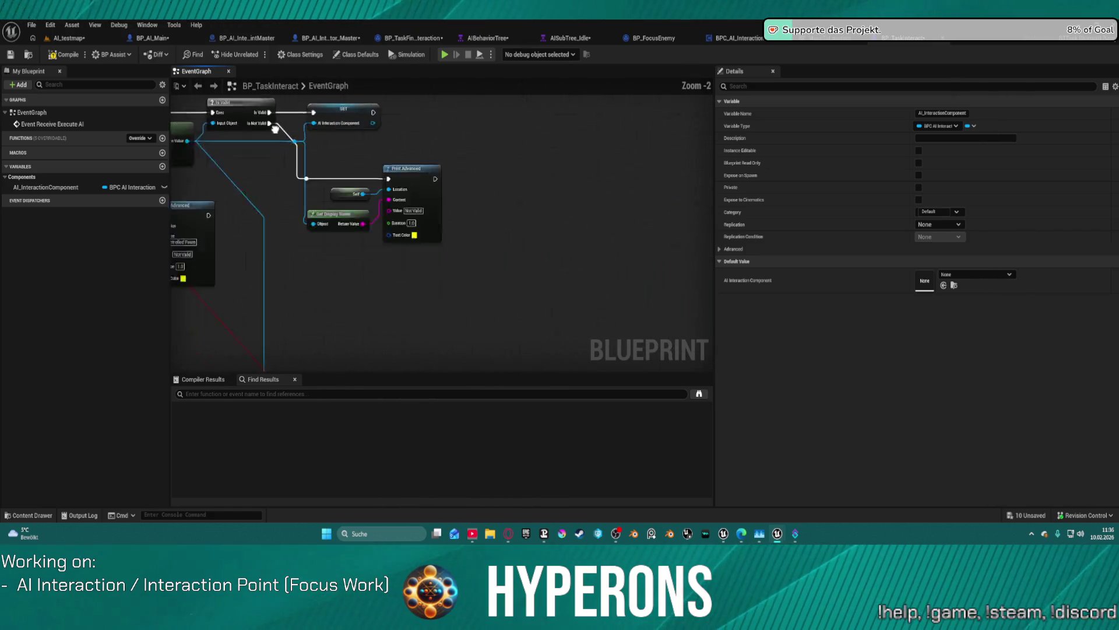
left_click_drag(493, 125, 325, 192)
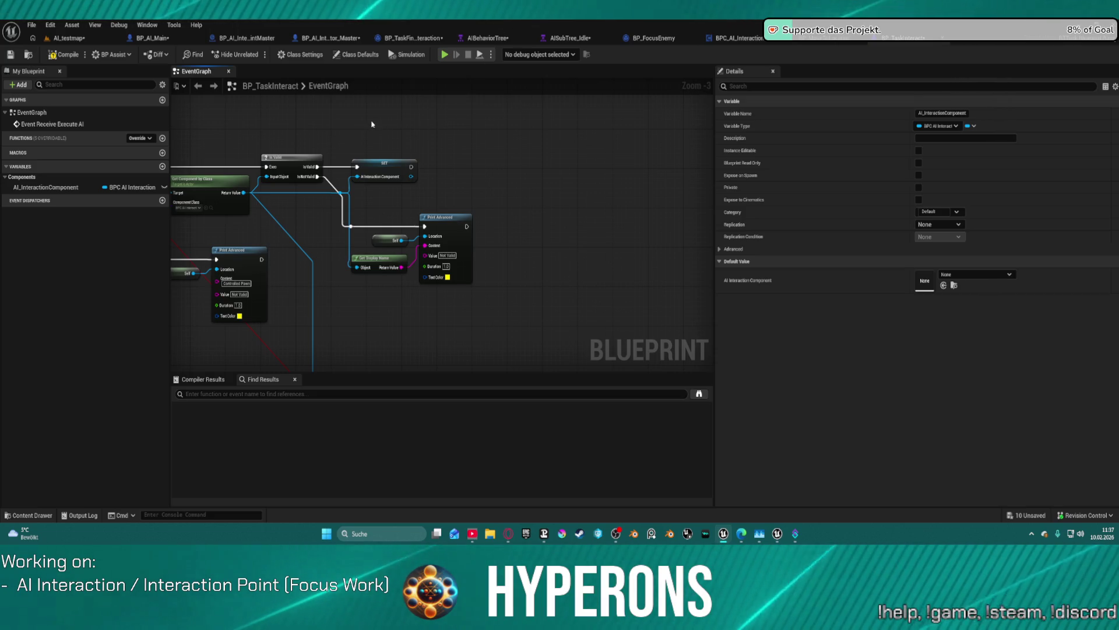
mouse_move(310, 164)
left_mouse_down()
mouse_move(403, 244)
mouse_move(529, 254)
mouse_move(296, 252)
left_mouse_up()
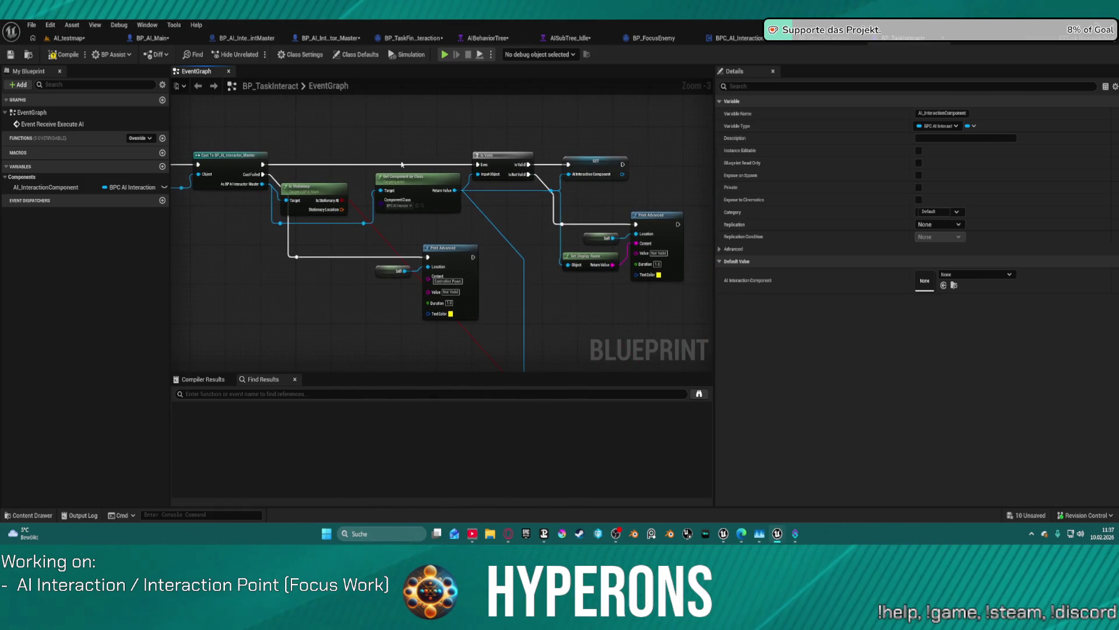
Step: Inspect BPC_AI_Interaction's UsedInteractionPoint variable and return to the GetRandomInteractionPoint graph
left_click(757, 39)
left_click(47, 234)
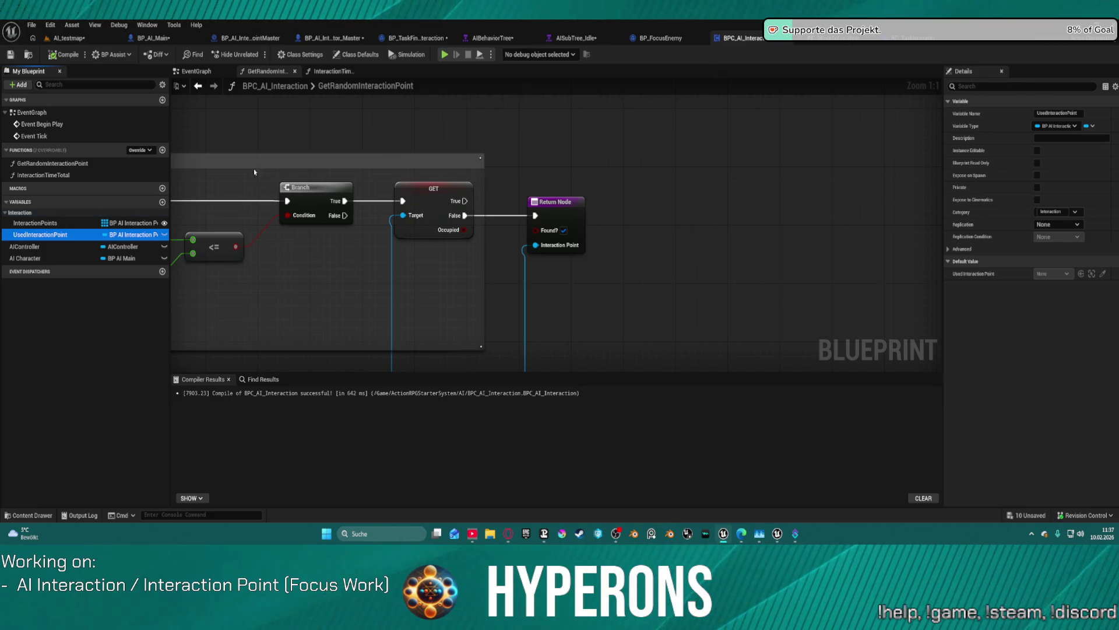
left_click(335, 72)
left_click(265, 71)
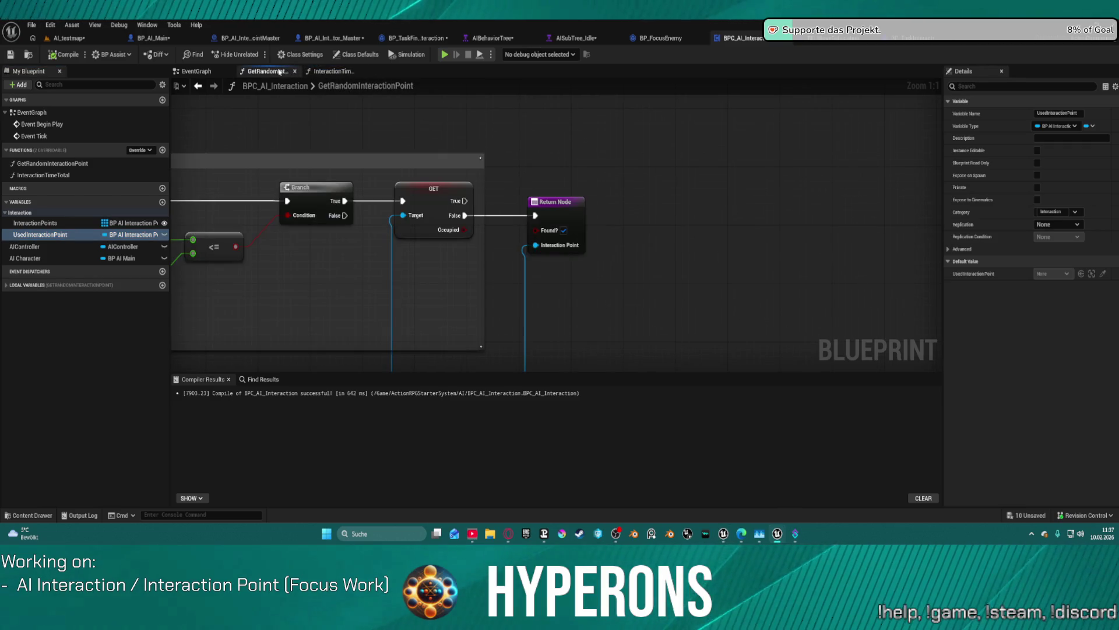
Step: Pan through GET, REMOVE, LENGTH, Shuffle, For Each, Branch and the Return Node
scroll(460, 209, "up", 5)
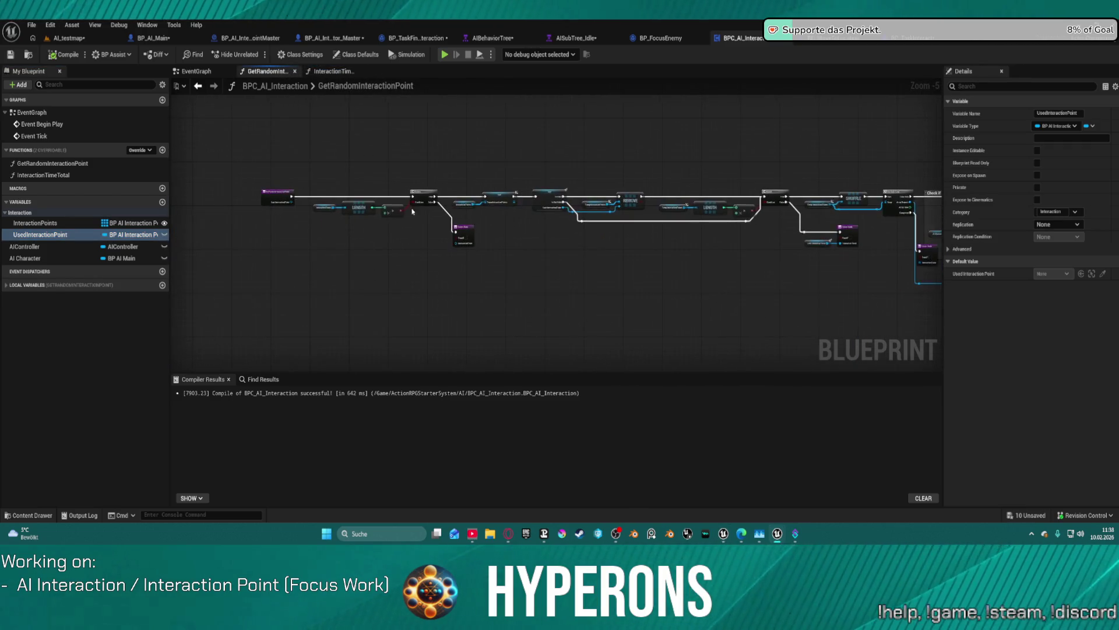
left_click_drag(710, 265, 134, 240)
mouse_move(583, 257)
left_mouse_down()
mouse_move(411, 253)
mouse_move(459, 256)
mouse_move(408, 233)
mouse_move(682, 244)
mouse_move(174, 233)
left_mouse_up()
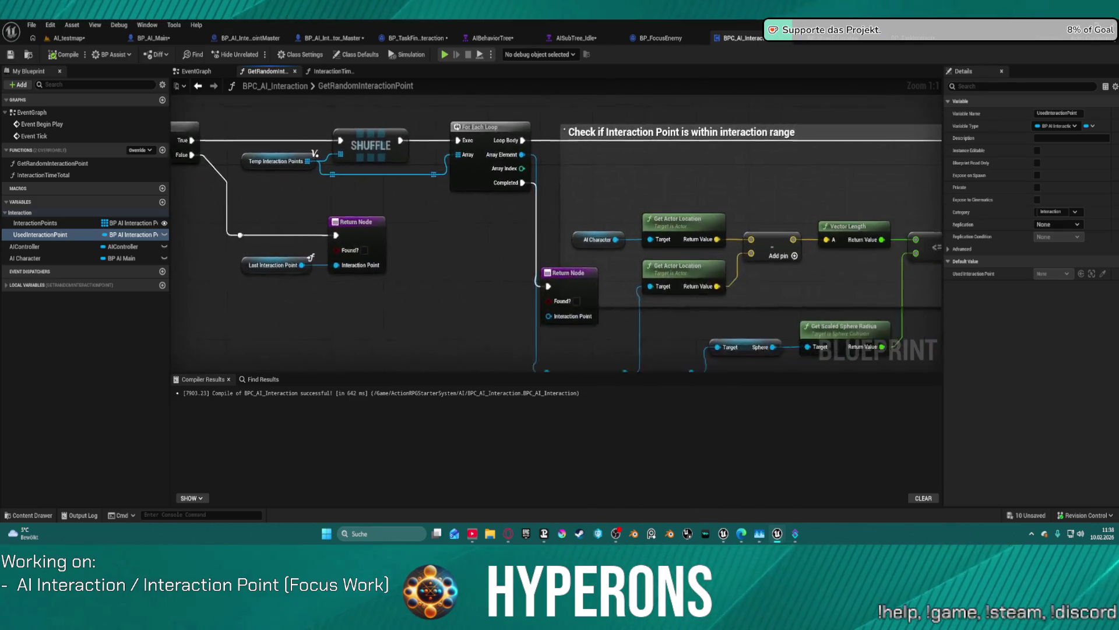
mouse_move(938, 175)
left_mouse_down()
mouse_move(755, 74)
mouse_move(679, 59)
mouse_move(393, 101)
mouse_move(386, 89)
left_mouse_up()
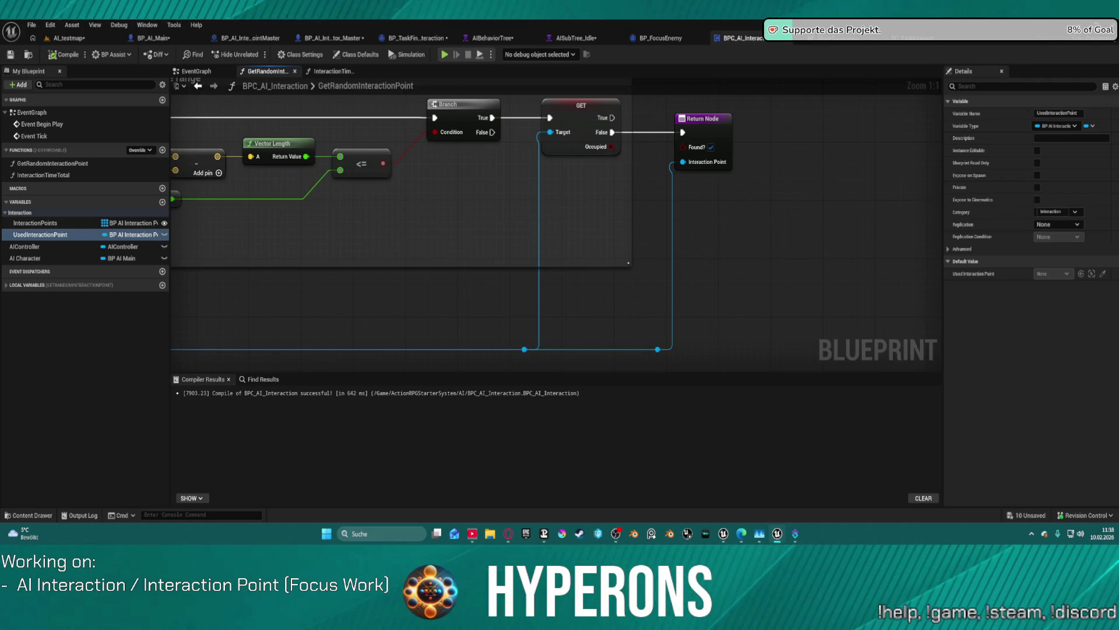
Step: Rename the UsedInteractionPoint variable to InteractionPoint
double_click(62, 234)
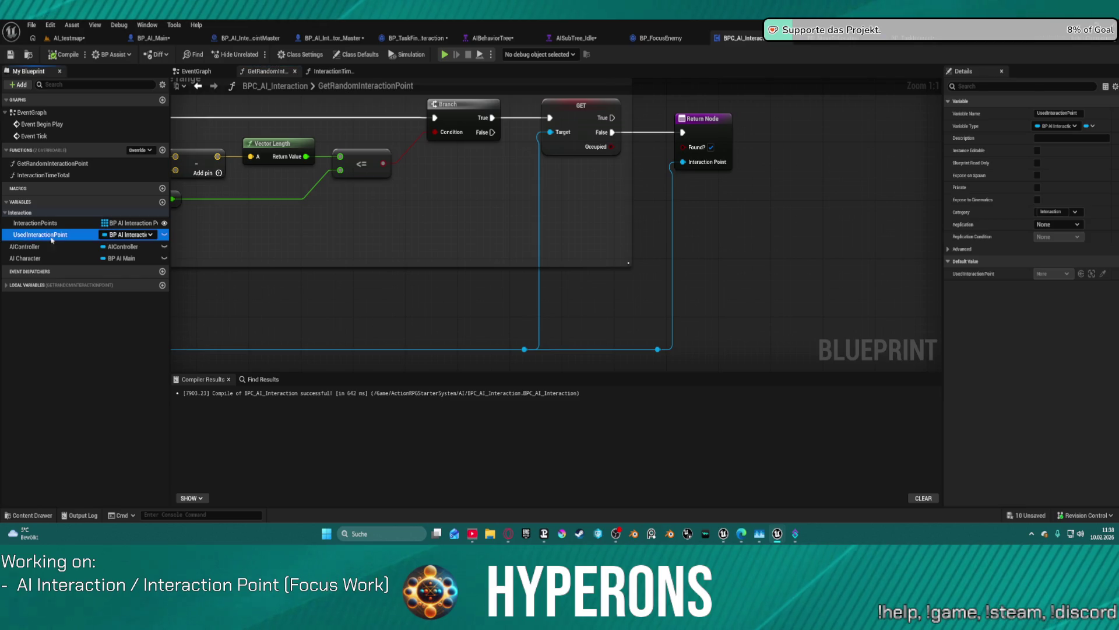
type("InteractionPoint")
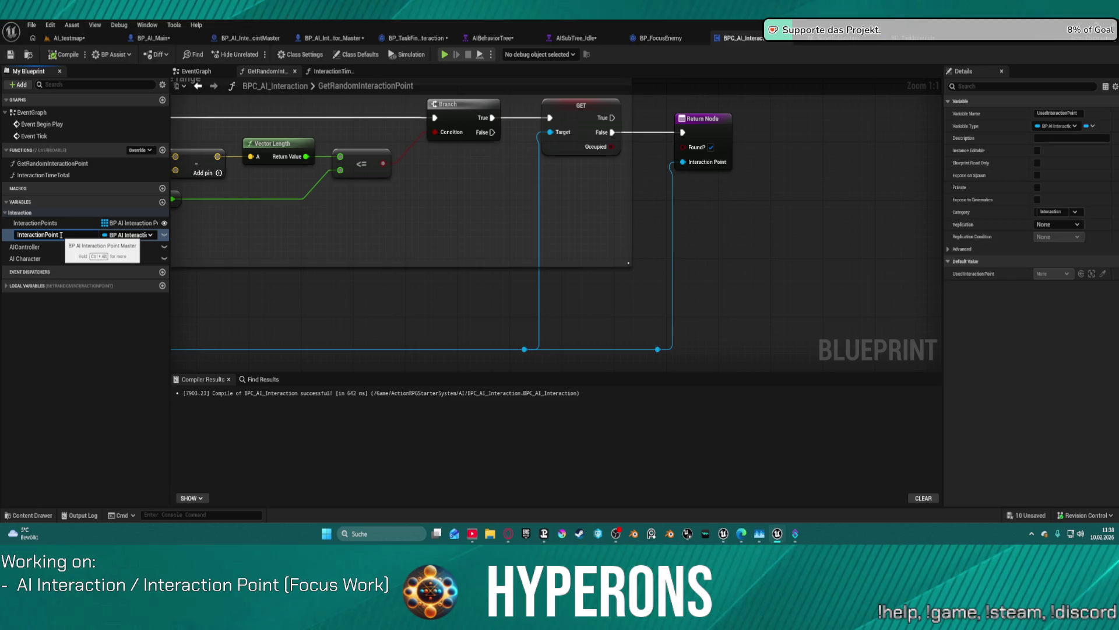
key("Return")
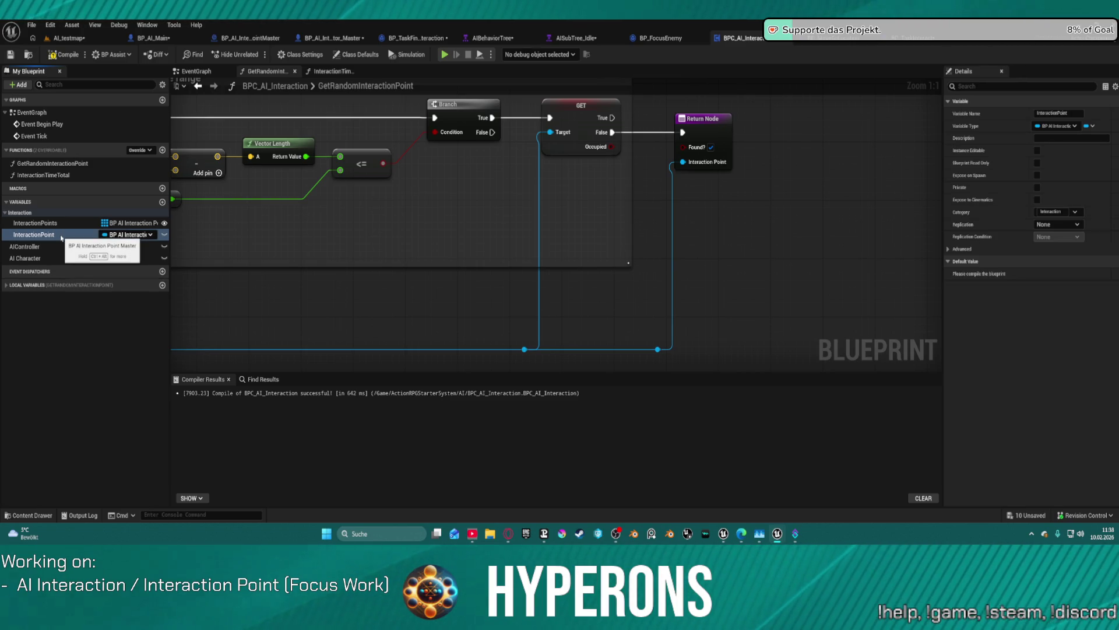
Step: Rename the InteractionPoints array to AvaibleInteractionPoints
double_click(35, 223)
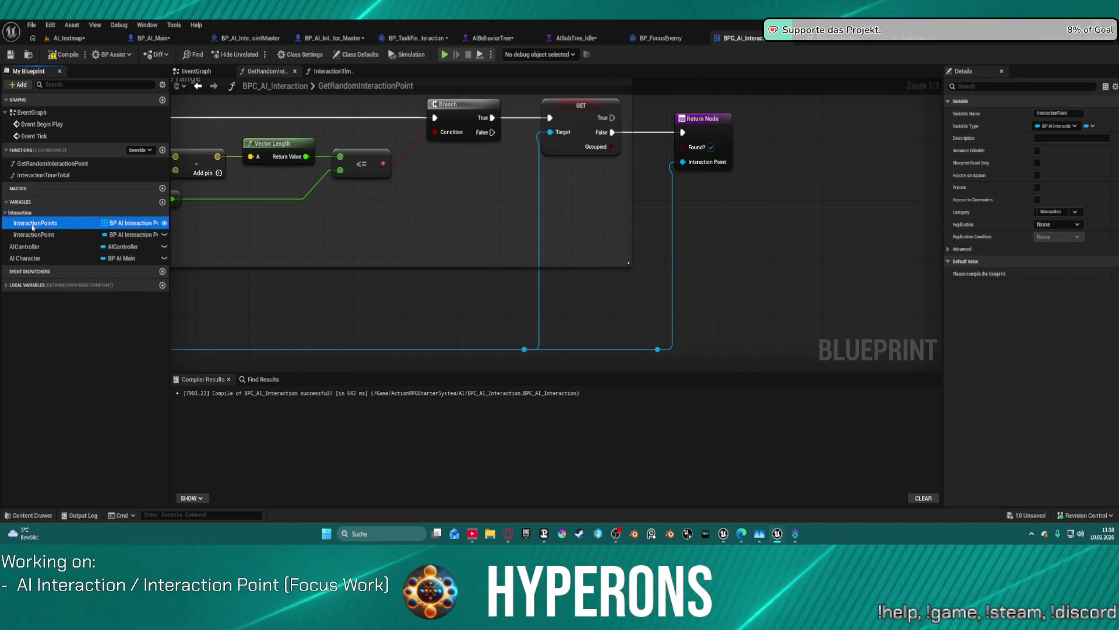
key("Home")
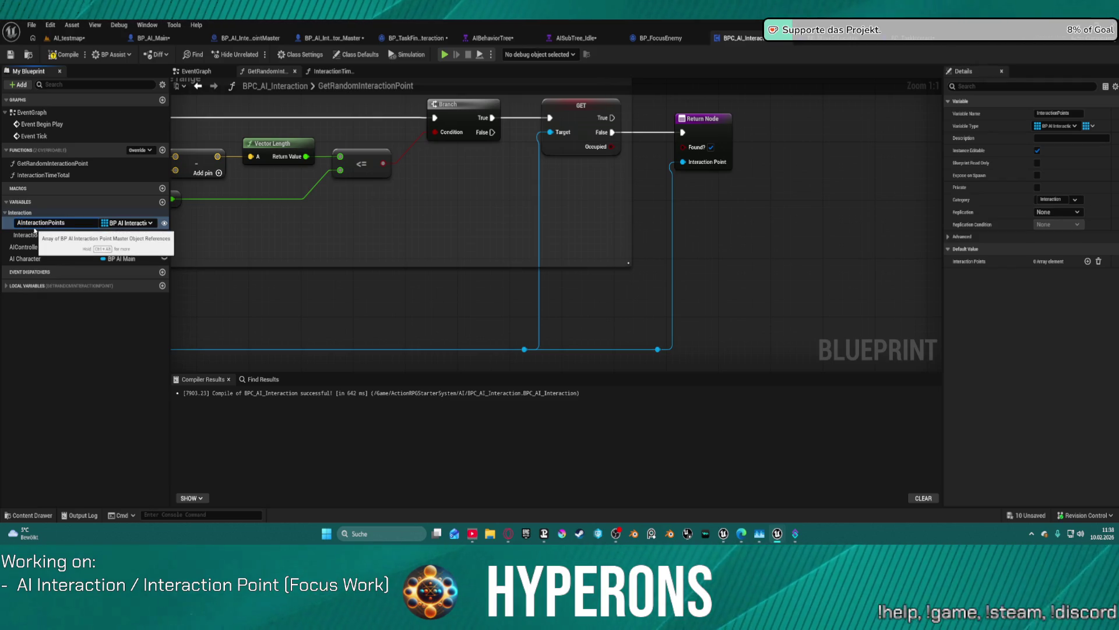
type("vailable")
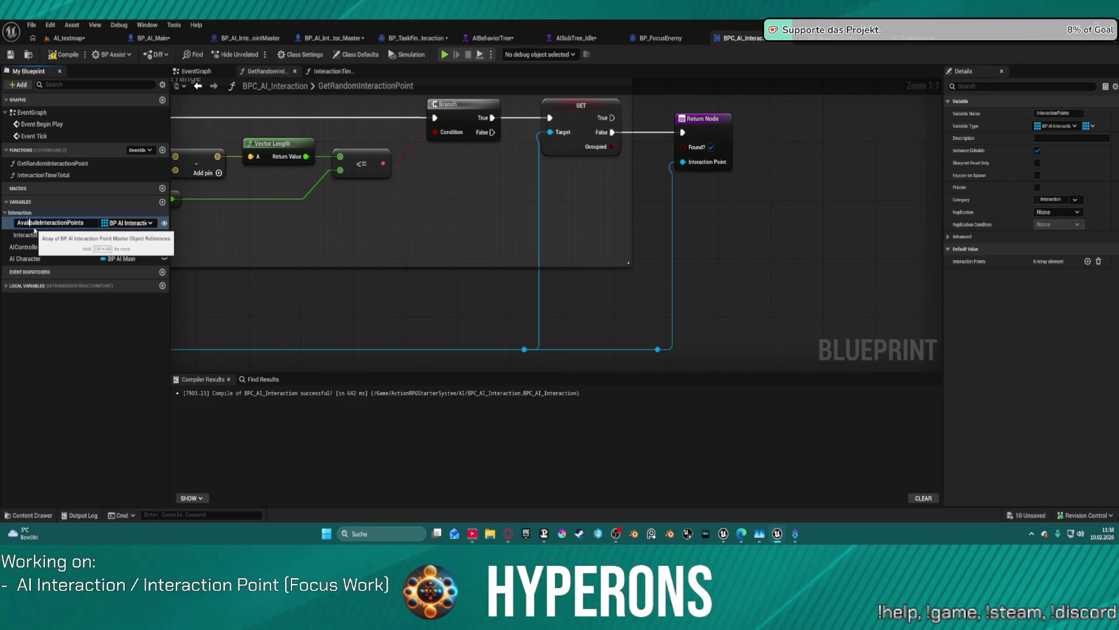
key("Left")
key("Left")
key("BackSpace")
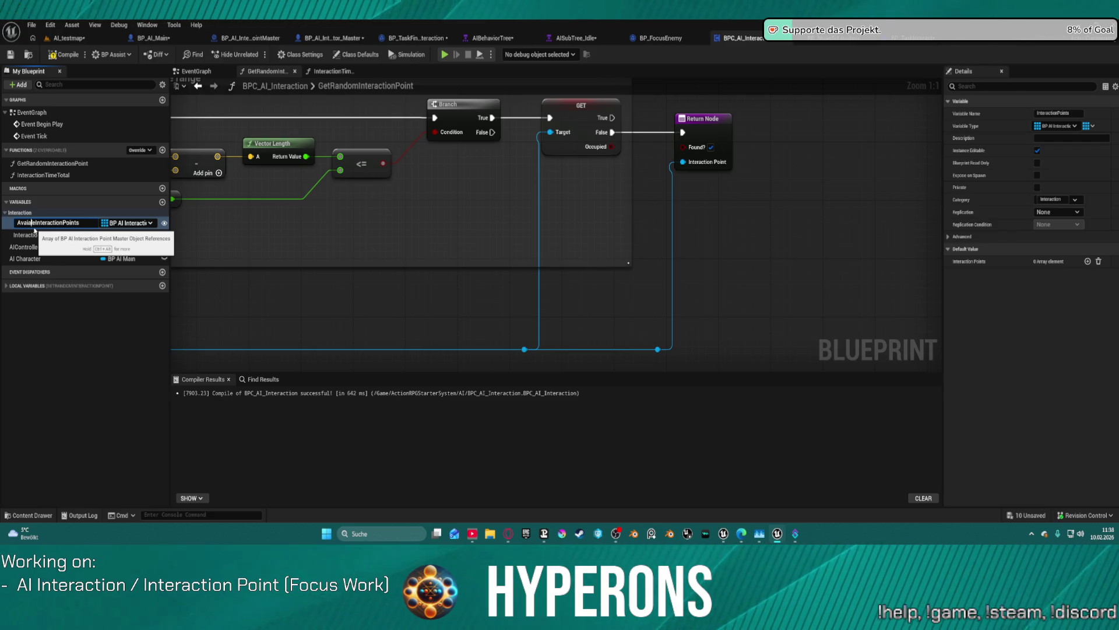
type("bl")
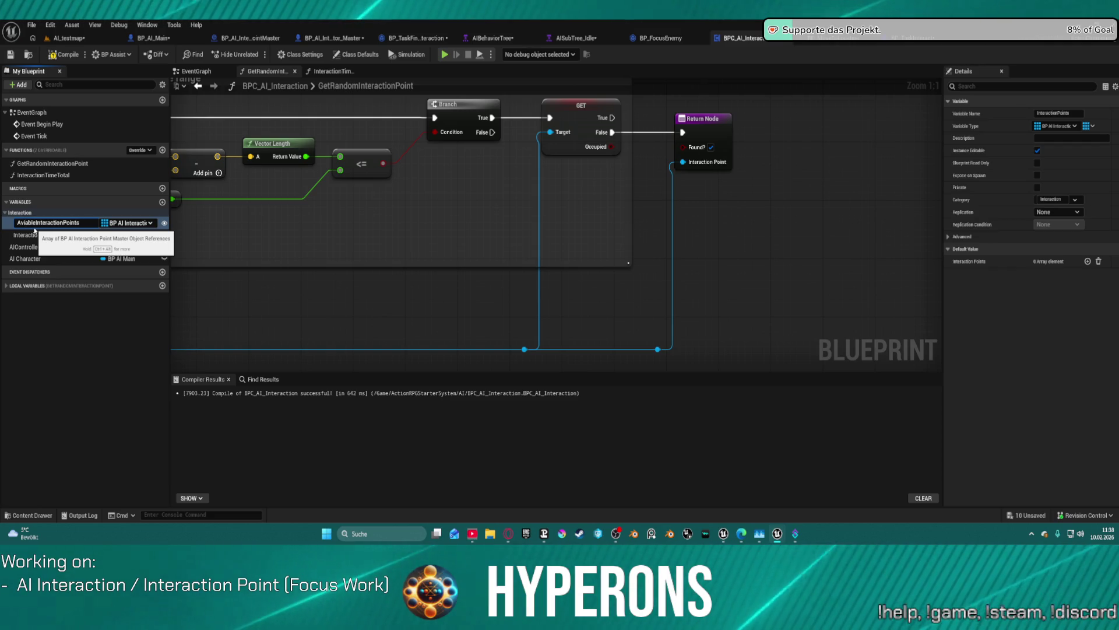
key("Return")
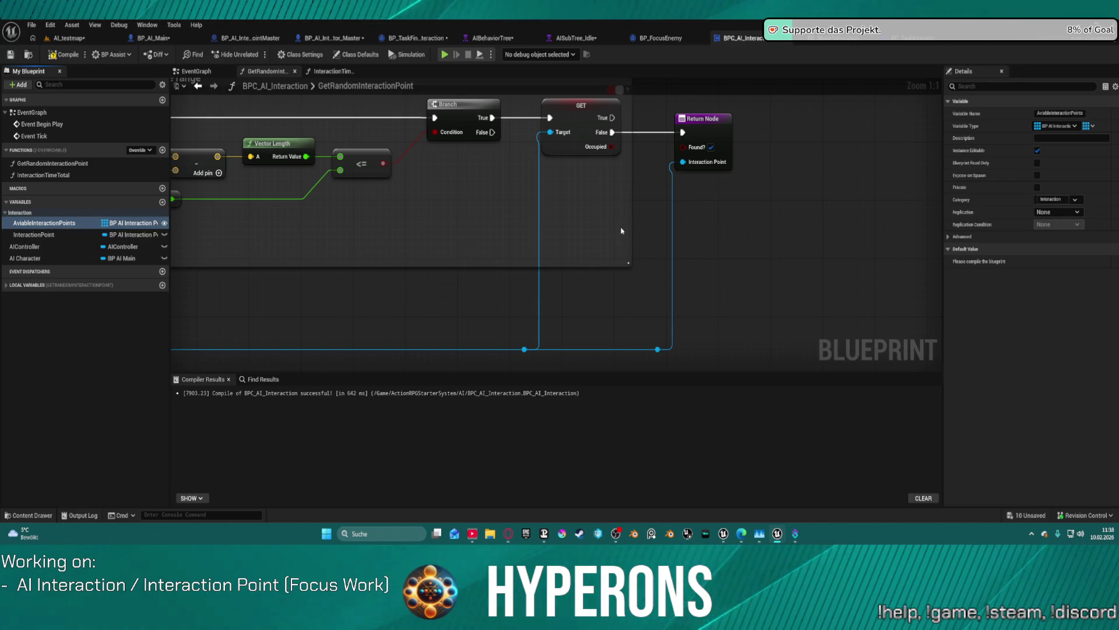
Step: Try colour and font changes on the range-check comment, then move the red Bug comment aside
mouse_move(579, 226)
left_mouse_down()
mouse_move(414, 218)
mouse_move(444, 215)
left_mouse_up()
scroll(563, 216, "down", 4)
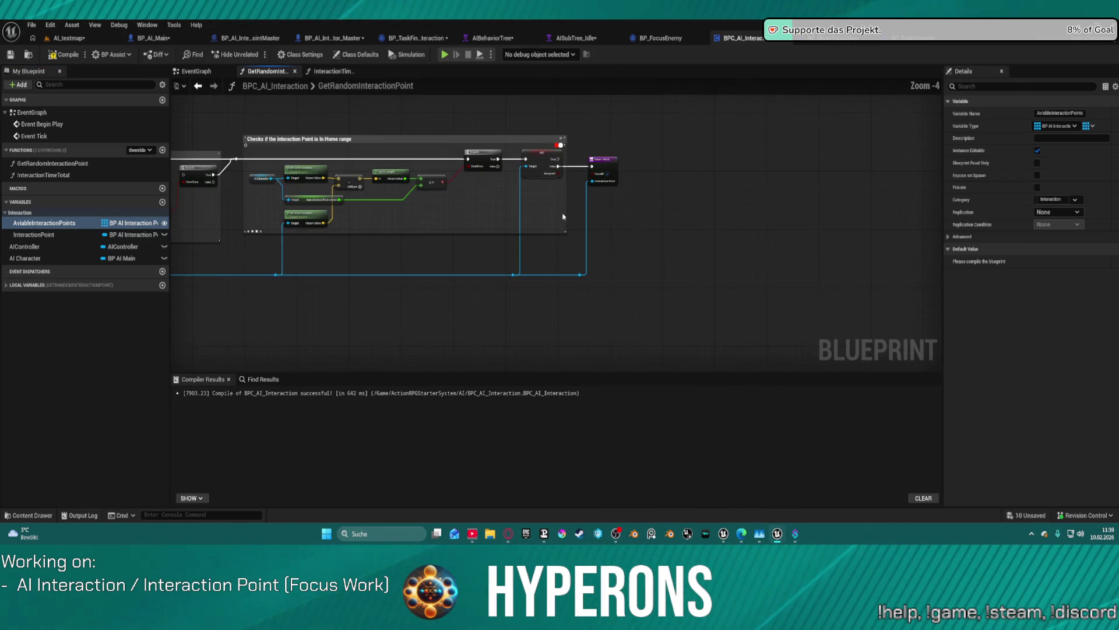
scroll(563, 141, "up", 4)
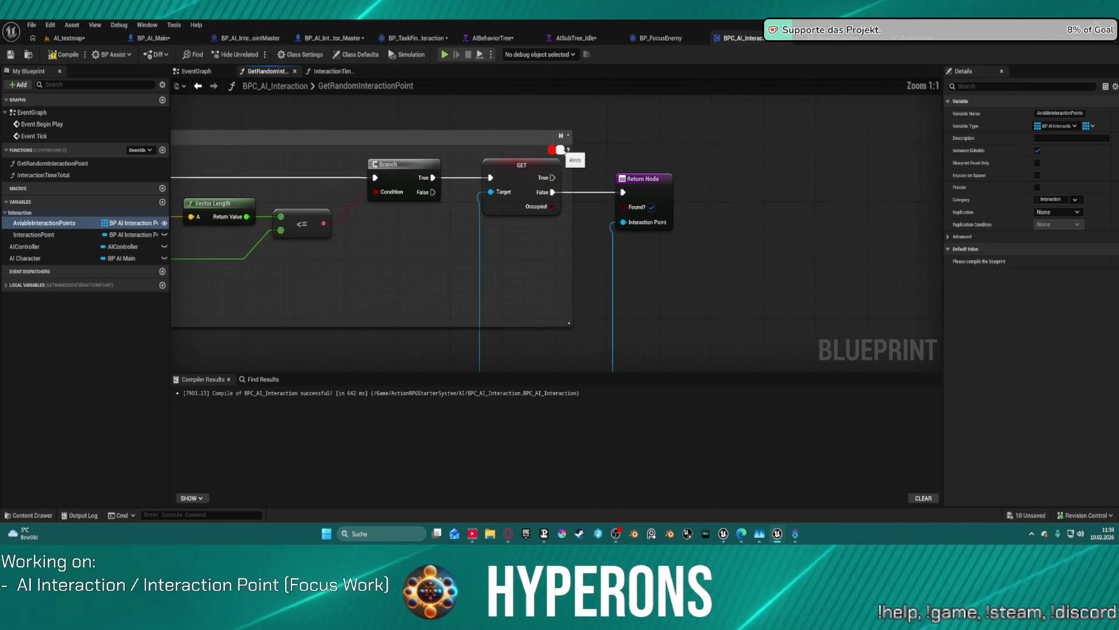
left_click(554, 150)
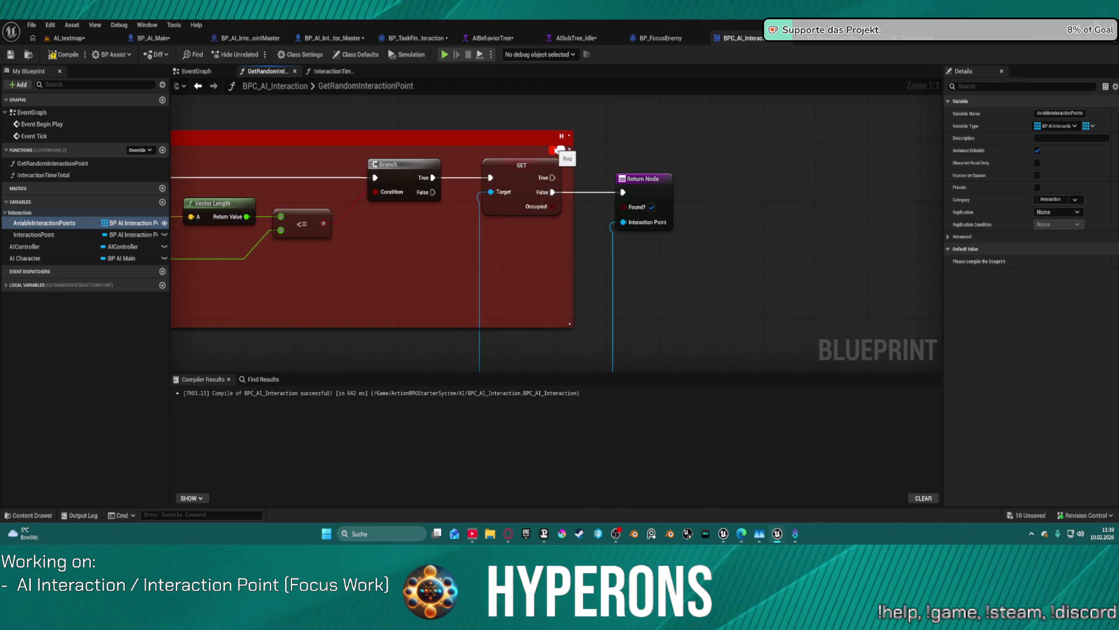
left_click(561, 152)
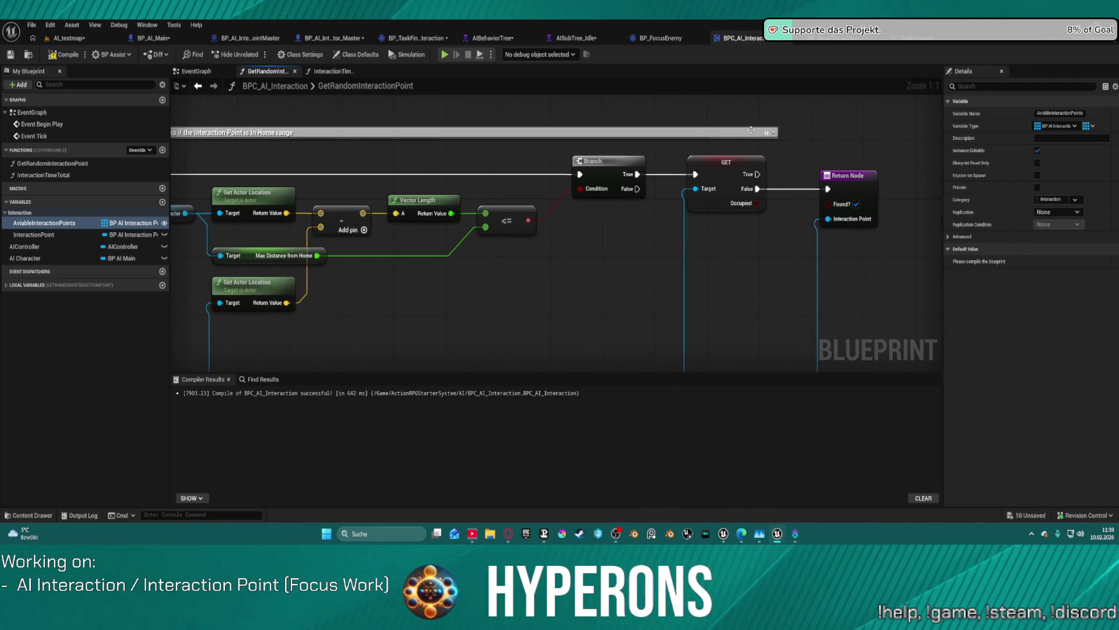
left_click(751, 129)
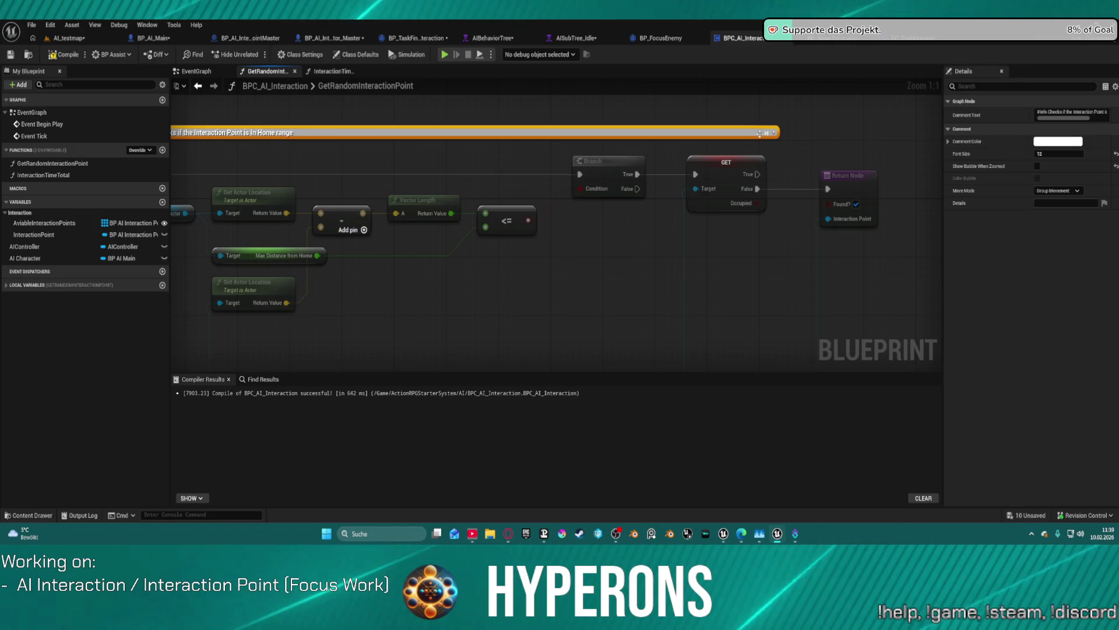
key("ctrl+z")
left_click(758, 148)
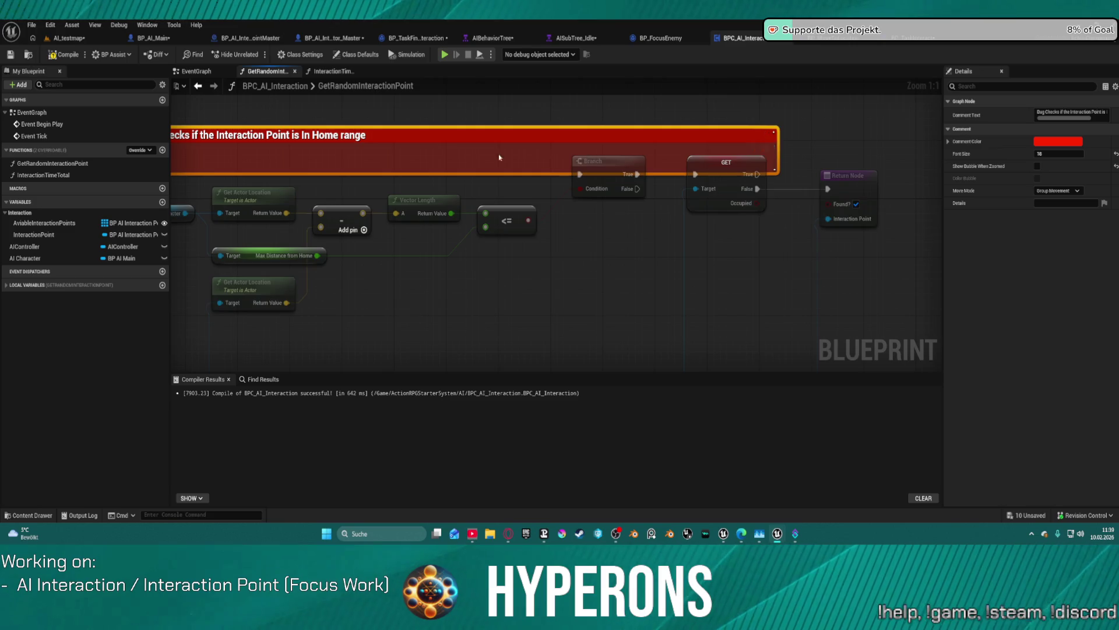
scroll(686, 169, "down", 5)
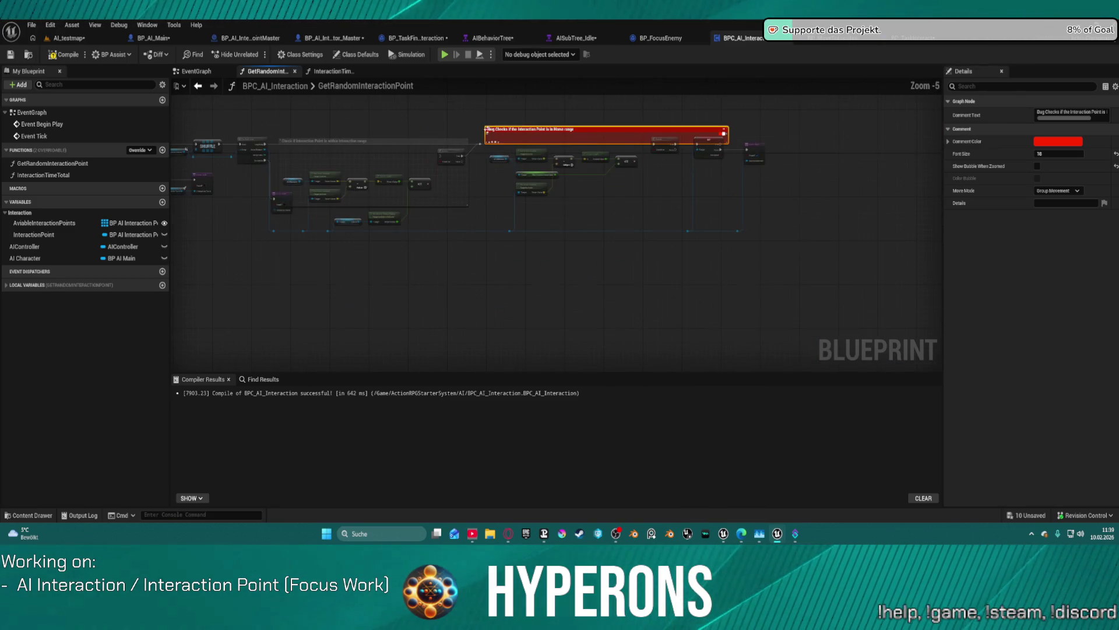
mouse_move(475, 130)
left_mouse_down()
mouse_move(810, 229)
mouse_move(502, 100)
mouse_move(495, 120)
mouse_move(682, 195)
mouse_move(770, 251)
left_mouse_up()
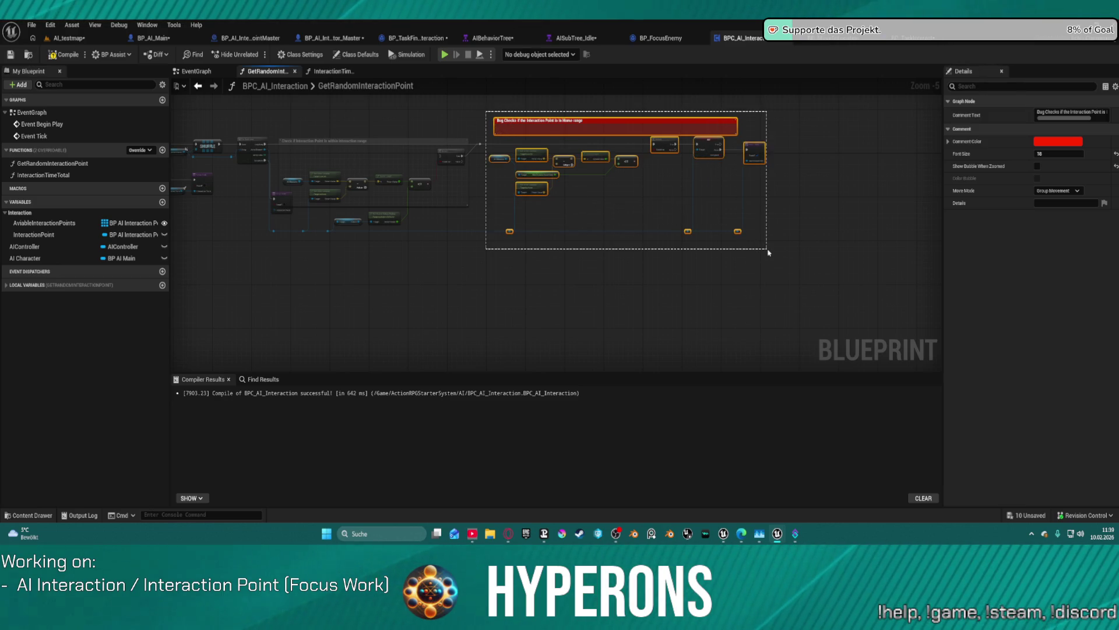
Step: Clear the red comment's title and delete the empty comment box
scroll(534, 123, "up", 3)
left_click(534, 123)
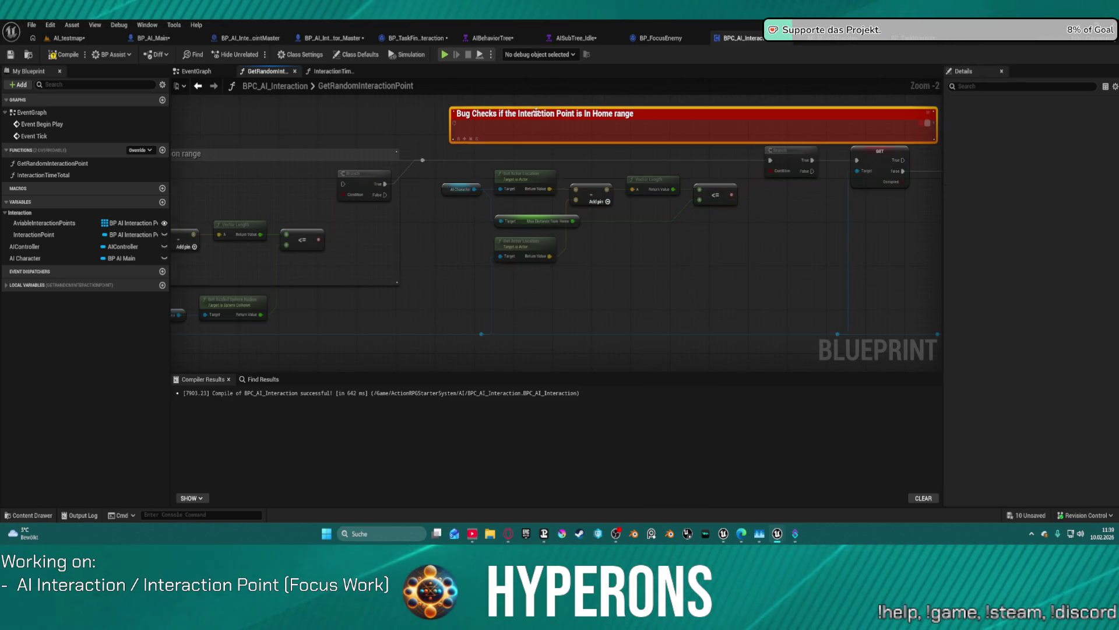
left_click(582, 111)
key("BackSpace")
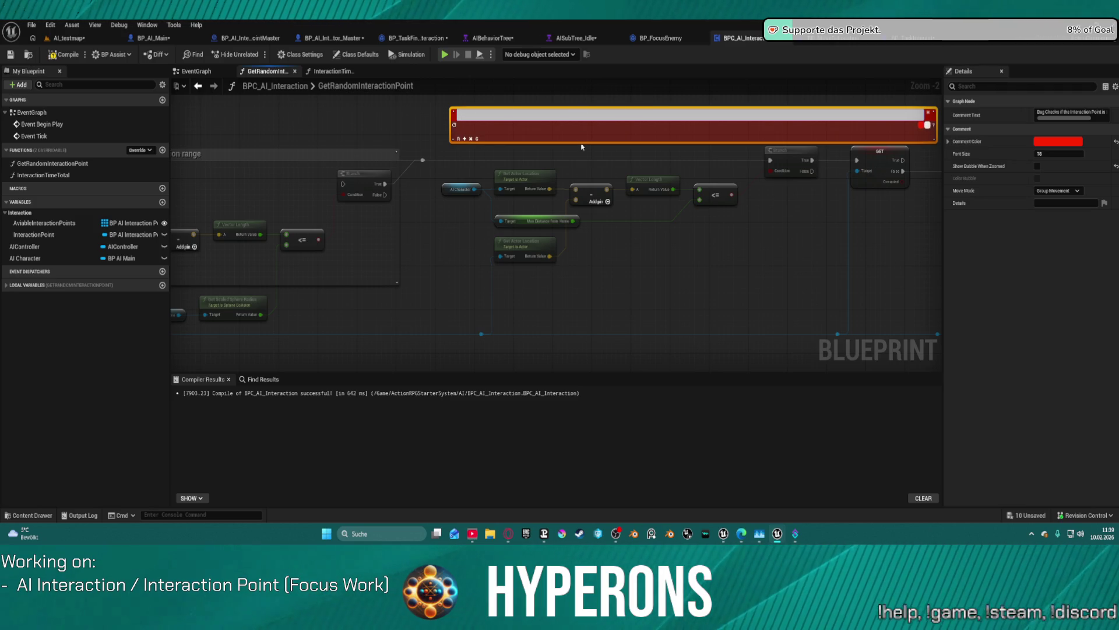
left_click(467, 95)
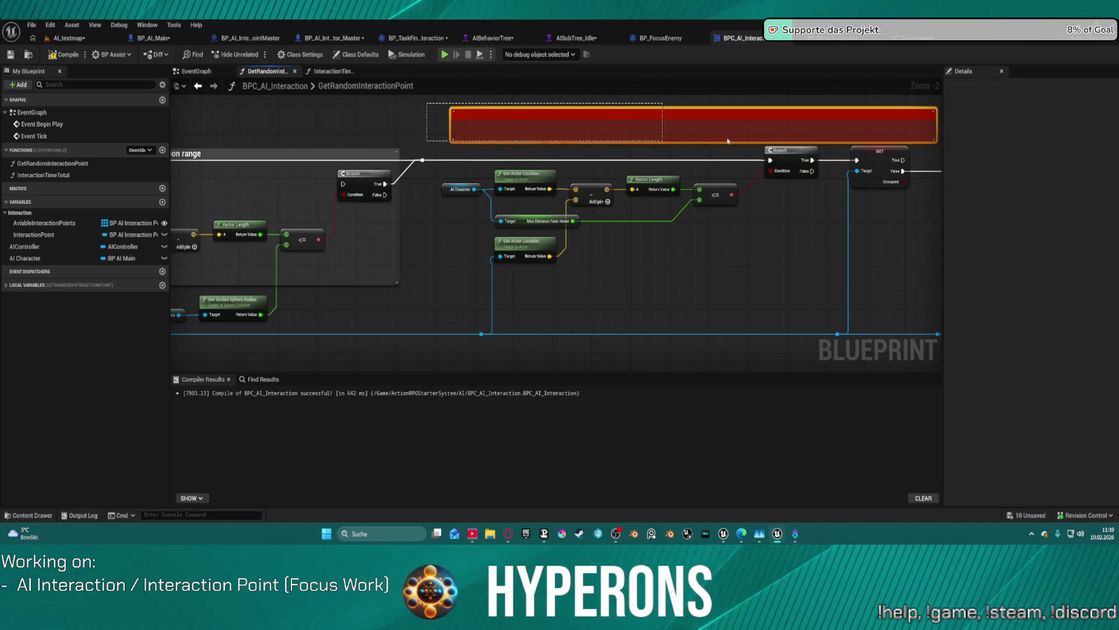
left_click(558, 128)
key("Delete")
Step: Wrap the home range check nodes in a new comment coloured red
mouse_move(496, 232)
left_mouse_down()
mouse_move(975, 318)
mouse_move(804, 342)
left_mouse_up()
key("c")
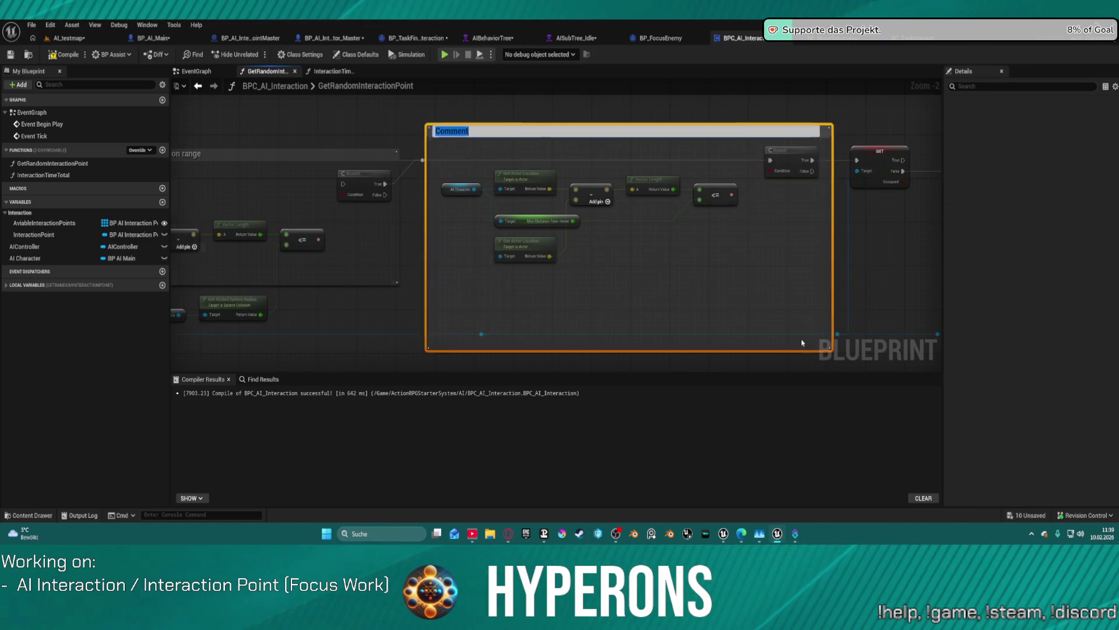
type("Bug Checks if the Interaction Point is In Home range")
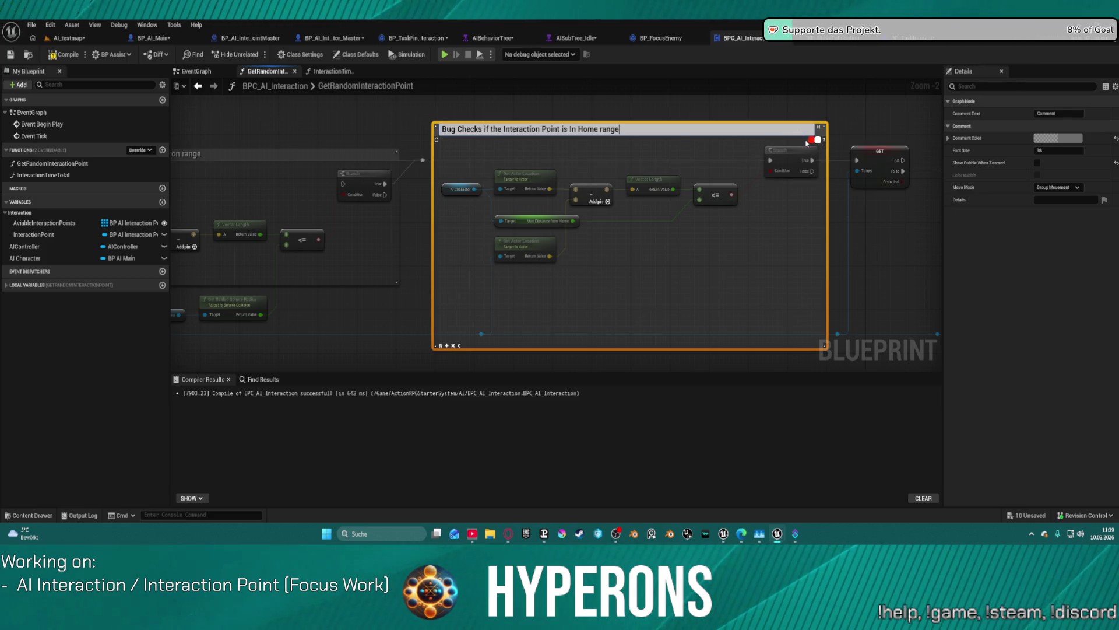
left_click(818, 140)
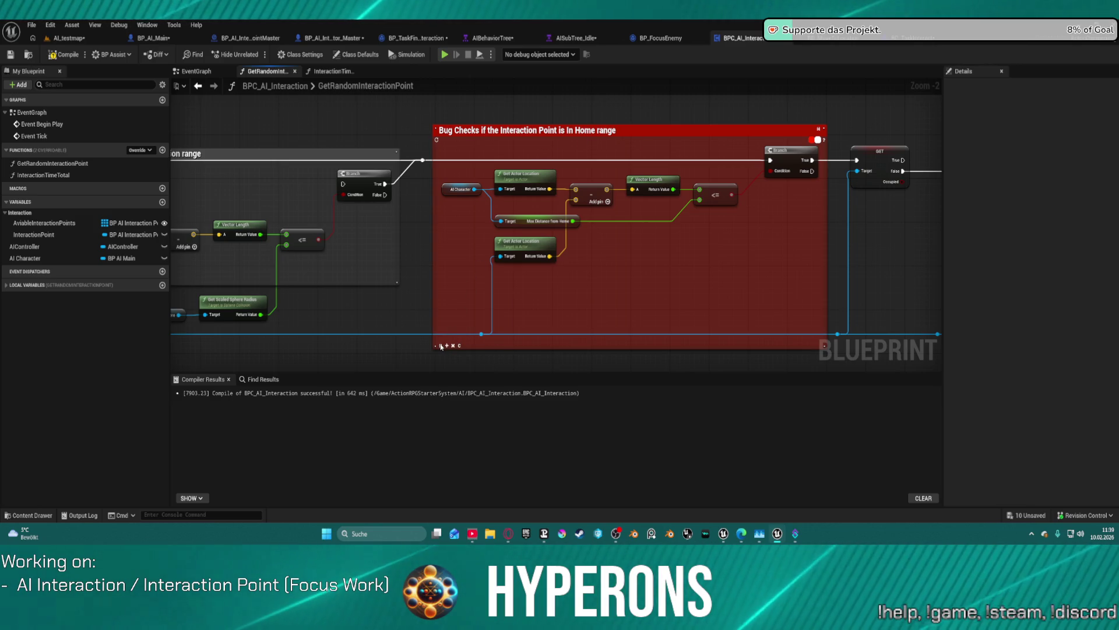
Step: Delete 'Bug' so the title reads 'Checks if the Interaction Point is in Home range'
double_click(479, 129)
double_click(448, 131)
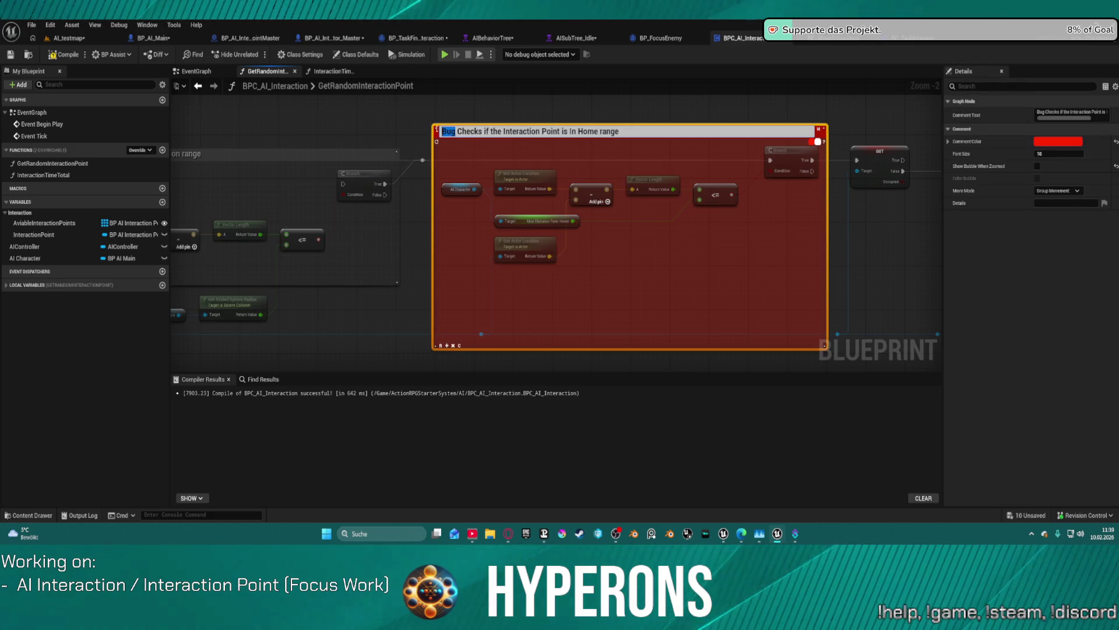
key("BackSpace")
key("Return")
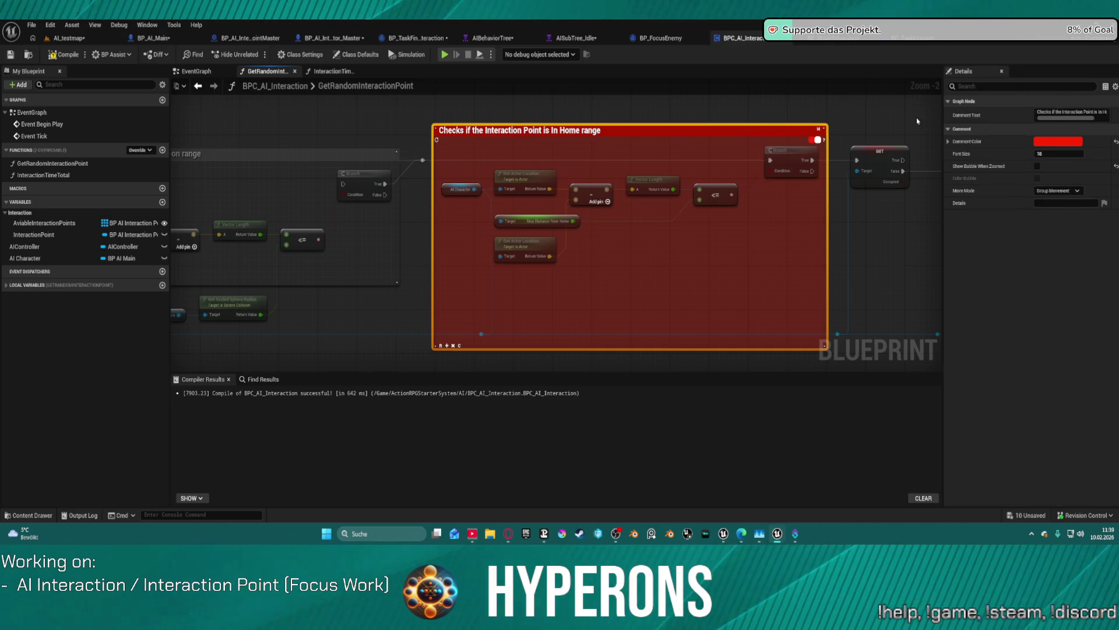
Step: Recolour the Home range comment pale blue via the Color Picker and deselect it
left_click(1058, 141)
left_click(889, 199)
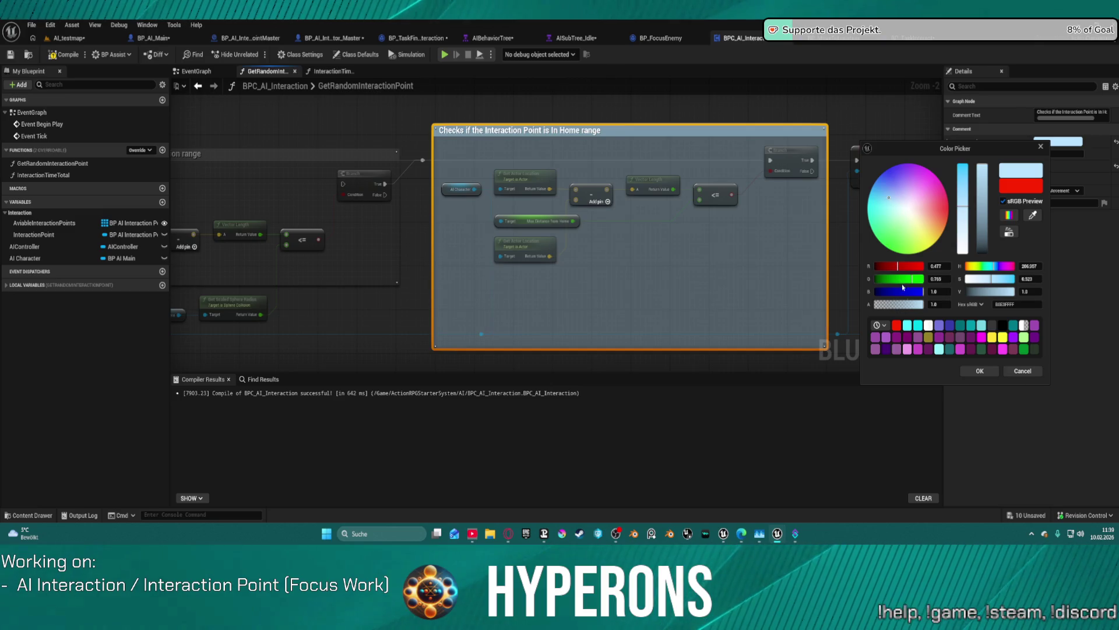
left_click(980, 372)
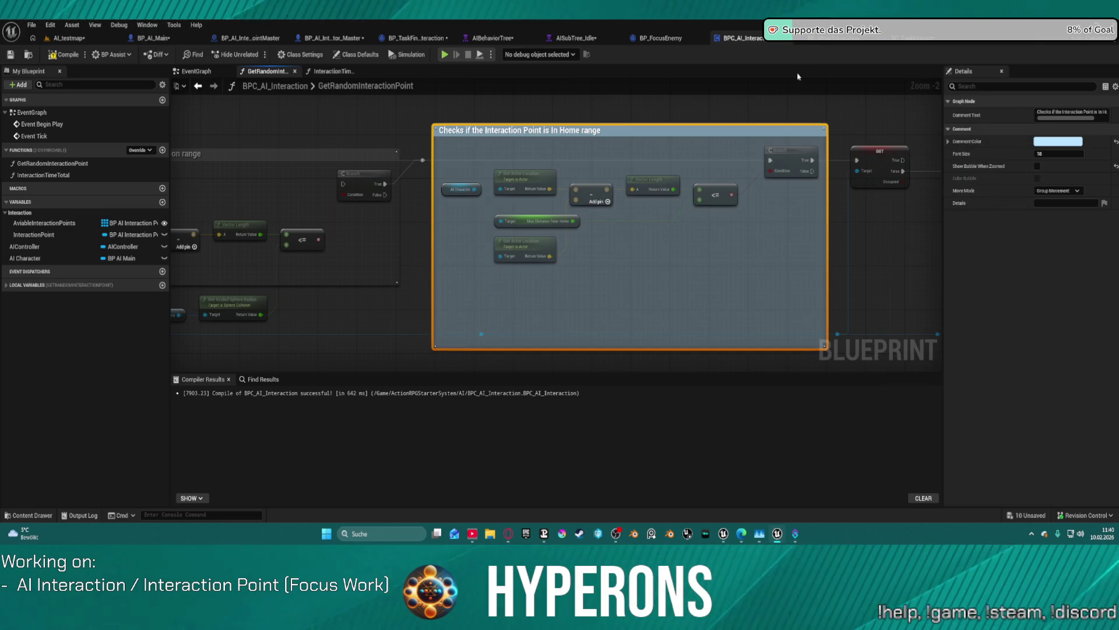
mouse_move(798, 76)
left_mouse_down()
mouse_move(593, 142)
mouse_move(606, 172)
mouse_move(720, 183)
left_mouse_up()
left_click(702, 245)
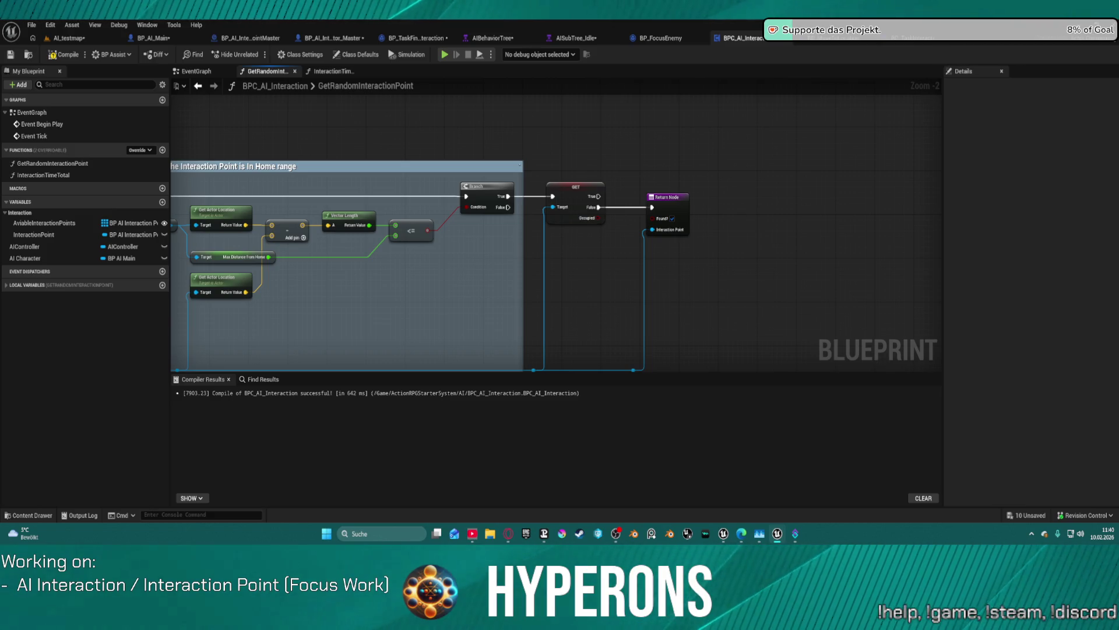
key("alt+Tab")
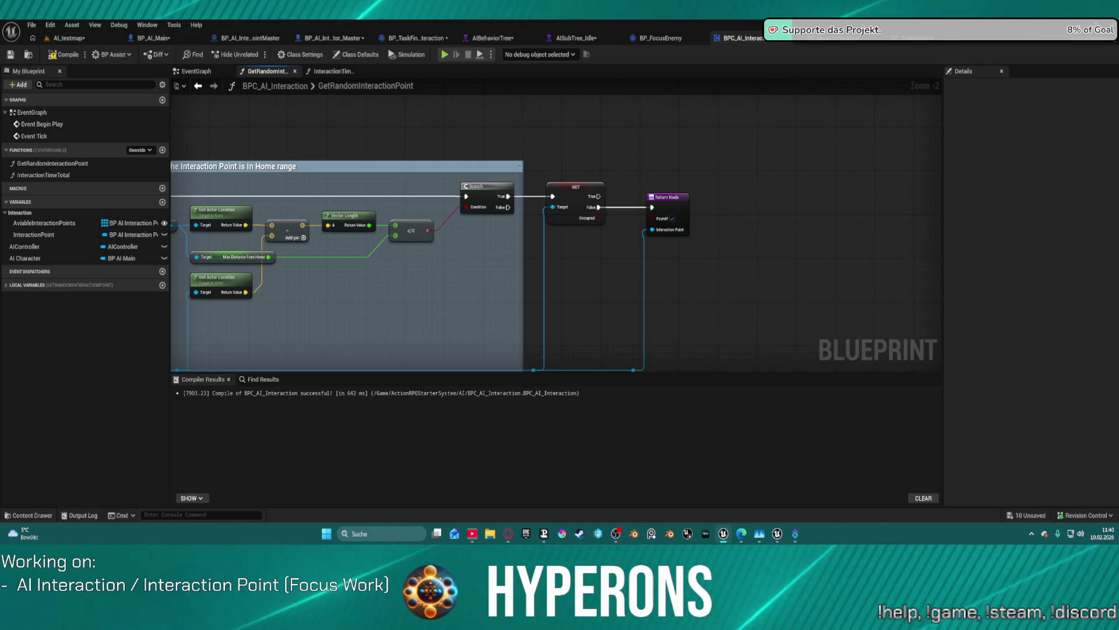
Step: Switch to the BP_TaskInteract event graph and bring its right-hand nodes into view
left_click(662, 39)
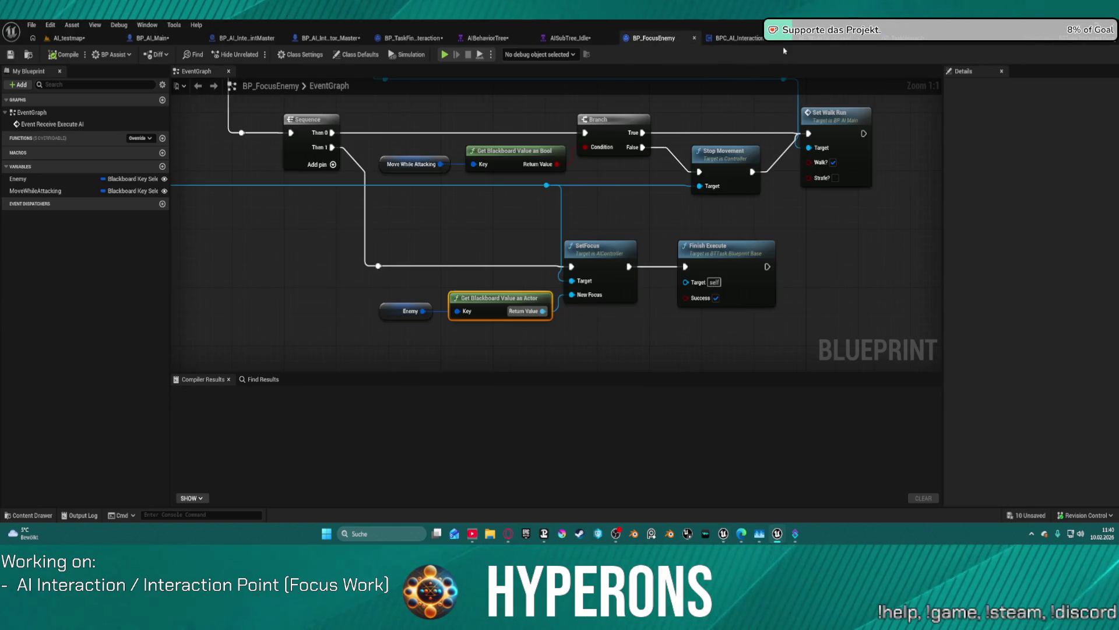
left_click(903, 39)
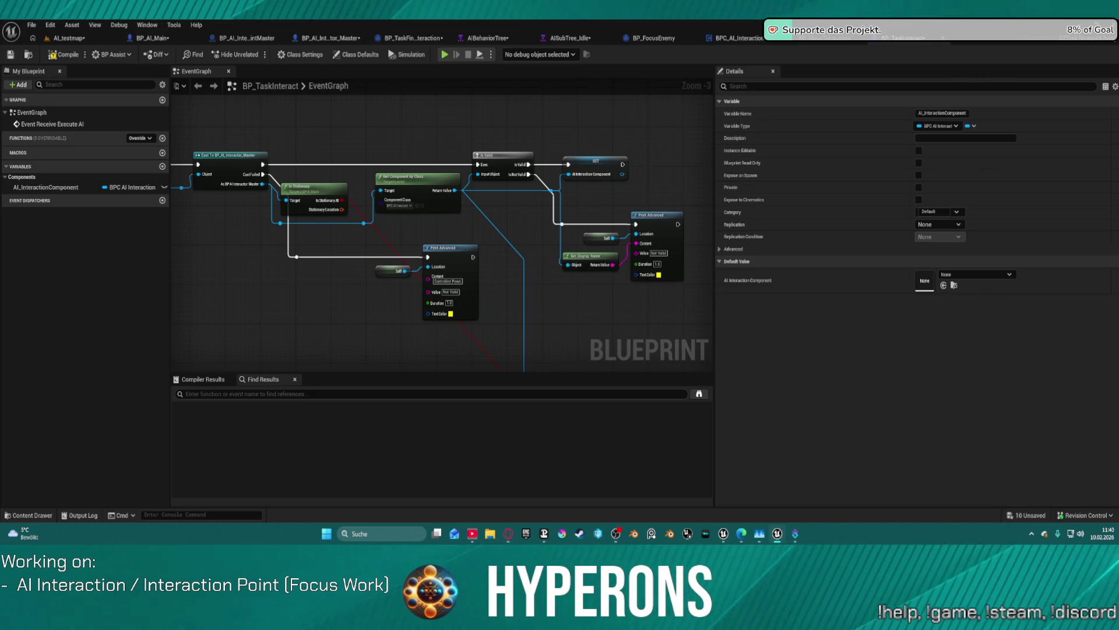
left_click(590, 155)
mouse_move(477, 153)
left_mouse_down()
mouse_move(564, 142)
mouse_move(562, 130)
mouse_move(529, 123)
left_mouse_up()
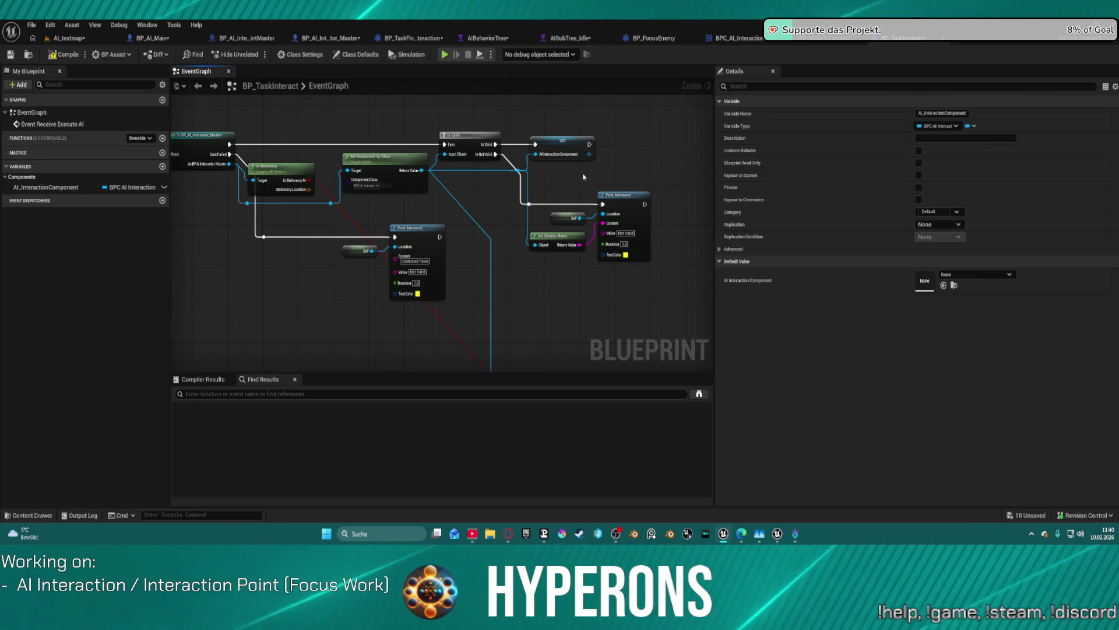
mouse_move(628, 164)
left_mouse_down()
mouse_move(517, 173)
mouse_move(519, 182)
left_mouse_up()
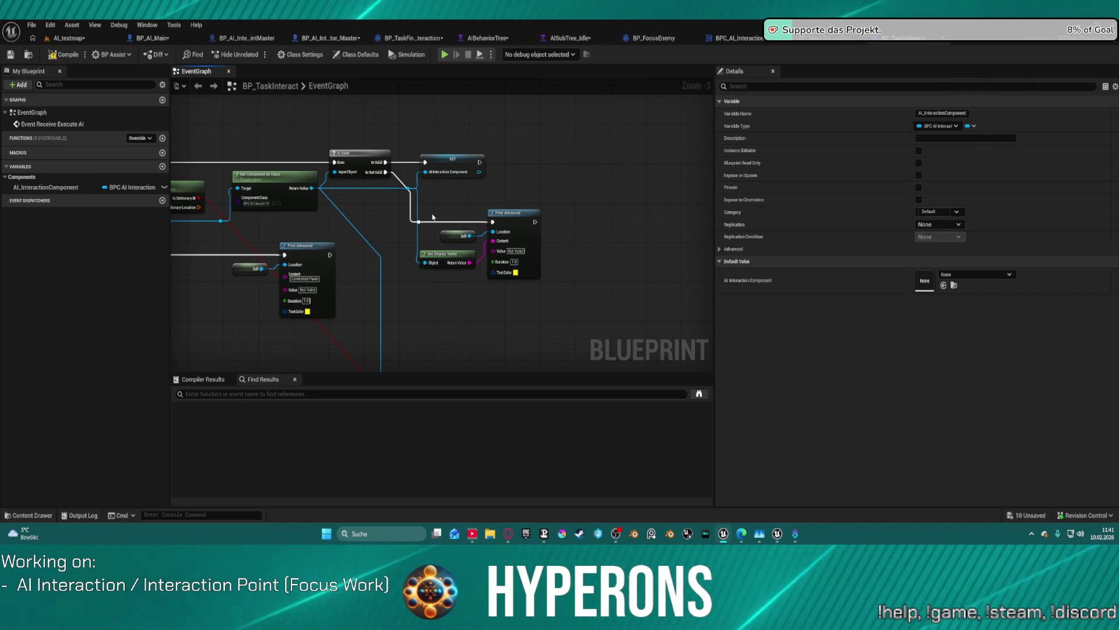
Step: Move Print Advanced aside, add a Sequence node after SET, and open BP_AI_InteractionPointMaster
left_click_drag(432, 216, 566, 318)
mouse_move(513, 212)
left_mouse_down()
mouse_move(513, 249)
mouse_move(501, 236)
left_mouse_up()
left_click_drag(294, 179, 438, 169)
type("seq")
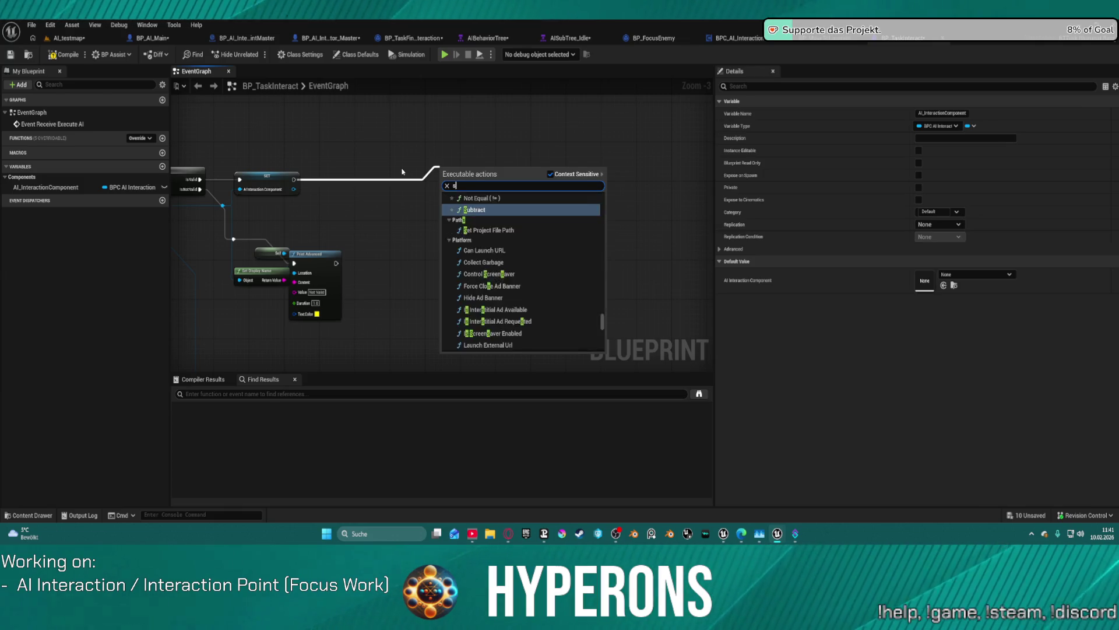
key("Return")
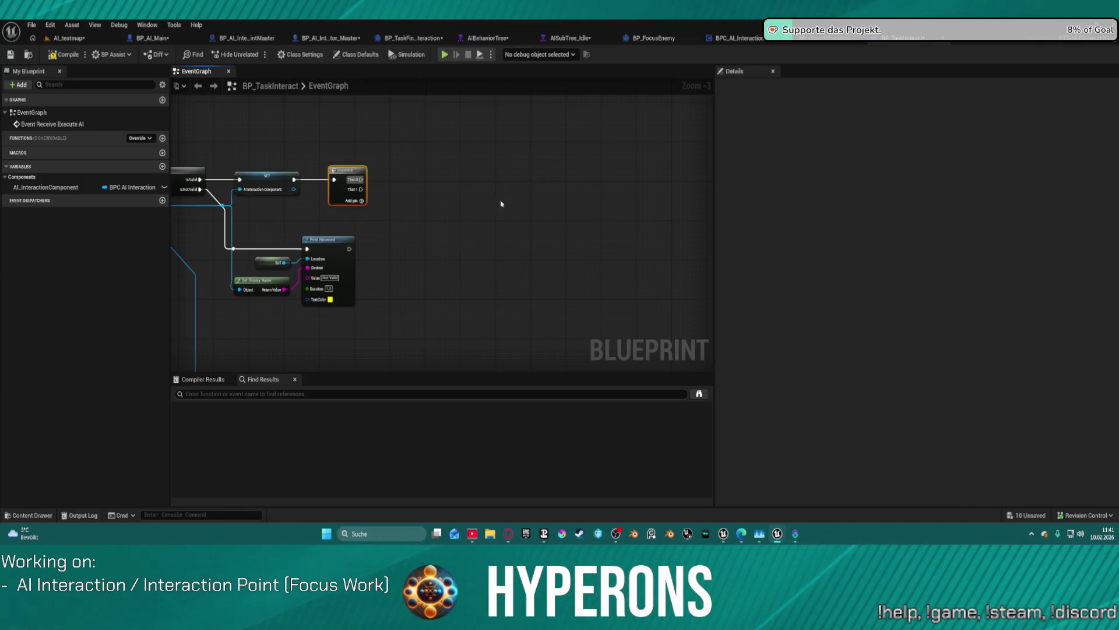
left_click(488, 160)
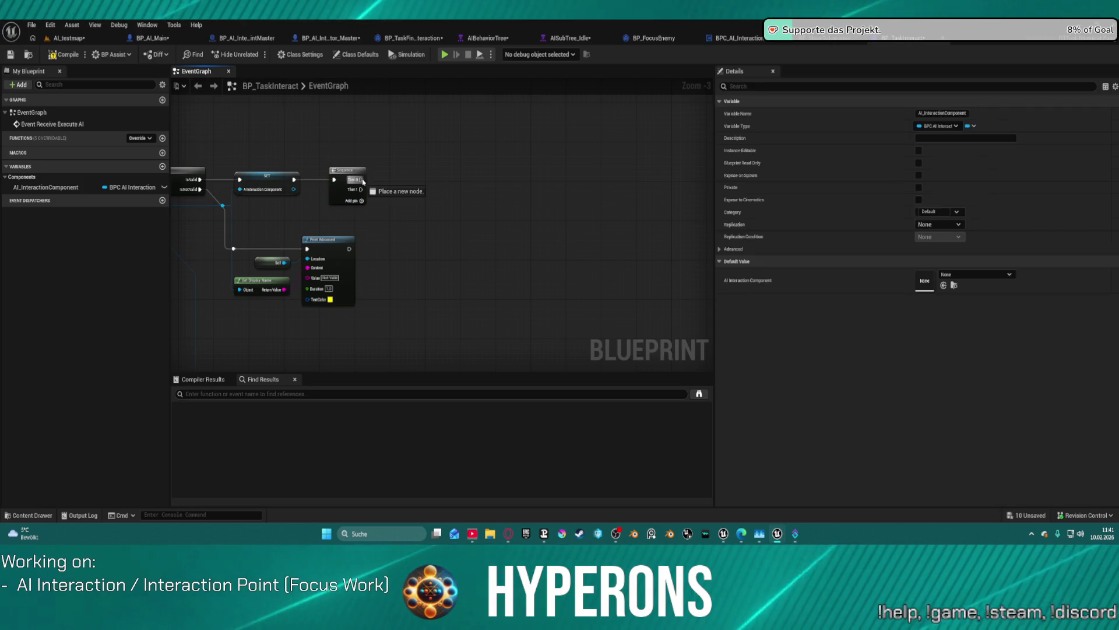
mouse_move(487, 160)
left_mouse_down()
mouse_move(527, 217)
mouse_move(519, 240)
left_mouse_up()
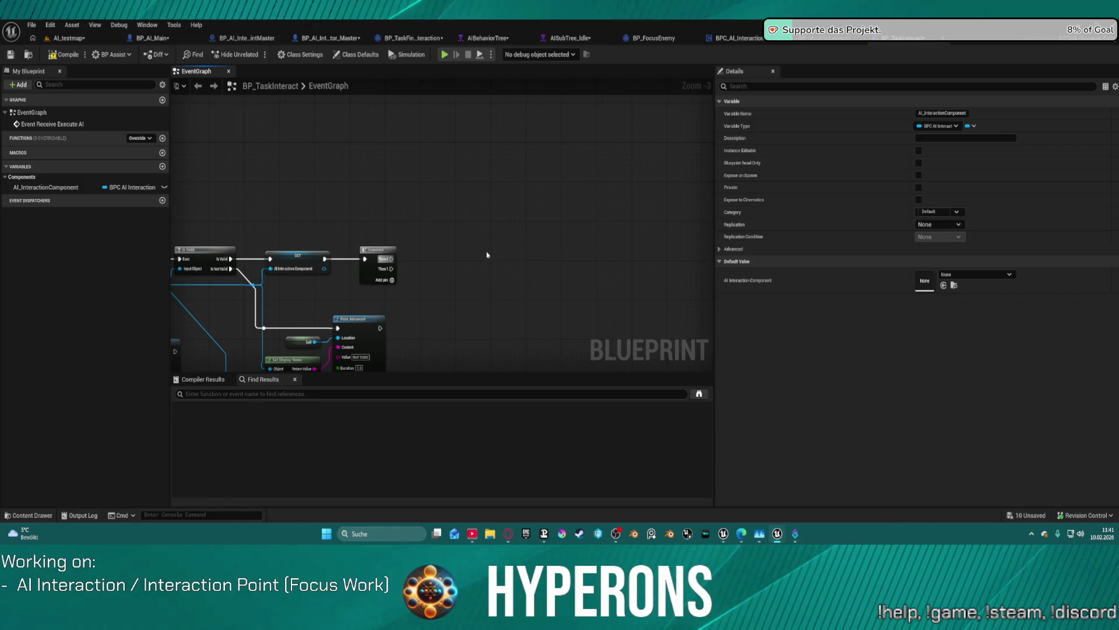
left_click(344, 40)
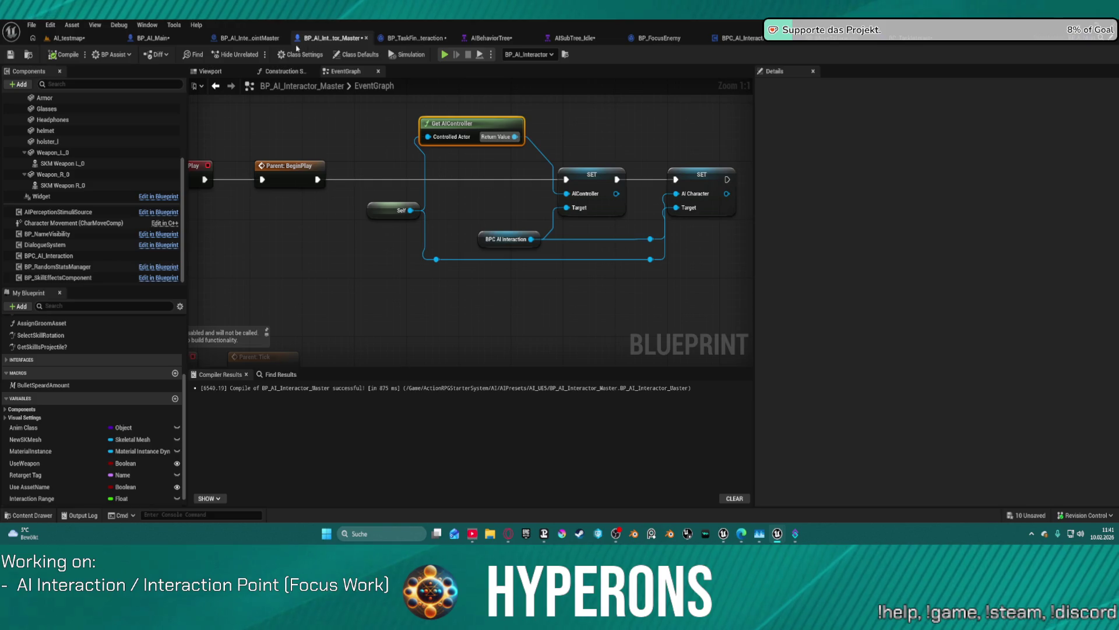
left_click(236, 39)
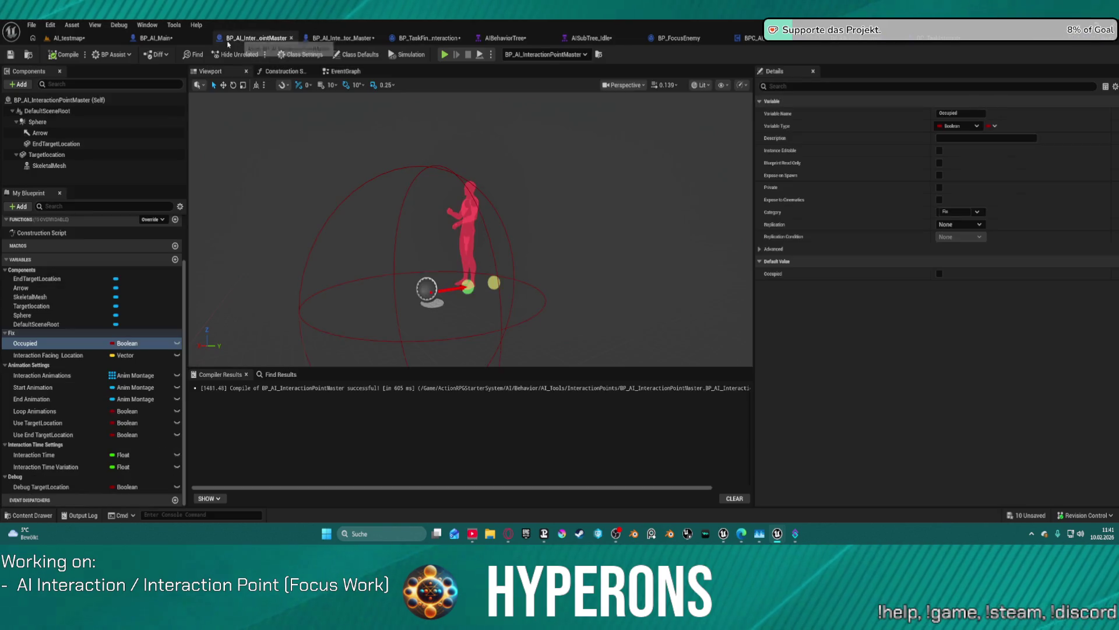
Step: Review the Targetlocation component and Use TargetLocation variable in BP_AI_InteractionPointMaster, then go back to BP_TaskInteract
left_click(52, 155)
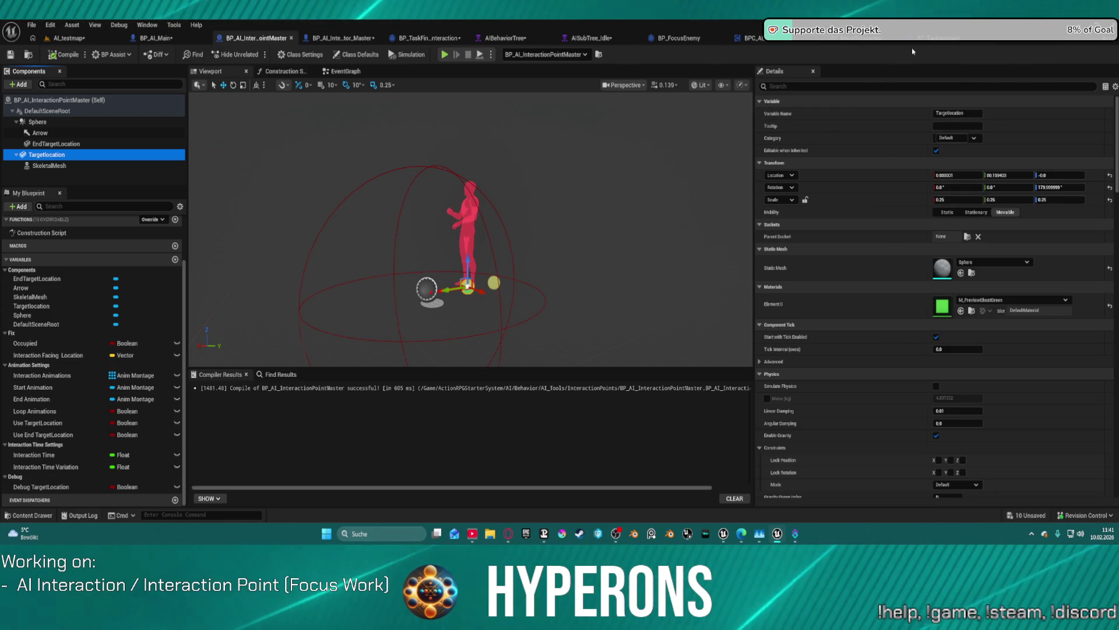
left_click(939, 42)
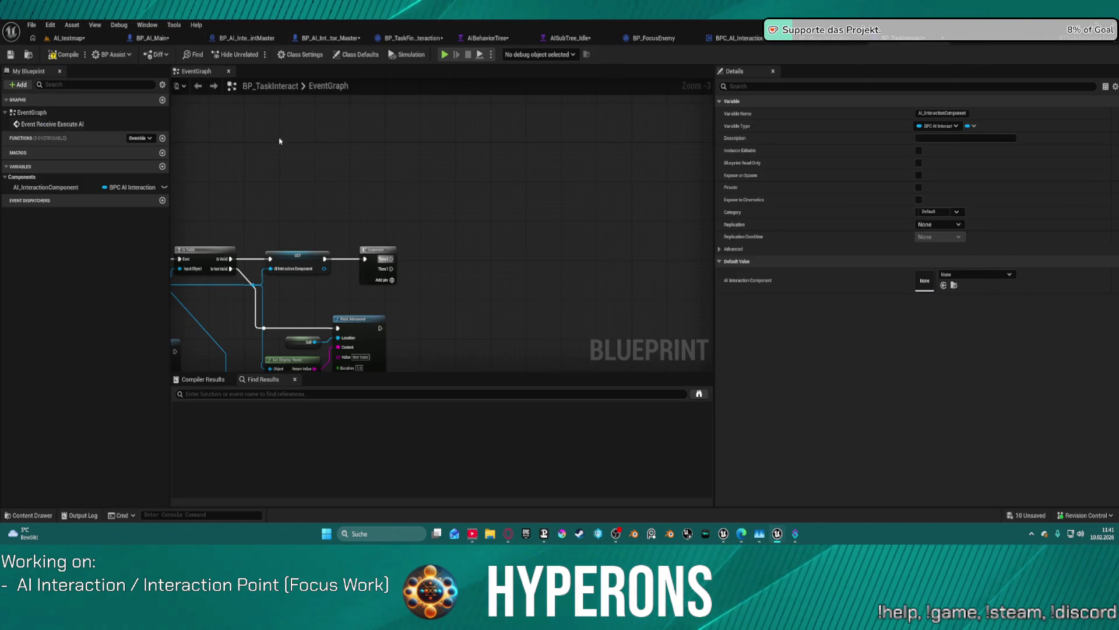
left_click(246, 40)
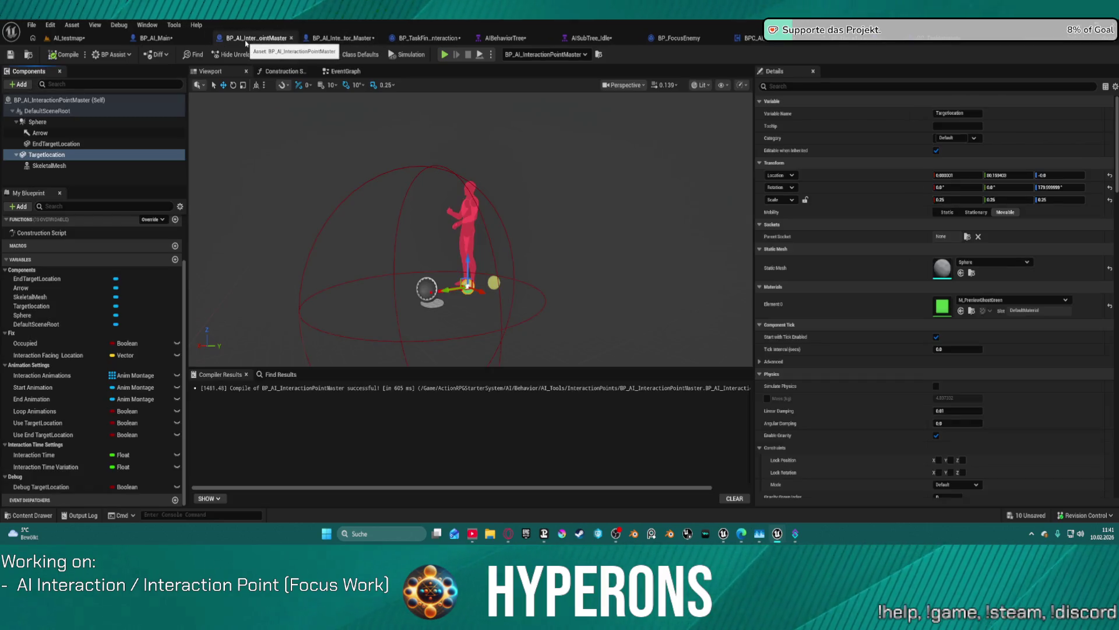
left_click(331, 38)
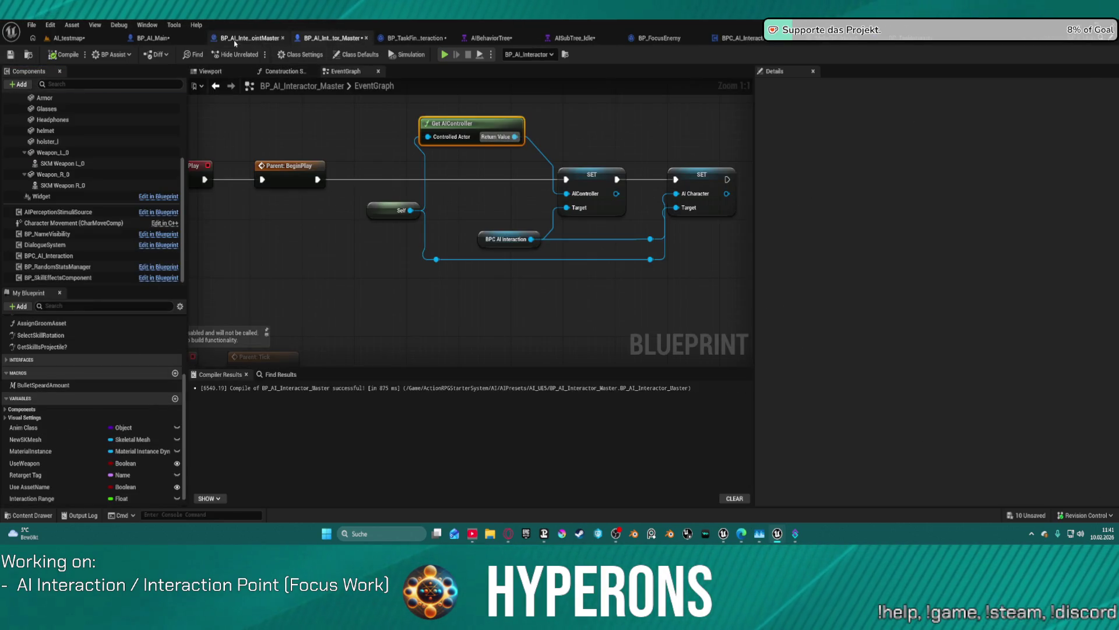
left_click(249, 38)
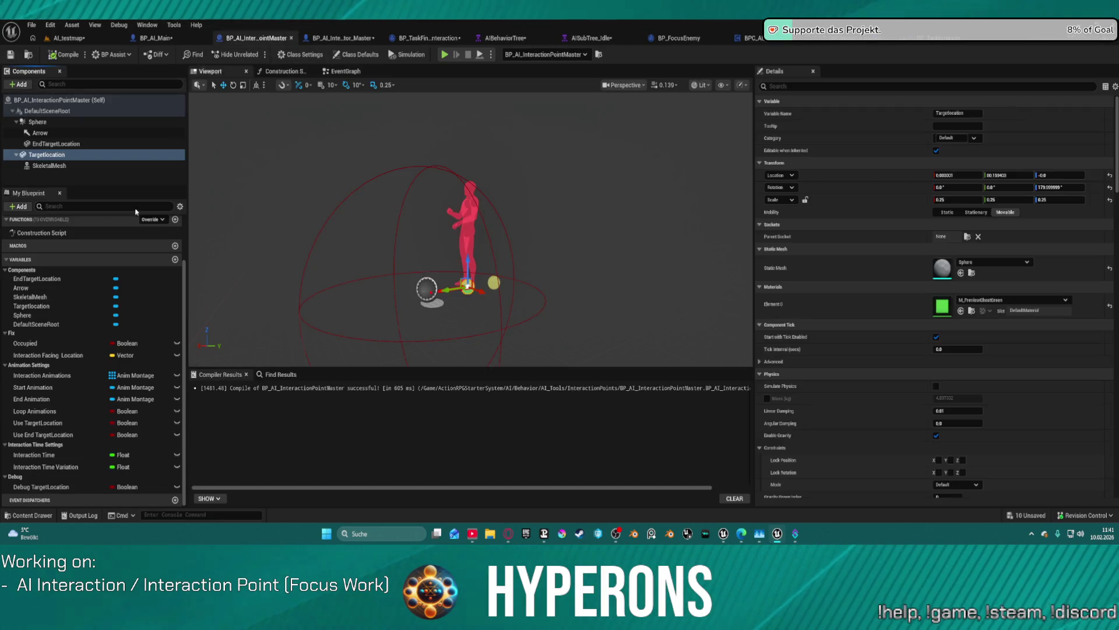
left_click(58, 424)
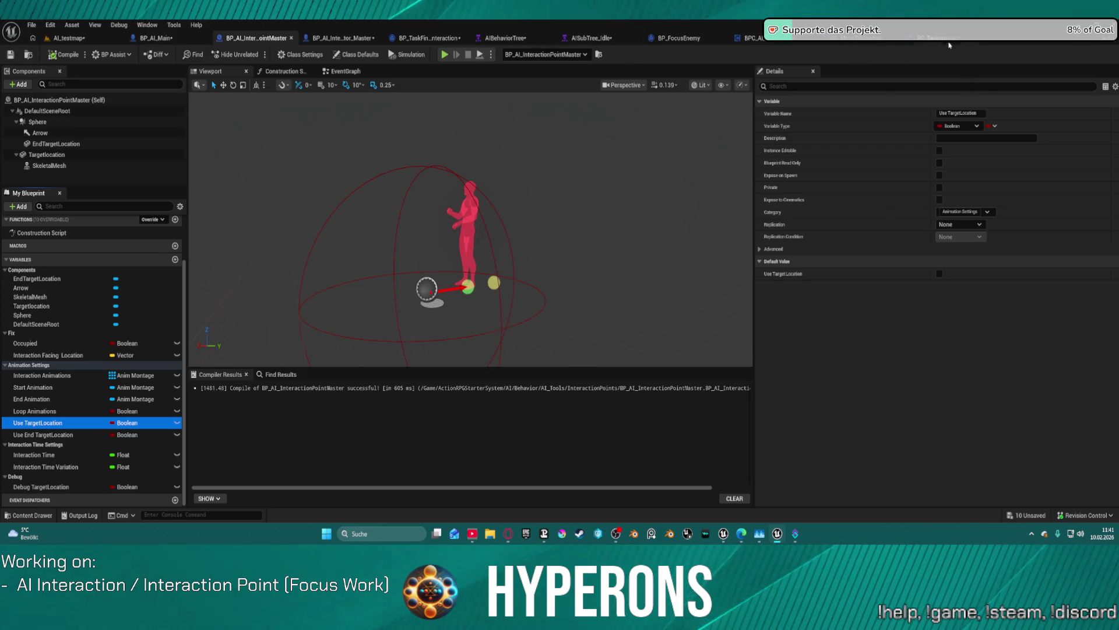
left_click(863, 39)
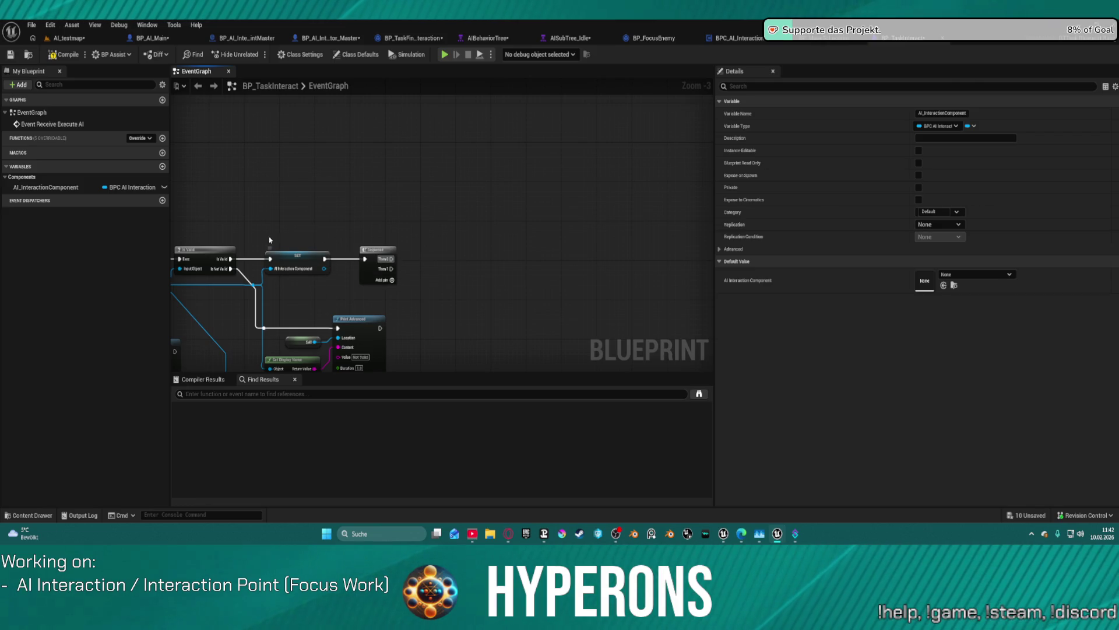
mouse_move(47, 187)
left_mouse_down()
mouse_move(408, 147)
mouse_move(460, 177)
left_mouse_up()
left_click(473, 161)
type("in")
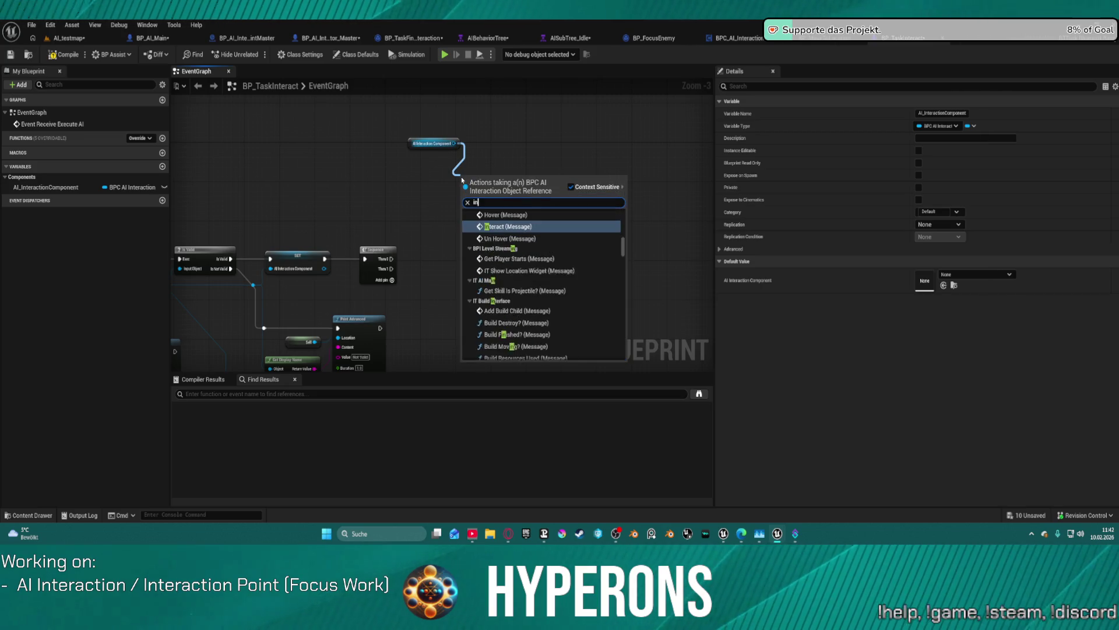
type("teraction")
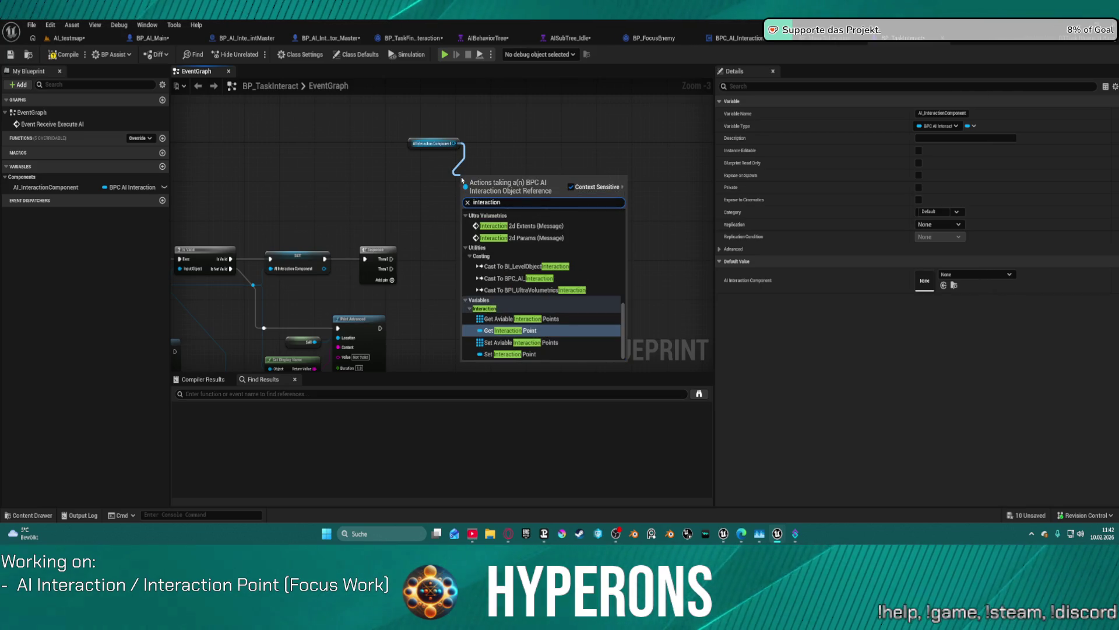
left_click(510, 330)
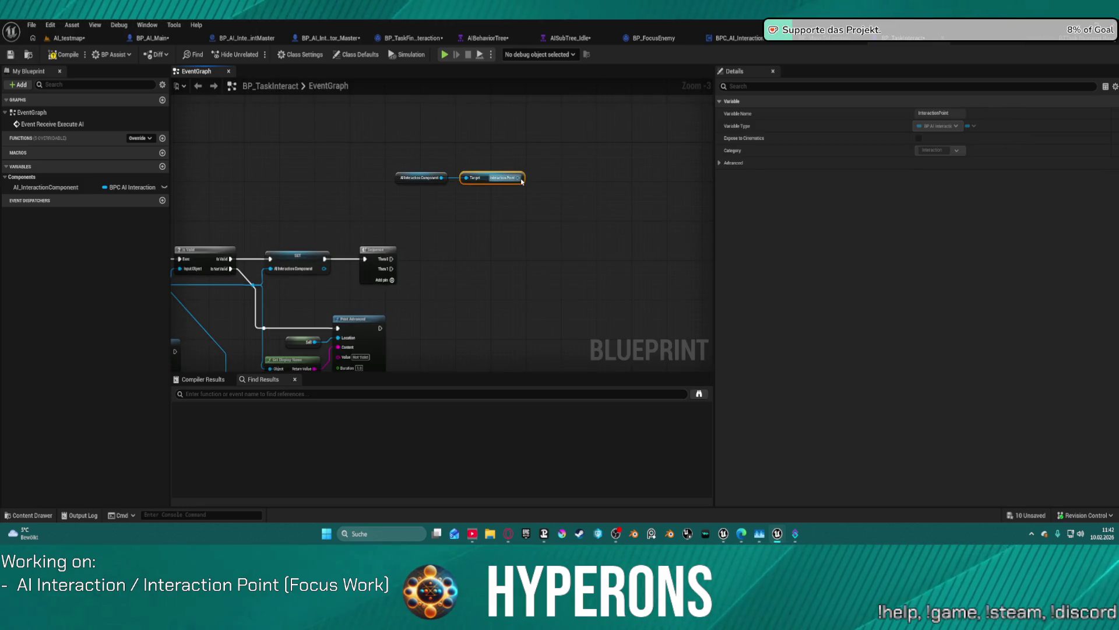
left_click_drag(518, 177, 557, 215)
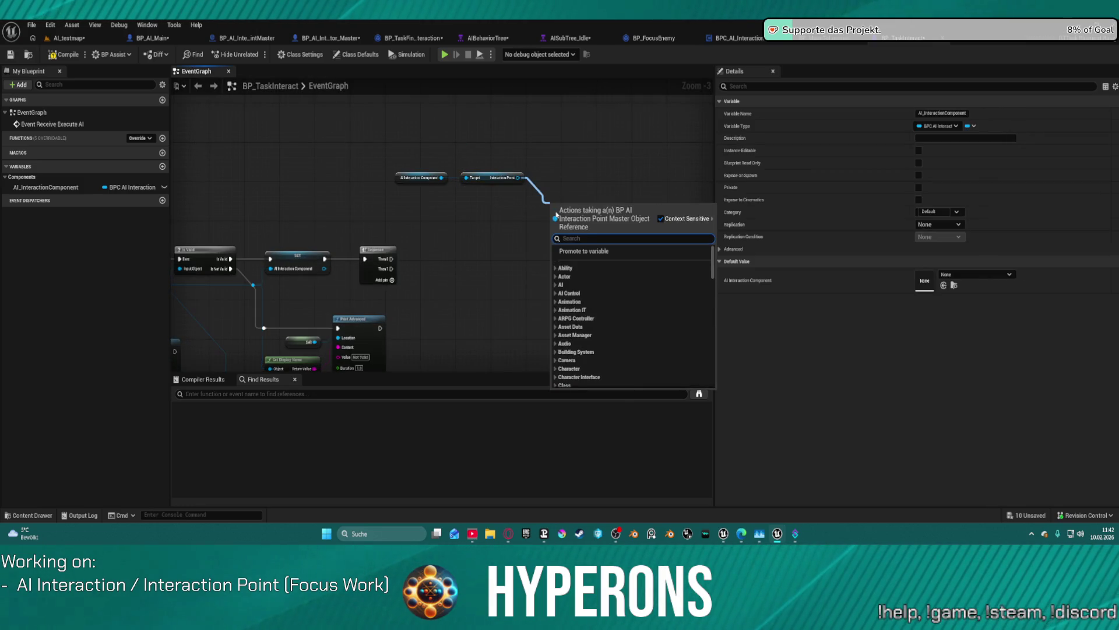
type("use ta")
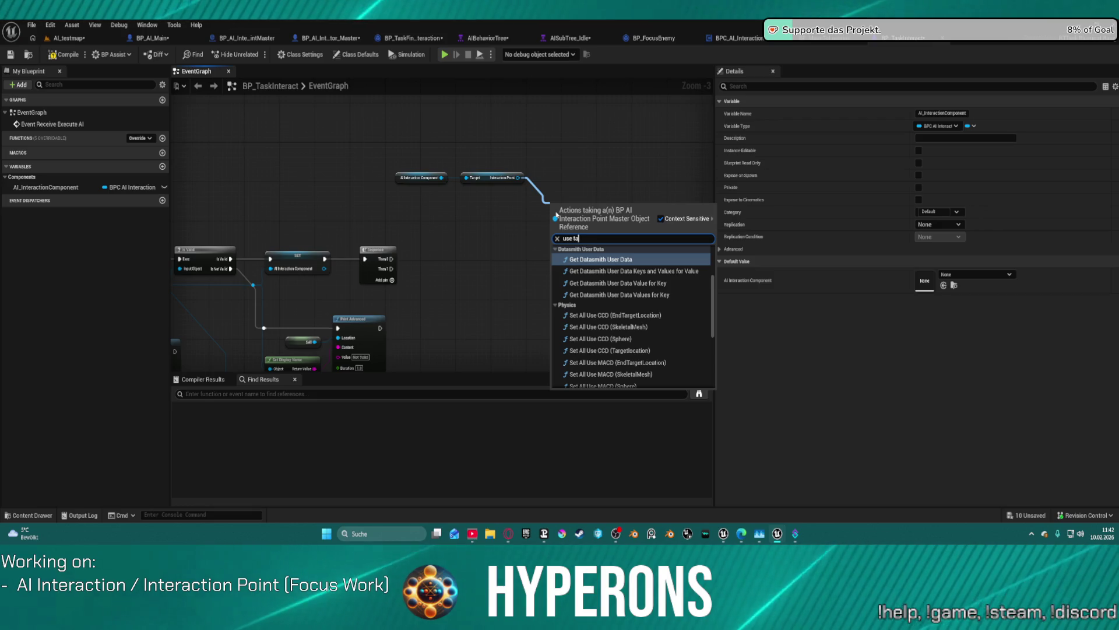
type("rget")
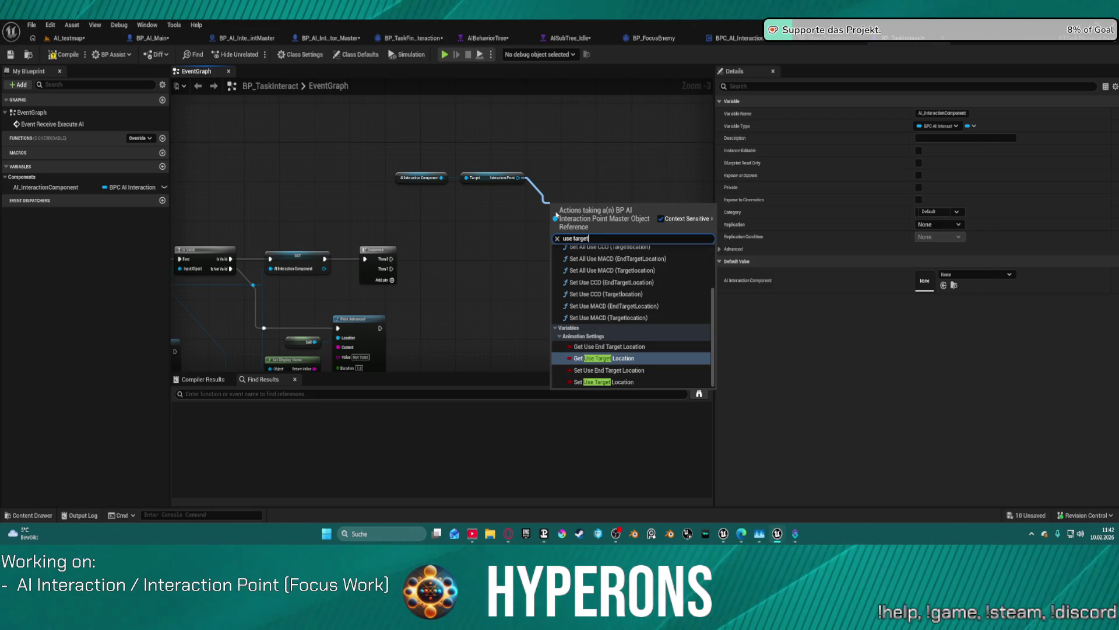
key("Return")
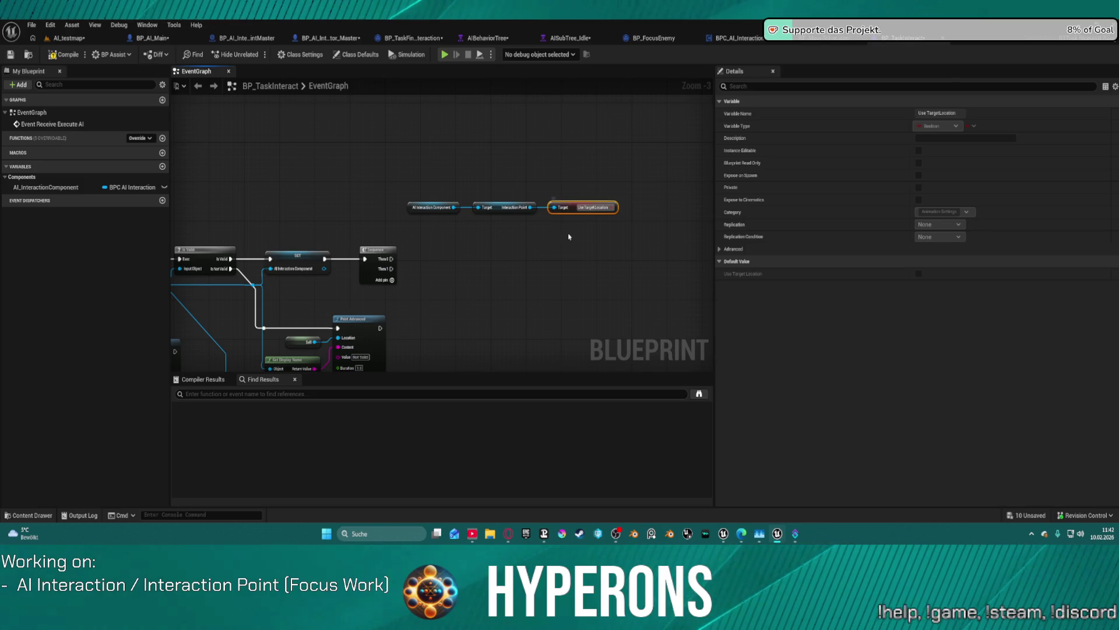
left_click(644, 193)
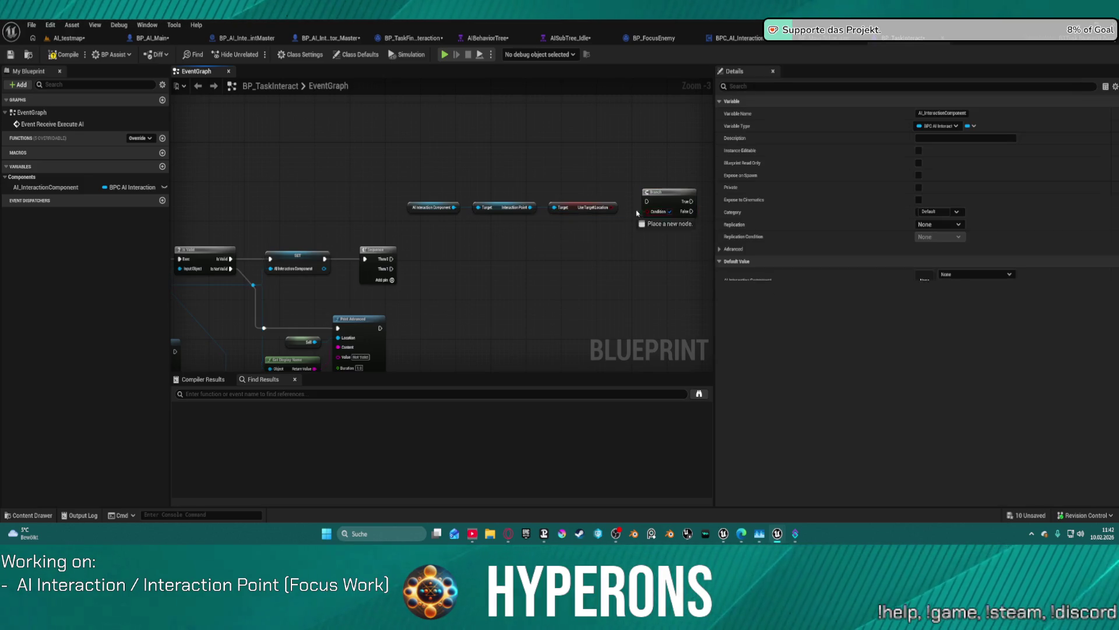
mouse_move(647, 212)
left_mouse_down()
mouse_move(612, 208)
mouse_move(392, 300)
mouse_move(396, 262)
left_mouse_up()
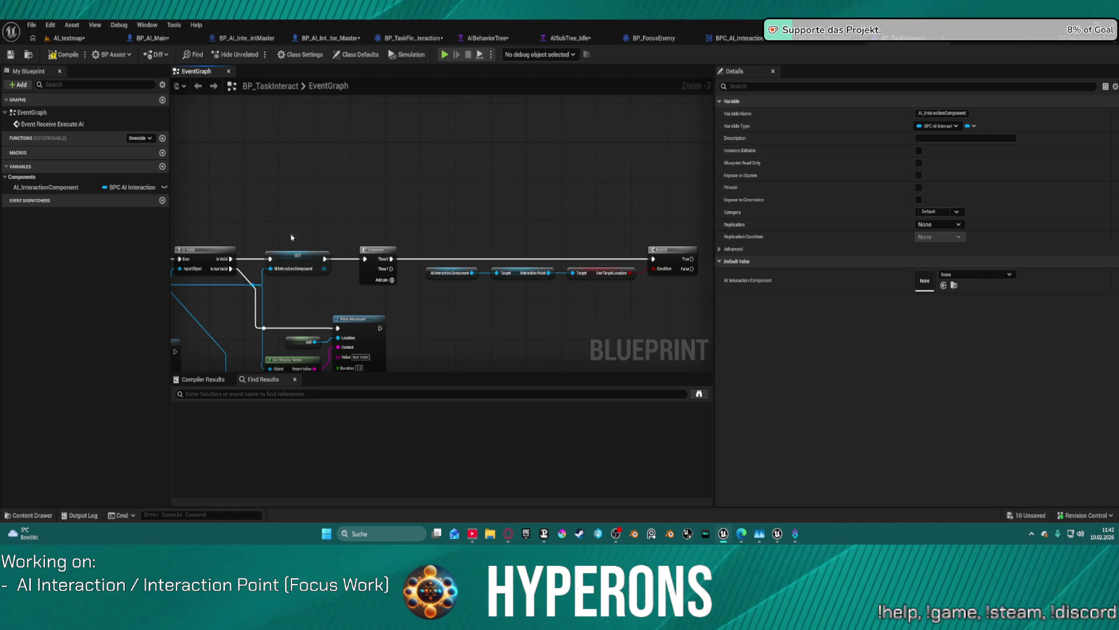
mouse_move(272, 194)
left_mouse_down()
mouse_move(313, 132)
mouse_move(321, 150)
mouse_move(206, 141)
left_mouse_up()
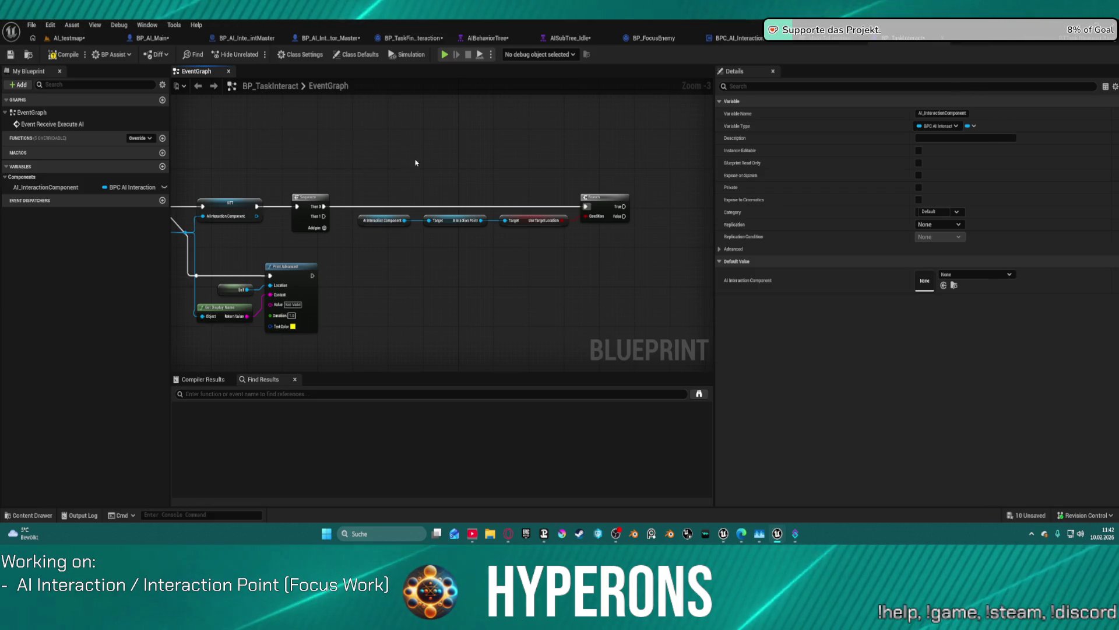
mouse_move(513, 163)
left_mouse_down()
mouse_move(402, 157)
mouse_move(292, 190)
mouse_move(440, 190)
left_mouse_up()
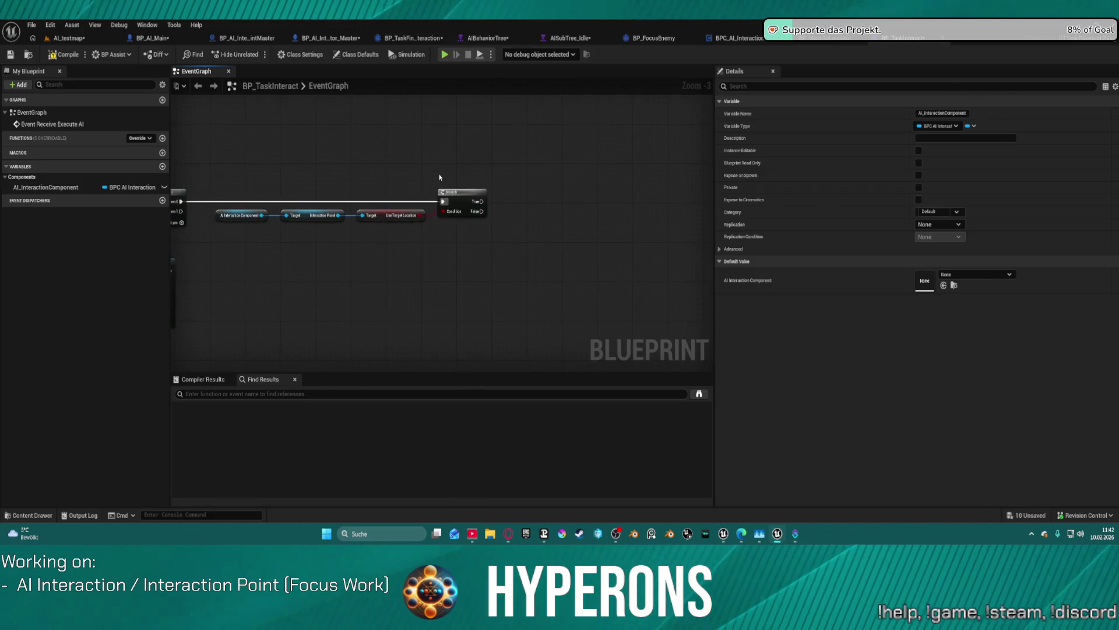
Step: Copy the AI Interaction Component node and pull a Get AI Character getter from the copy
left_click(224, 215)
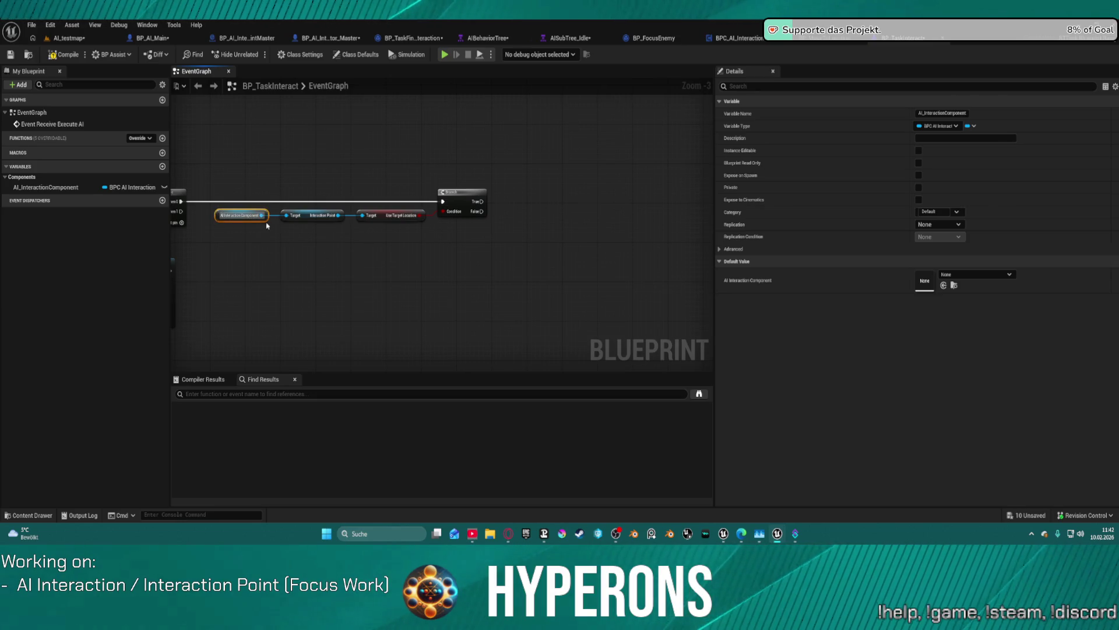
key("ctrl+c")
key("ctrl+v")
left_click_drag(513, 155, 521, 179)
type("charac")
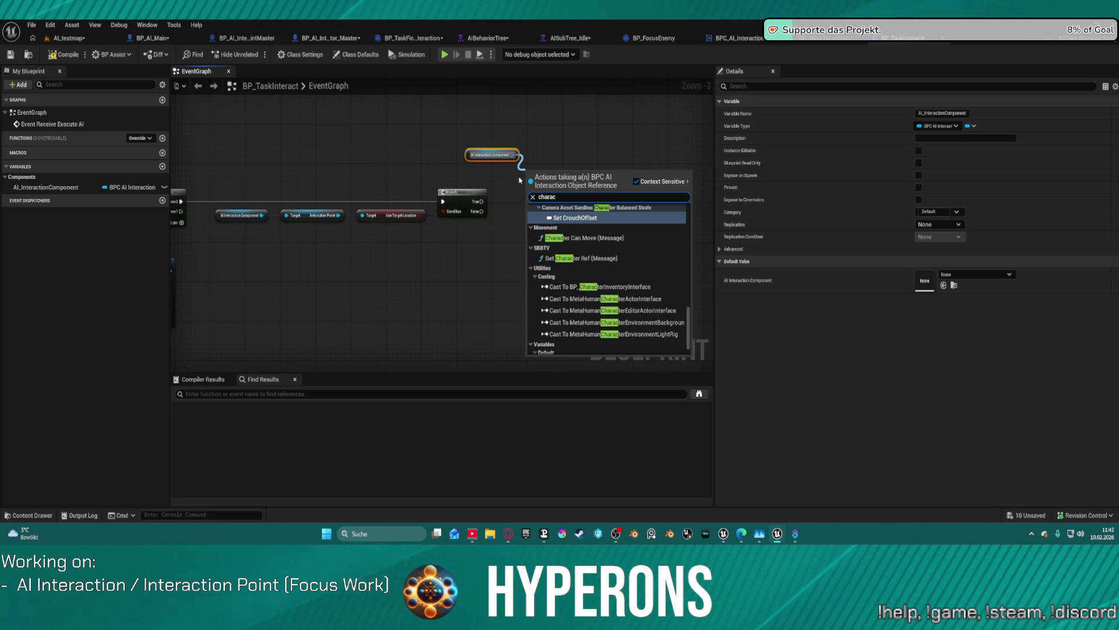
type("ter")
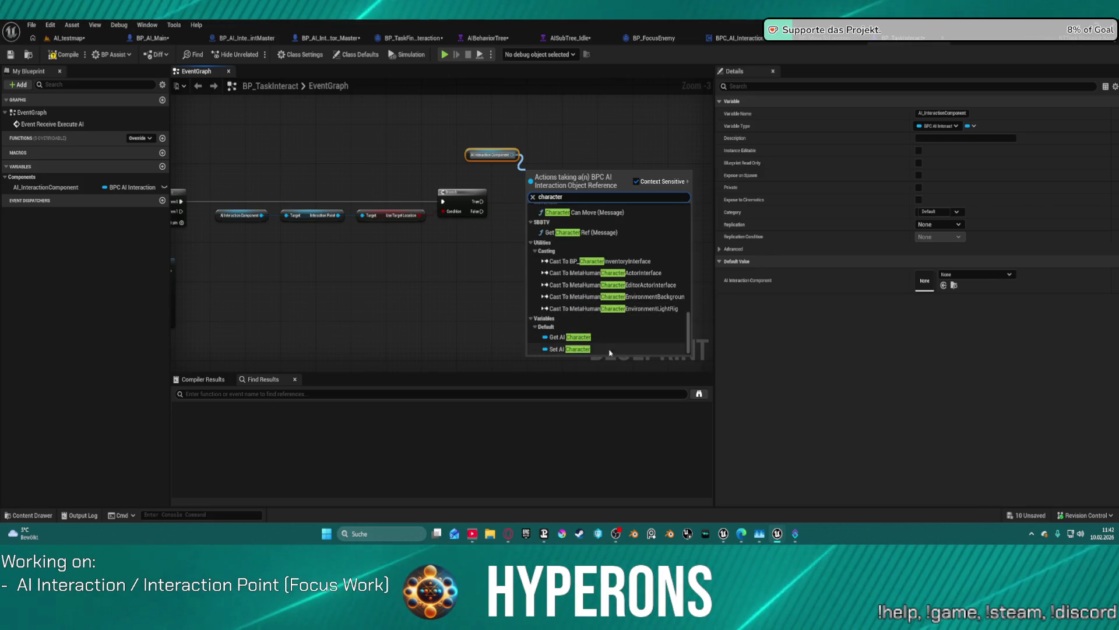
left_click(555, 249)
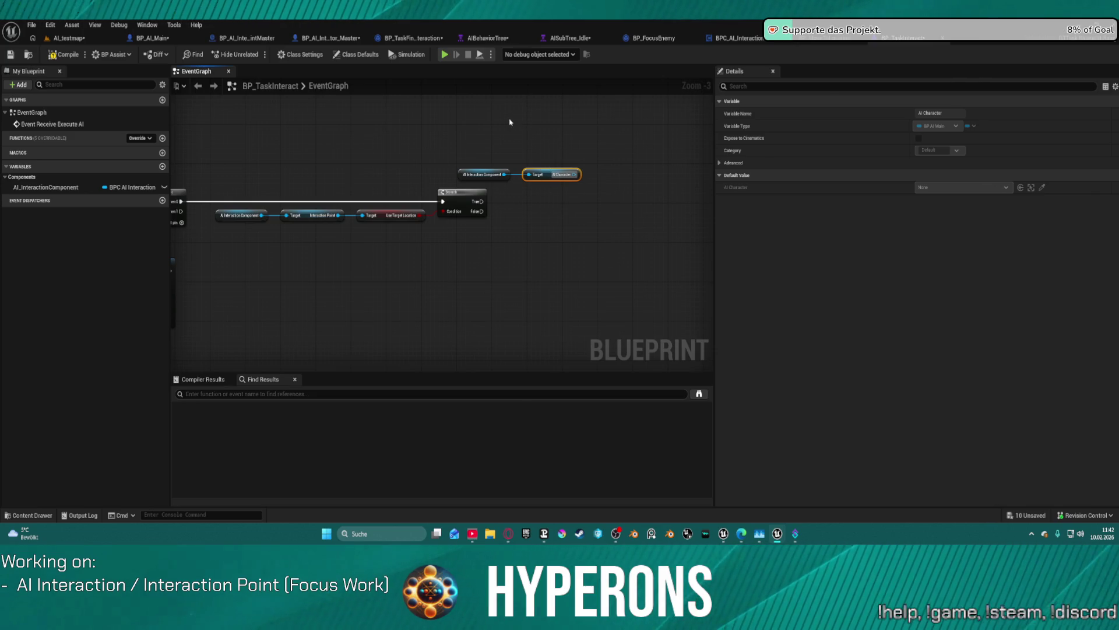
left_click_drag(597, 150, 492, 155)
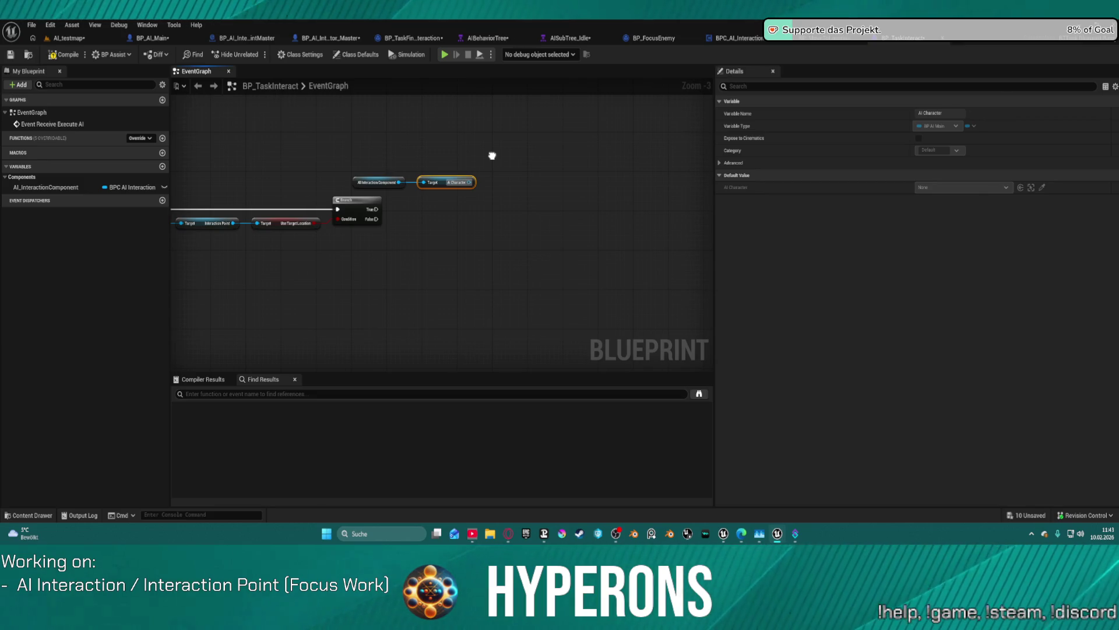
left_click_drag(492, 156, 479, 156)
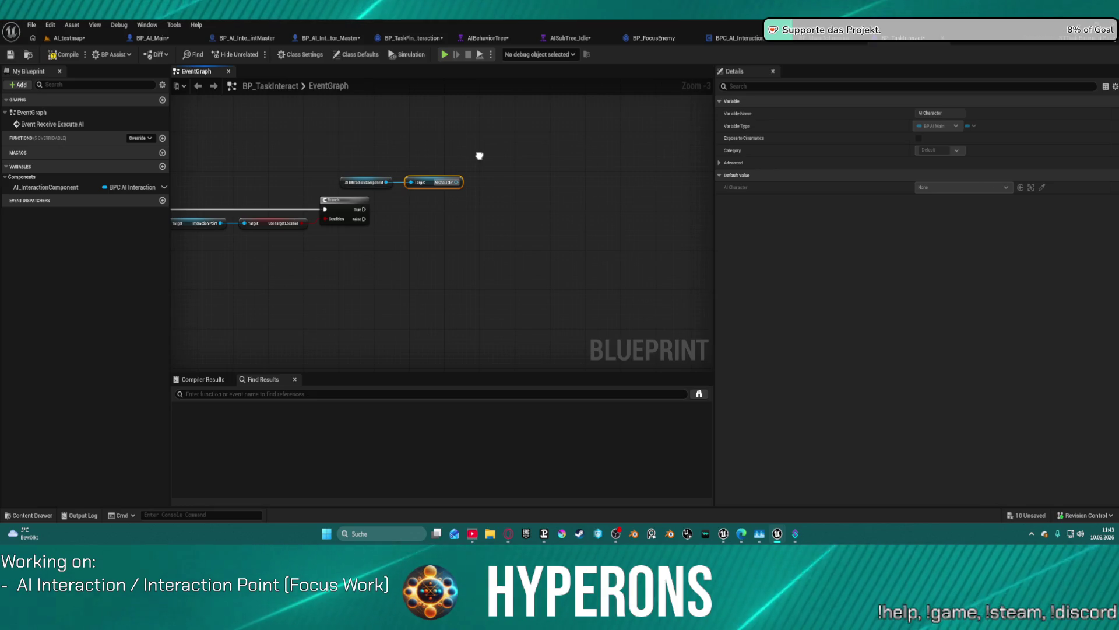
left_click_drag(480, 156, 474, 167)
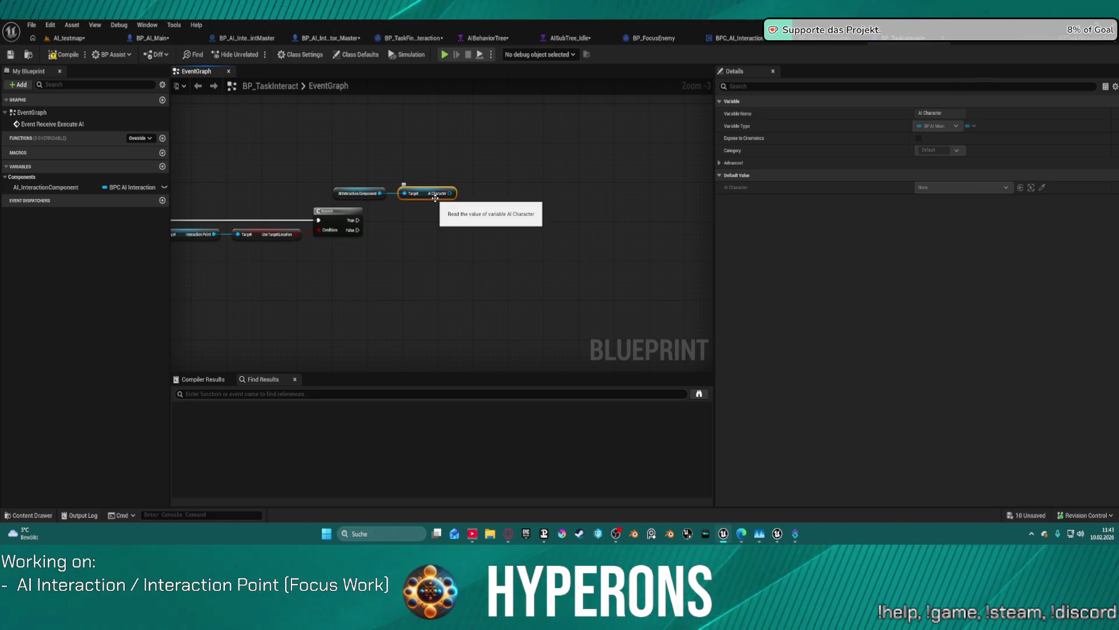
Step: Switch to BP_AI_Main's EventGraph and add a Custom Event on empty canvas below the comments
left_click(150, 38)
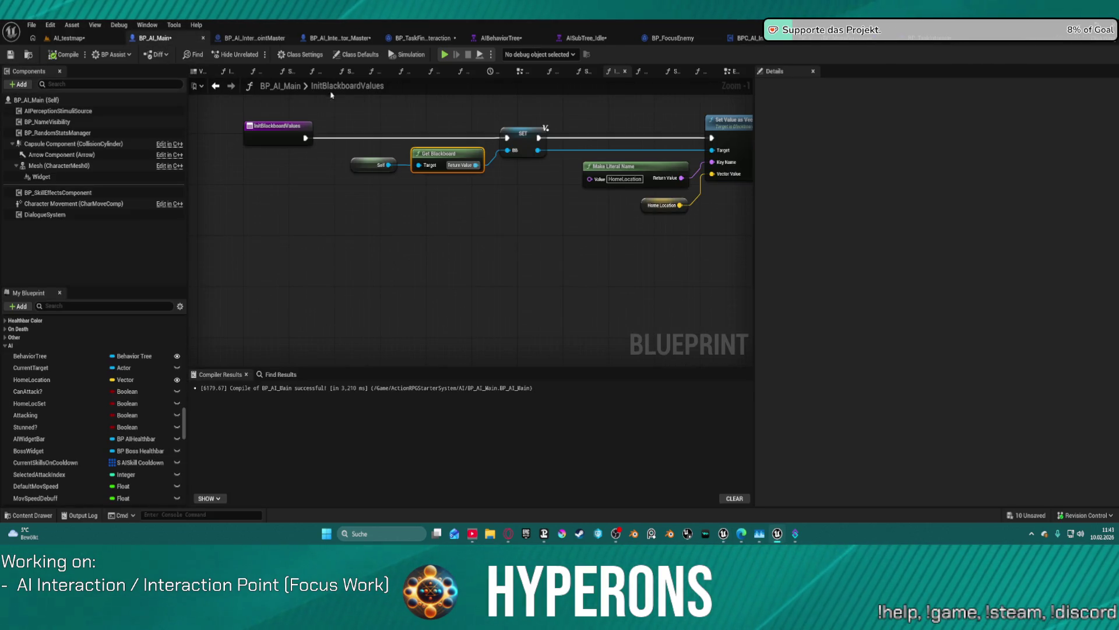
left_click(519, 71)
scroll(399, 210, "down", 10)
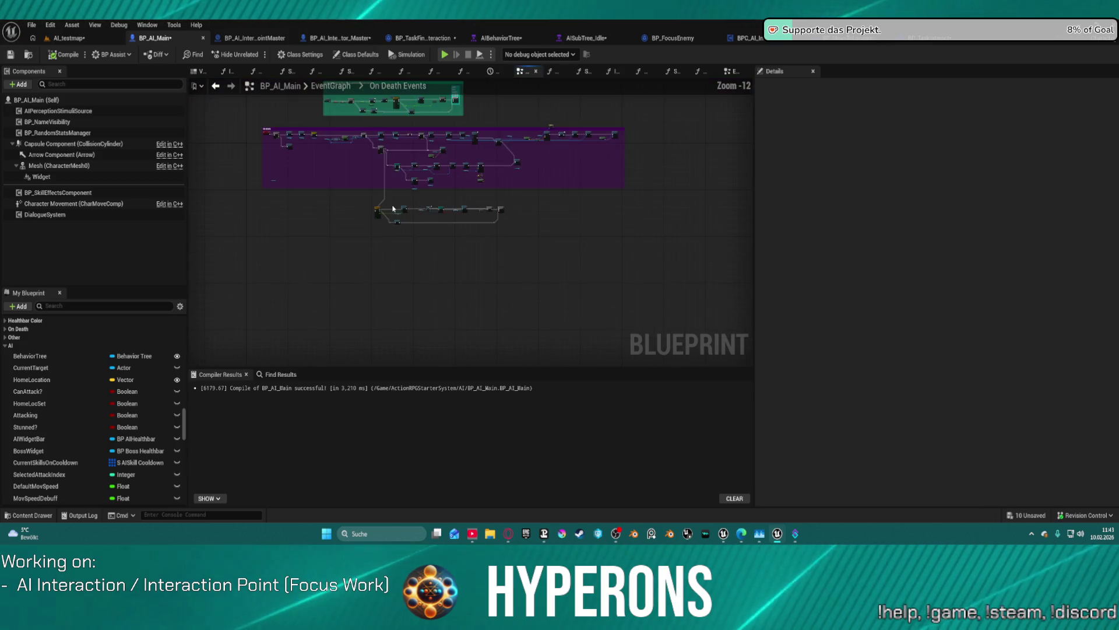
mouse_move(398, 209)
left_mouse_down()
mouse_move(469, 277)
mouse_move(458, 287)
mouse_move(407, 167)
mouse_move(408, 99)
mouse_move(412, 388)
mouse_move(430, 316)
left_mouse_up()
left_click(330, 86)
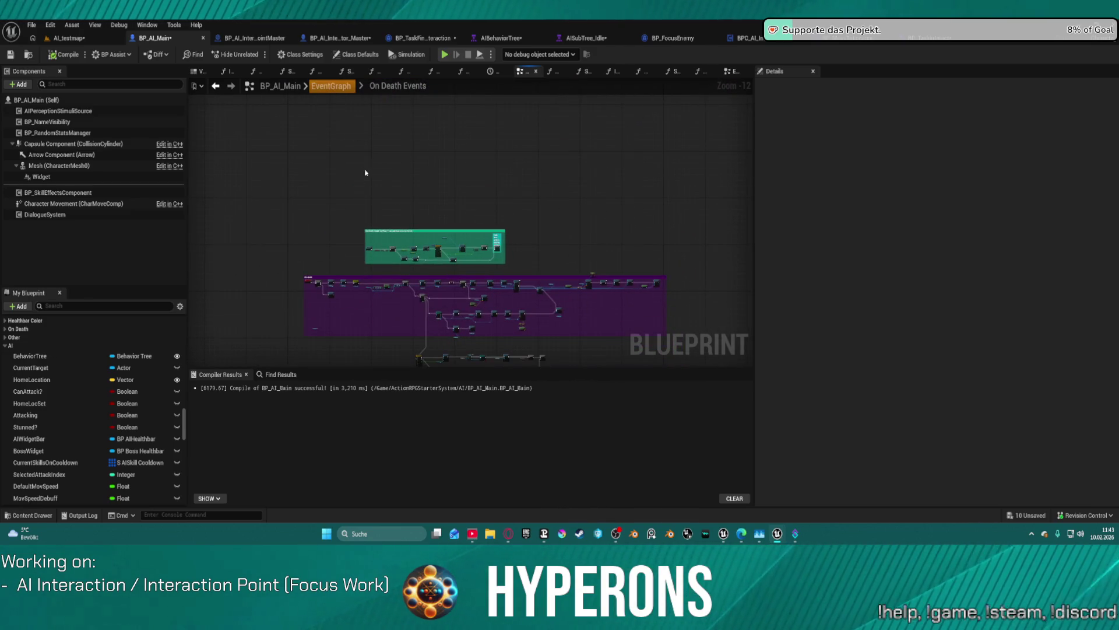
mouse_move(371, 198)
left_mouse_down()
mouse_move(420, 243)
mouse_move(388, 270)
left_mouse_up()
right_click(358, 234)
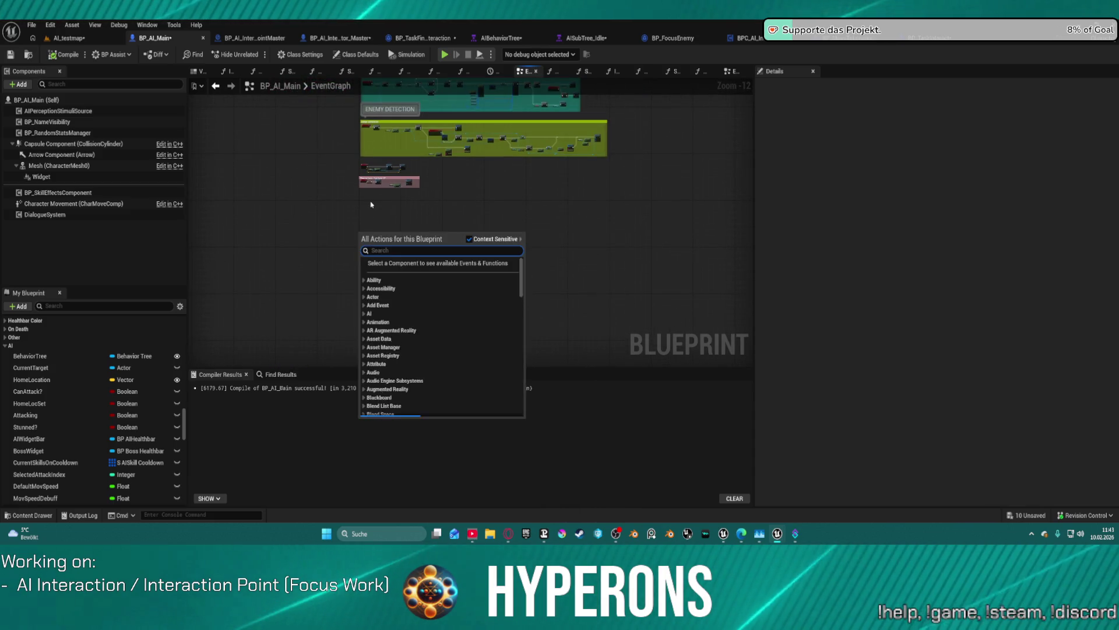
scroll(357, 210, "up", 8)
right_click(351, 193)
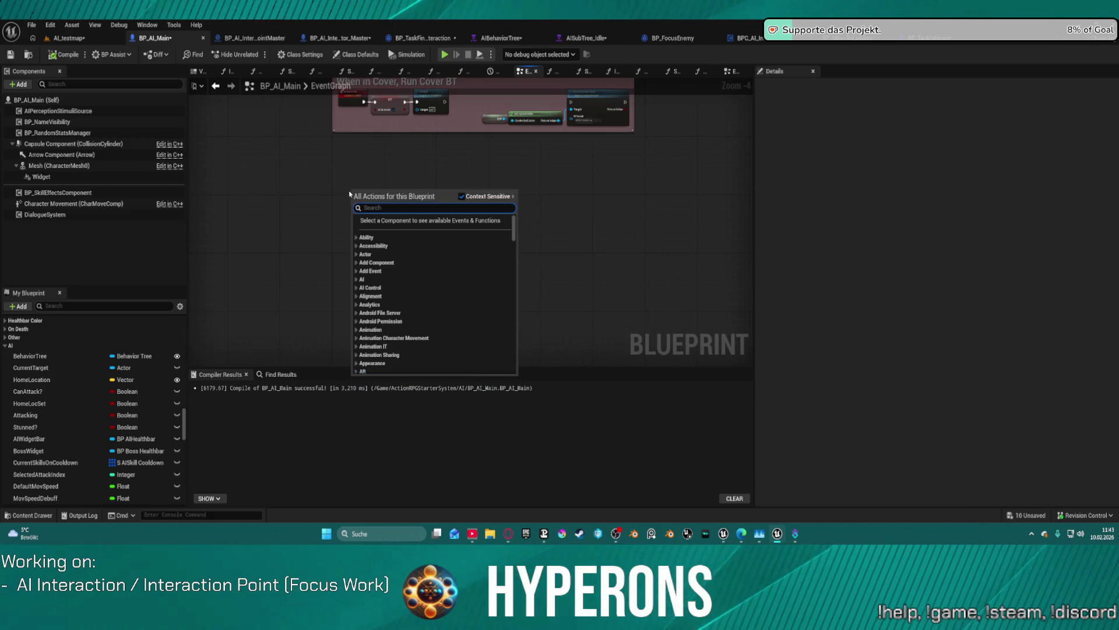
type("Custo")
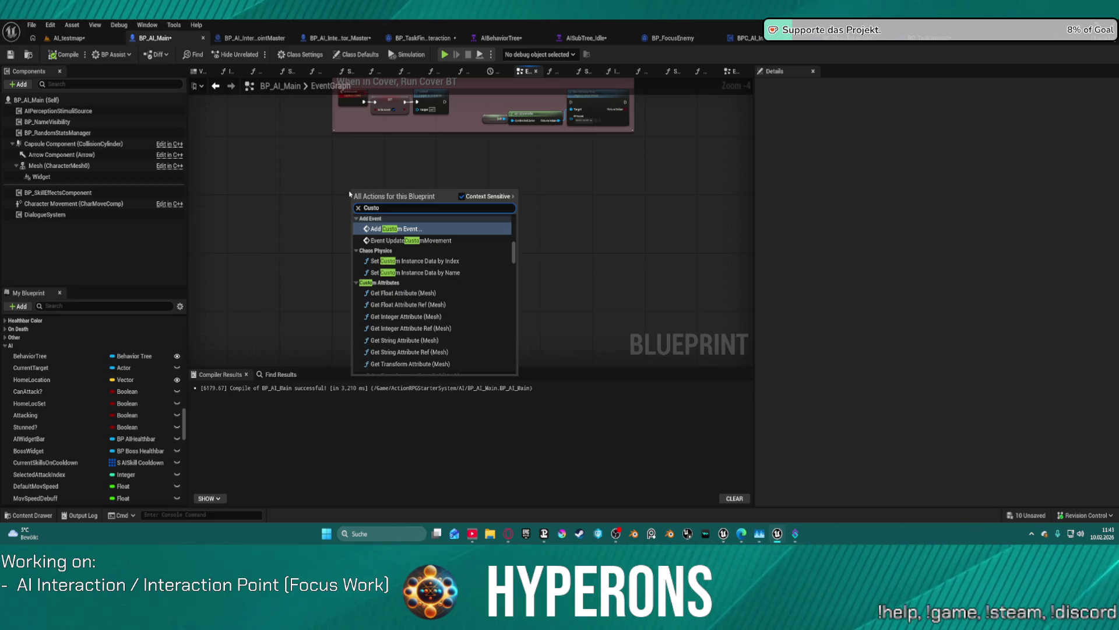
key("Return")
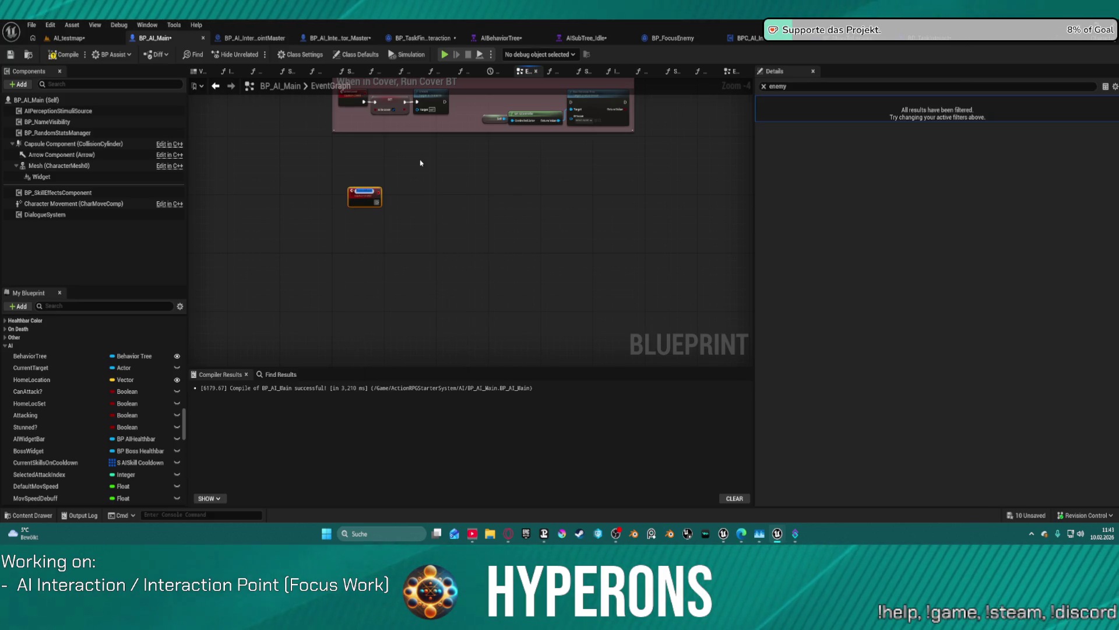
Step: Search the action list for 'upda' and 'move' events, then dismiss it without adding anything
right_click(422, 212)
type("upda")
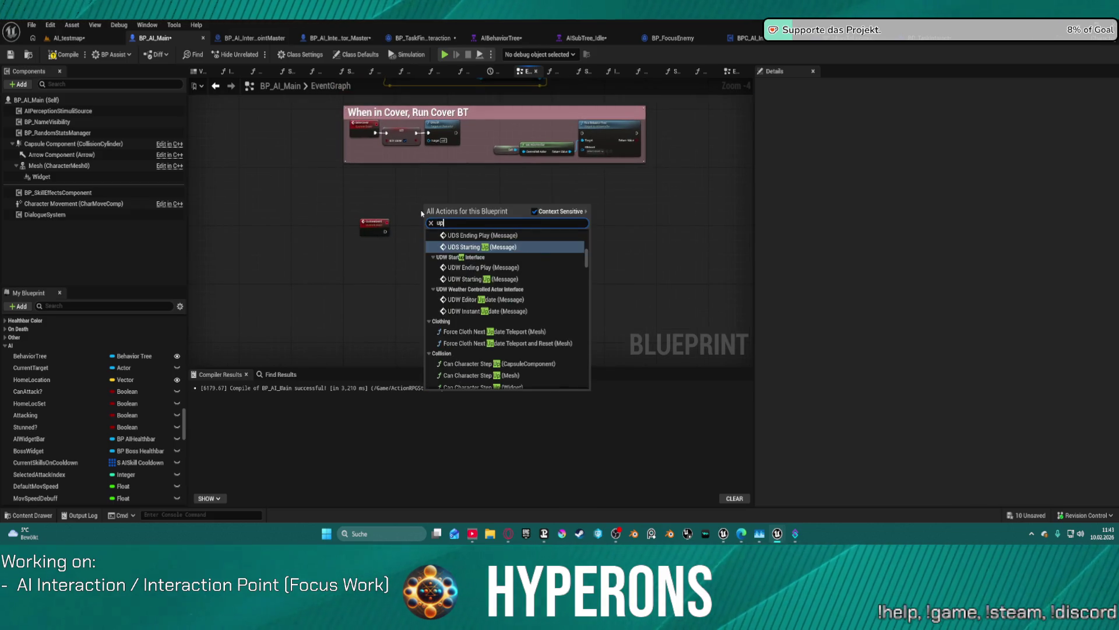
scroll(537, 313, "down", 3)
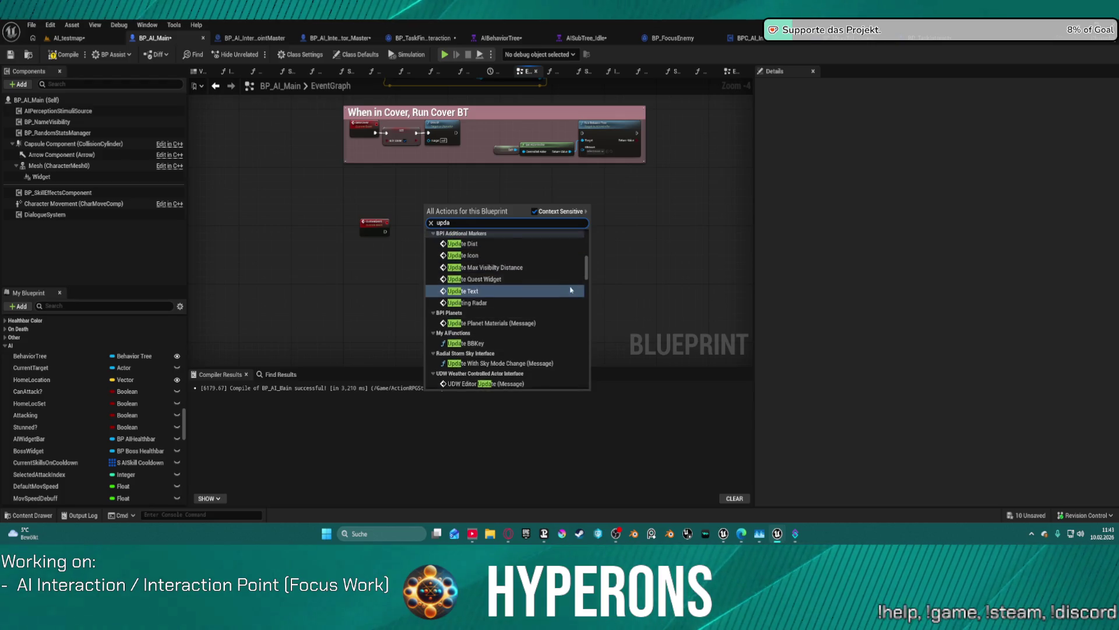
scroll(572, 291, "up", 5)
scroll(575, 275, "down", 2)
scroll(577, 269, "up", 4)
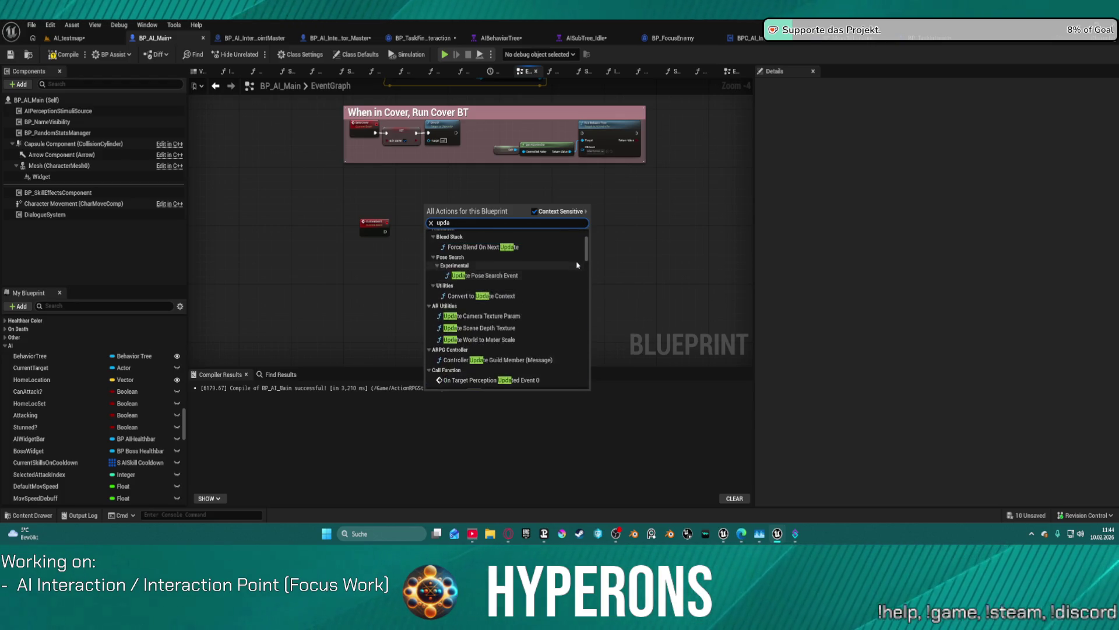
type(" move")
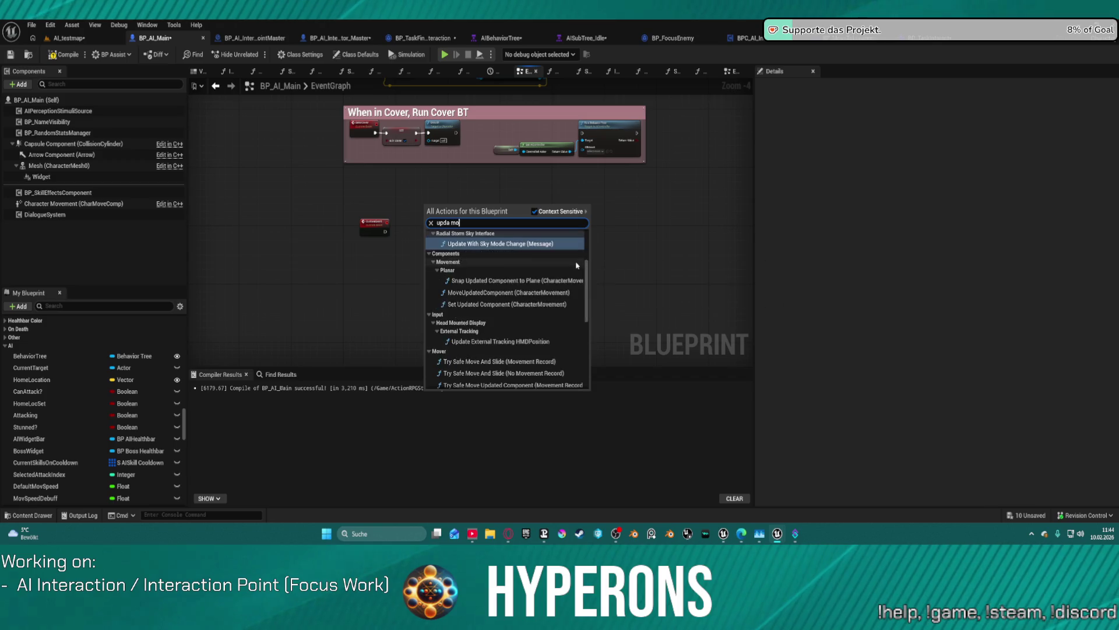
scroll(580, 280, "up", 4)
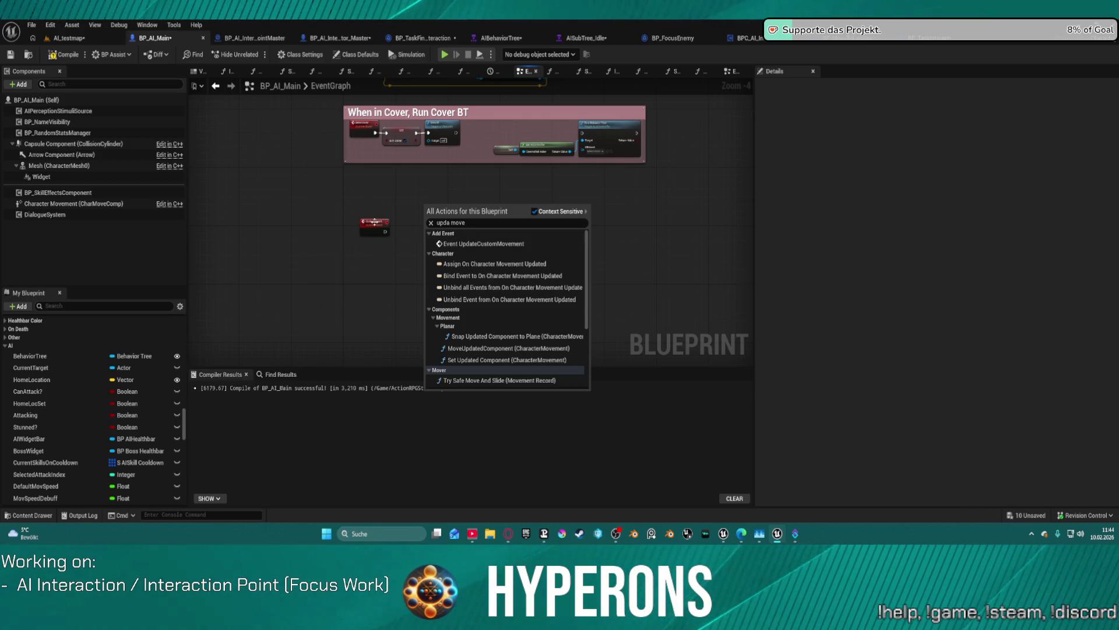
left_click(331, 205)
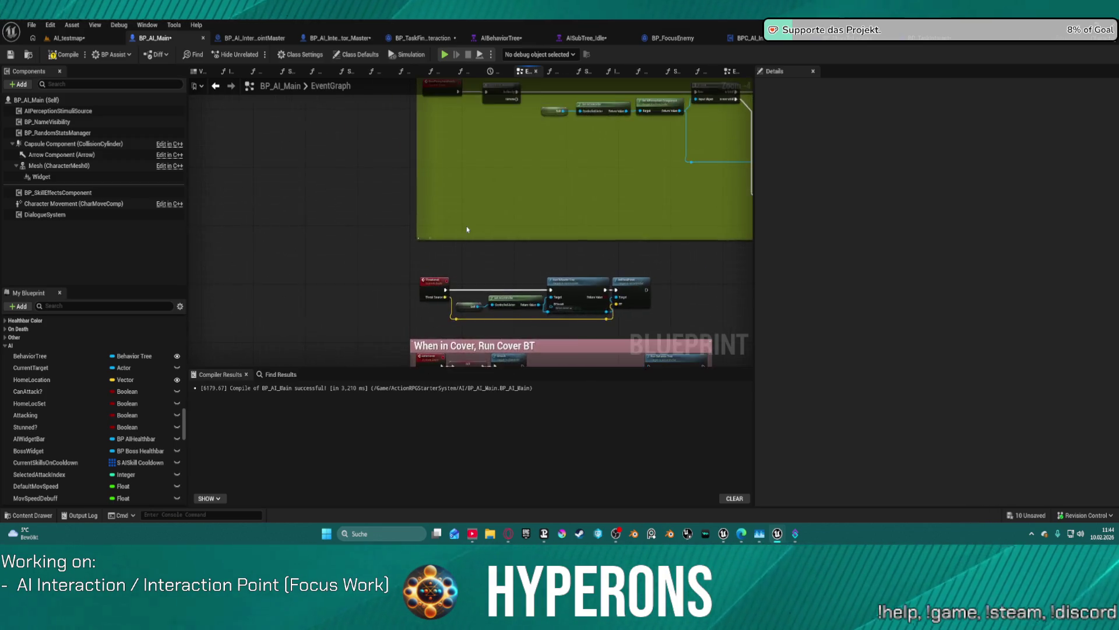
Step: Run a reference search in BP_AI_Main near the hostility name color comment, then clear it
scroll(487, 182, "up", 2)
left_click_drag(465, 236, 298, 347)
left_click(277, 375)
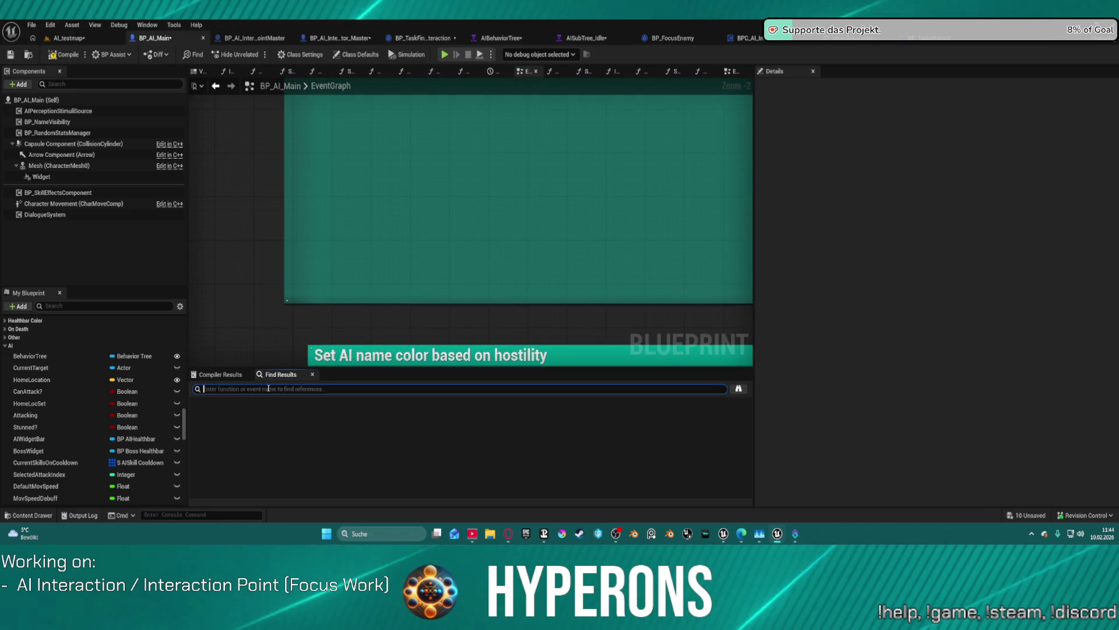
type("update")
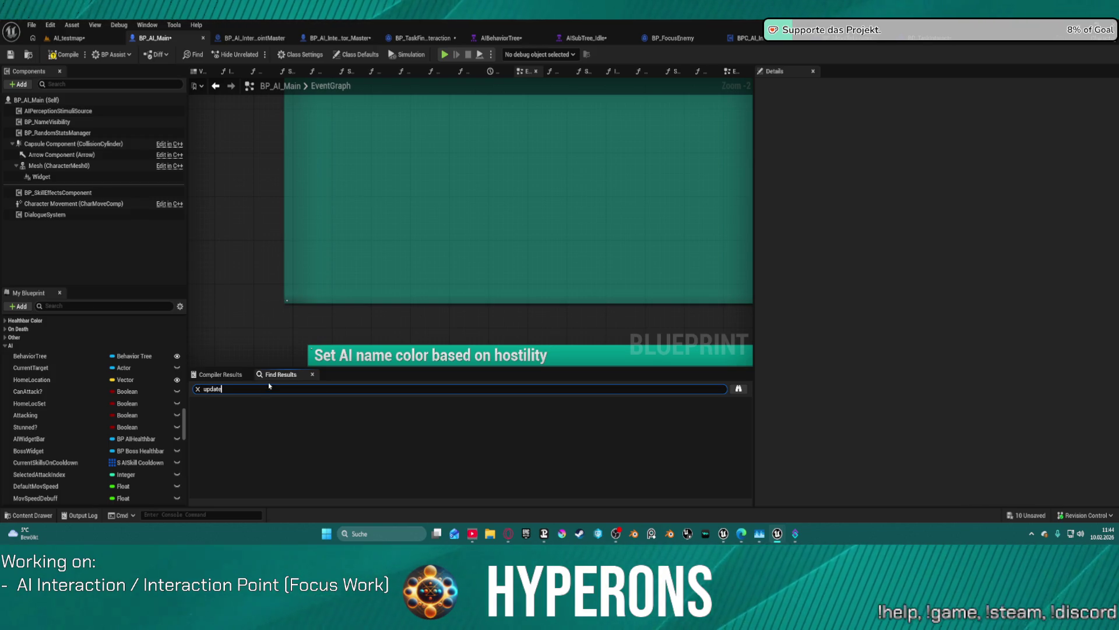
type("mov")
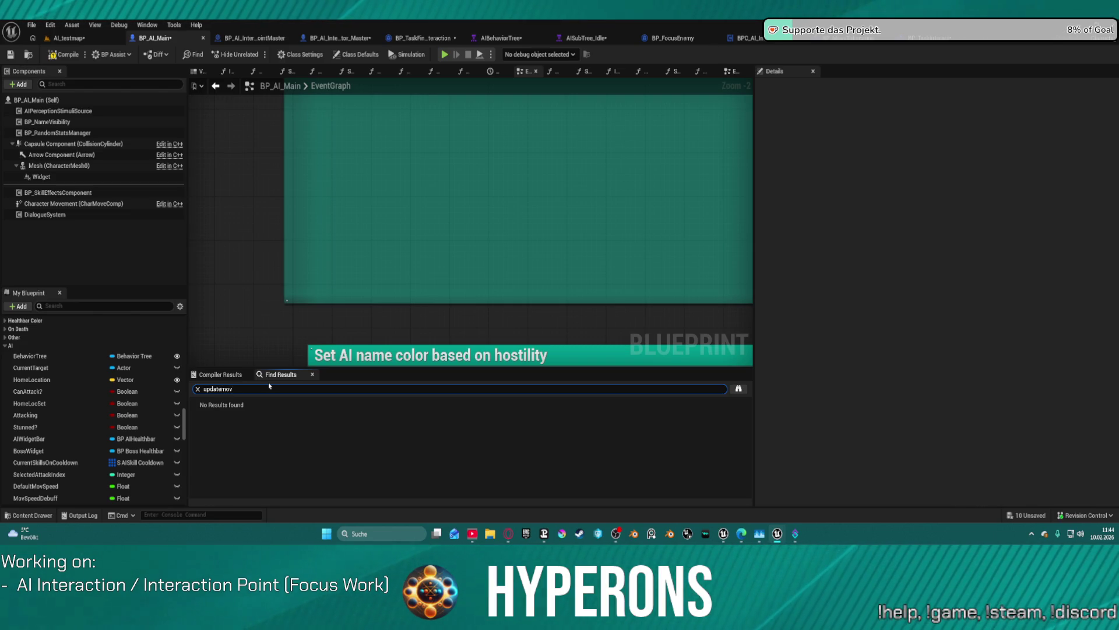
key("Escape")
scroll(249, 227, "down", 2)
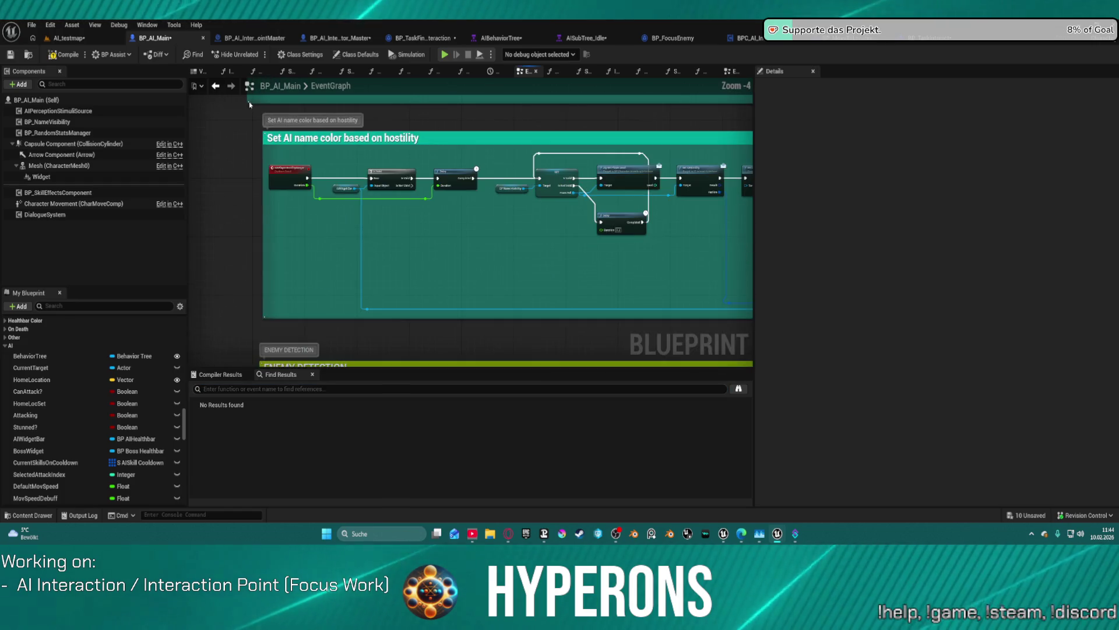
scroll(300, 249, "up", 4)
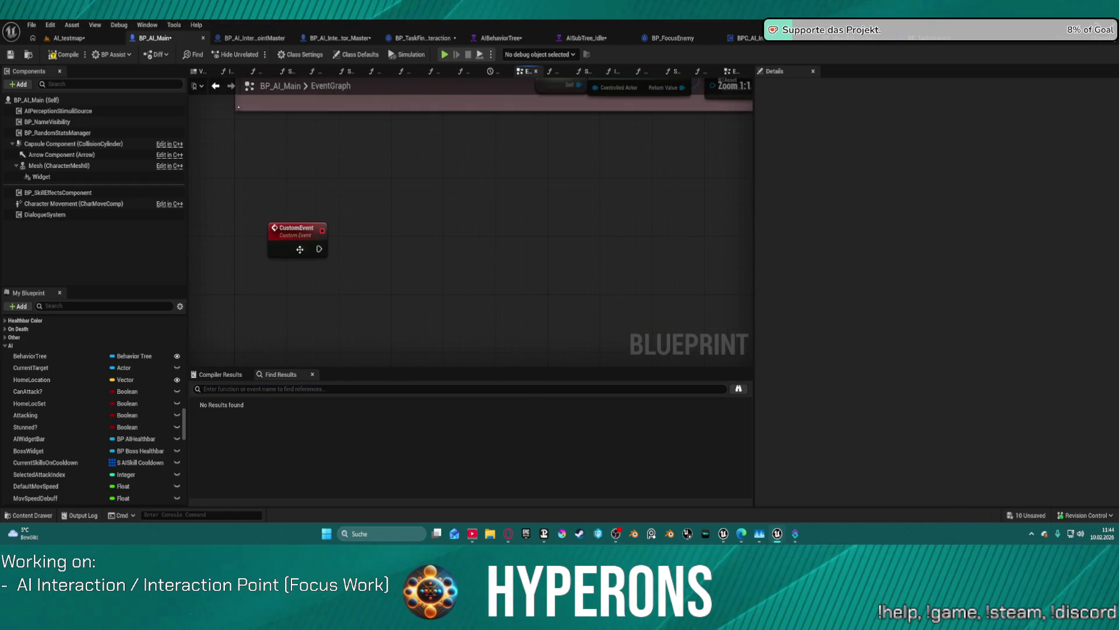
Step: Rename the CustomEvent node to SmoothMoveAIActor and clear the 'enemy' Details filter
left_click(299, 249)
double_click(303, 228)
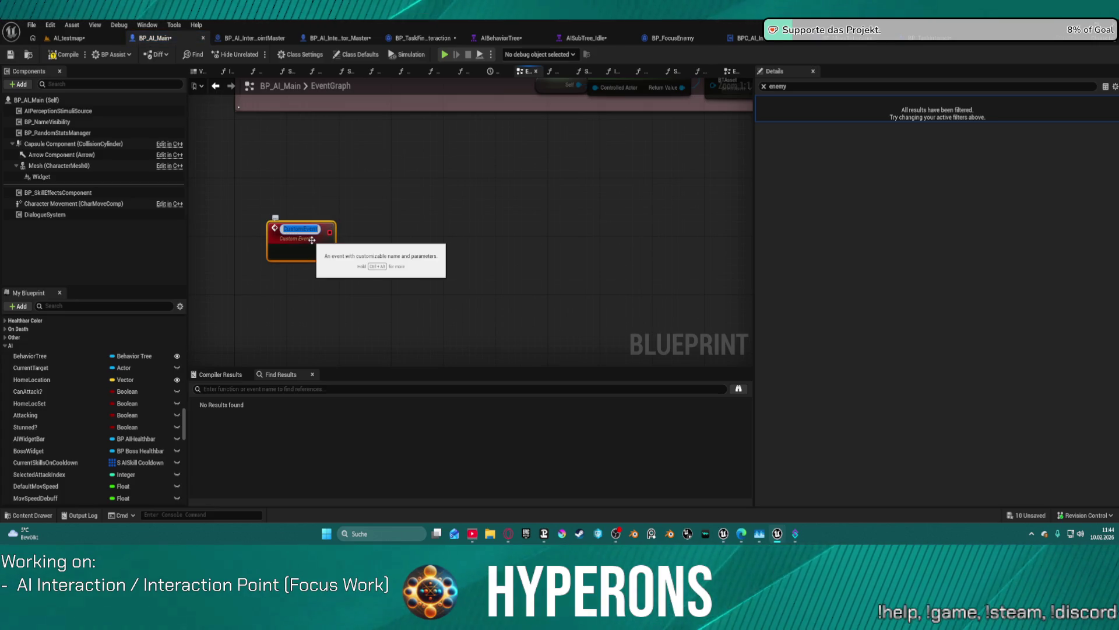
type("Smoot")
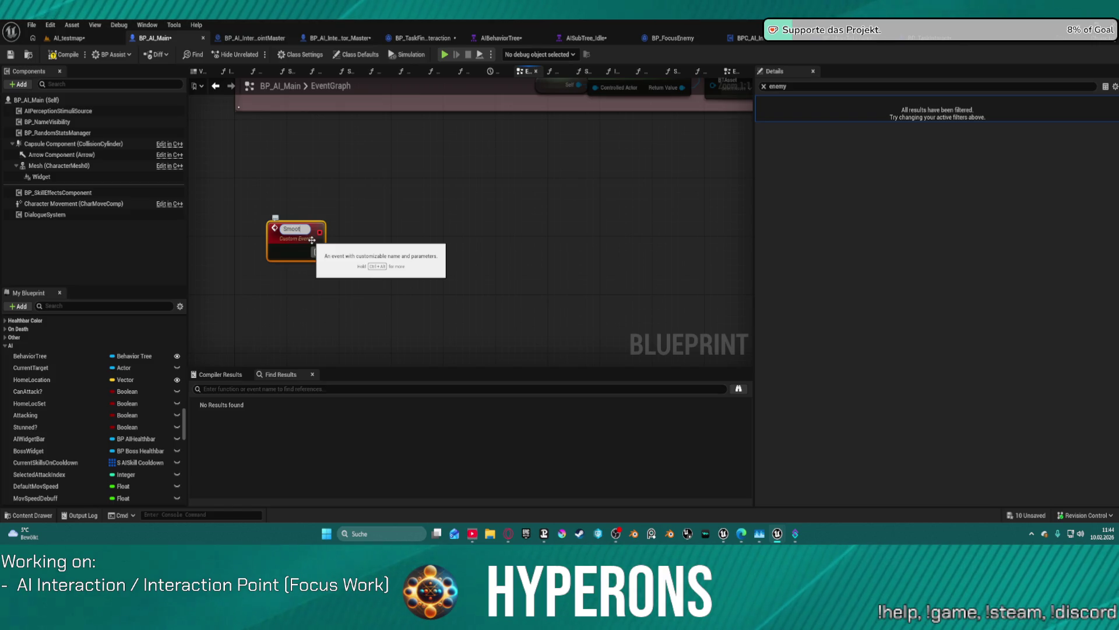
type("hMo")
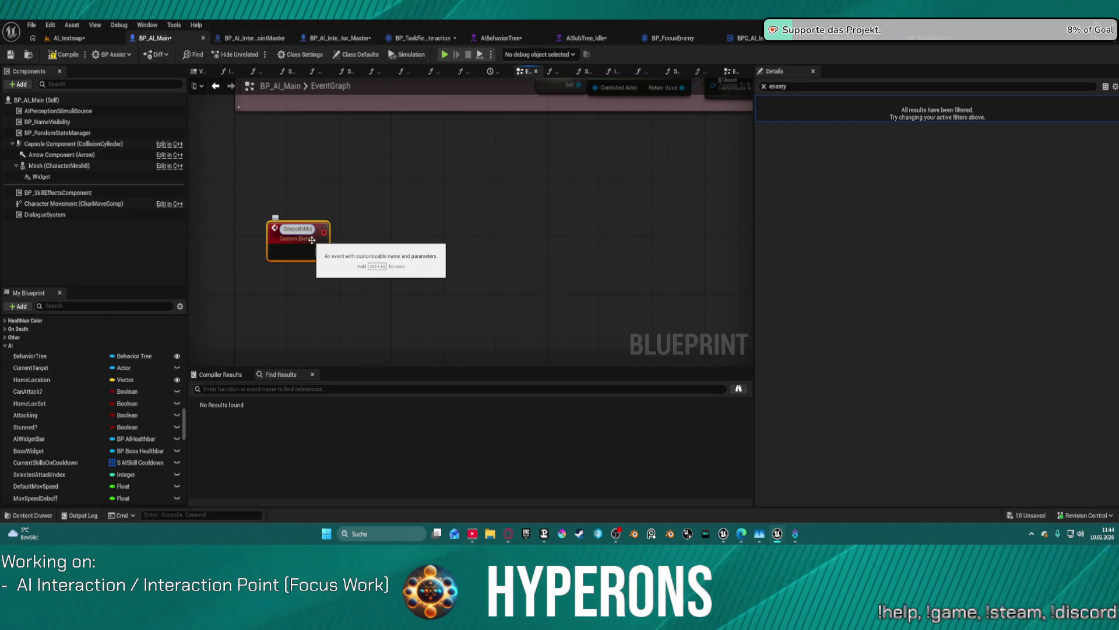
type("veAIActor")
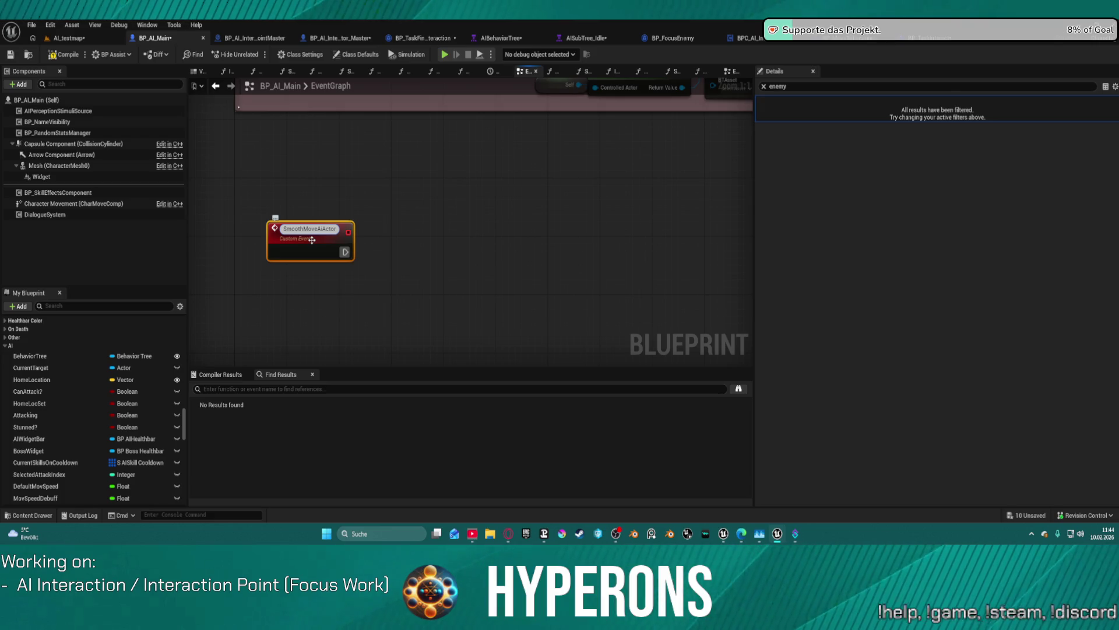
key("Return")
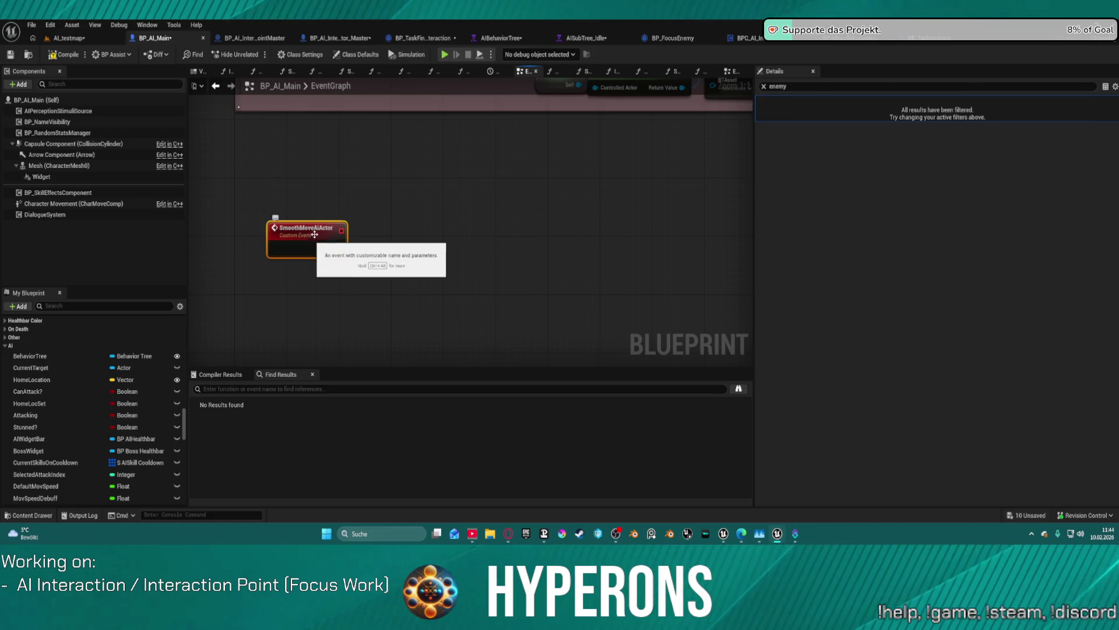
double_click(320, 233)
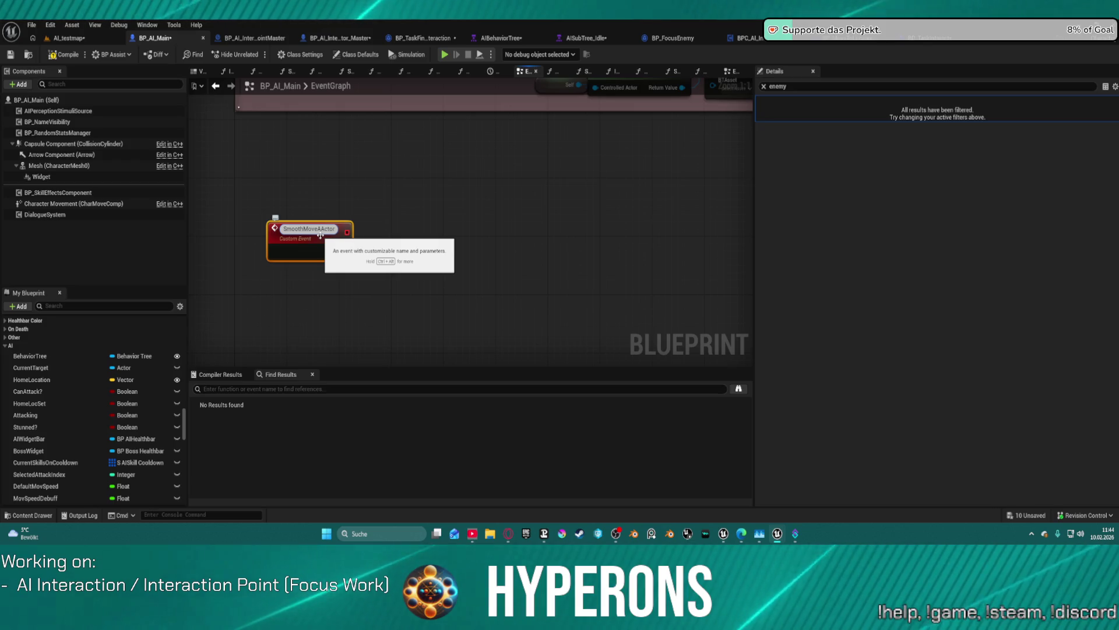
key("Return")
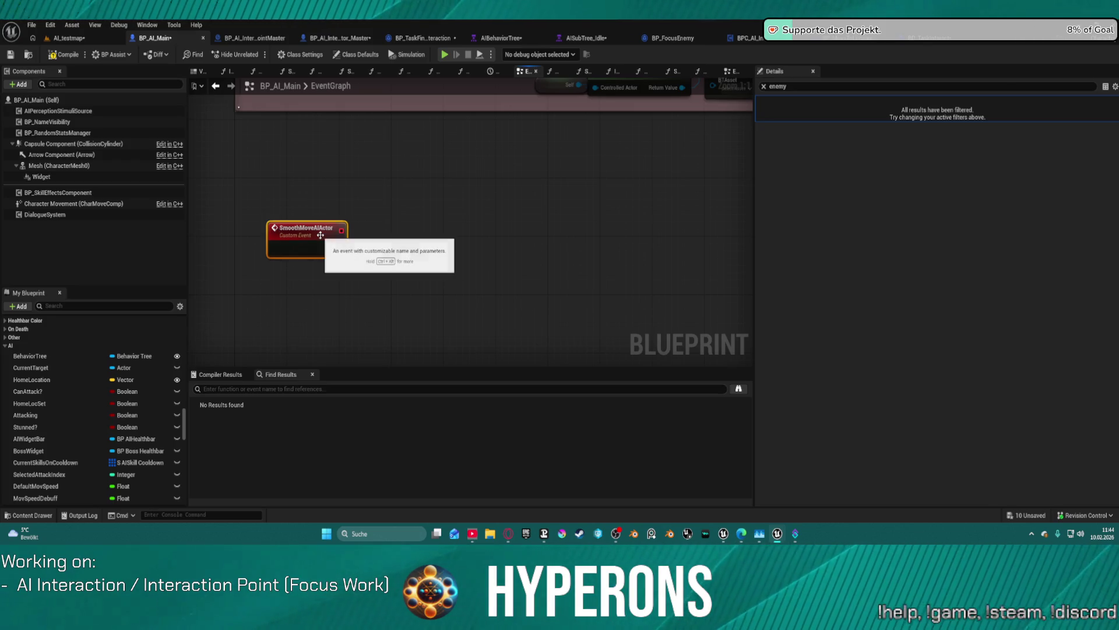
double_click(320, 234)
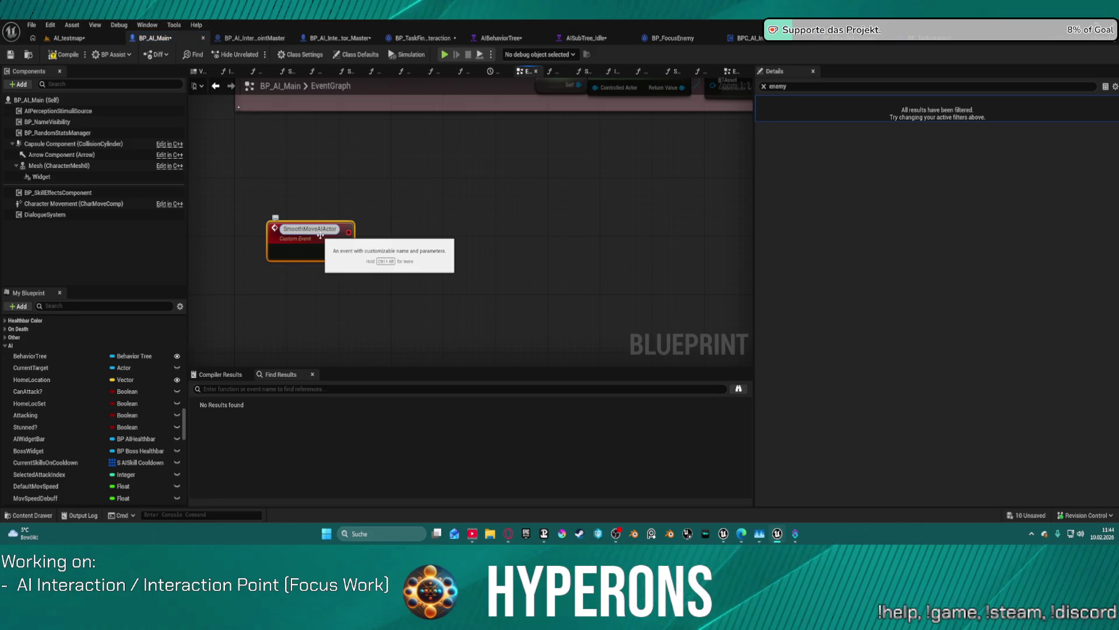
key("Return")
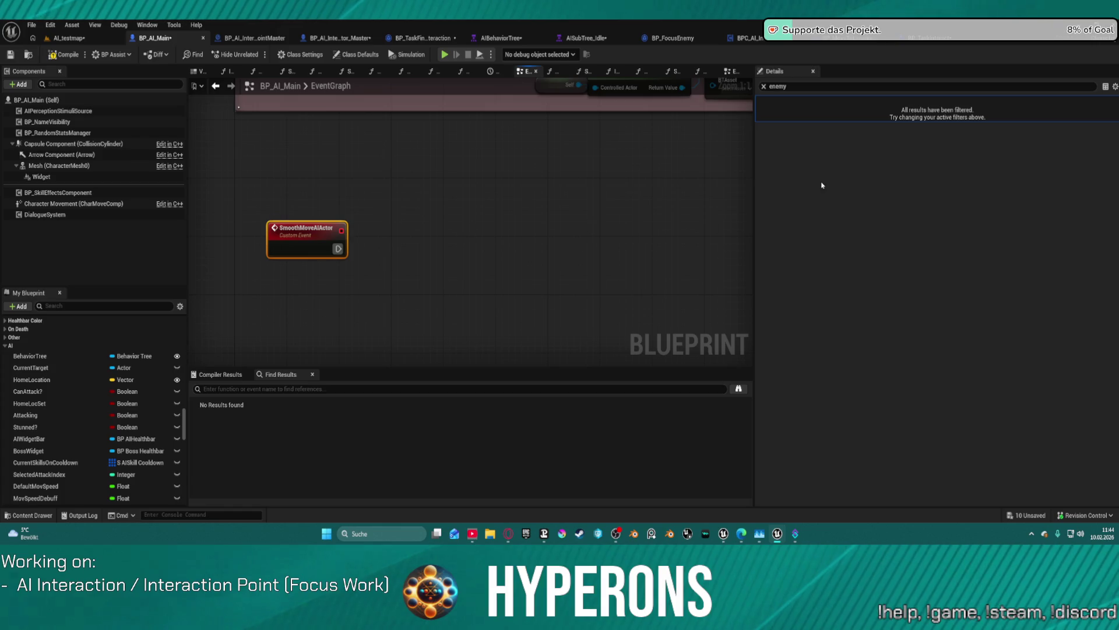
key("Escape")
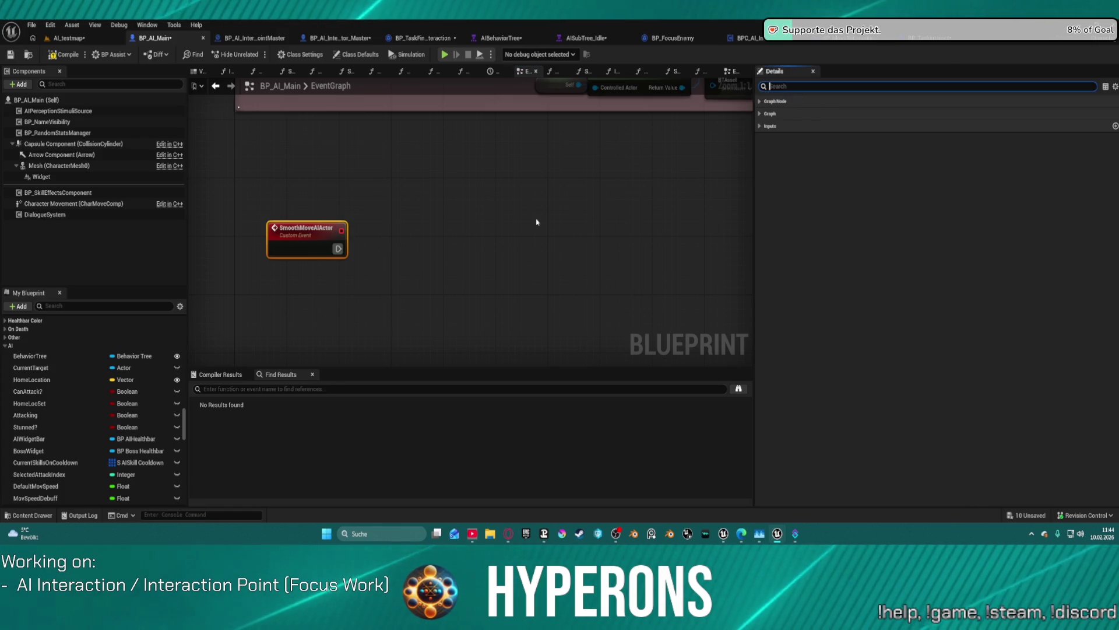
Step: Add two event inputs, the first typed Transform and the second typed Float
left_click(764, 100)
left_click(776, 127)
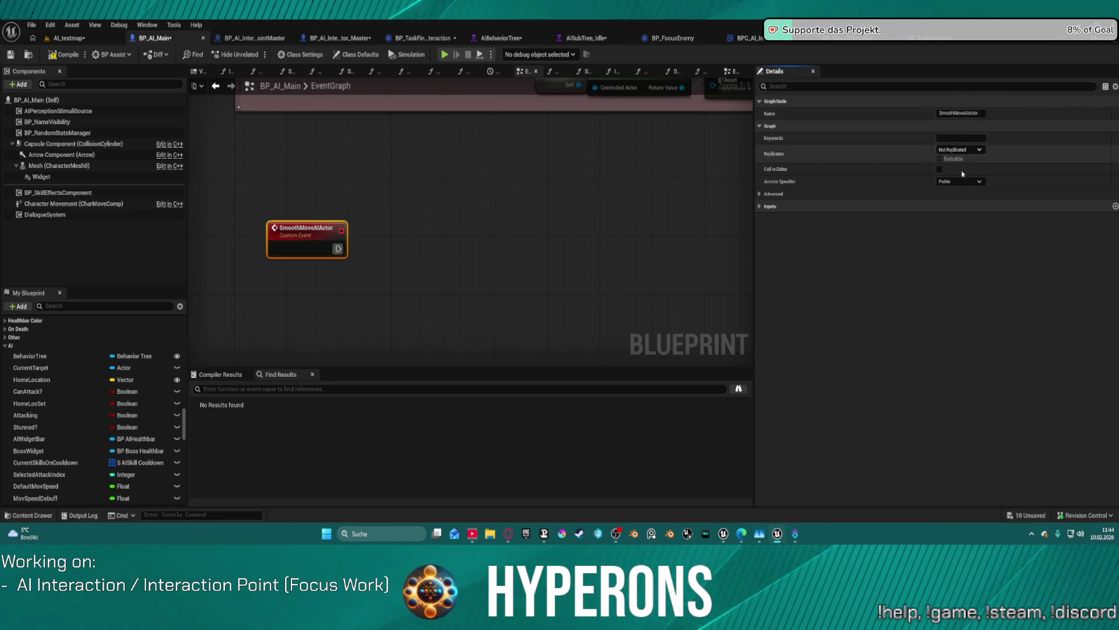
left_click(758, 208)
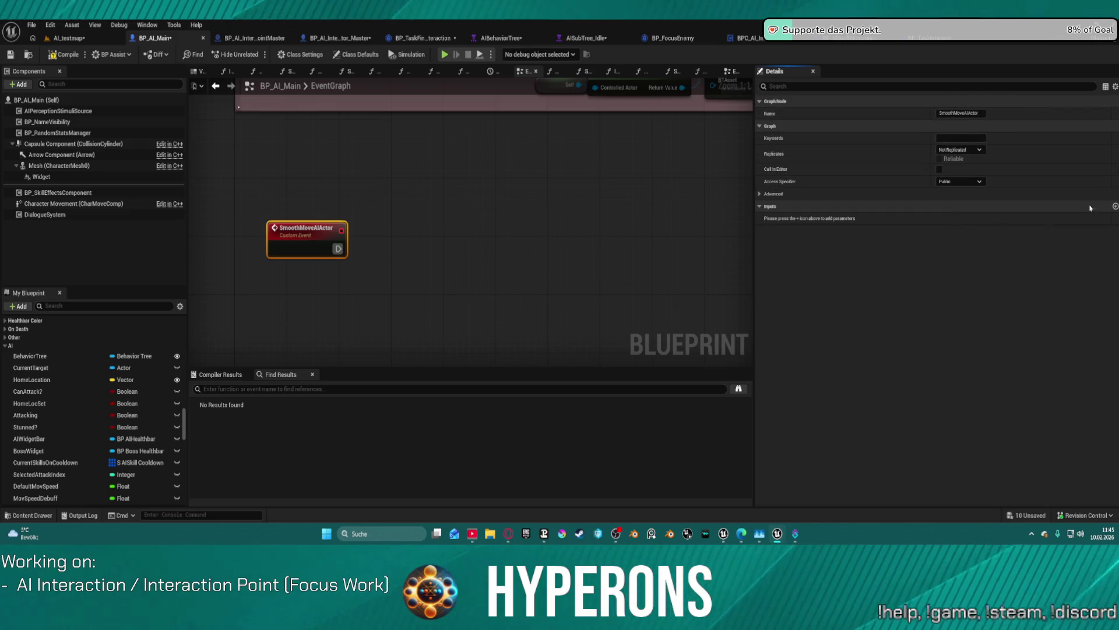
left_click(1115, 207)
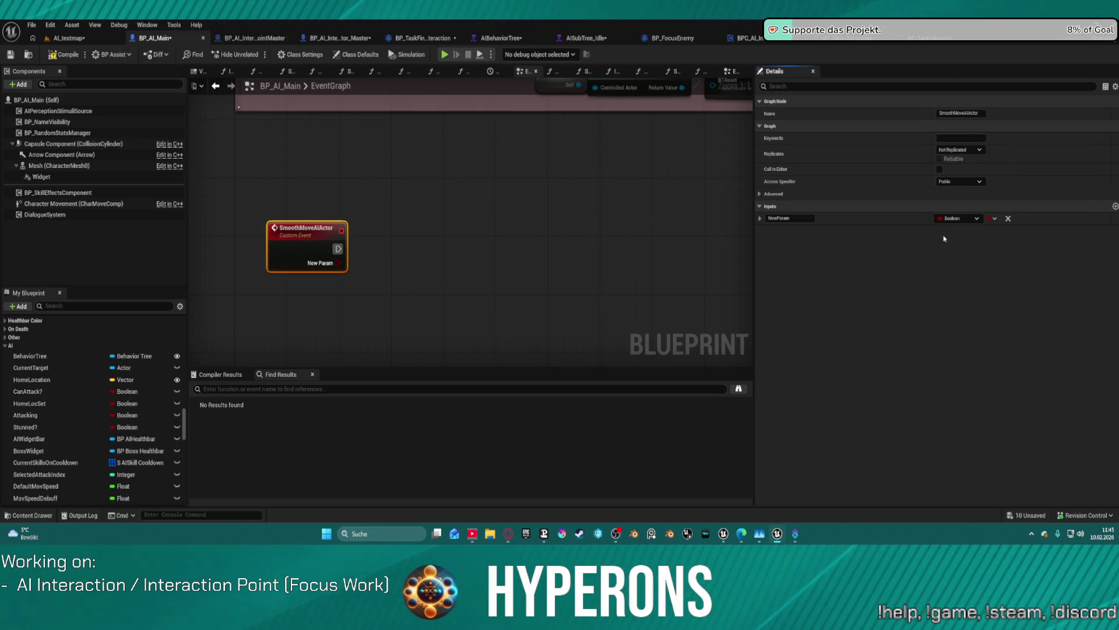
left_click(959, 218)
left_click(973, 330)
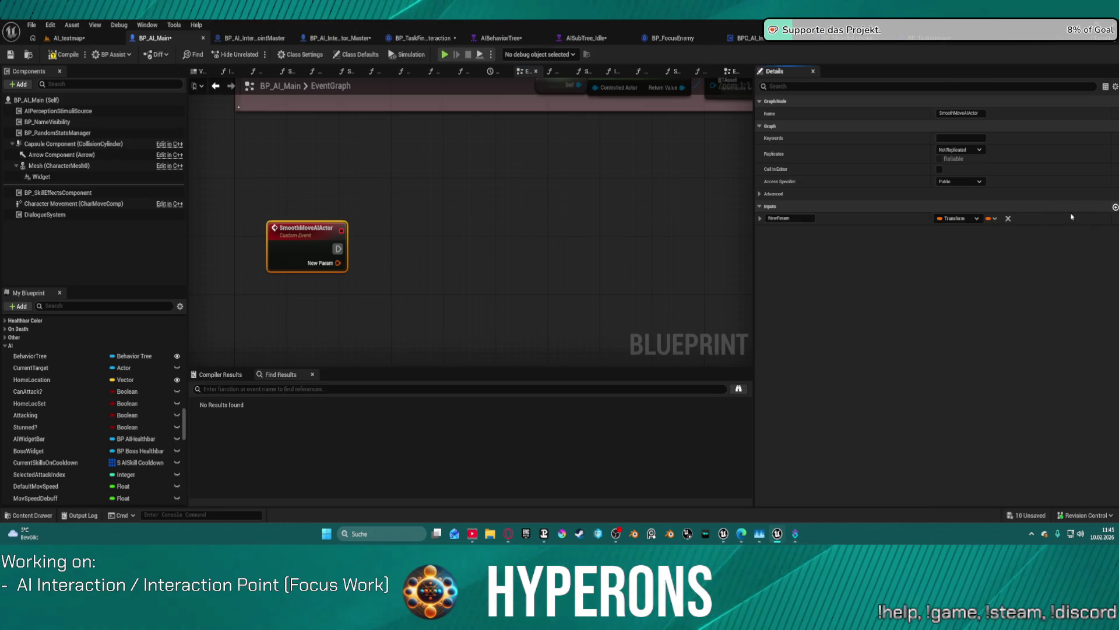
left_click(1116, 207)
left_click(959, 230)
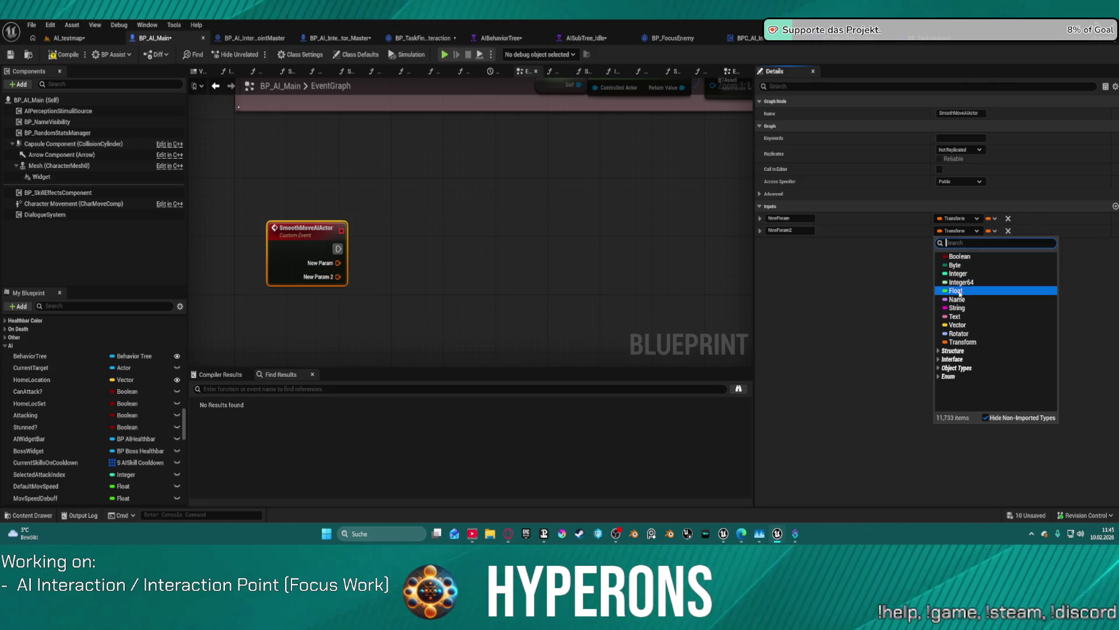
left_click(955, 291)
Step: Name the Float input Play Time and the Transform input End Location
double_click(787, 230)
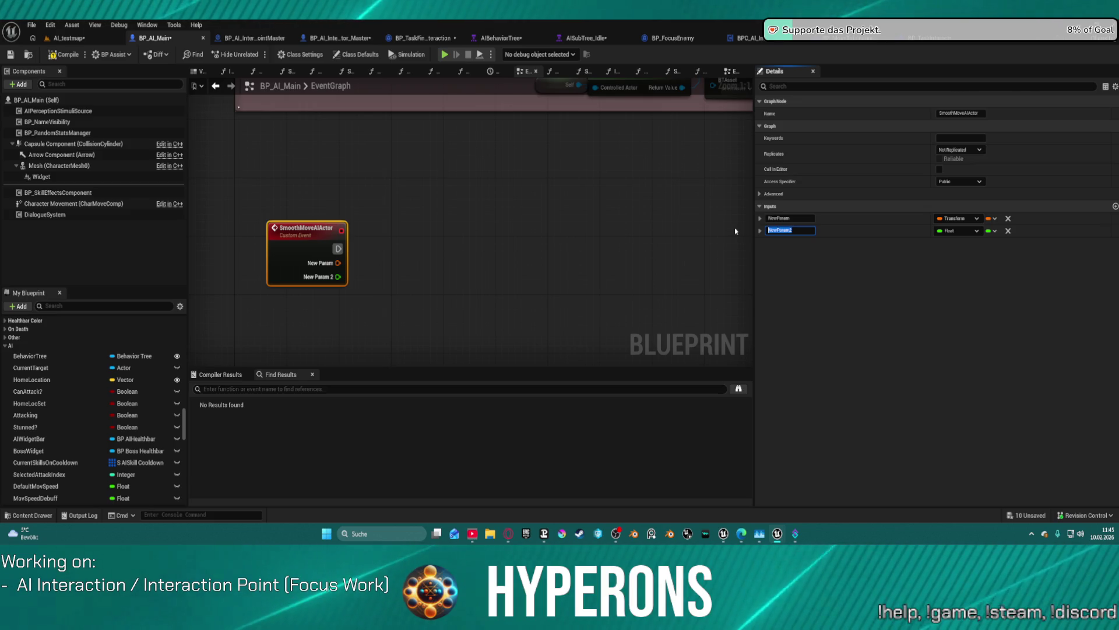
type("PlayTime")
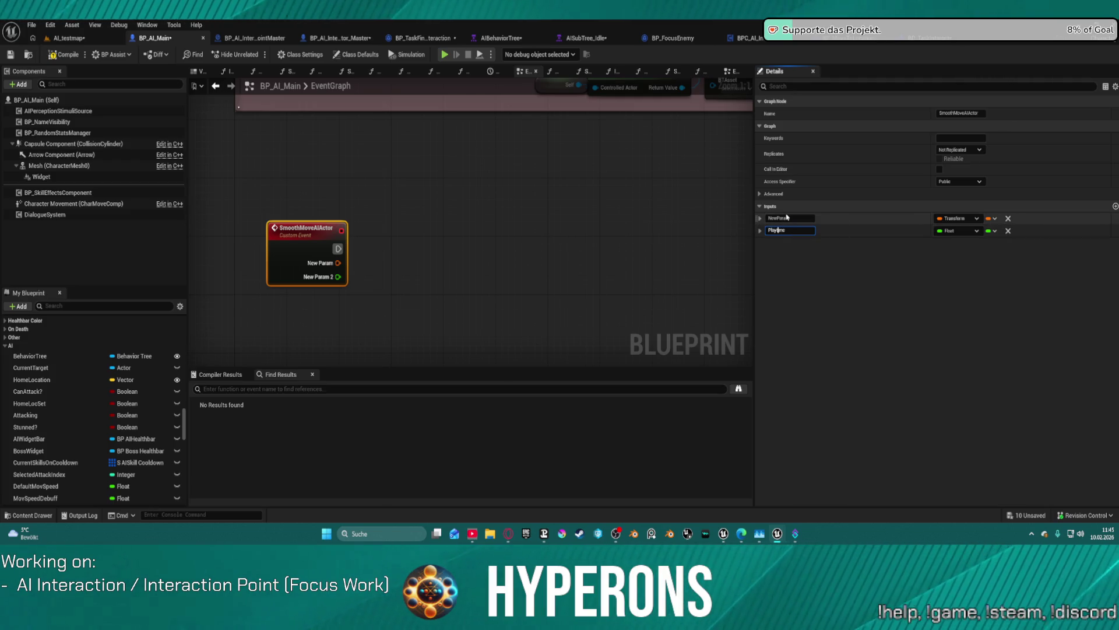
key("Return")
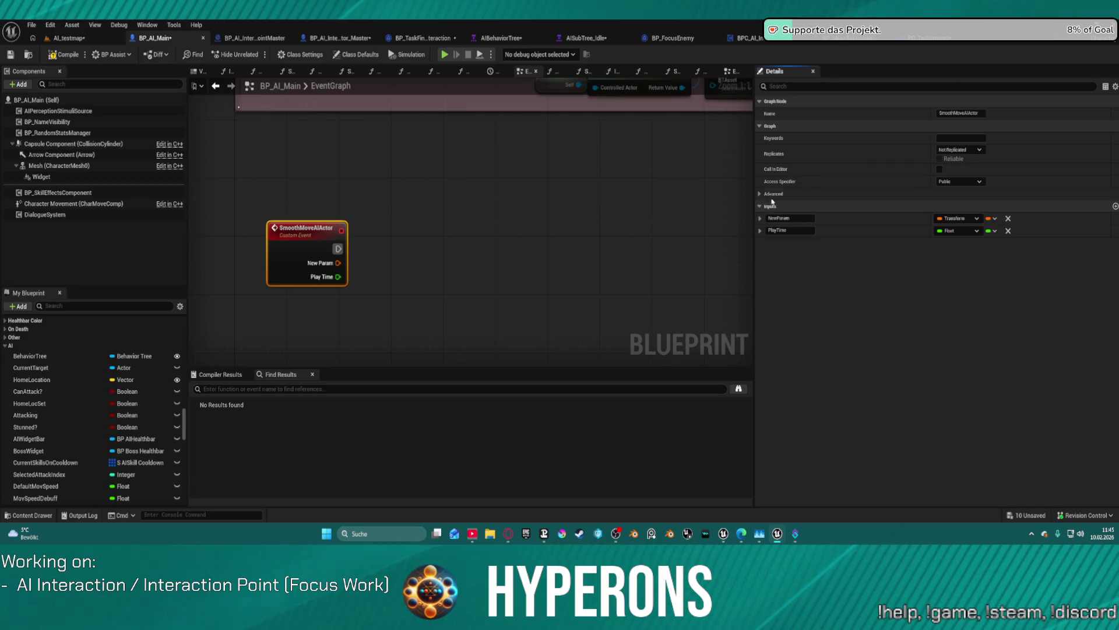
type("EndLocation")
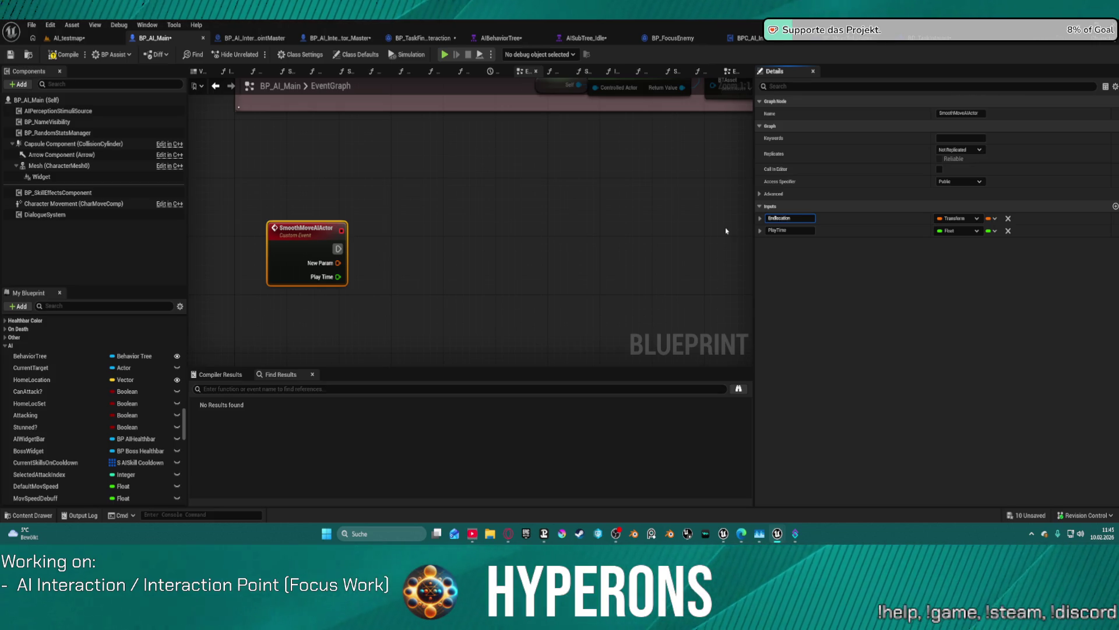
key("Return")
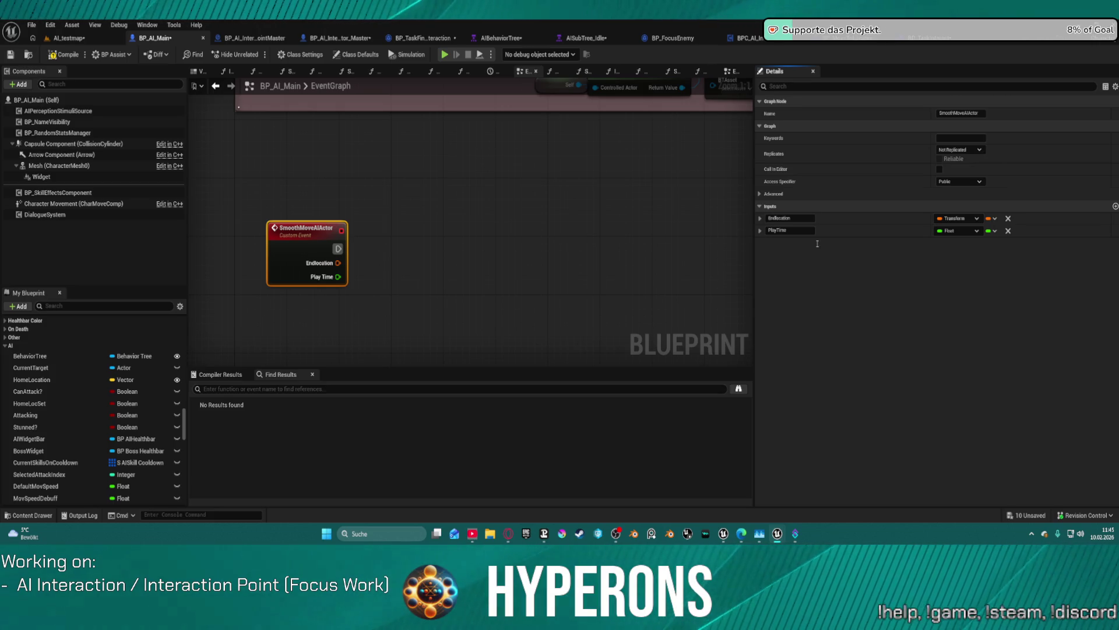
left_click(776, 219)
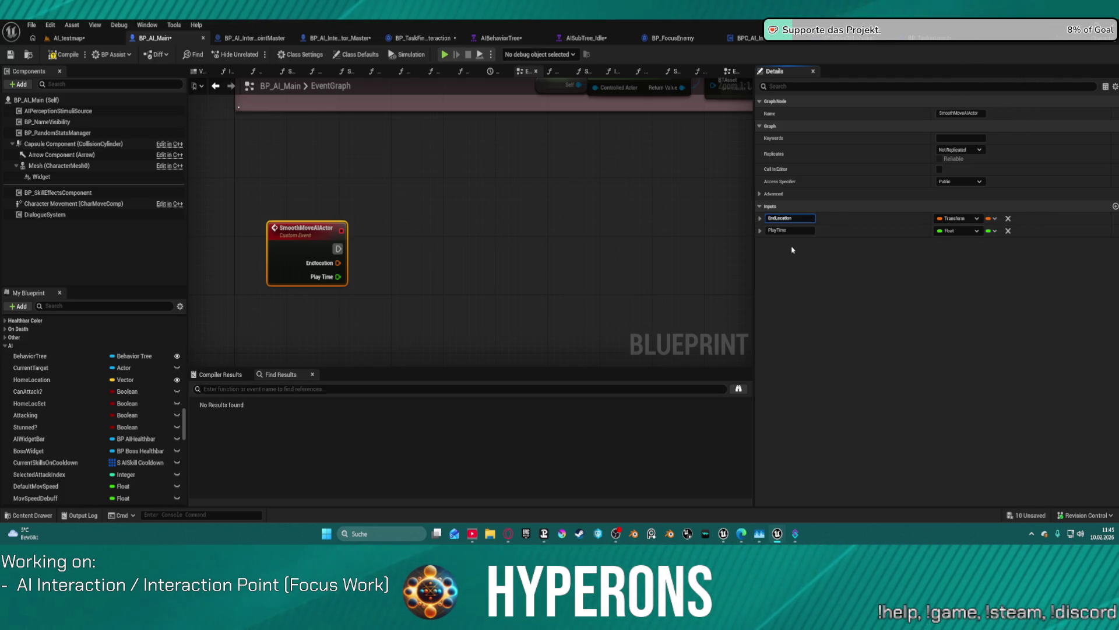
key("Return")
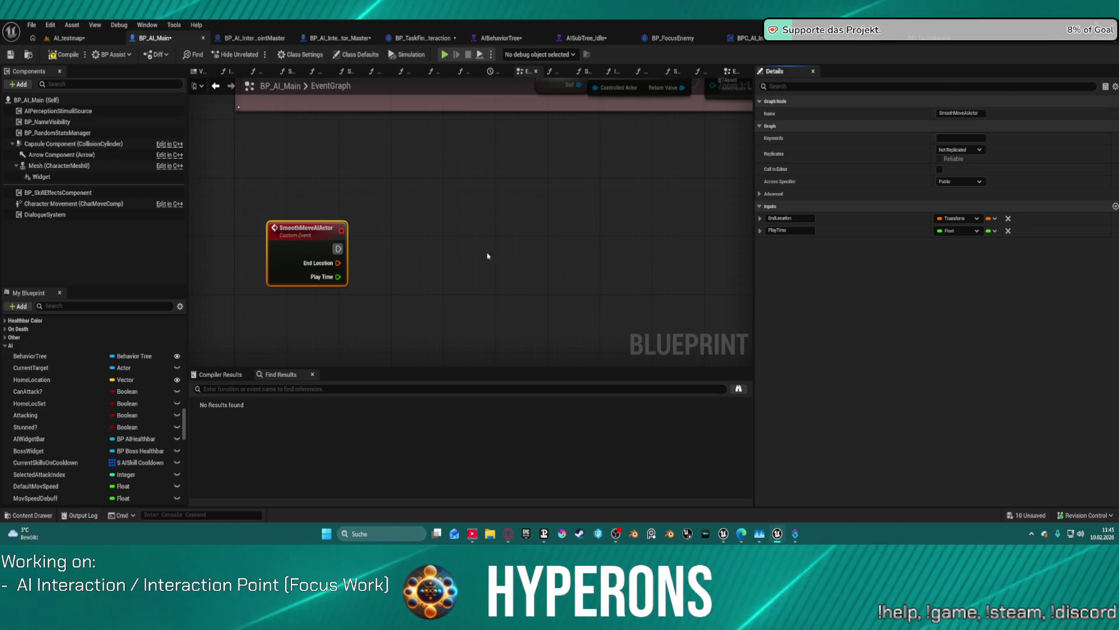
Step: Promote the End Location input to a variable and place a Get Actor Location node
right_click(338, 264)
right_click(336, 266)
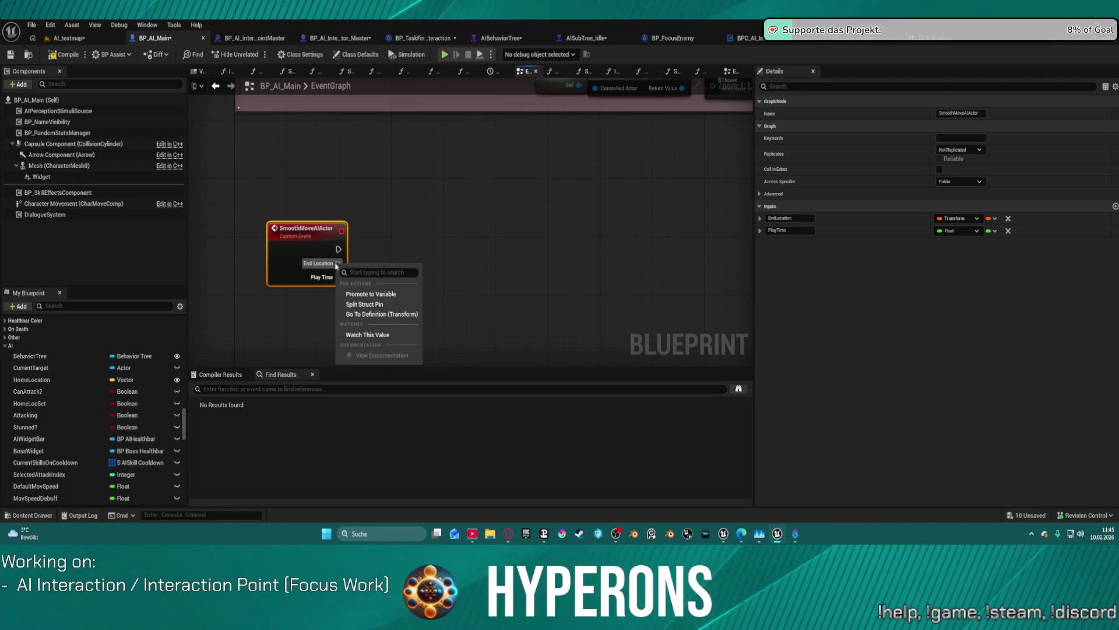
key("Escape")
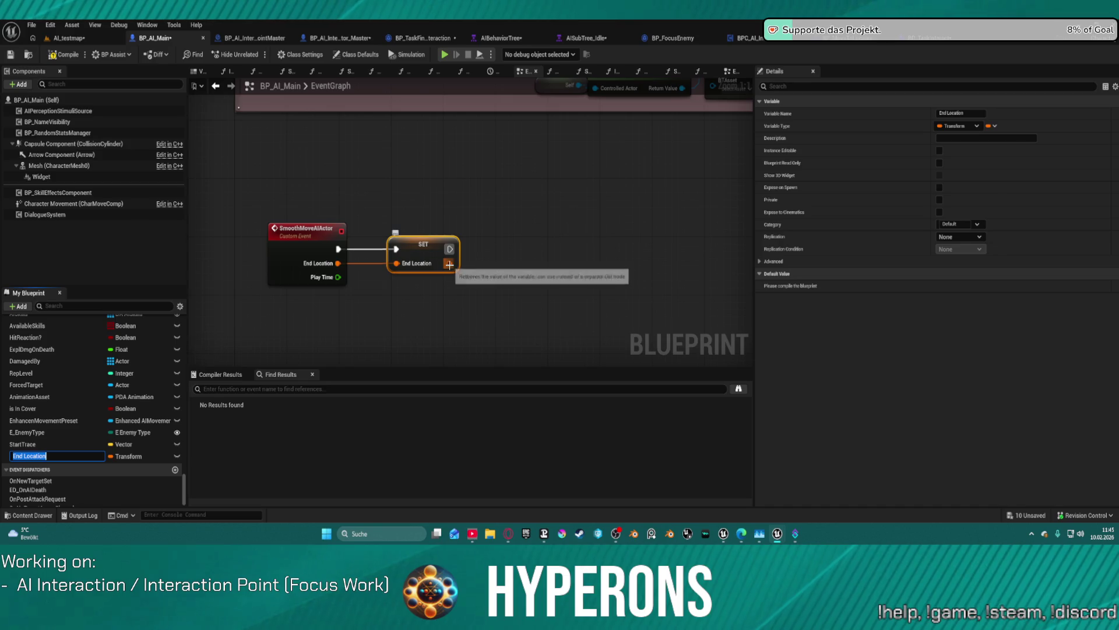
right_click(359, 311)
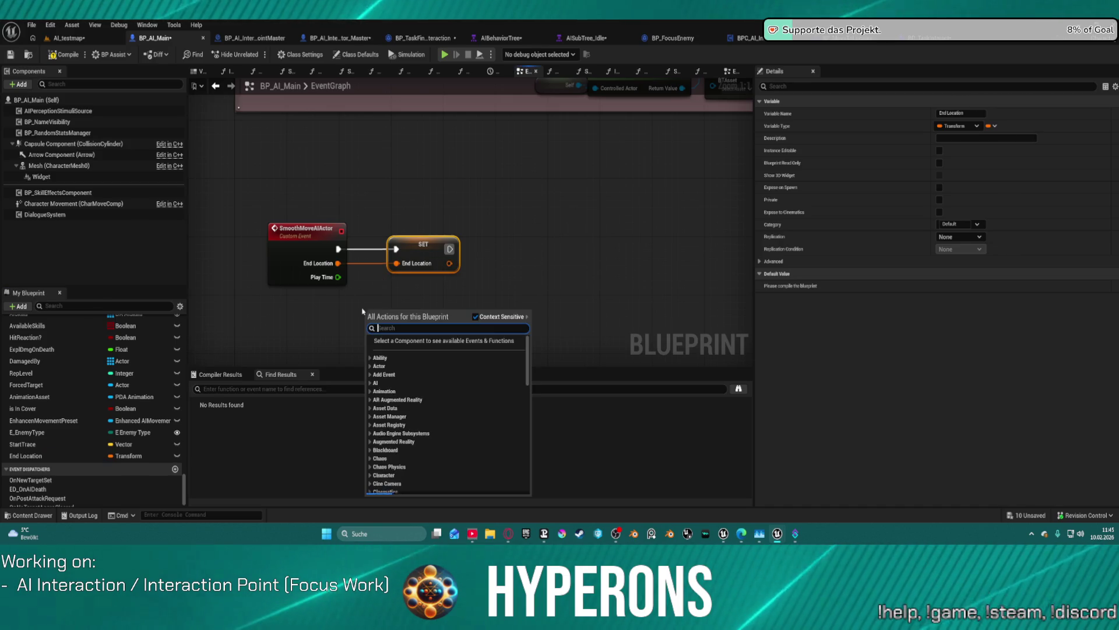
type("get actor")
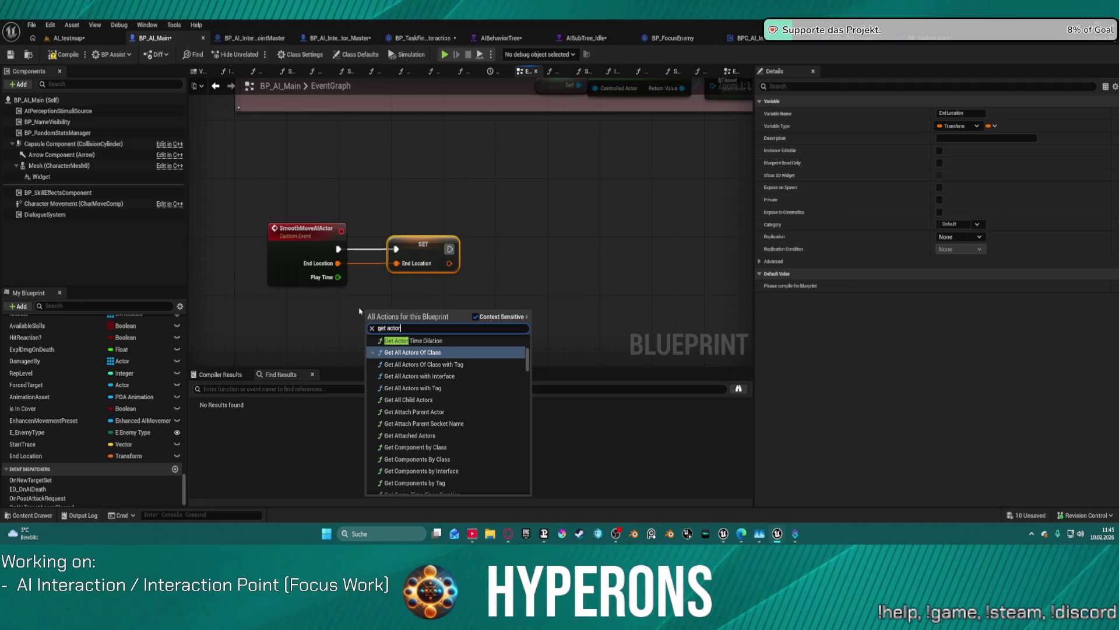
type(" lo")
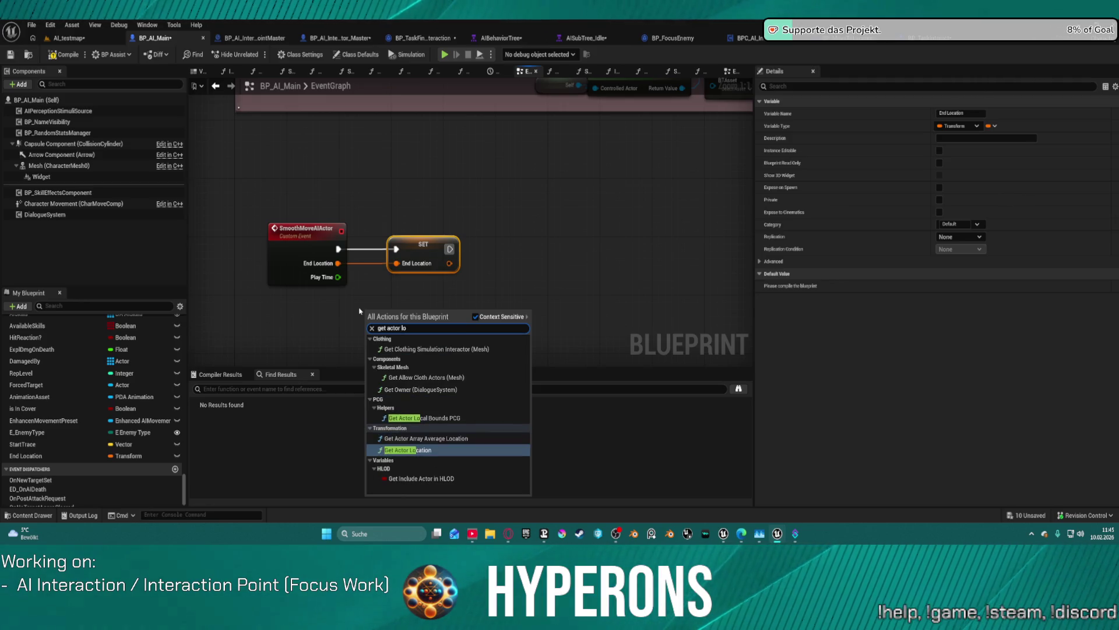
key("Return")
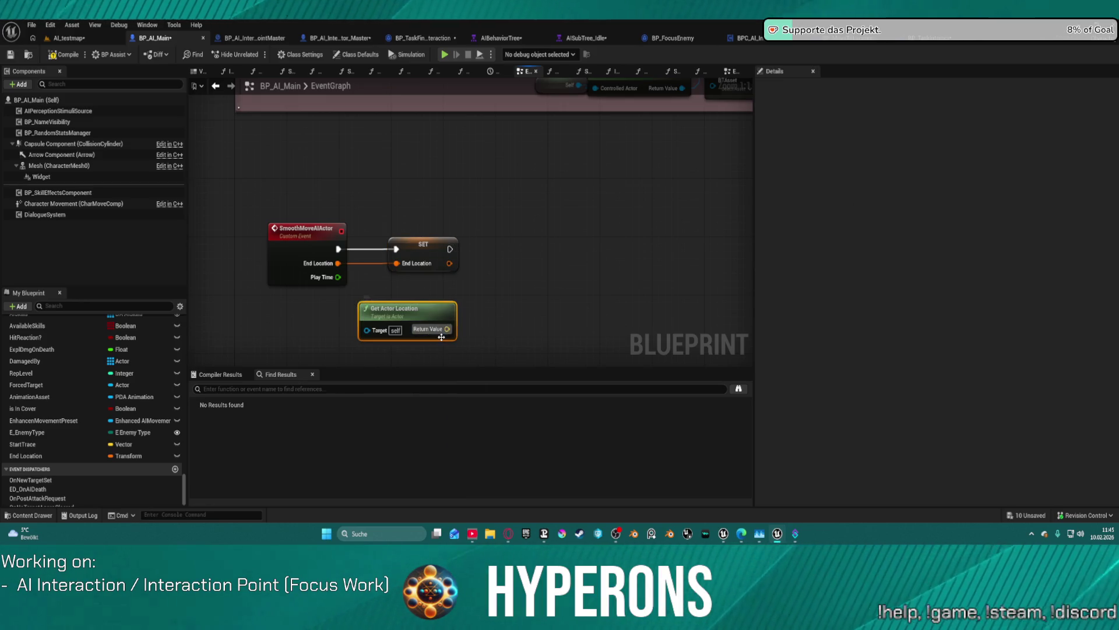
Step: Duplicate End Location into a Start Location variable and add its setter to the graph
left_click(41, 455)
key("ctrl+d")
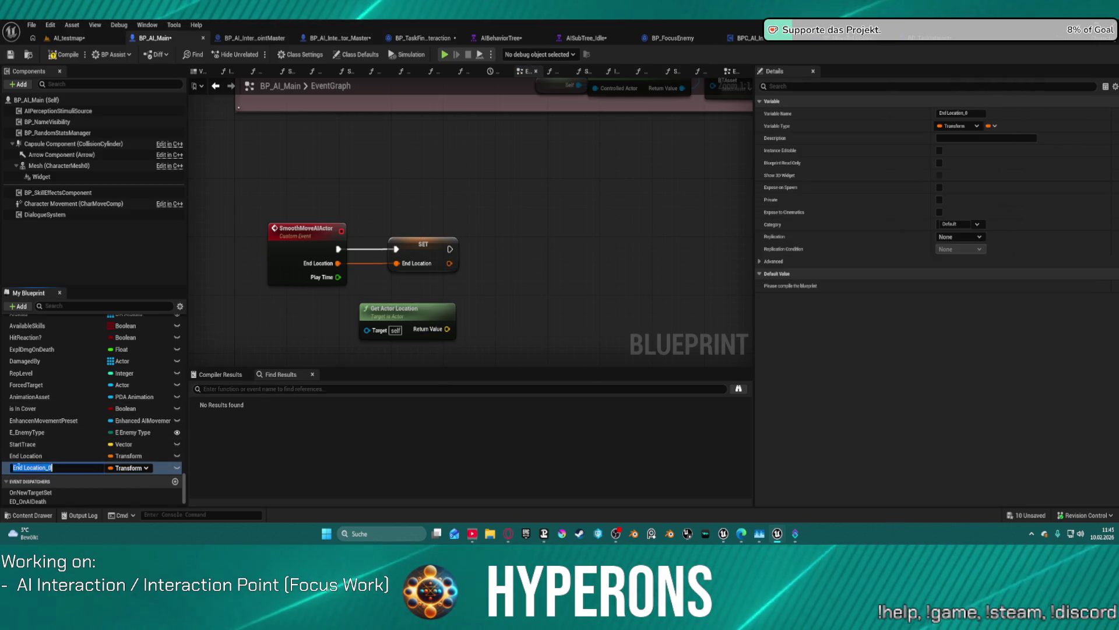
key("Home")
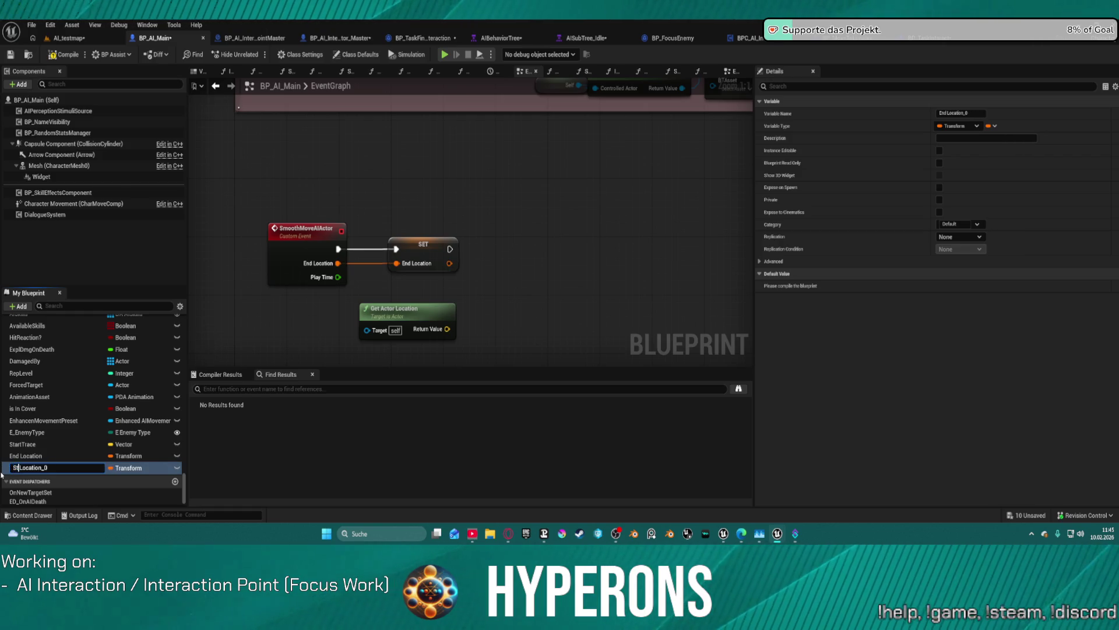
type("art")
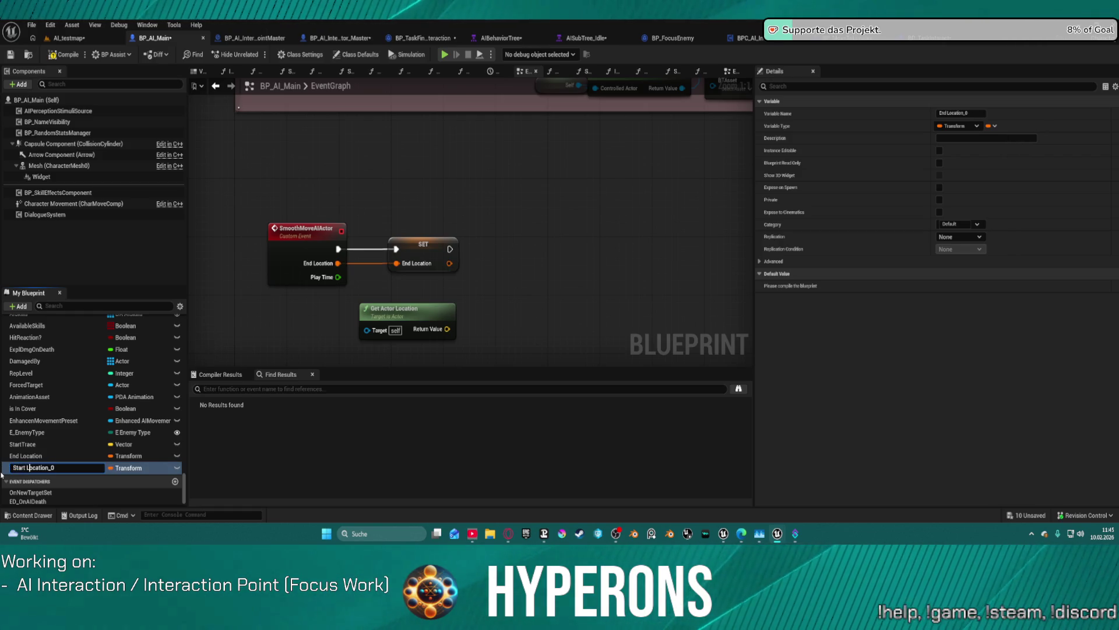
key("Return")
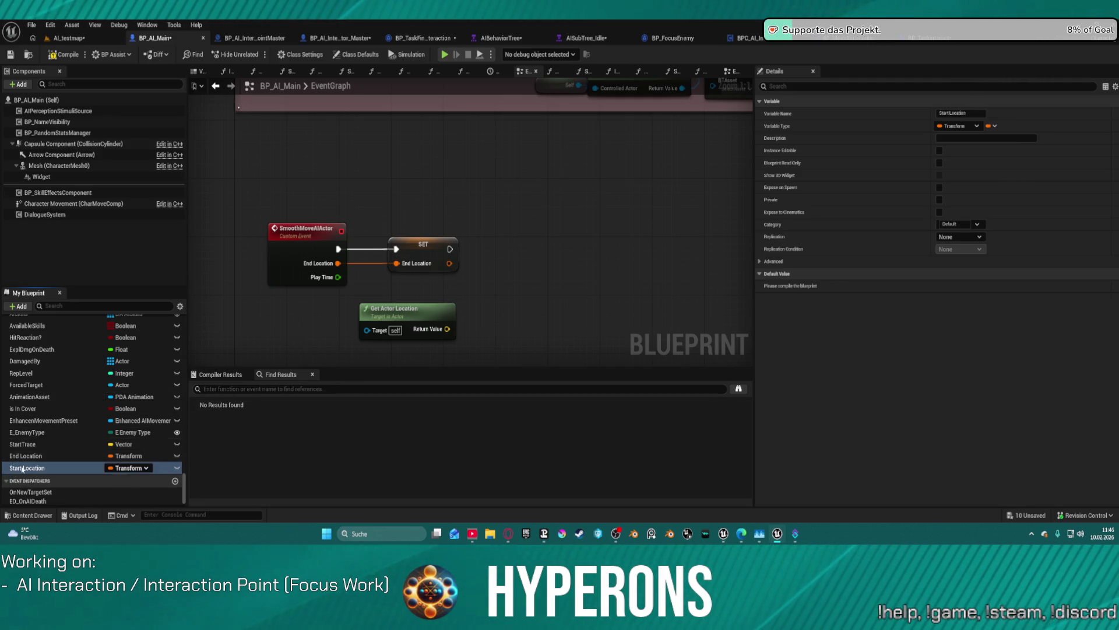
left_click_drag(21, 469, 484, 241)
left_click(516, 256)
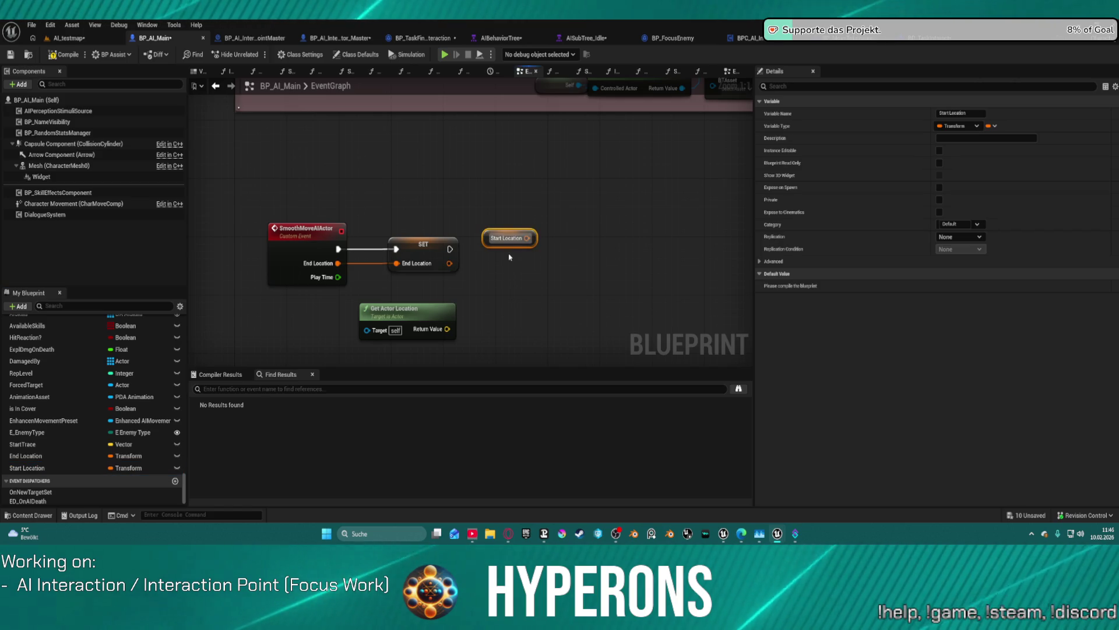
key("Delete")
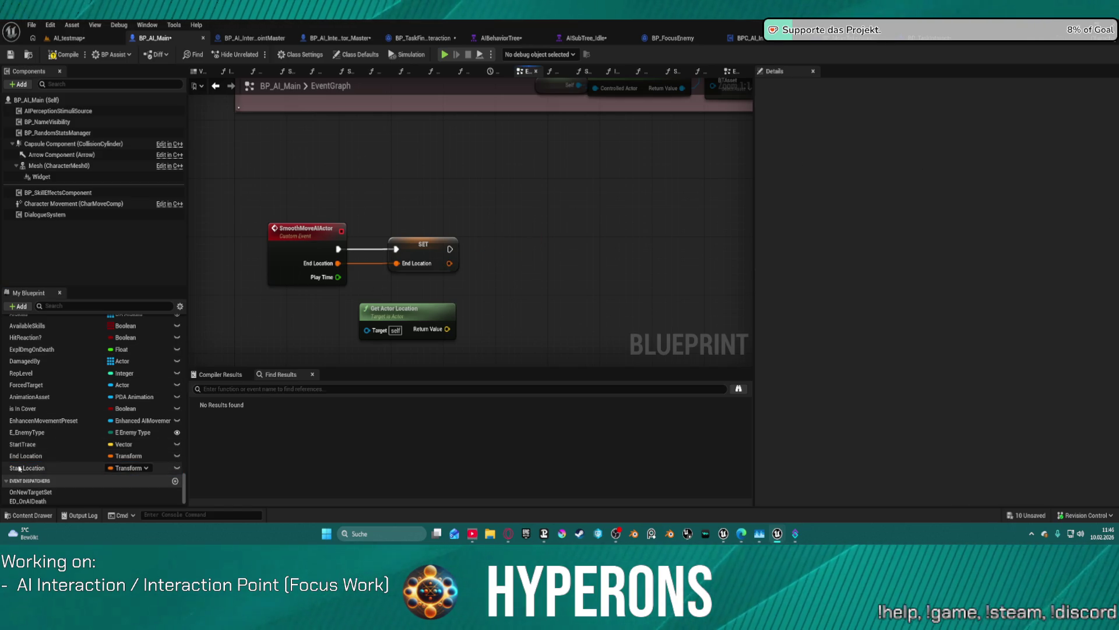
mouse_move(24, 468)
left_mouse_down()
mouse_move(510, 237)
mouse_move(525, 251)
mouse_move(517, 241)
left_mouse_up()
left_click(529, 263)
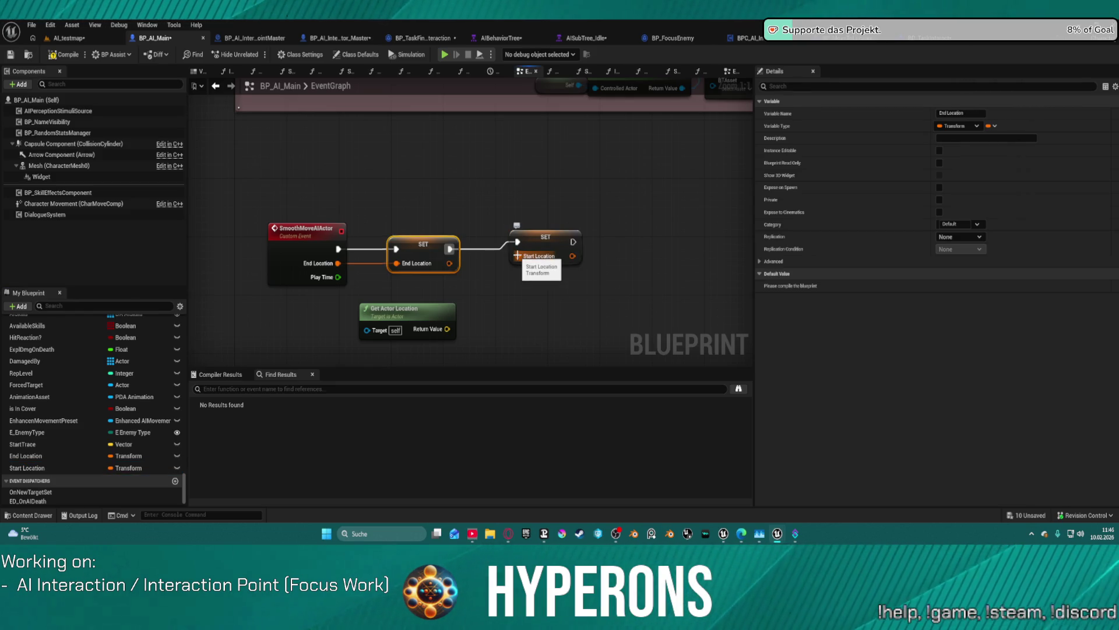
Step: Replace Get Actor Location with Get Actor Transform feeding the Start Location setter
left_click(410, 309)
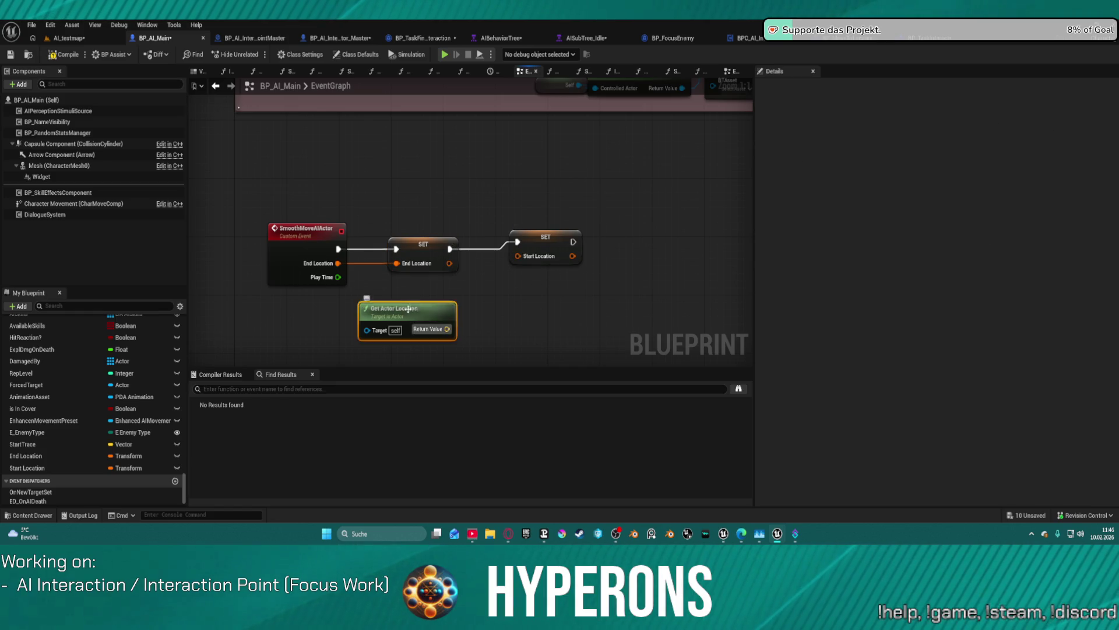
key("Delete")
left_click_drag(521, 259, 436, 320)
type("ge")
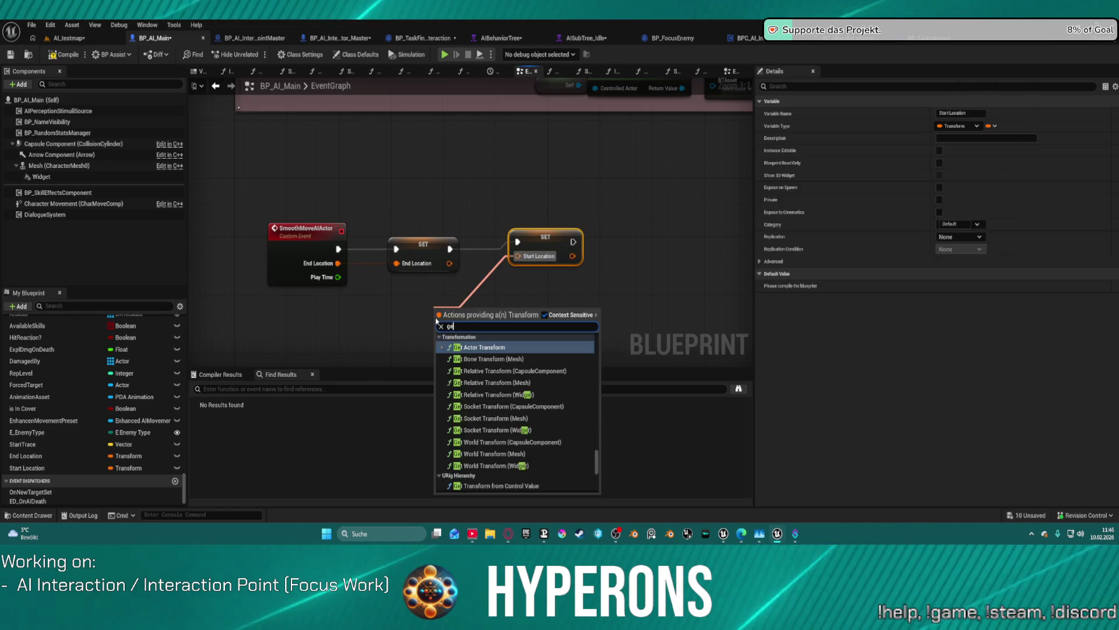
type("t a")
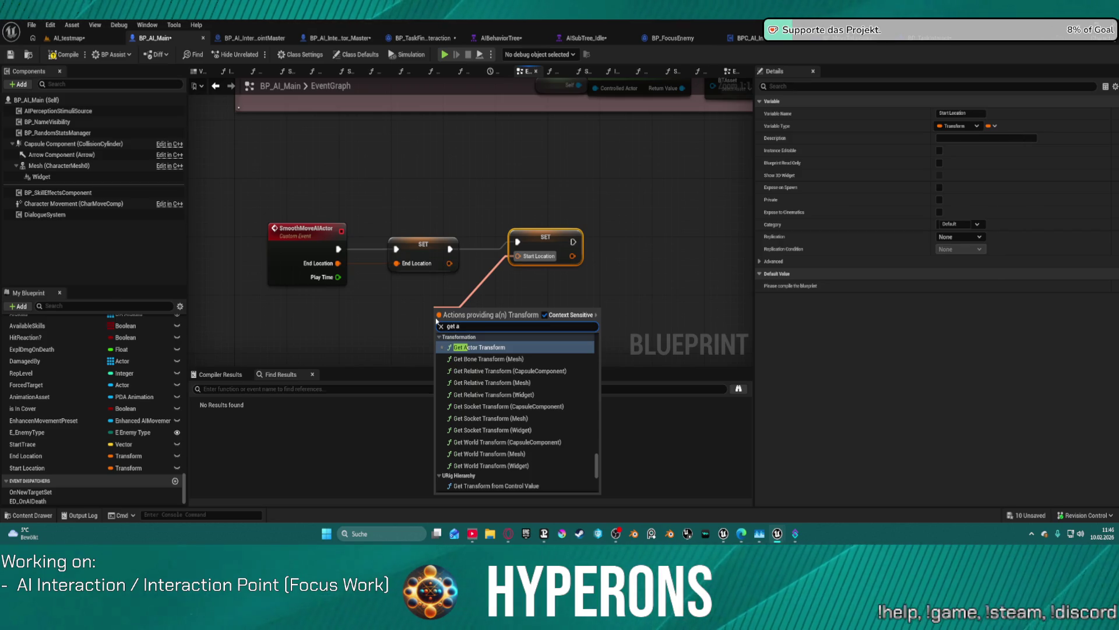
key("Return")
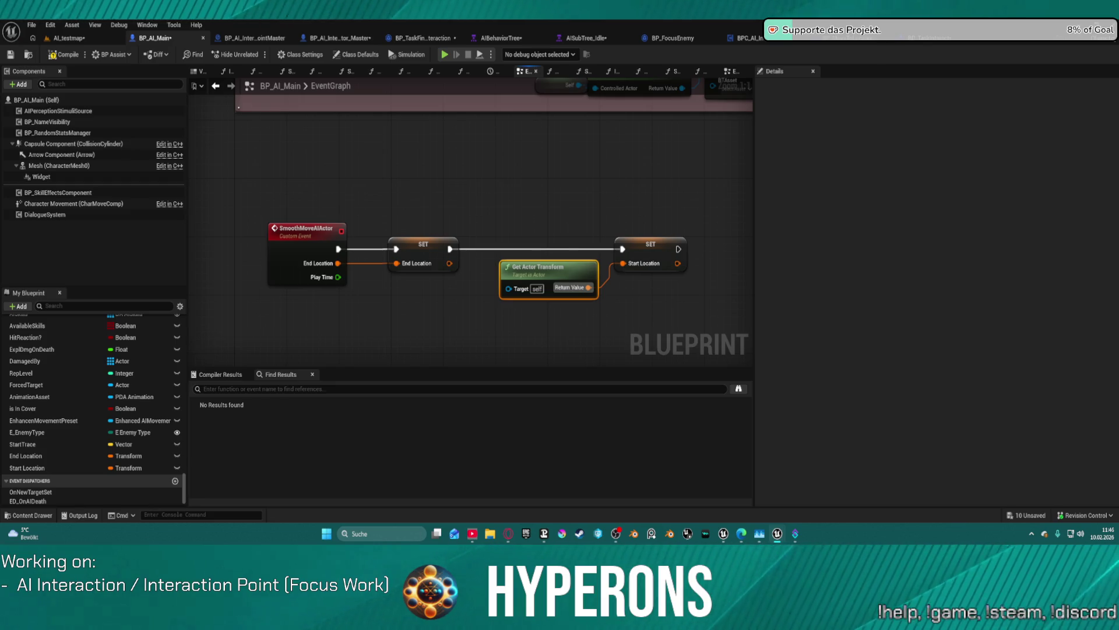
Step: Pan back to the SmoothMoveAIActor event and begin wiring from Play Time and the Start Location SET
mouse_move(632, 176)
left_mouse_down()
mouse_move(467, 157)
mouse_move(367, 173)
left_mouse_up()
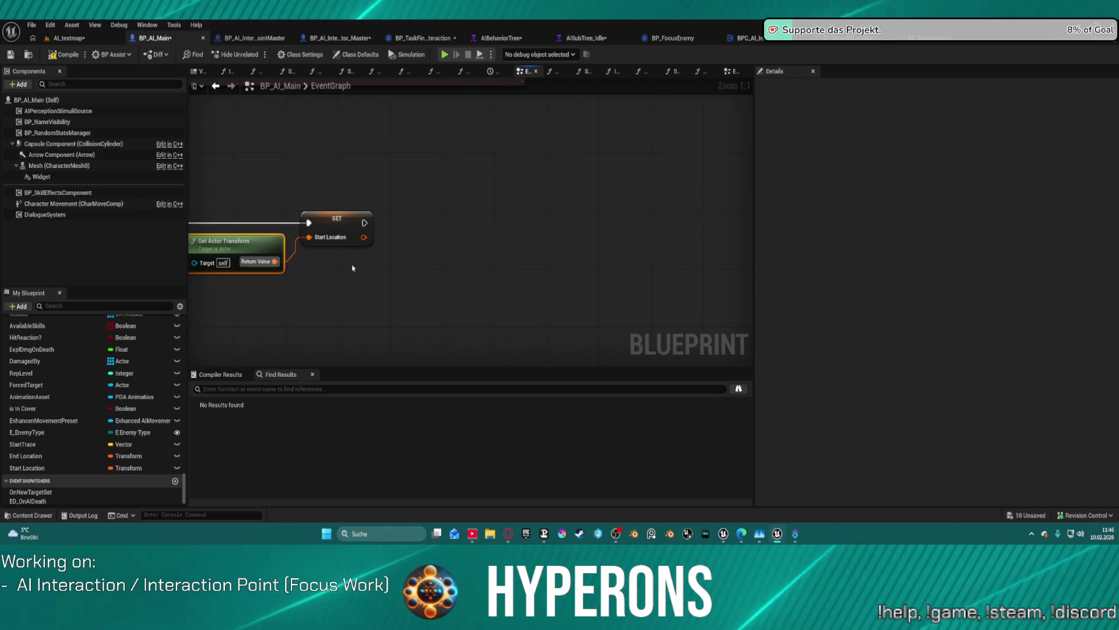
left_click_drag(430, 211, 657, 172)
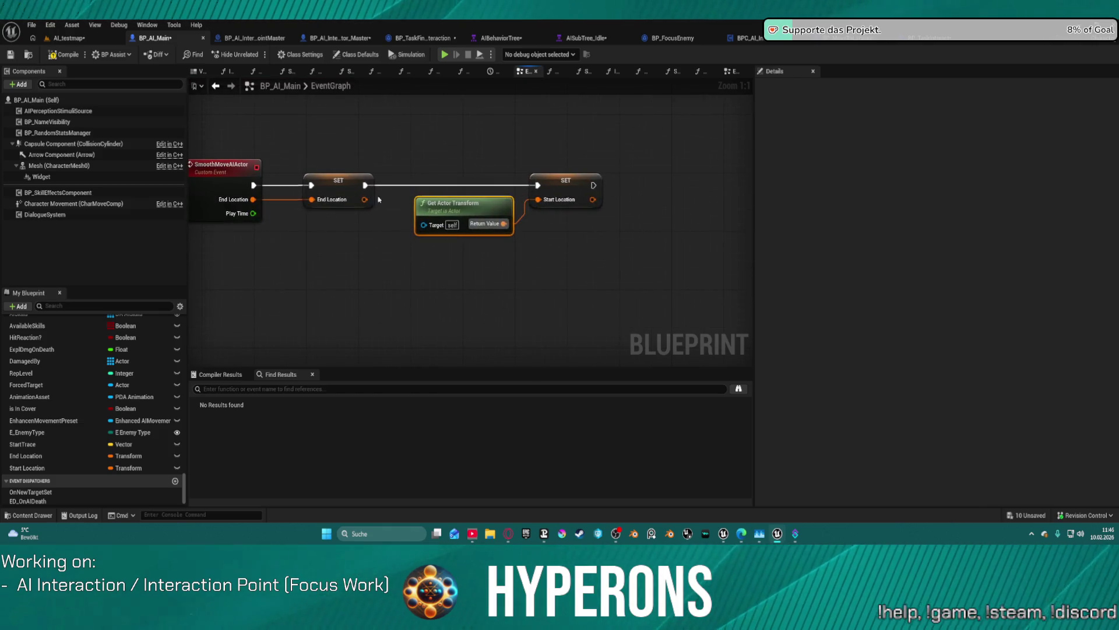
left_click_drag(253, 214, 497, 252)
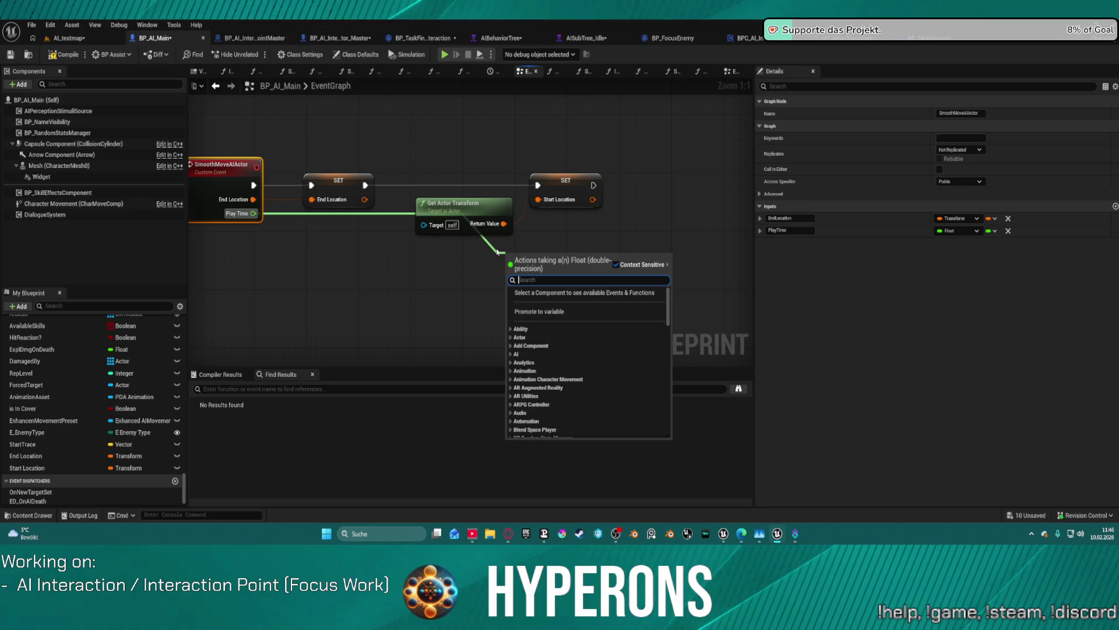
left_click_drag(592, 185, 672, 184)
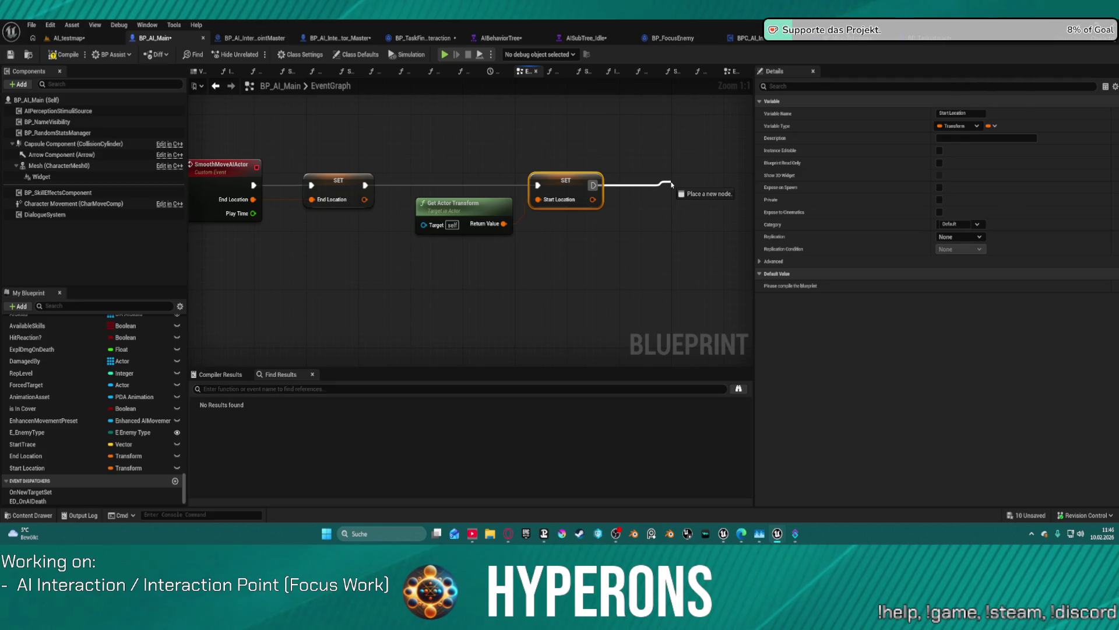
Step: Add a Timeline node after the Start Location SET and name it Smooth Move
left_click_drag(671, 184, 671, 185)
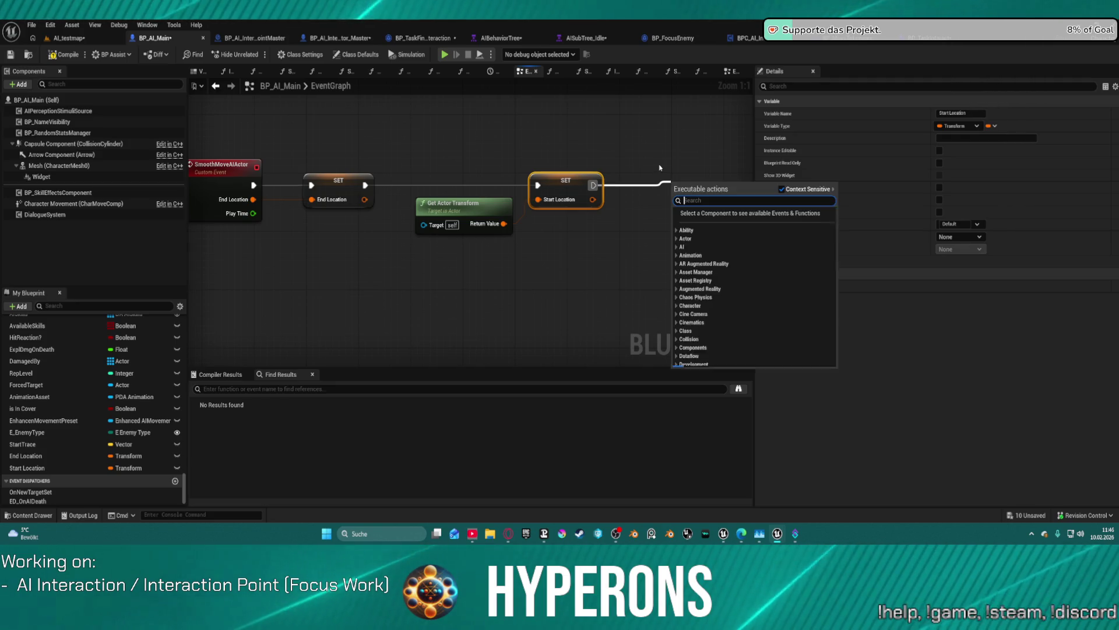
type("timeöo")
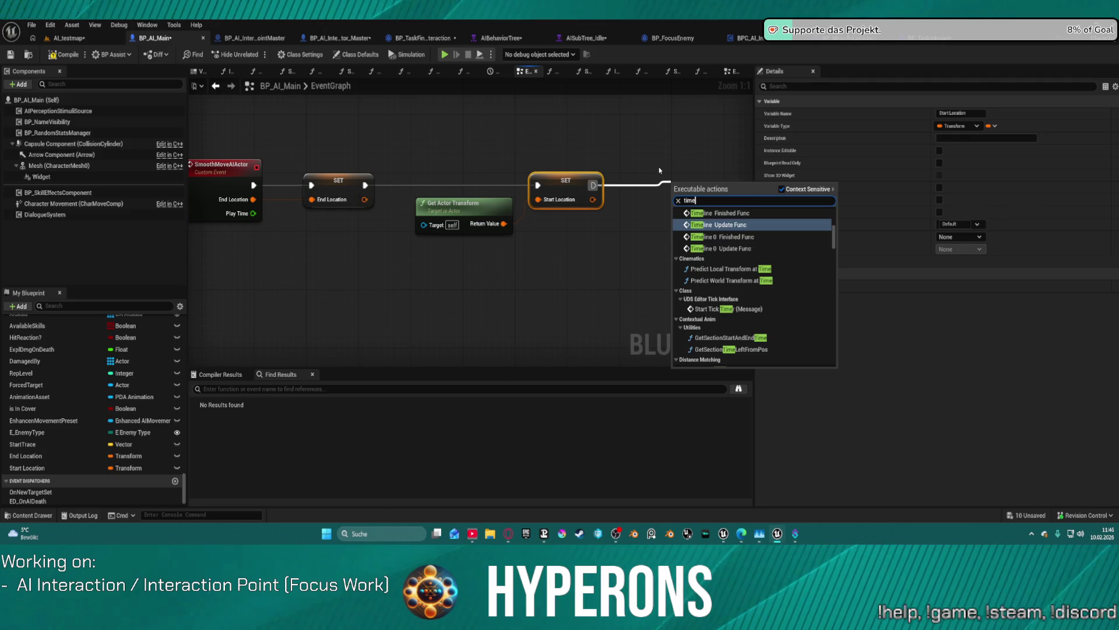
key("BackSpace")
key("BackSpace")
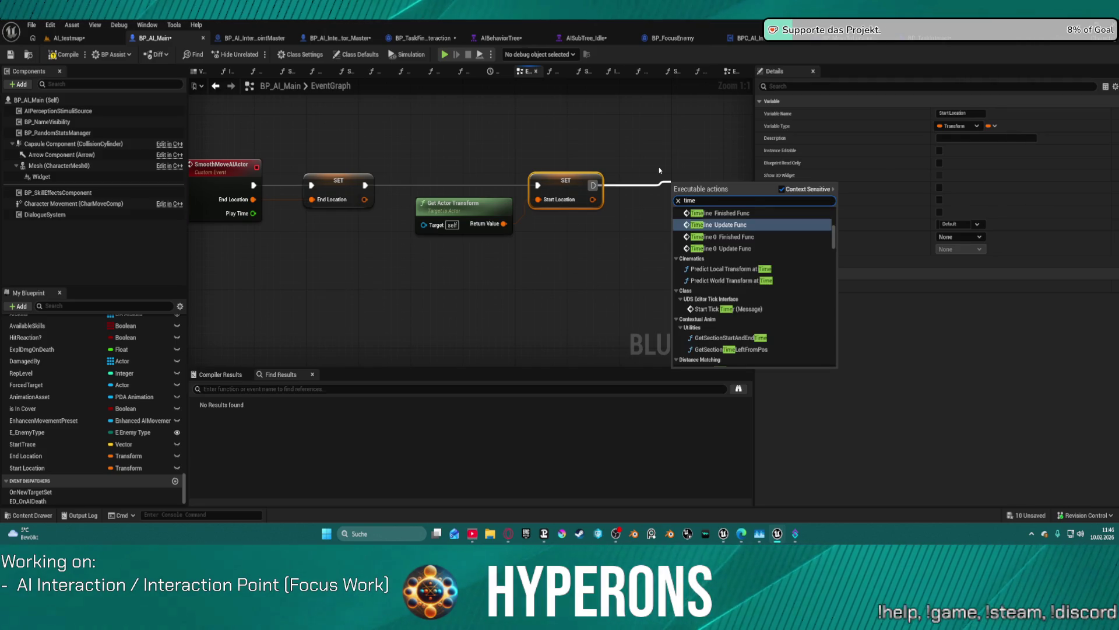
type("lin")
scroll(777, 284, "down", 3)
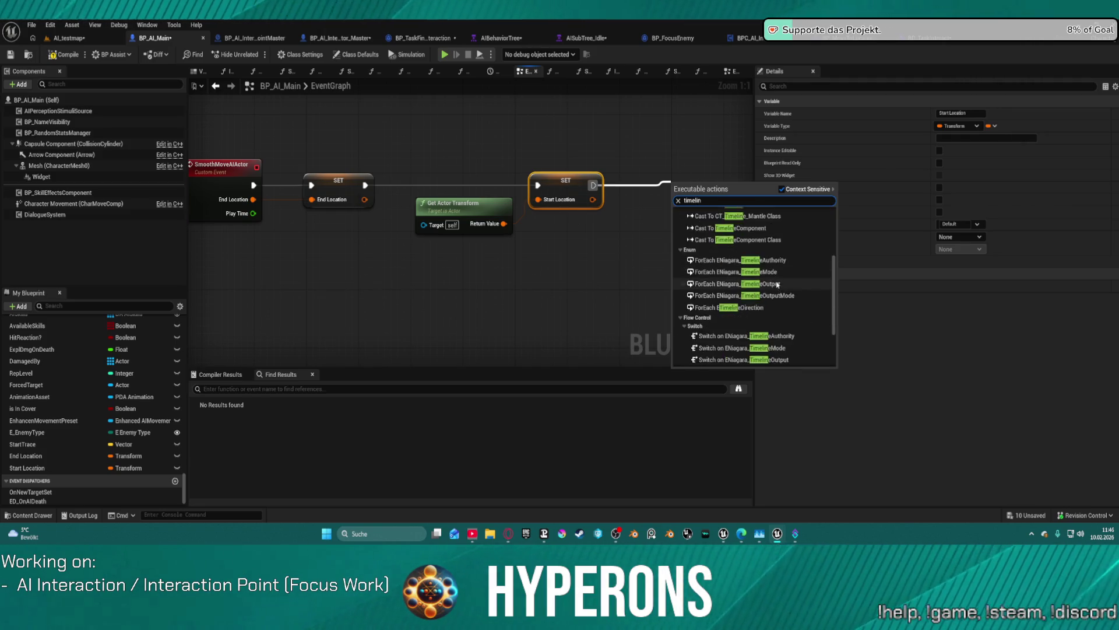
scroll(777, 284, "down", 2)
left_click(711, 361)
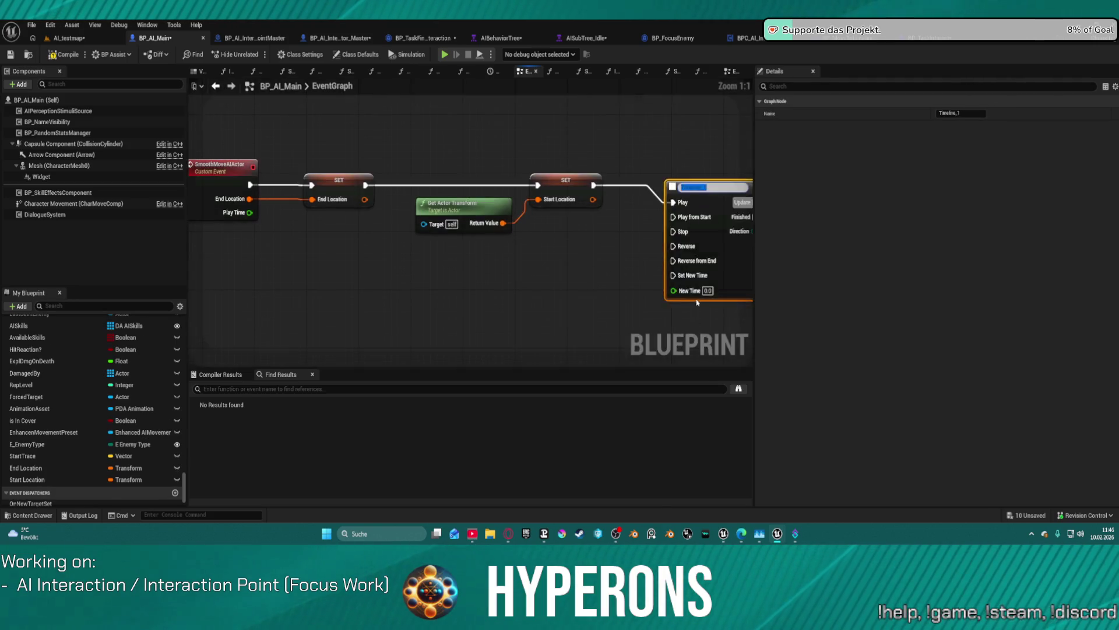
type("Sm")
type("ooth")
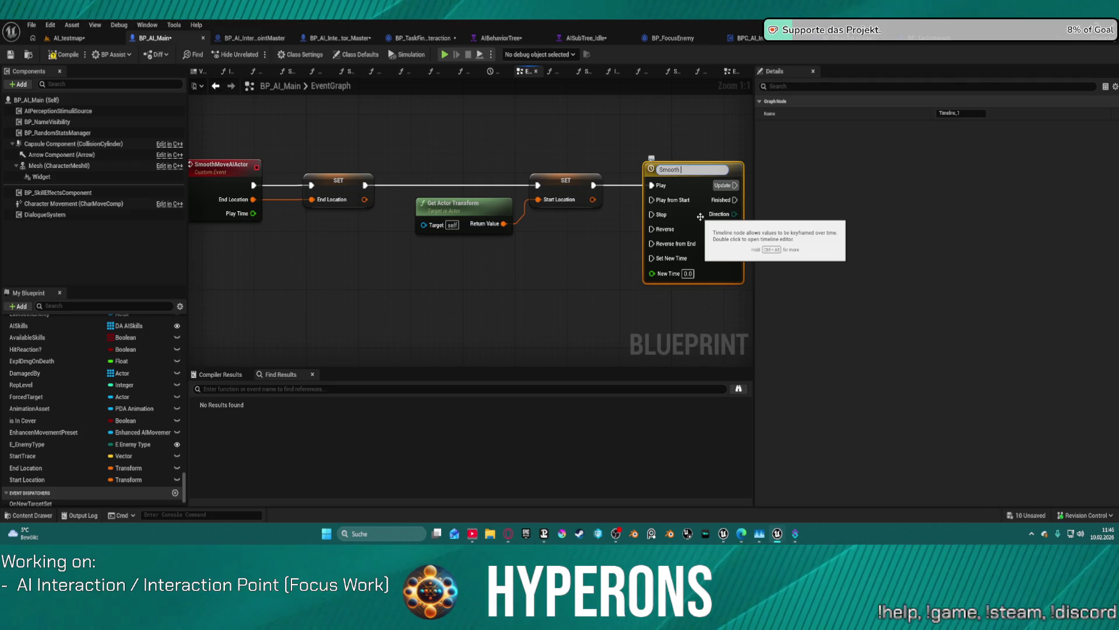
type(" Move")
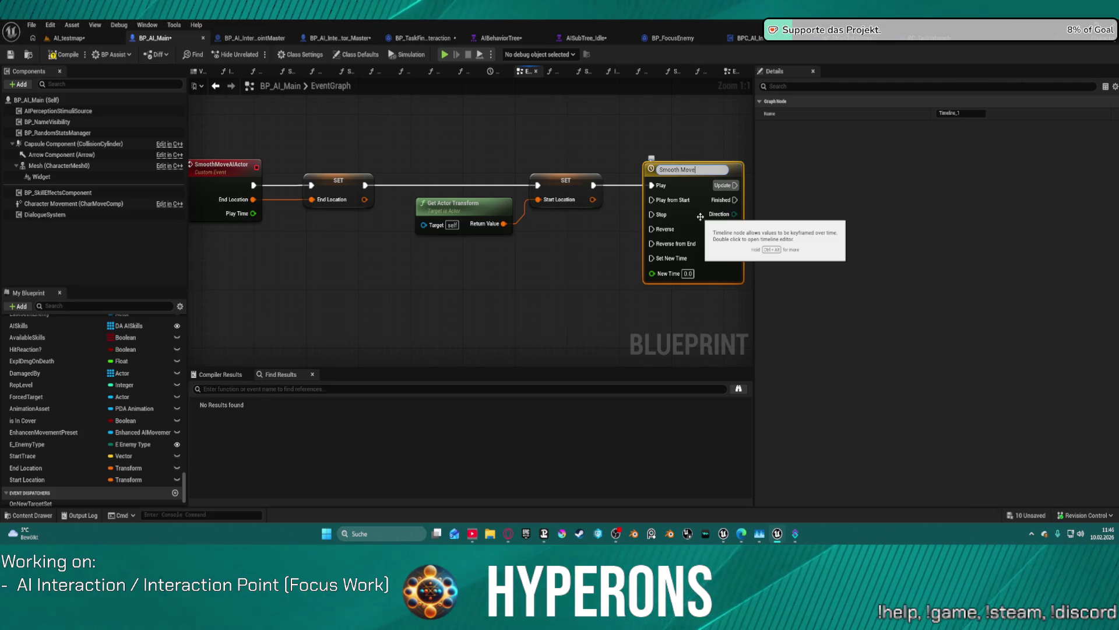
key("Return")
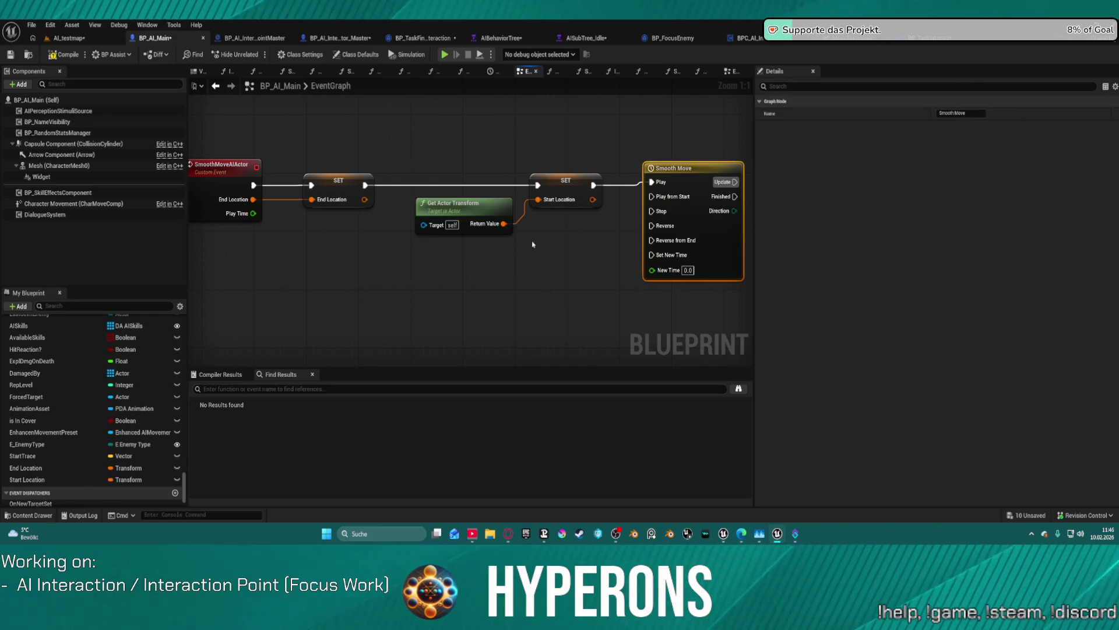
Step: Search for Set Play Rate from the Start Location SET, cancel, and select the Smooth Move timeline
left_click(597, 185)
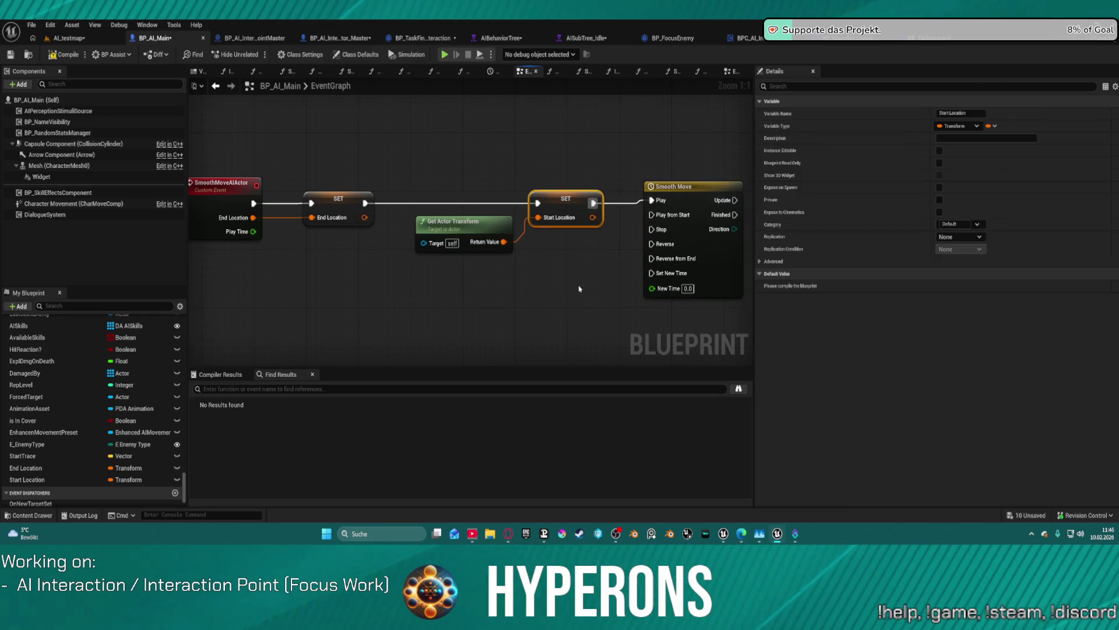
left_click_drag(594, 194, 610, 153)
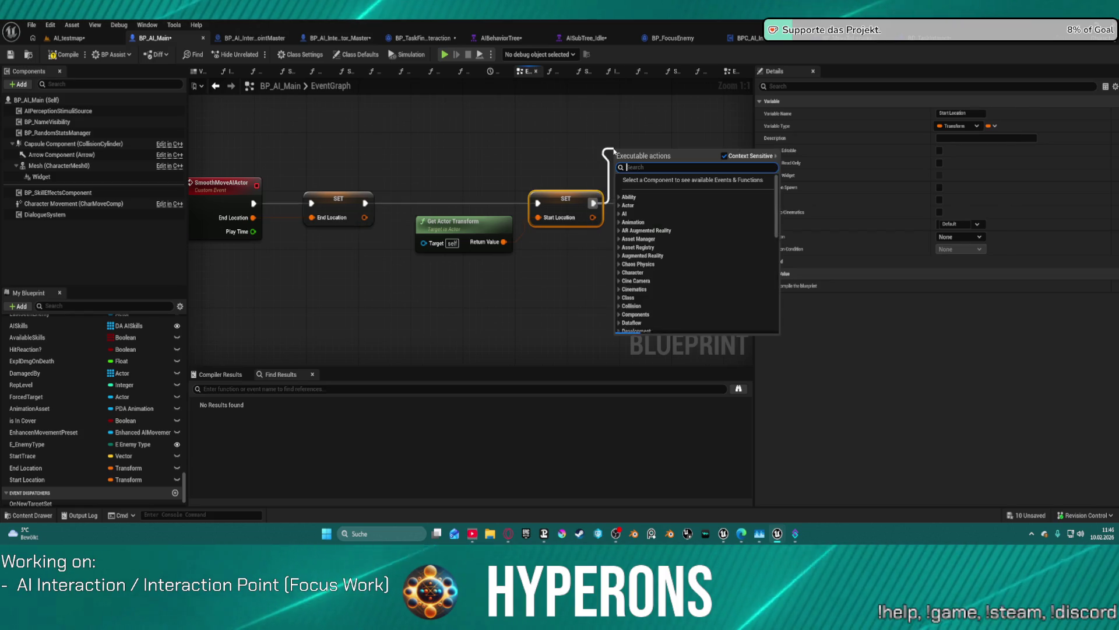
type("ser")
key("BackSpace")
type("t")
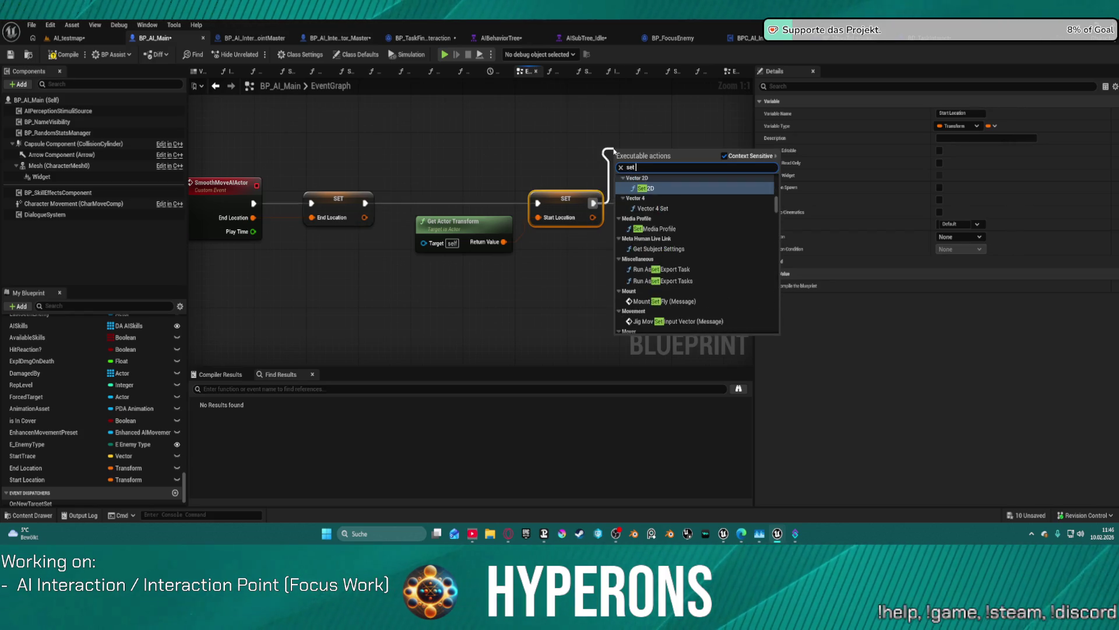
type(" play rate")
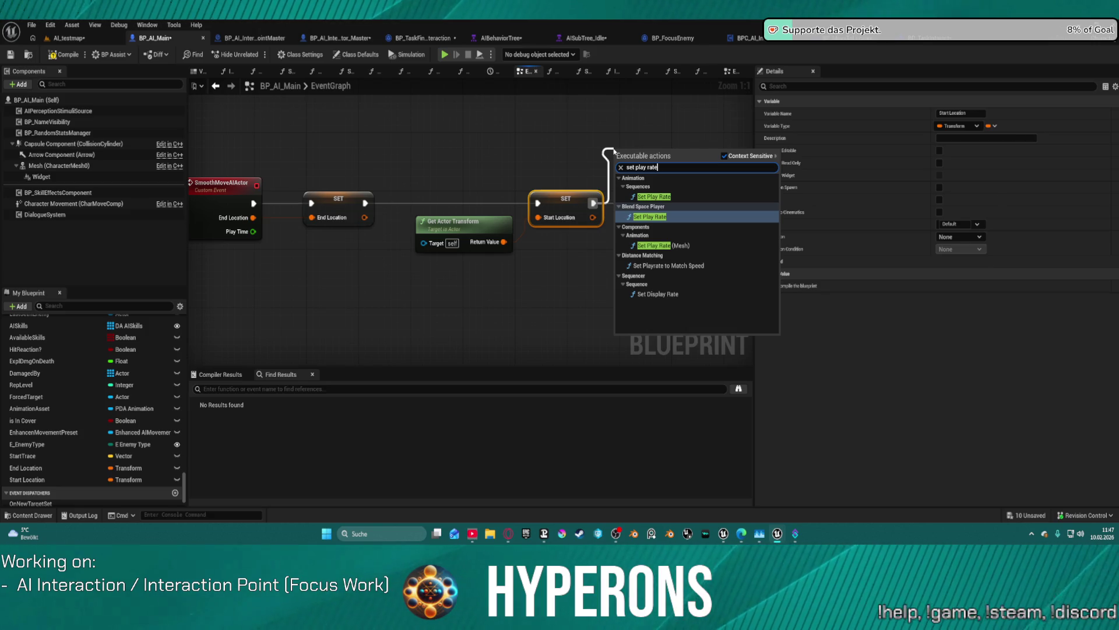
key("Escape")
left_click(710, 199)
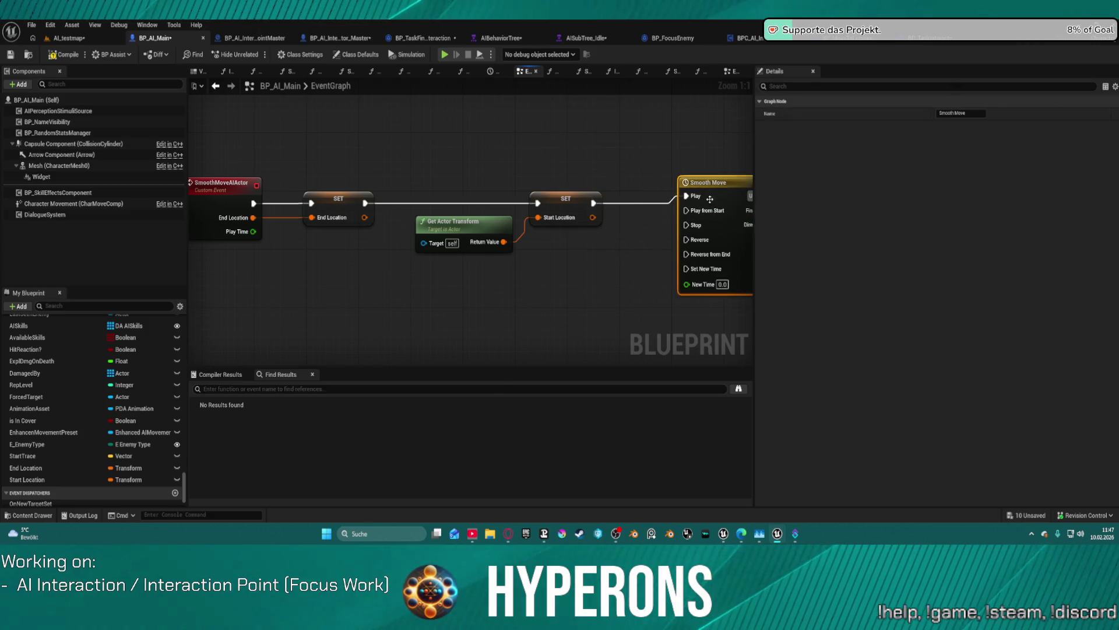
scroll(78, 327, "up", 3)
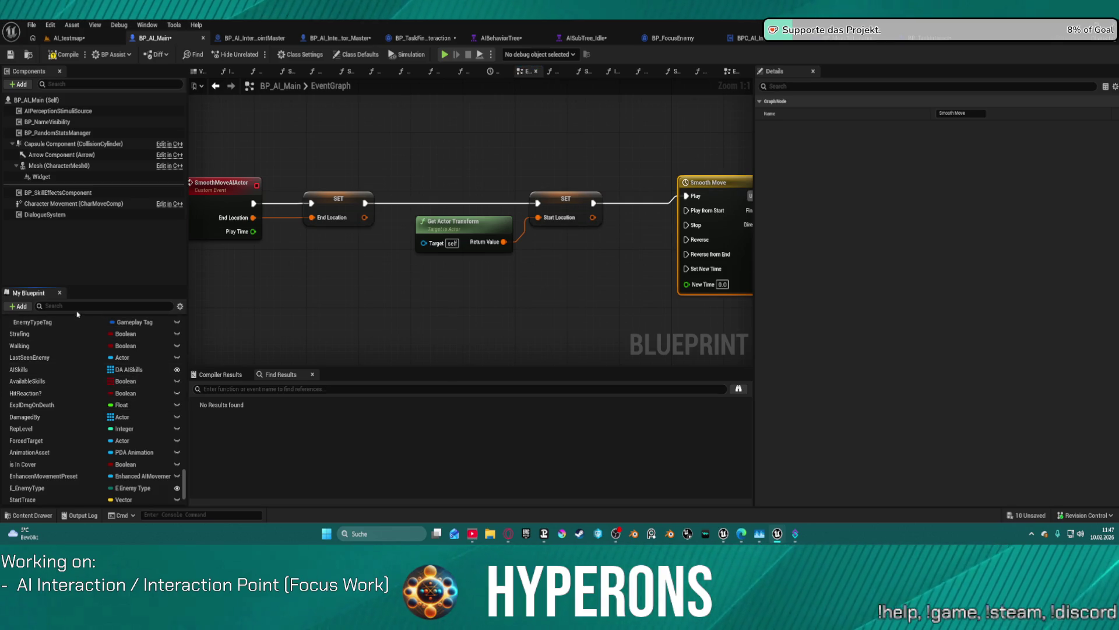
Step: Insert a Set Play Rate node targeting Smooth Move between the Start Location SET and the timeline
type("smop")
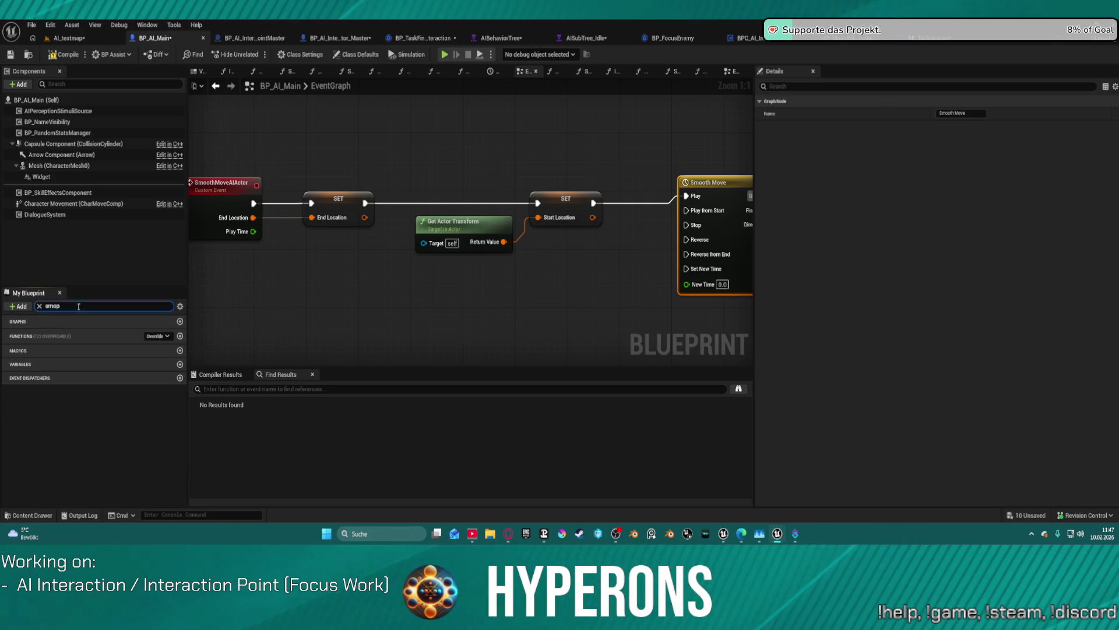
key("BackSpace")
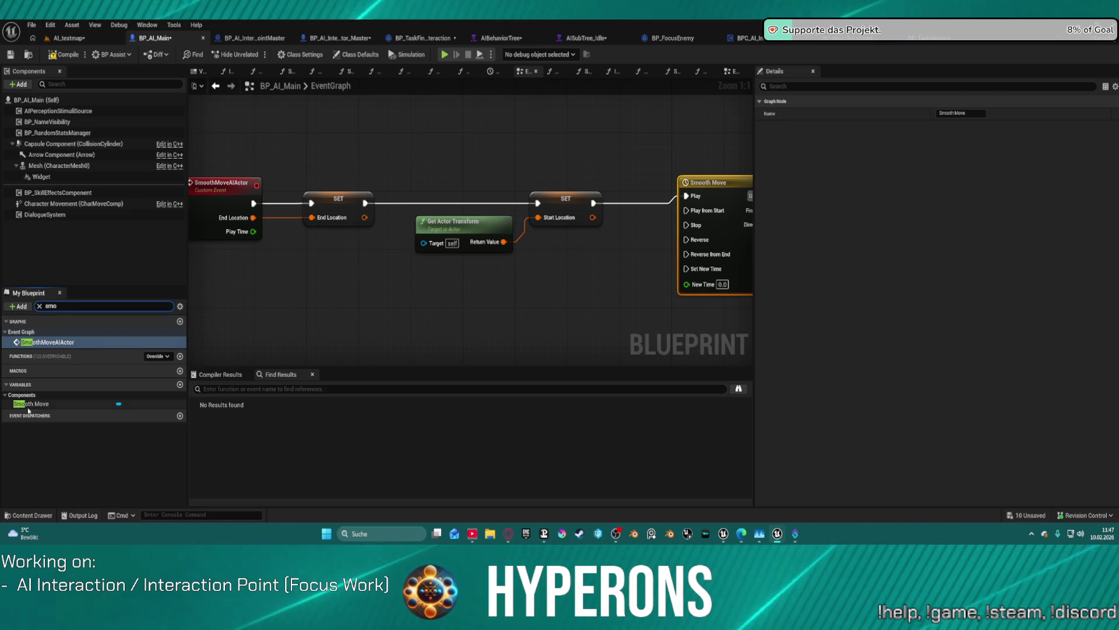
left_click_drag(34, 404, 574, 273)
left_click(507, 312)
type("set pla")
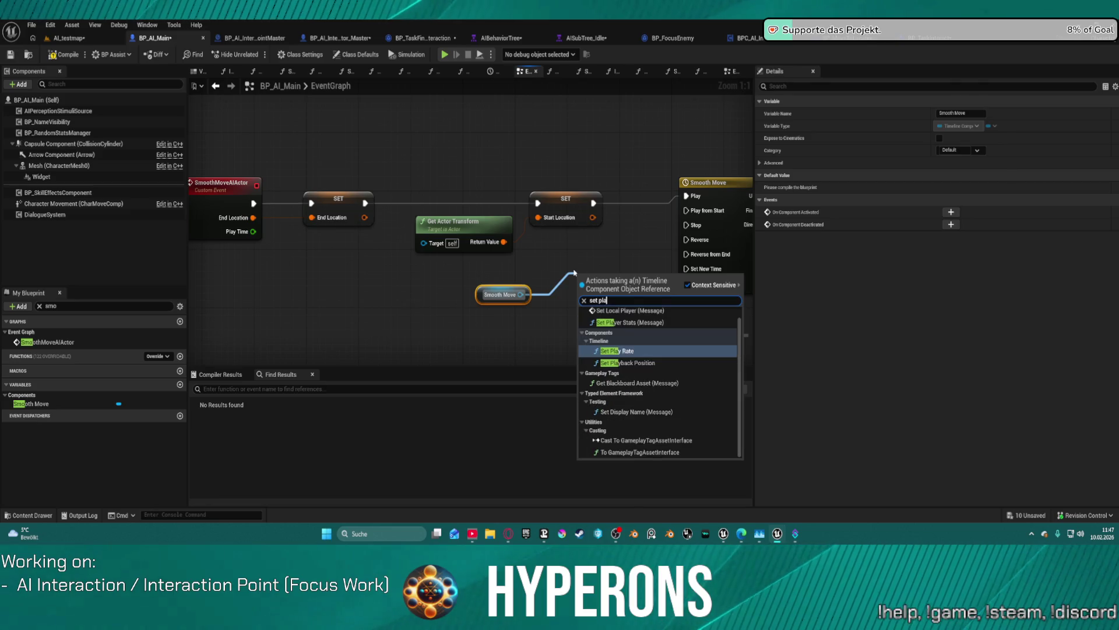
type(" r")
key("Return")
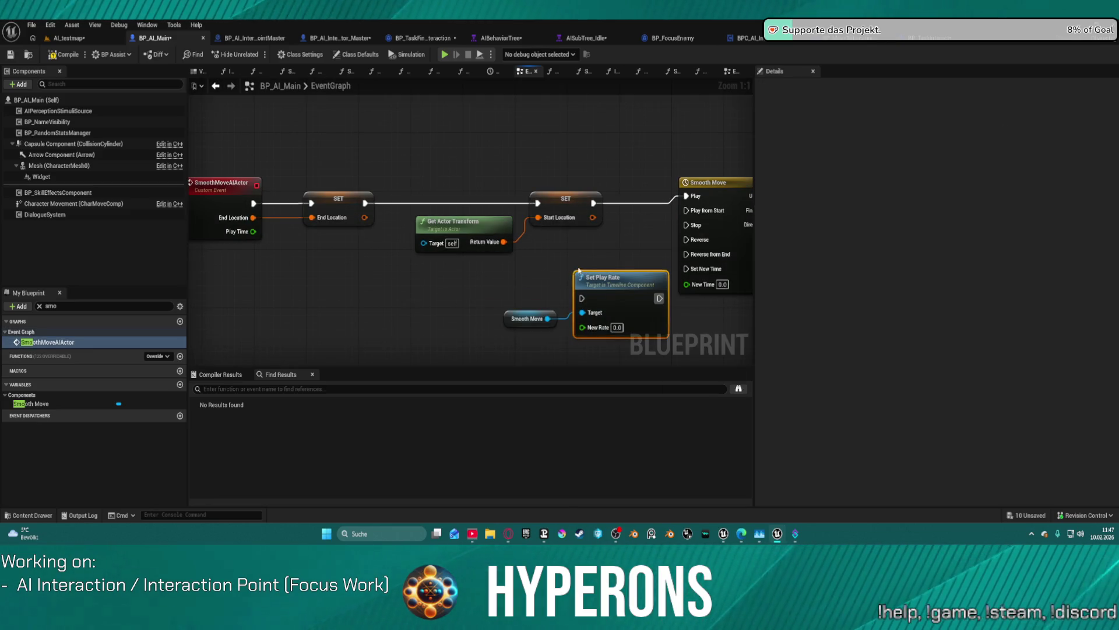
left_click_drag(582, 298, 594, 204)
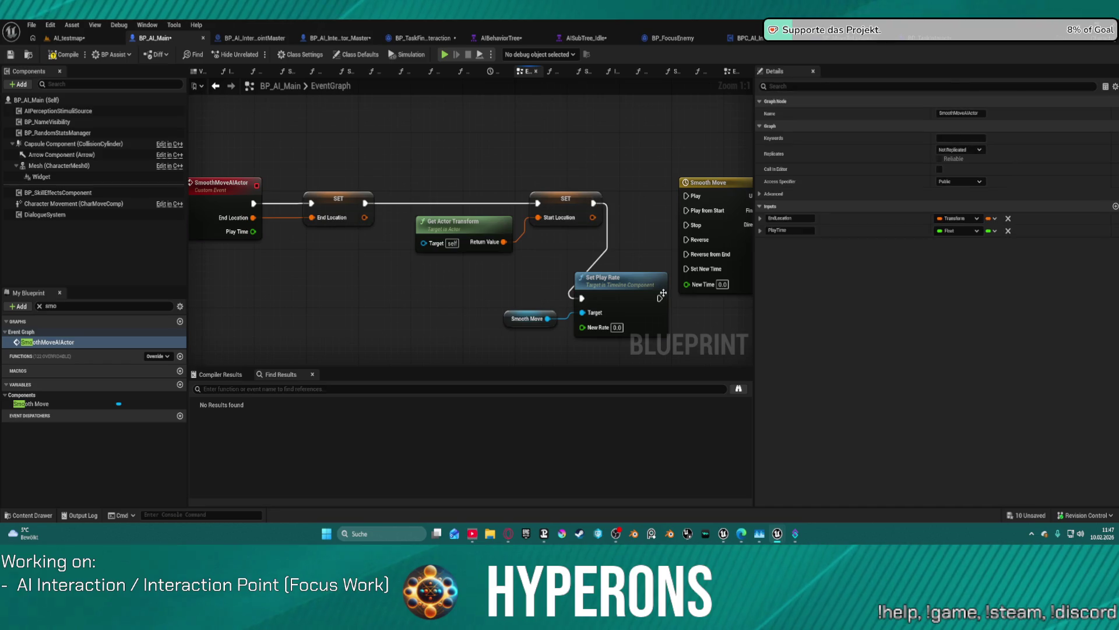
mouse_move(657, 298)
left_mouse_down()
mouse_move(683, 198)
mouse_move(687, 210)
mouse_move(600, 283)
left_mouse_up()
key("q")
Step: Feed New Rate with a Divide node computing 1.0 divided by Play Time
type("div")
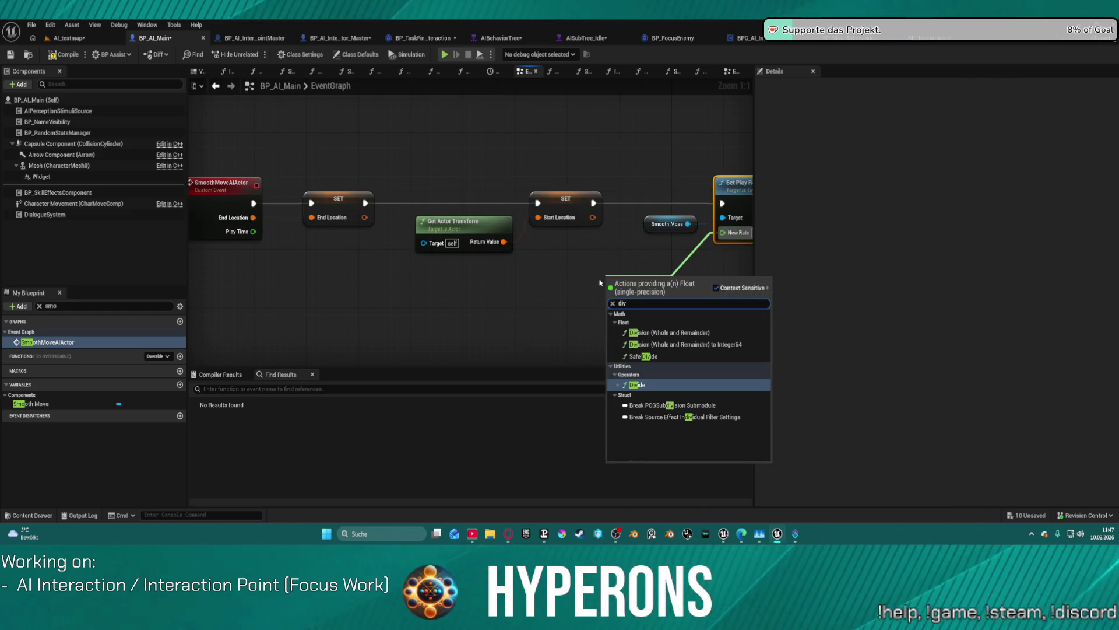
key("Return")
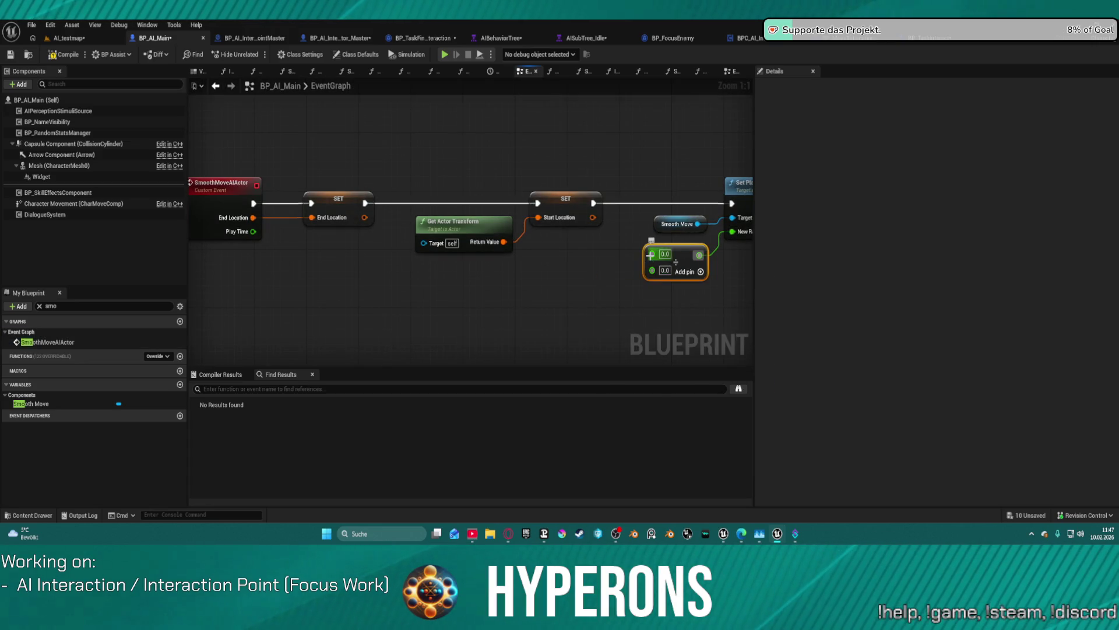
mouse_move(653, 255)
left_mouse_down()
mouse_move(463, 275)
mouse_move(513, 266)
left_mouse_up()
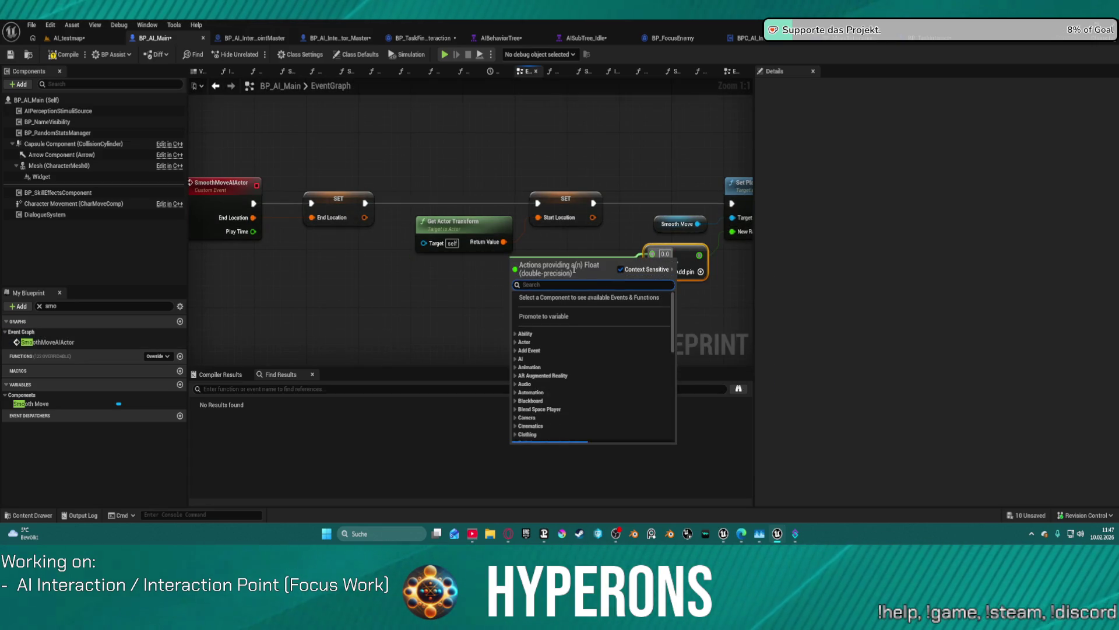
left_click(665, 253)
type("0.10")
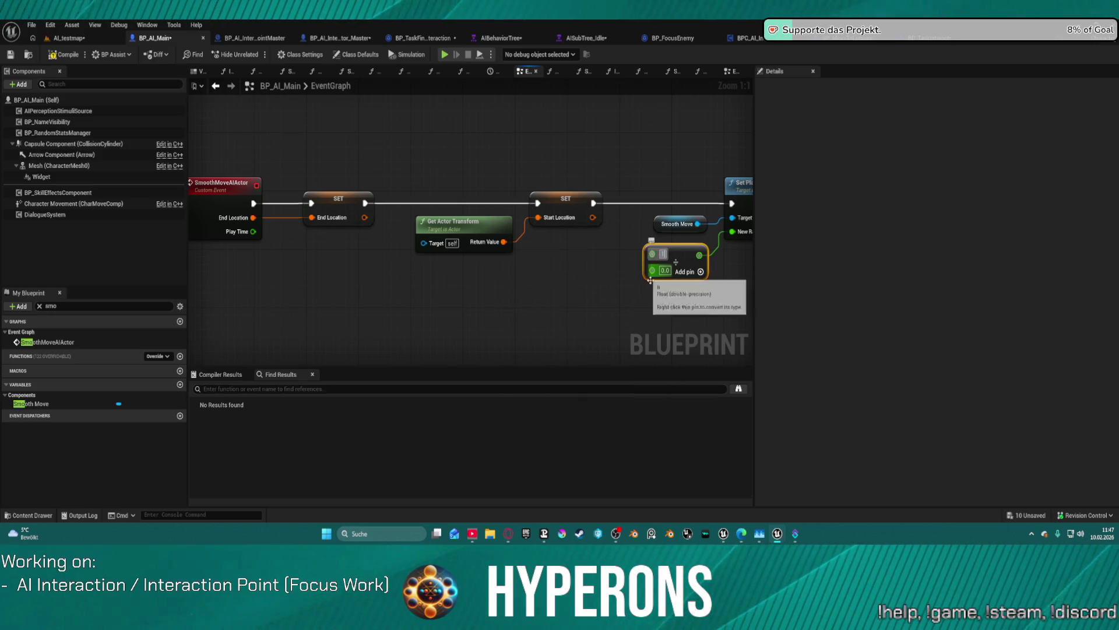
left_click_drag(652, 270, 254, 231)
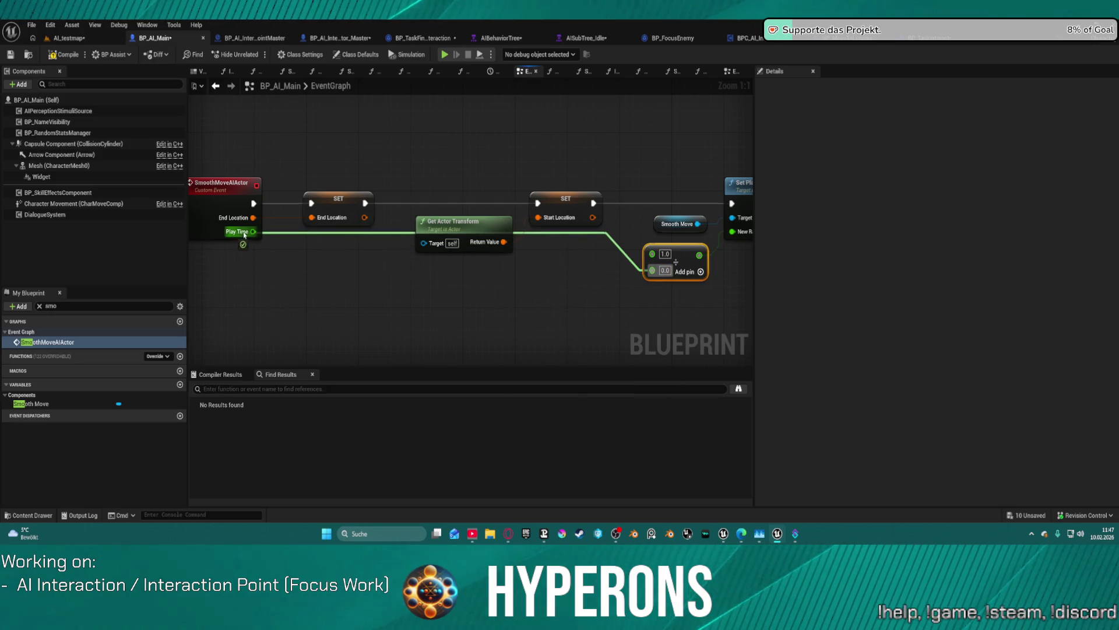
left_click(239, 232)
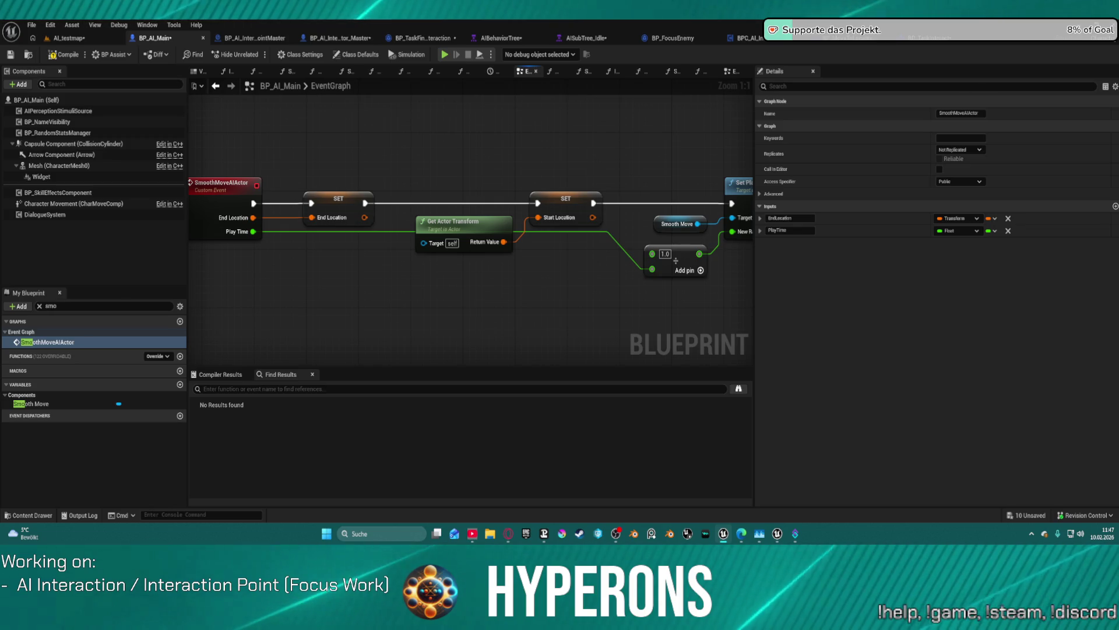
left_click_drag(434, 151, 500, 157)
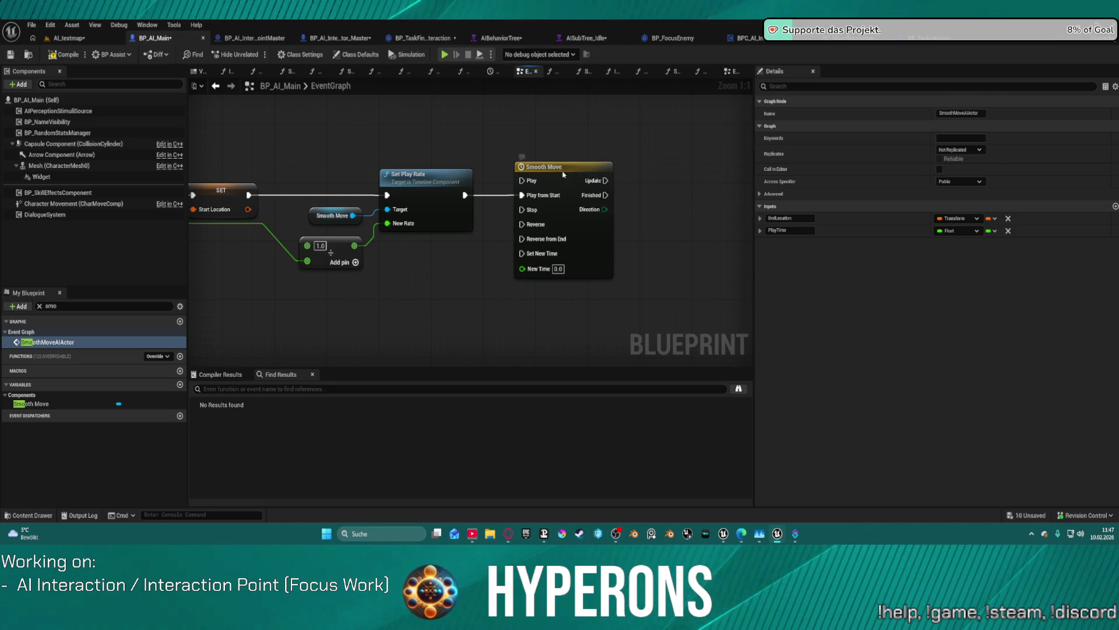
Step: Add a float track named Lerp to the Smooth Move timeline and set the length to 1.00
double_click(564, 173)
left_click(207, 97)
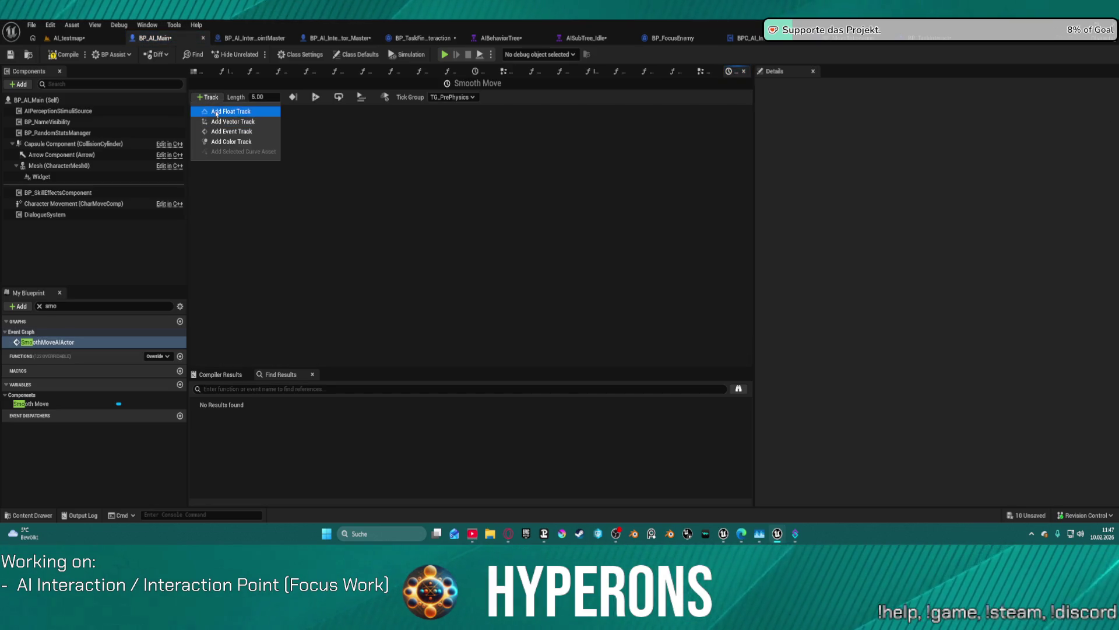
left_click(217, 112)
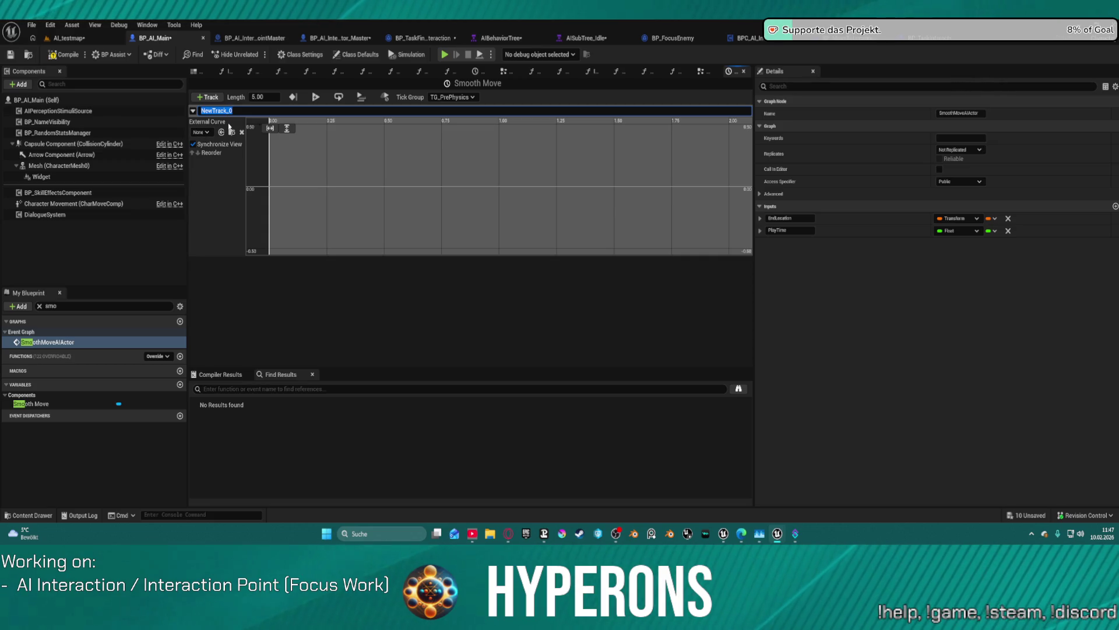
type("Lerp")
key("Return")
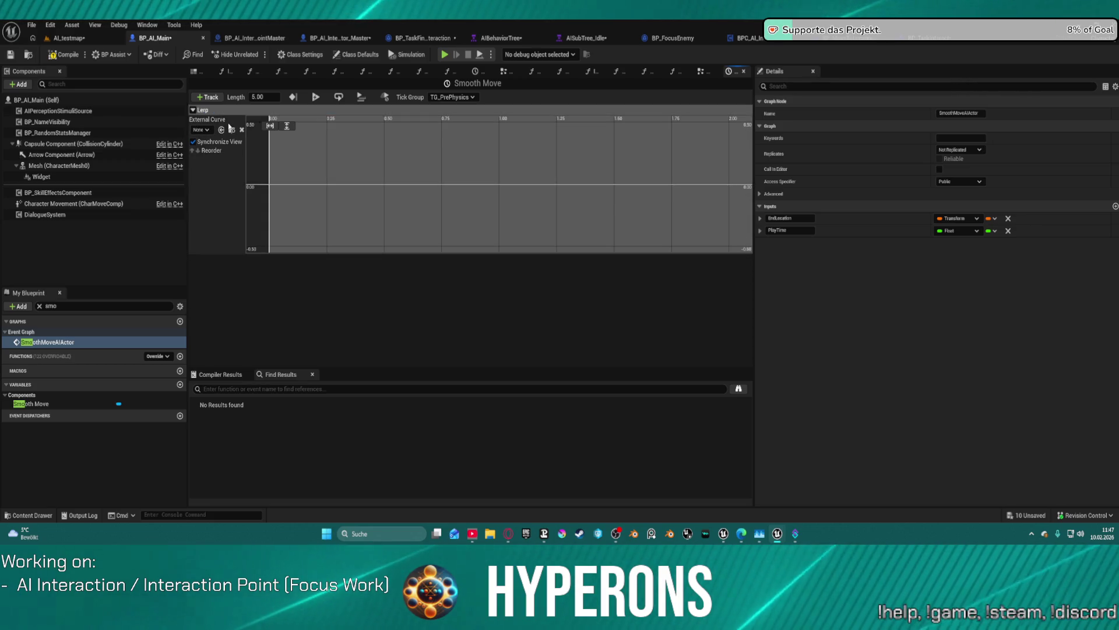
left_click(264, 97)
type("1")
key("Return")
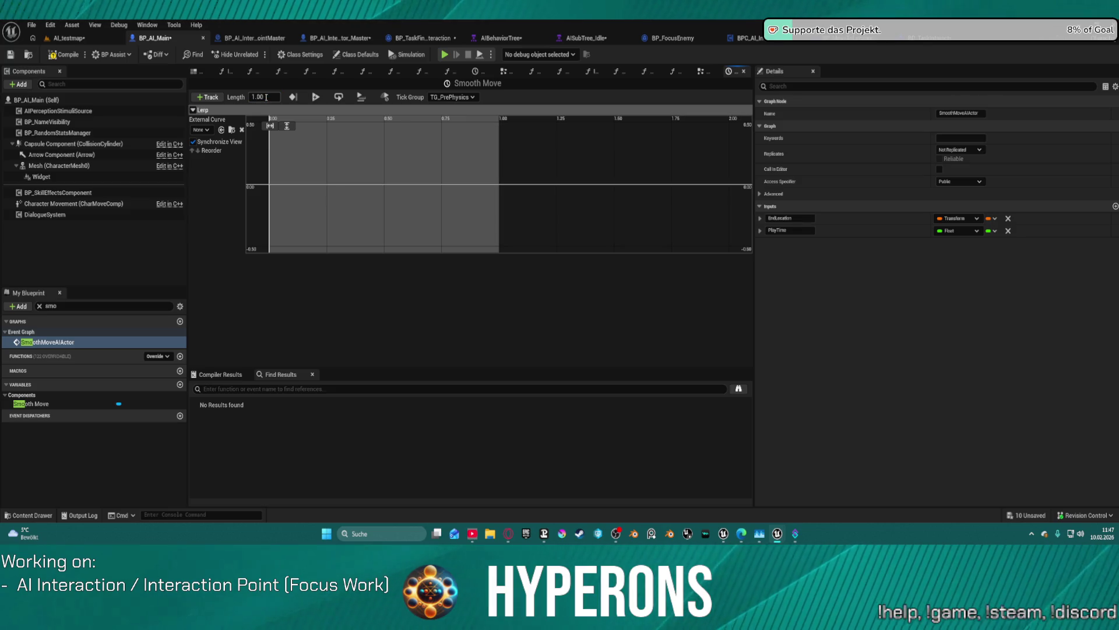
Step: Add a start key at time 0 with value 0 on the Lerp curve
scroll(336, 153, "up", 2)
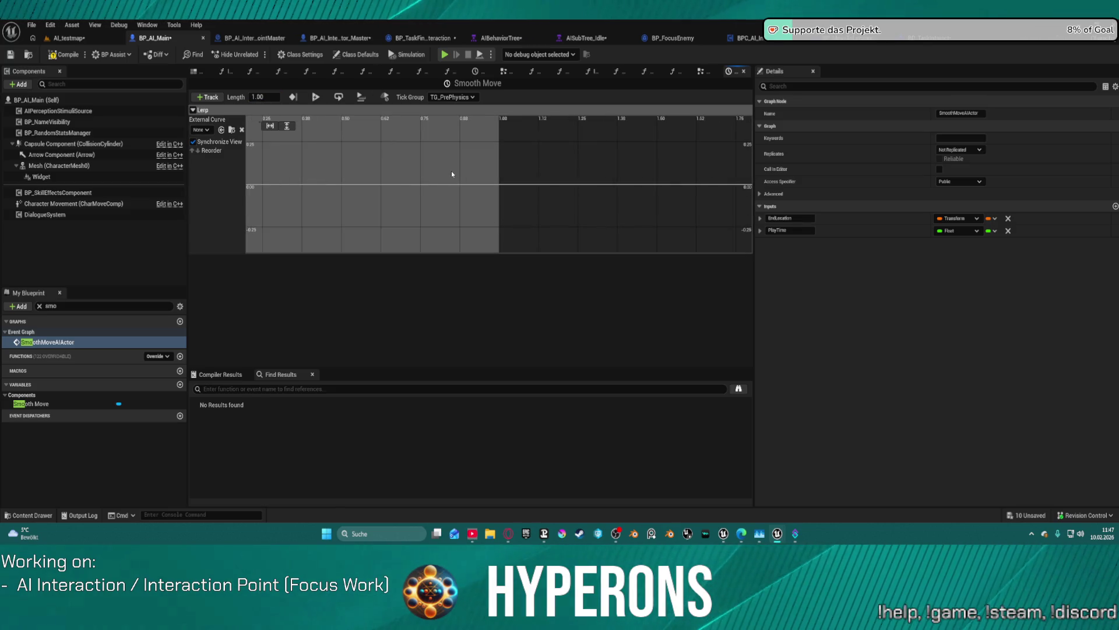
left_click_drag(439, 185, 489, 213)
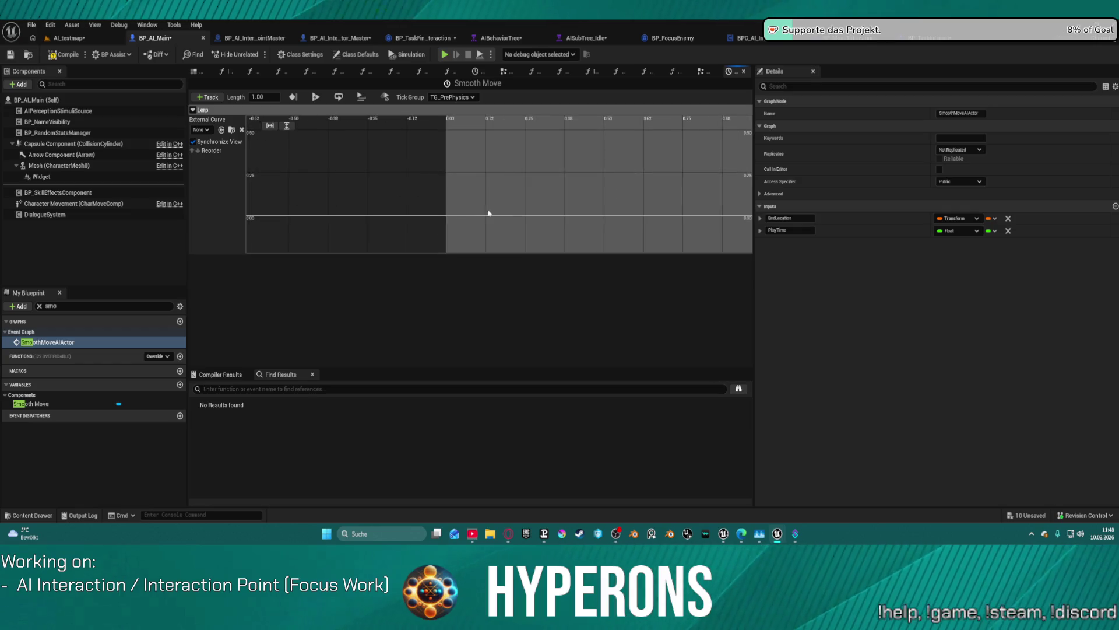
right_click(449, 218)
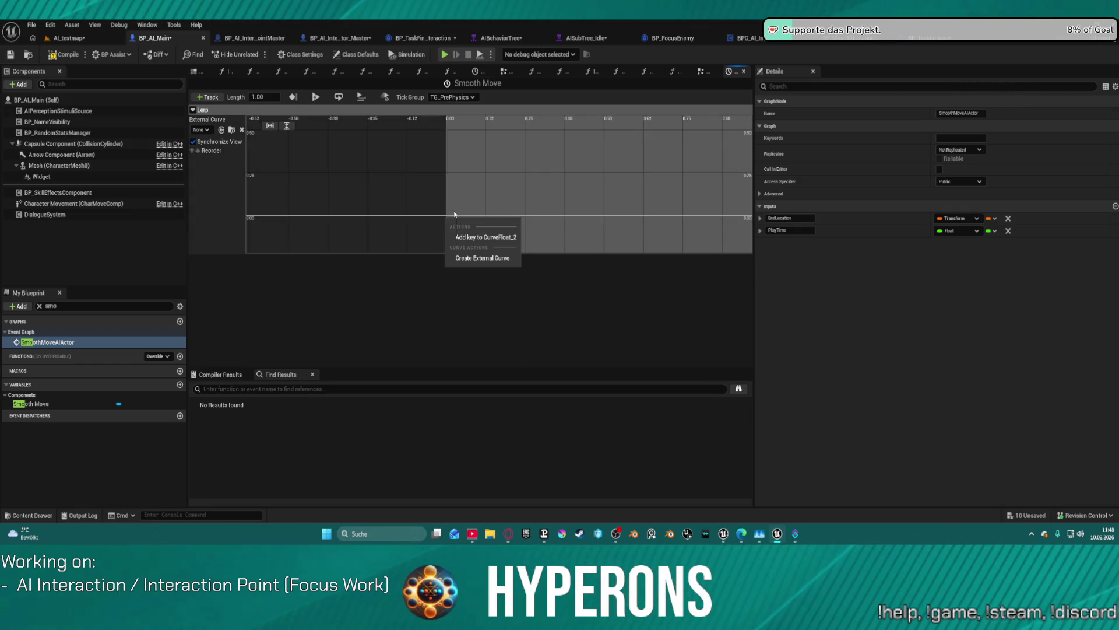
left_click(485, 236)
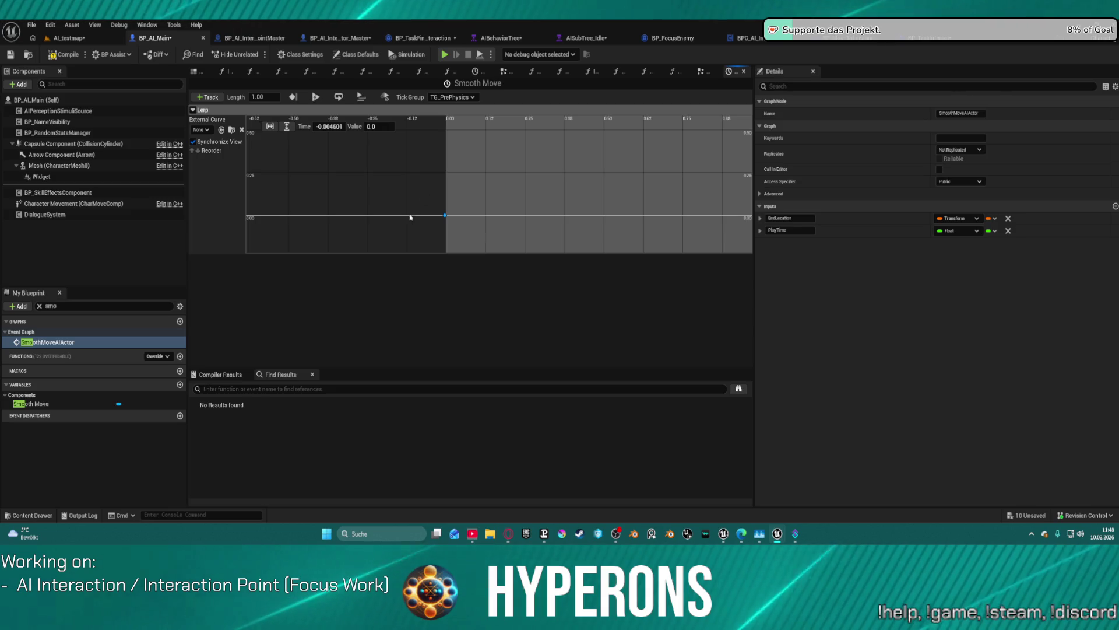
left_click(329, 126)
type("0")
key("Return")
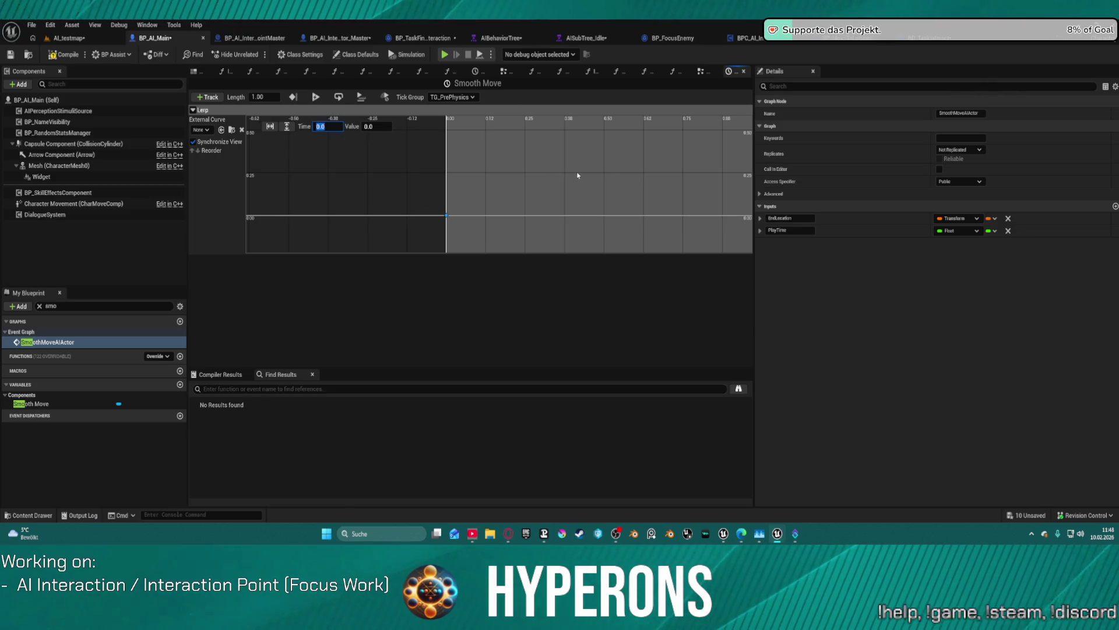
key("f")
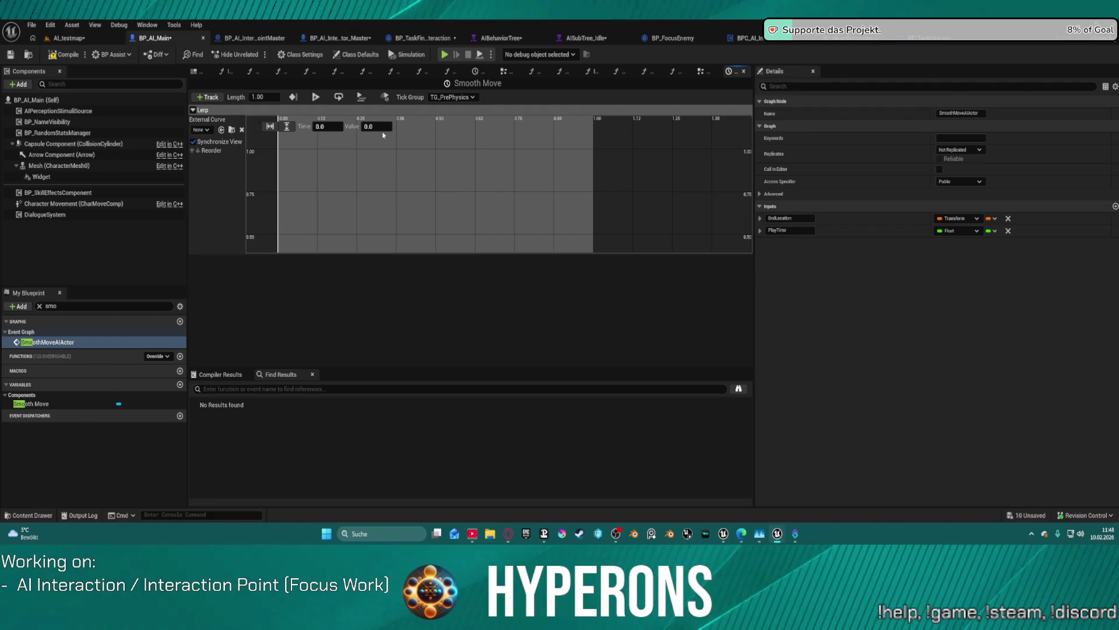
Step: Add an end key at time 1 with value 1, then compile the blueprint
right_click(594, 159)
left_click(610, 179)
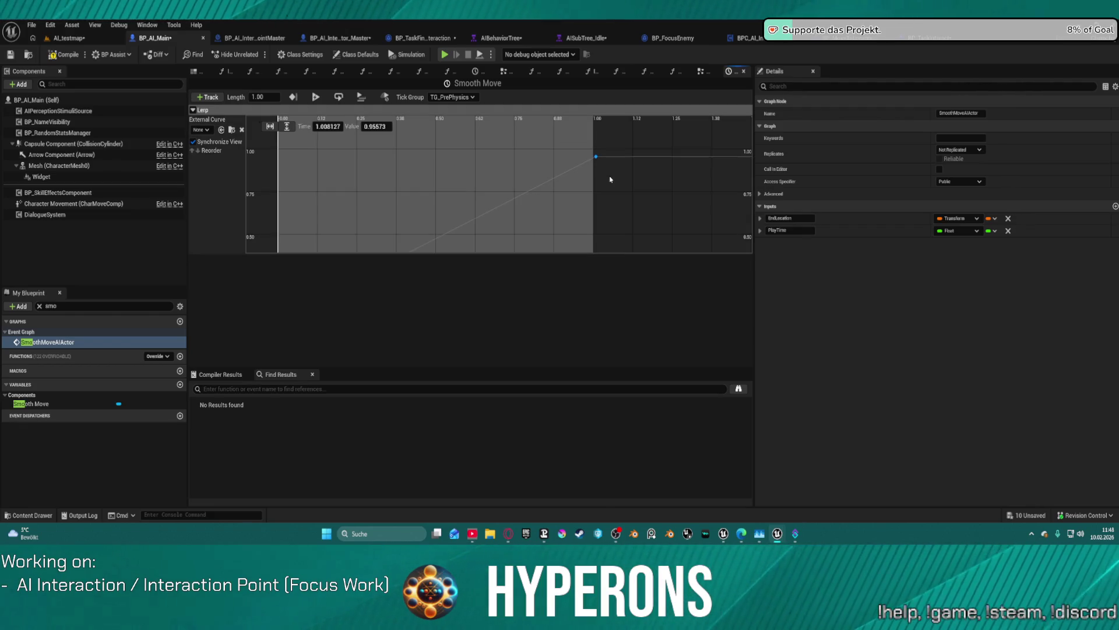
left_click(551, 150)
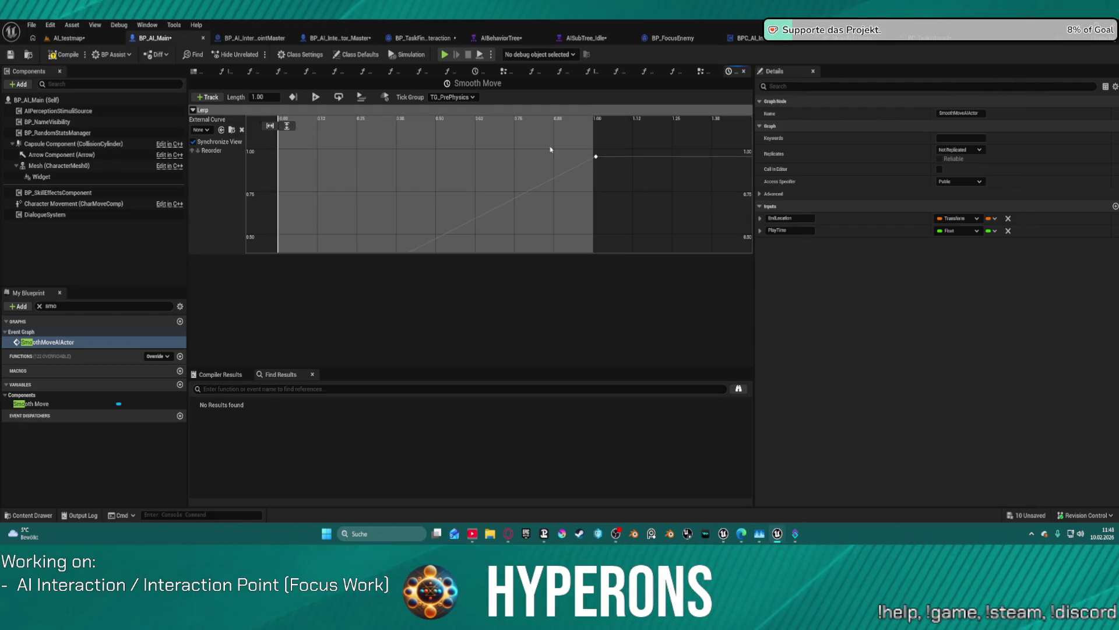
left_click(596, 157)
left_click(326, 127)
type("1")
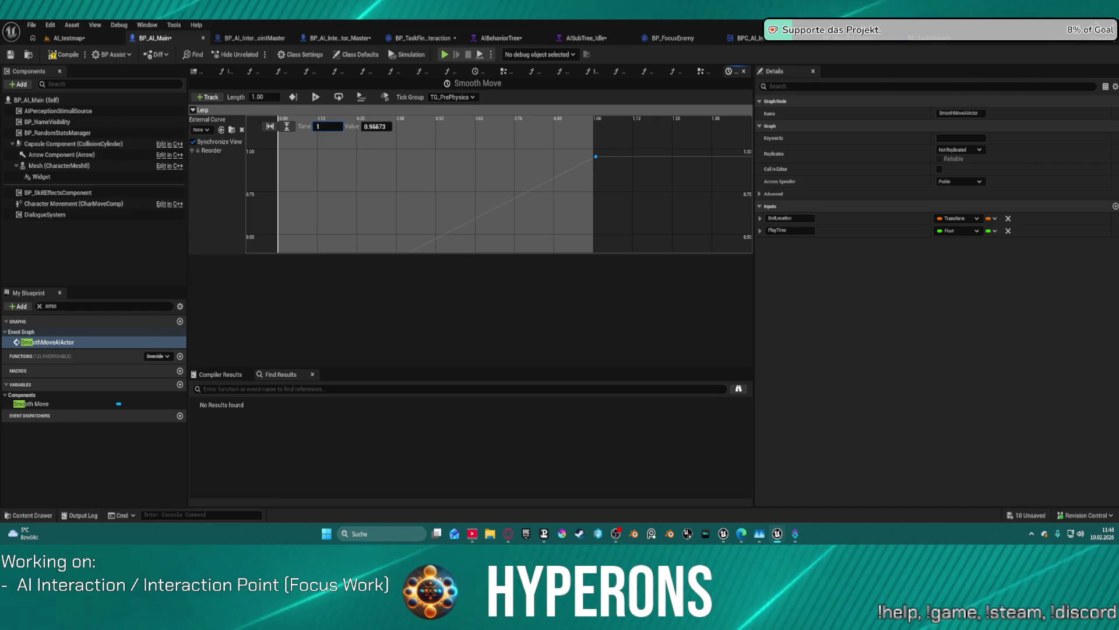
key("Tab")
type("1")
key("Return")
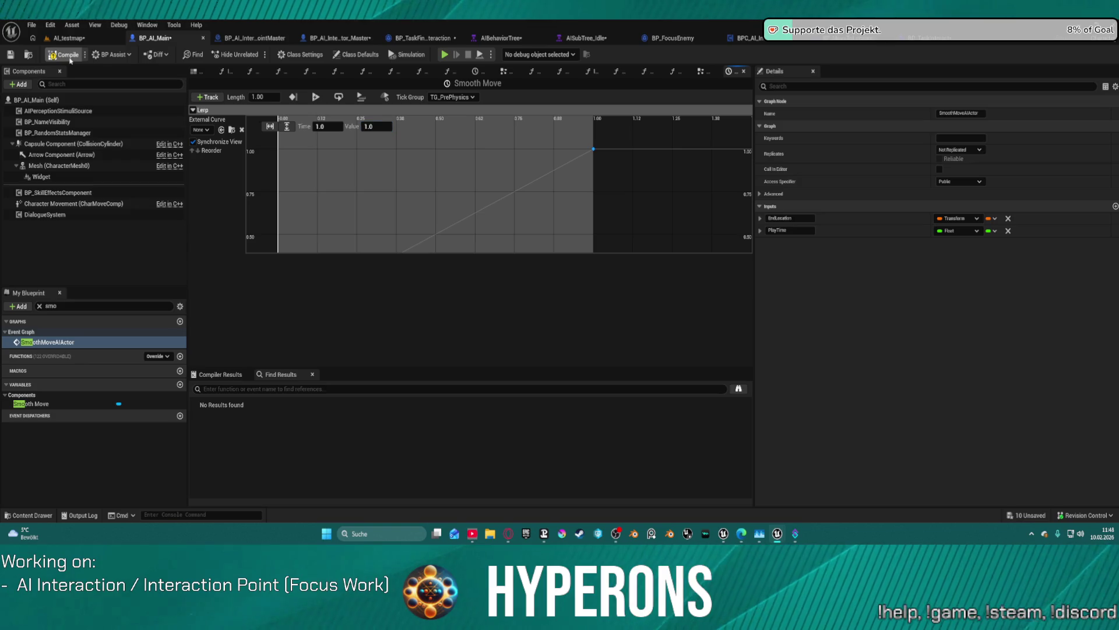
left_click(68, 55)
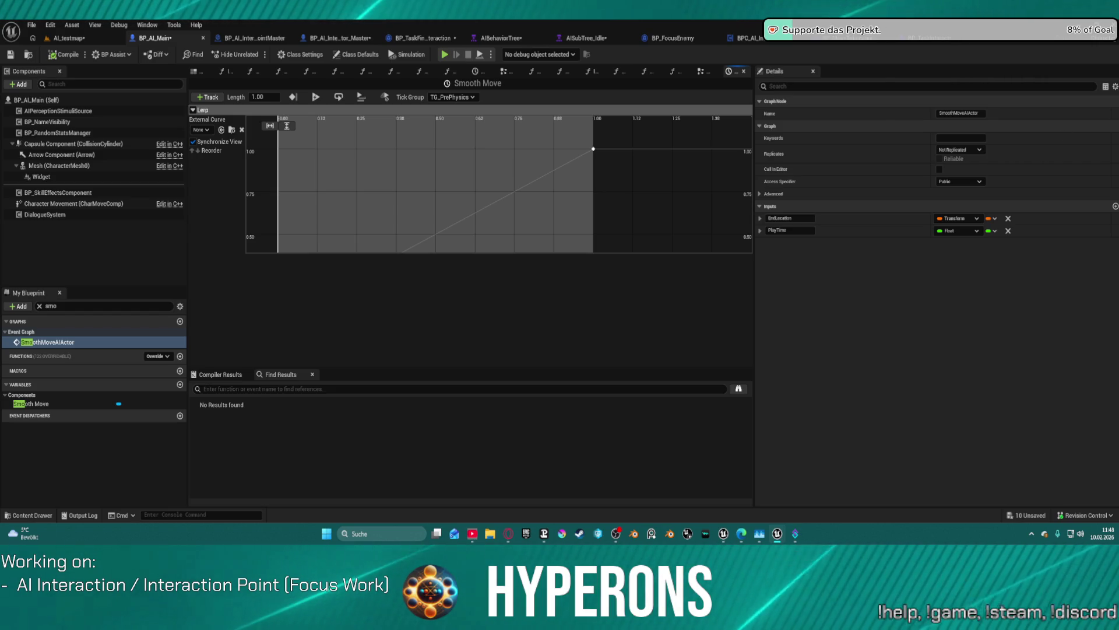
key("alt+Tab")
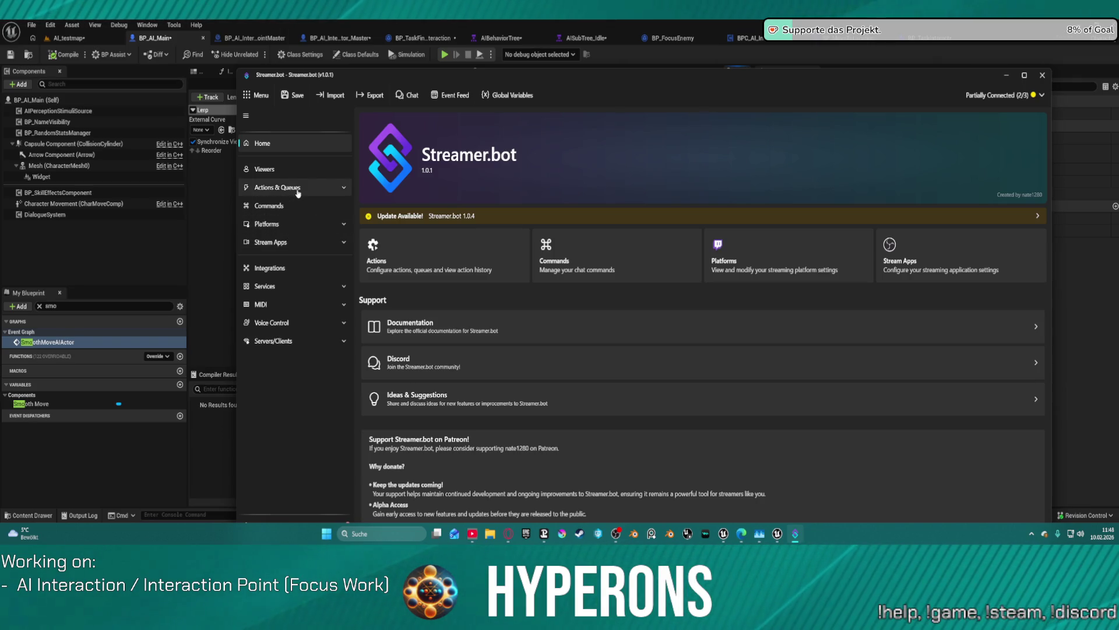
Step: Find the Chat Message action under Actions and inspect its Twitch > Chat trigger
left_click(298, 189)
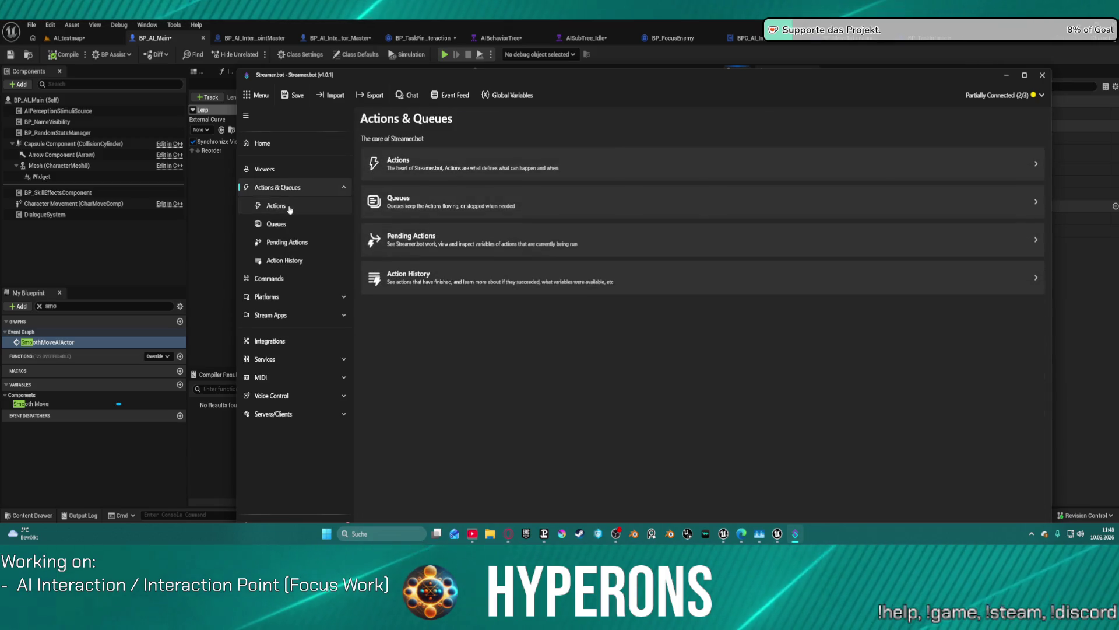
left_click(289, 208)
scroll(455, 286, "down", 5)
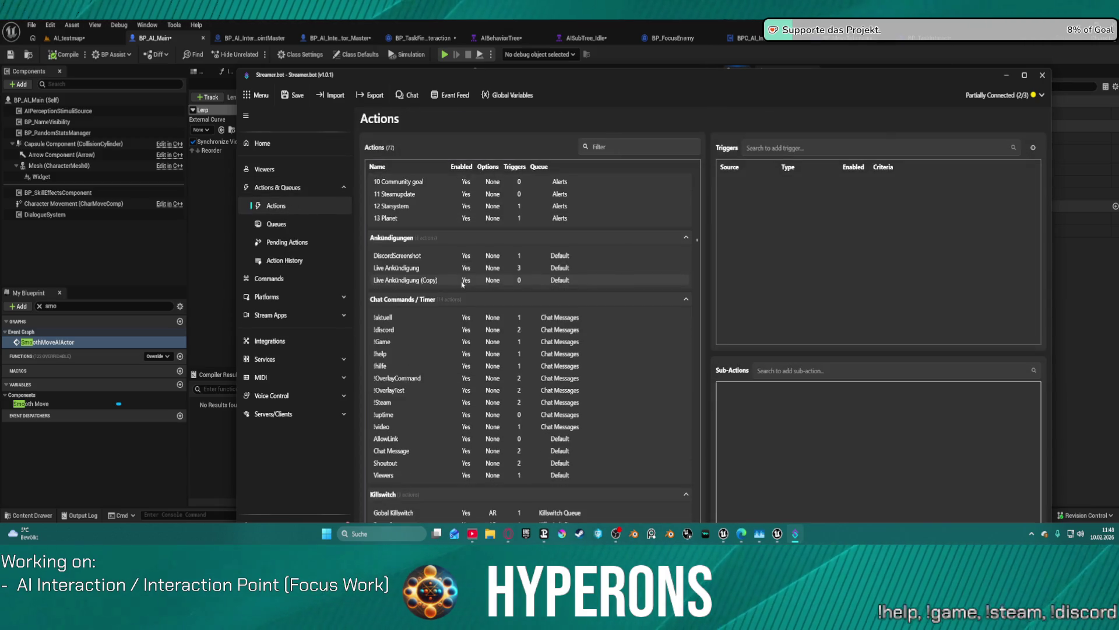
scroll(418, 317, "down", 3)
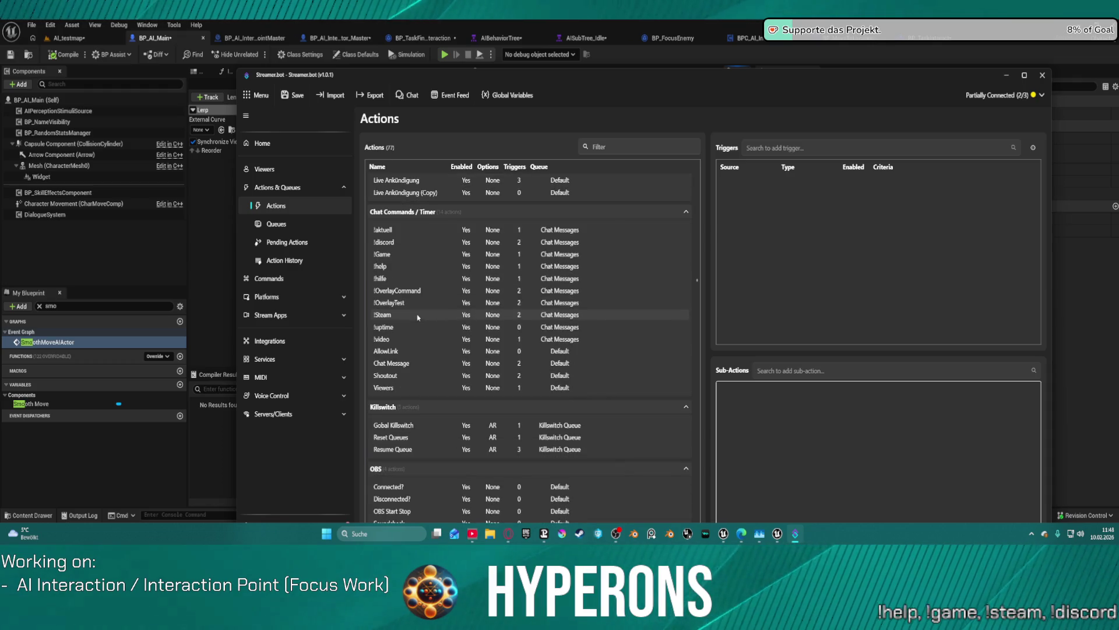
left_click(410, 361)
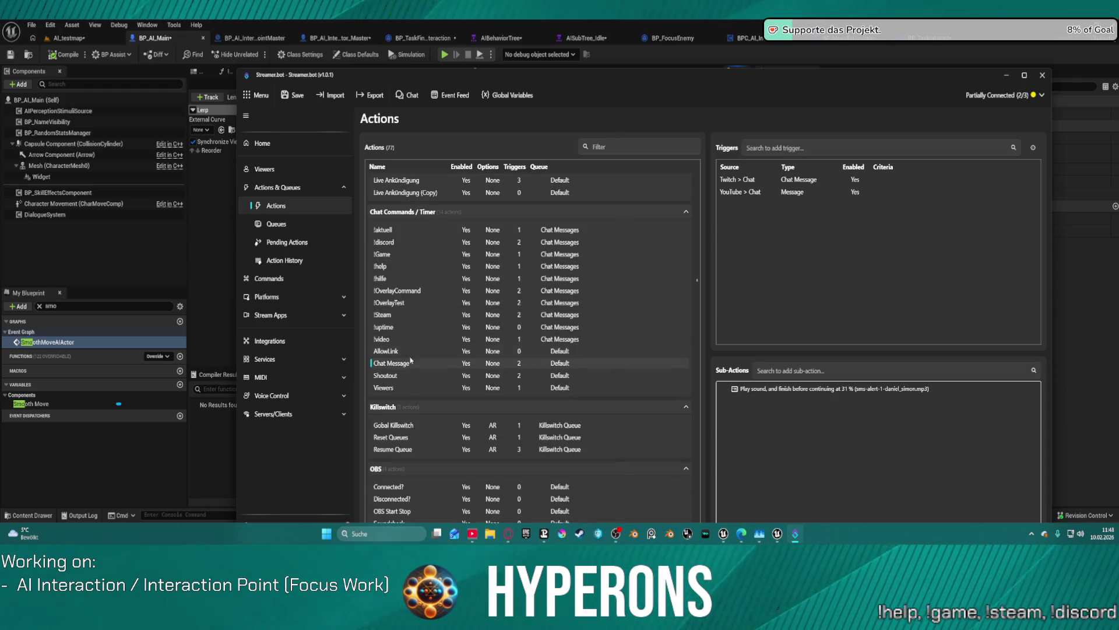
left_click(746, 180)
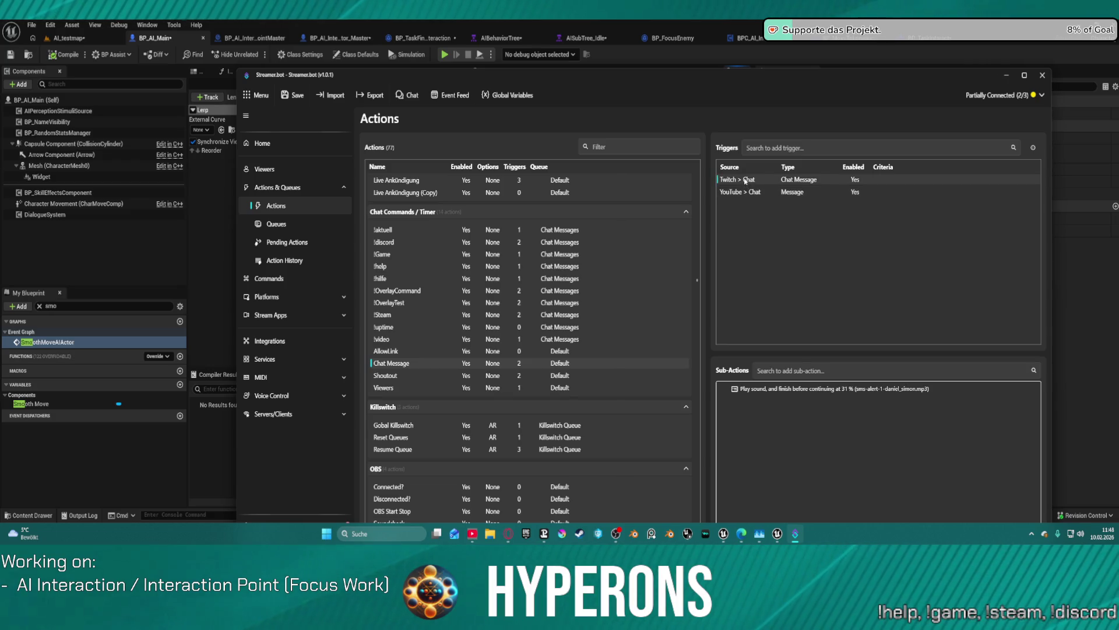
right_click(746, 180)
key("Escape")
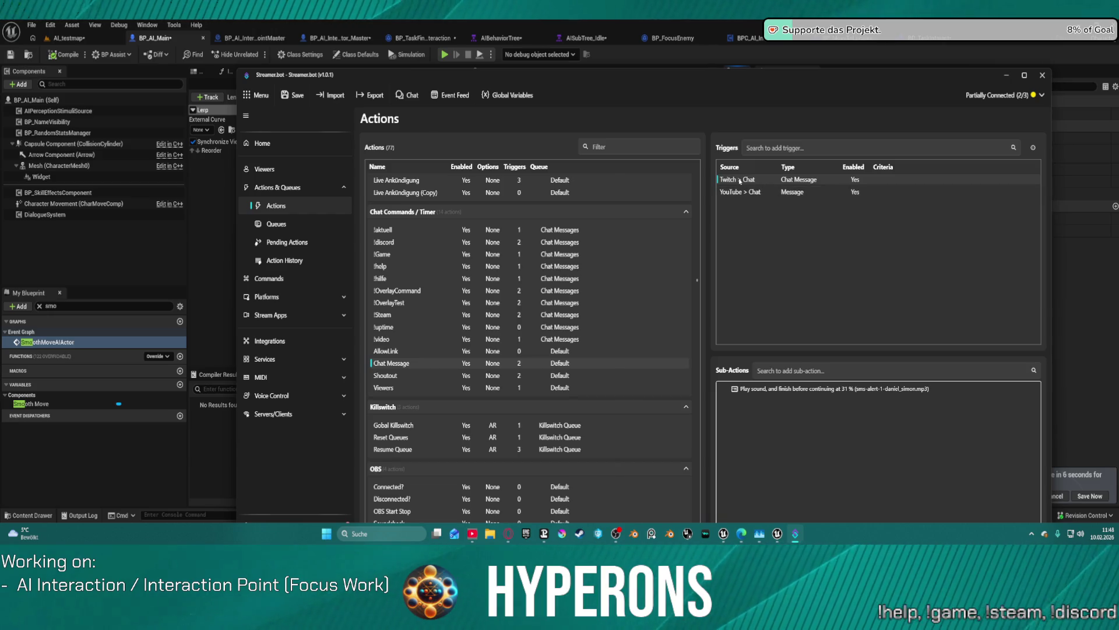
right_click(740, 181)
key("Escape")
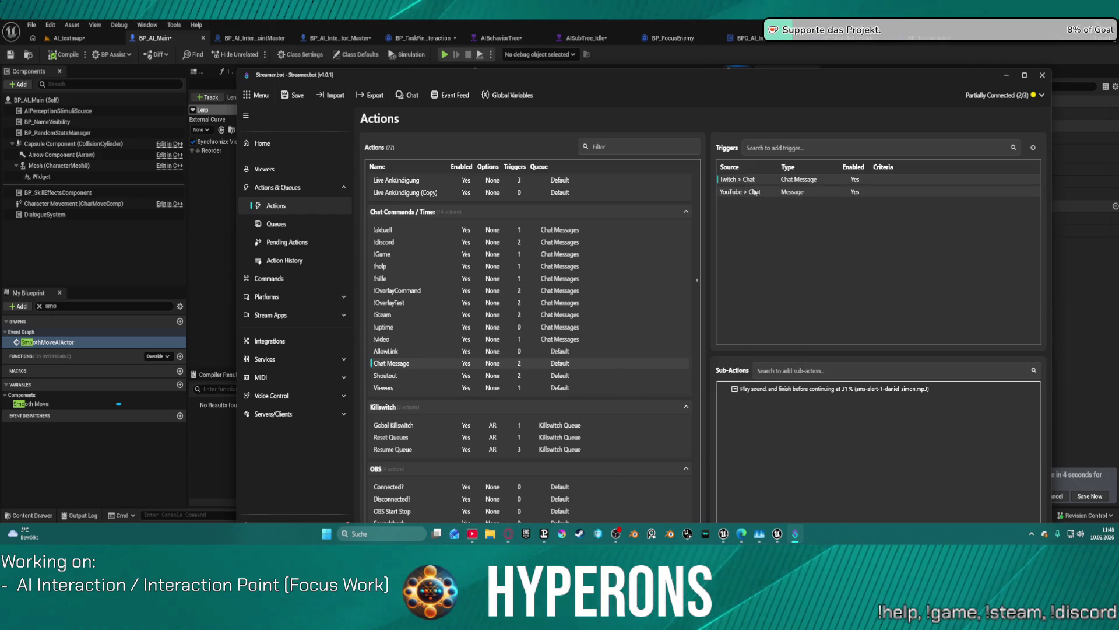
Step: Cancel the Streamer.bot close prompt and minimize it to reveal the Unreal timeline
left_click(1043, 75)
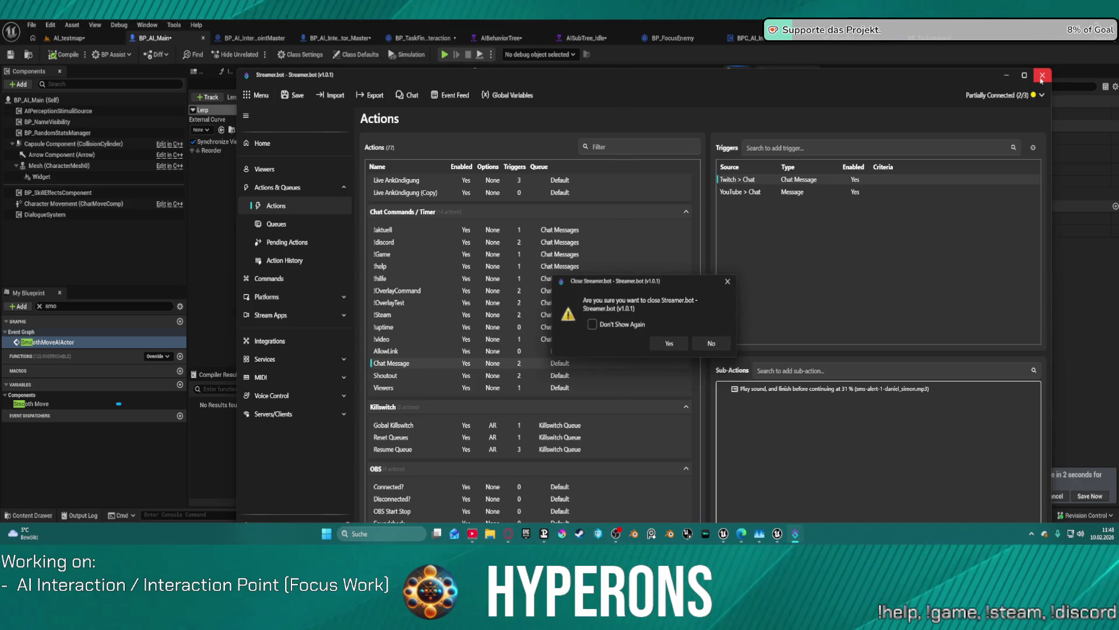
left_click(1032, 534)
left_click(1032, 488)
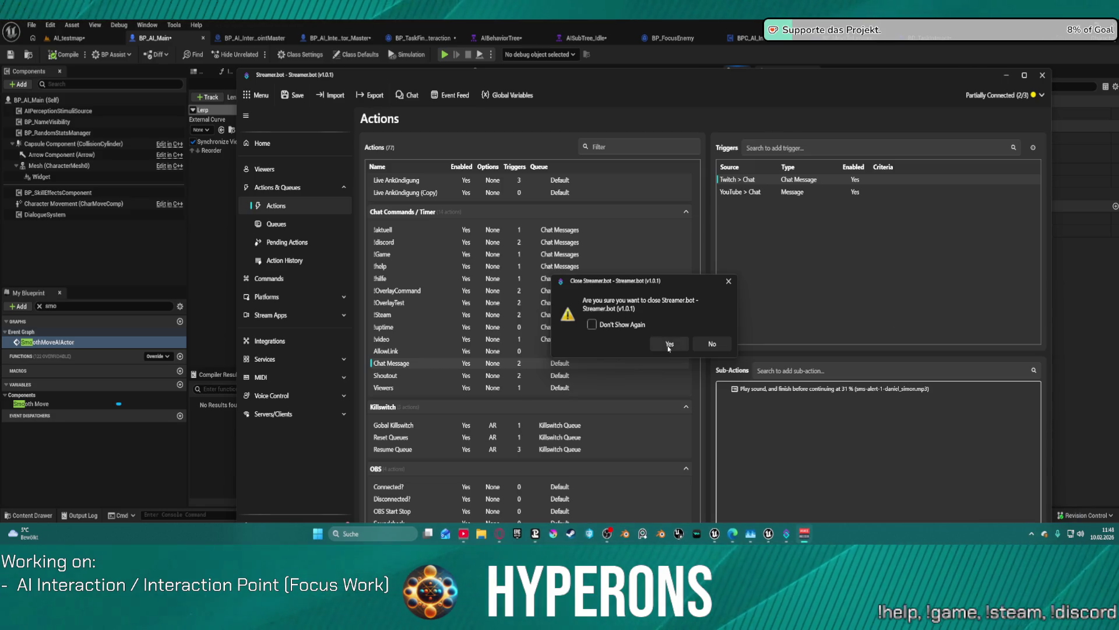
left_click(729, 281)
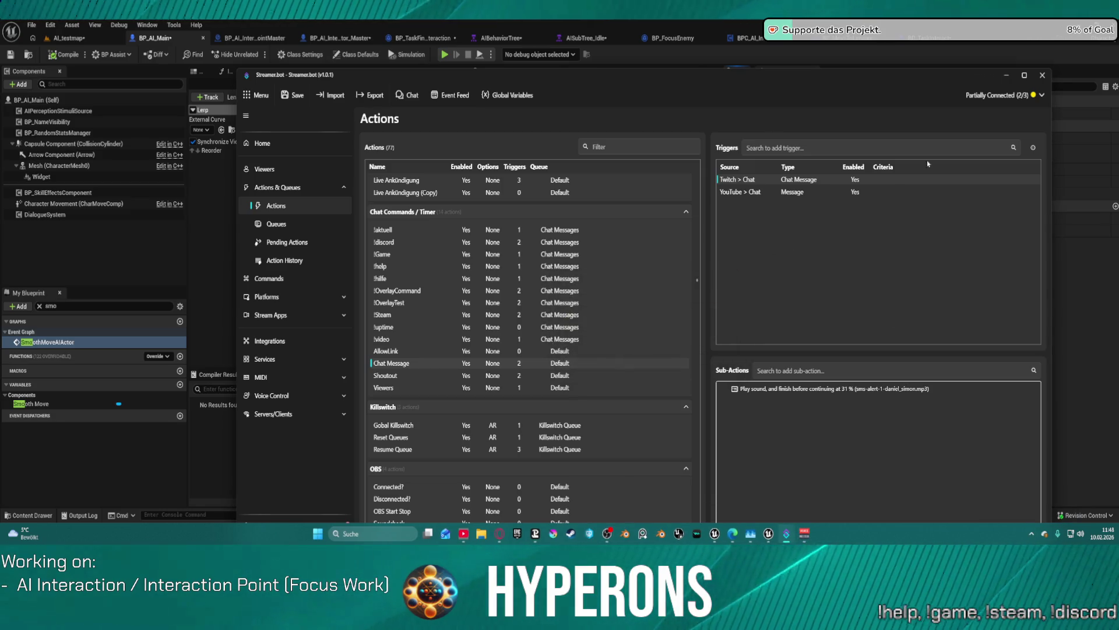
left_click(1007, 76)
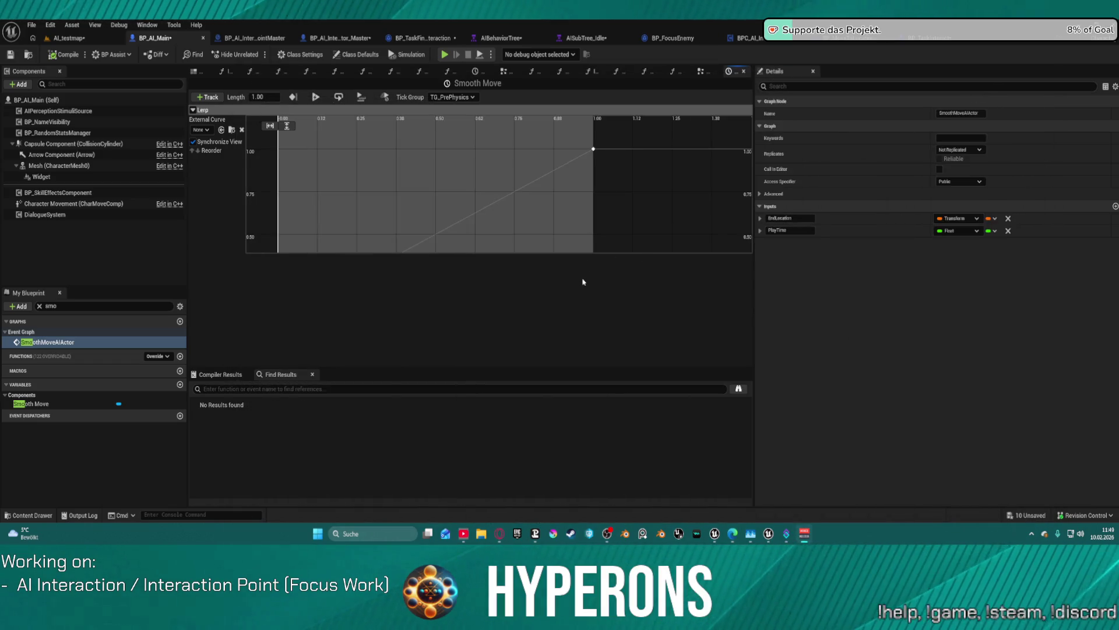
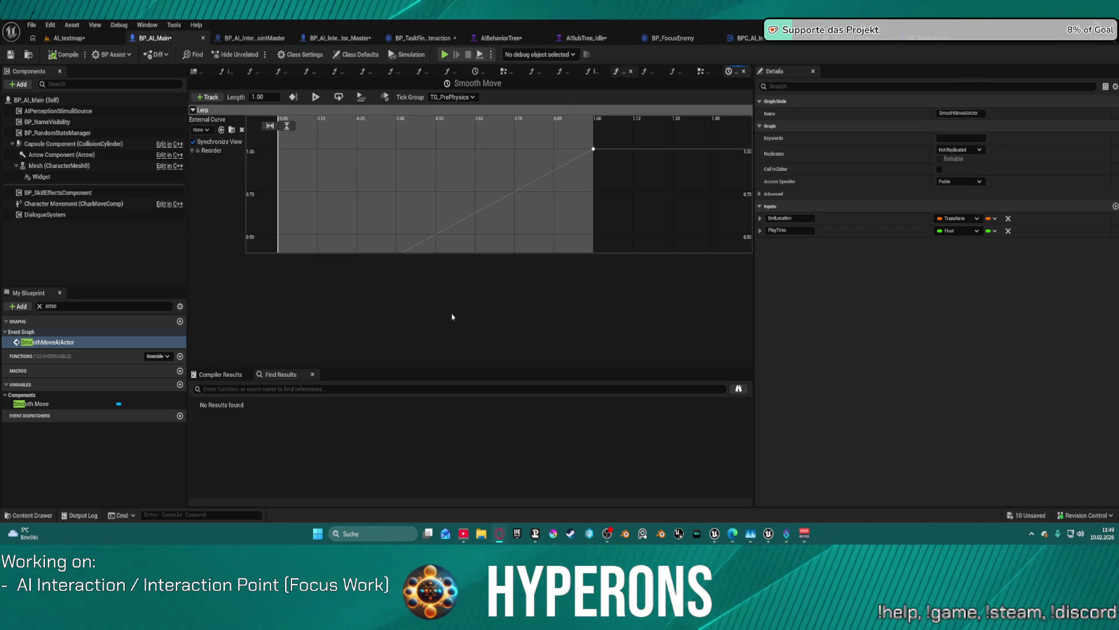
Step: Zoom out the 1.00-second Lerp curve, then close Smooth Move to return to BP_AI_Main's Event Graph
scroll(492, 208, "down", 2)
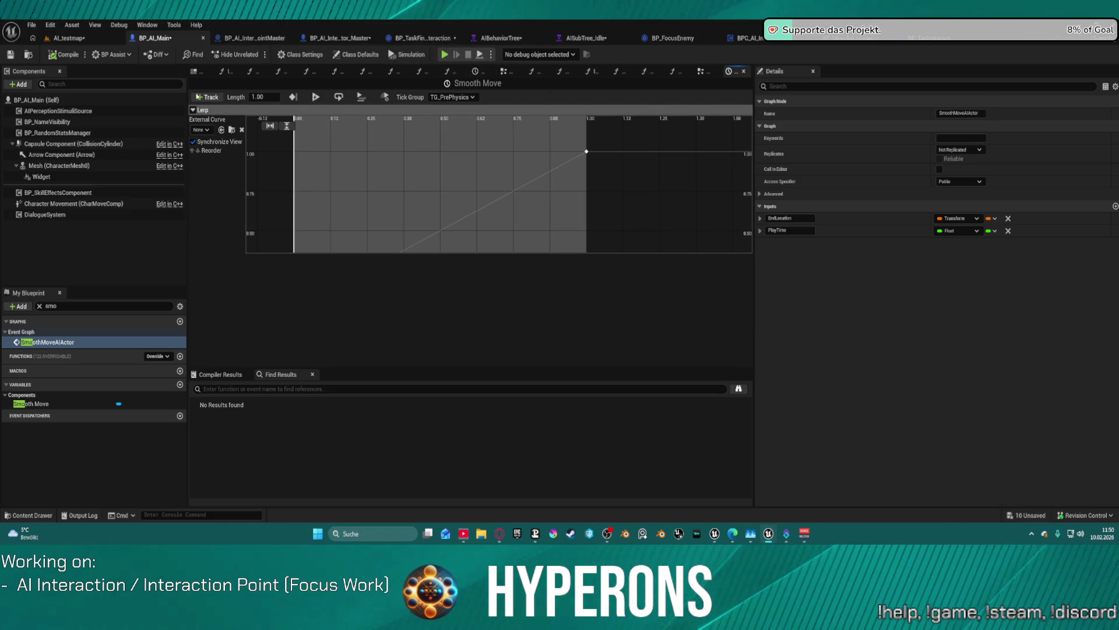
left_click(742, 71)
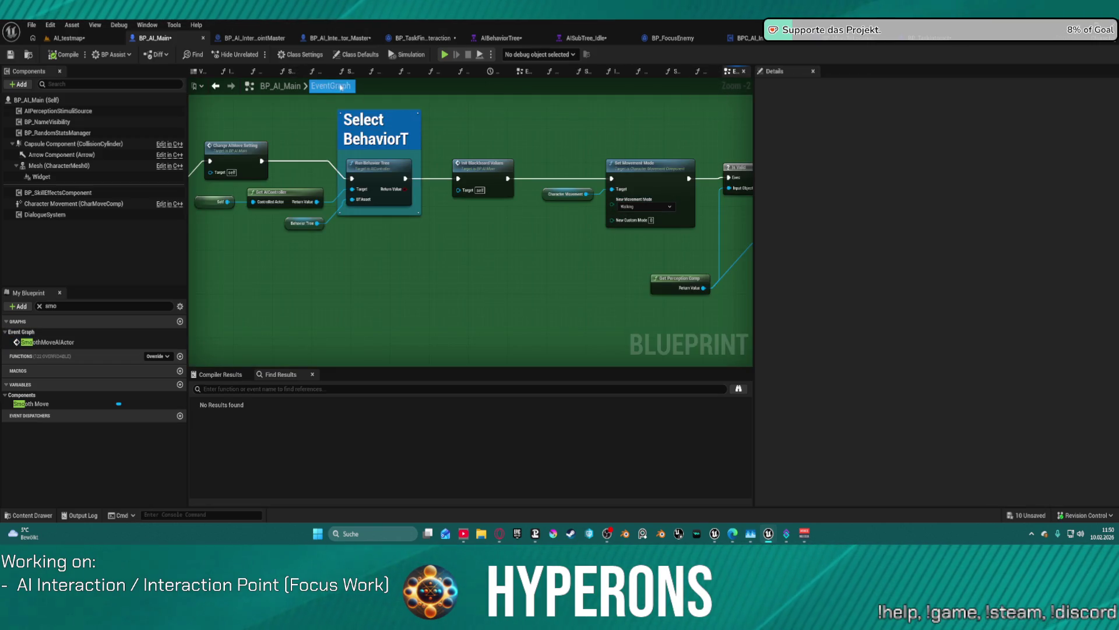
Step: Jump to the SmoothMoveAIActor event and frame the Set Play Rate and Smooth Move timeline nodes
double_click(47, 342)
scroll(568, 187, "down", 5)
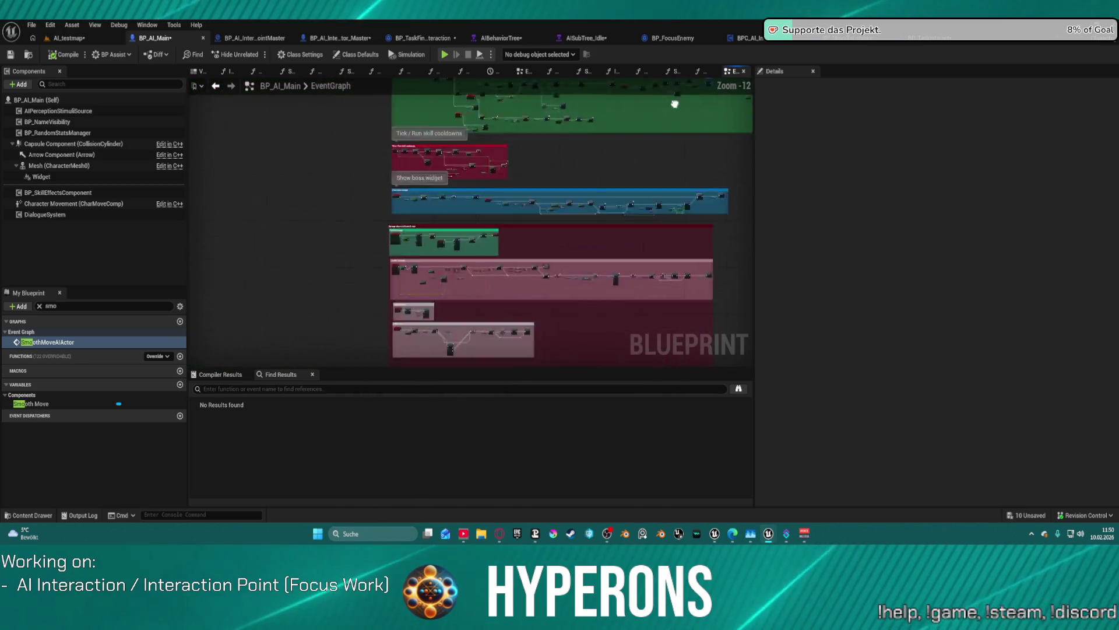
scroll(597, 203, "up", 12)
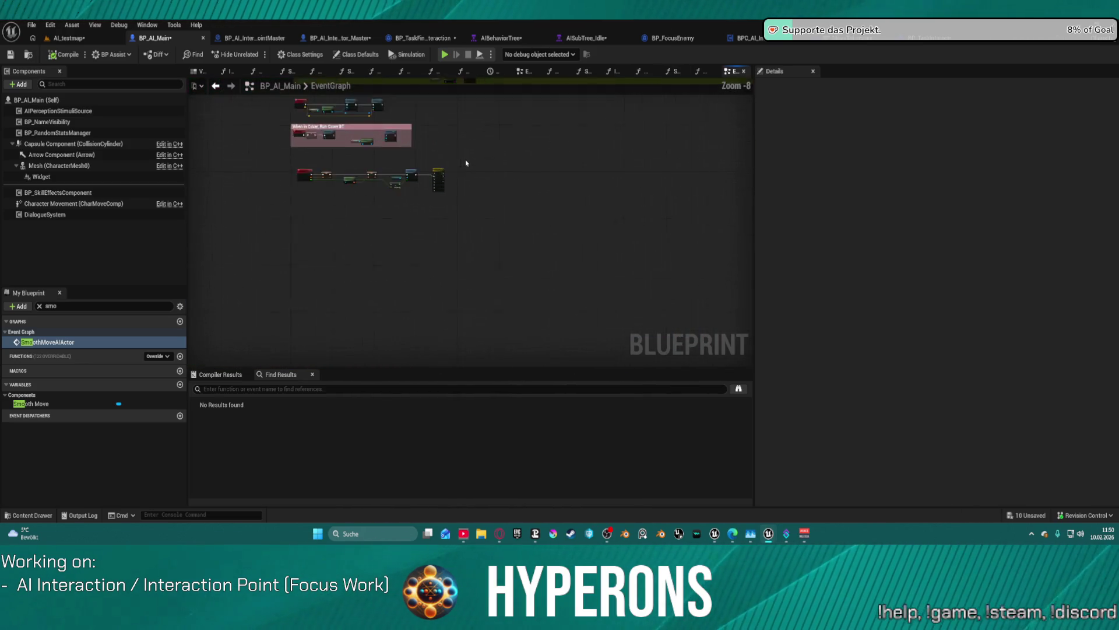
left_click_drag(560, 169, 512, 253)
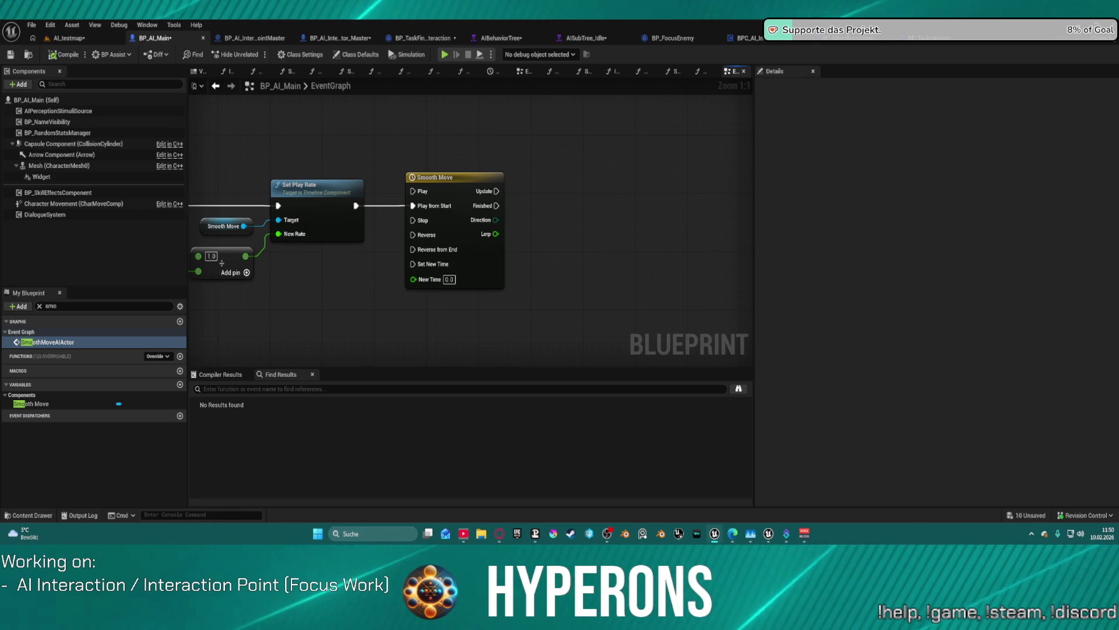
mouse_move(638, 211)
left_mouse_down()
mouse_move(524, 202)
mouse_move(537, 182)
mouse_move(532, 190)
left_mouse_up()
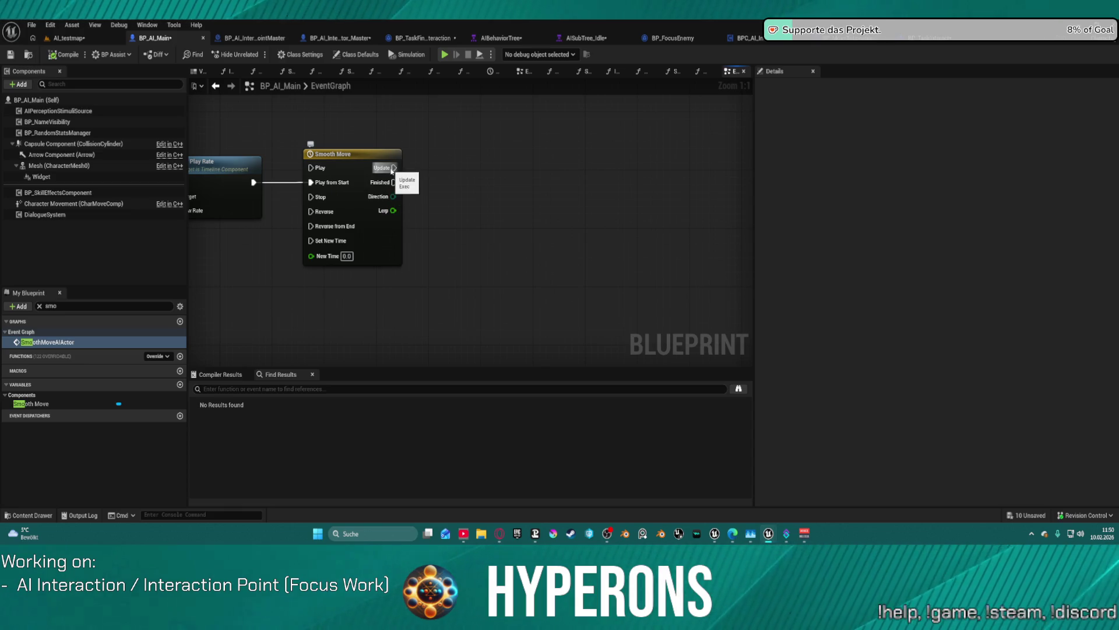
left_click_drag(394, 168, 513, 170)
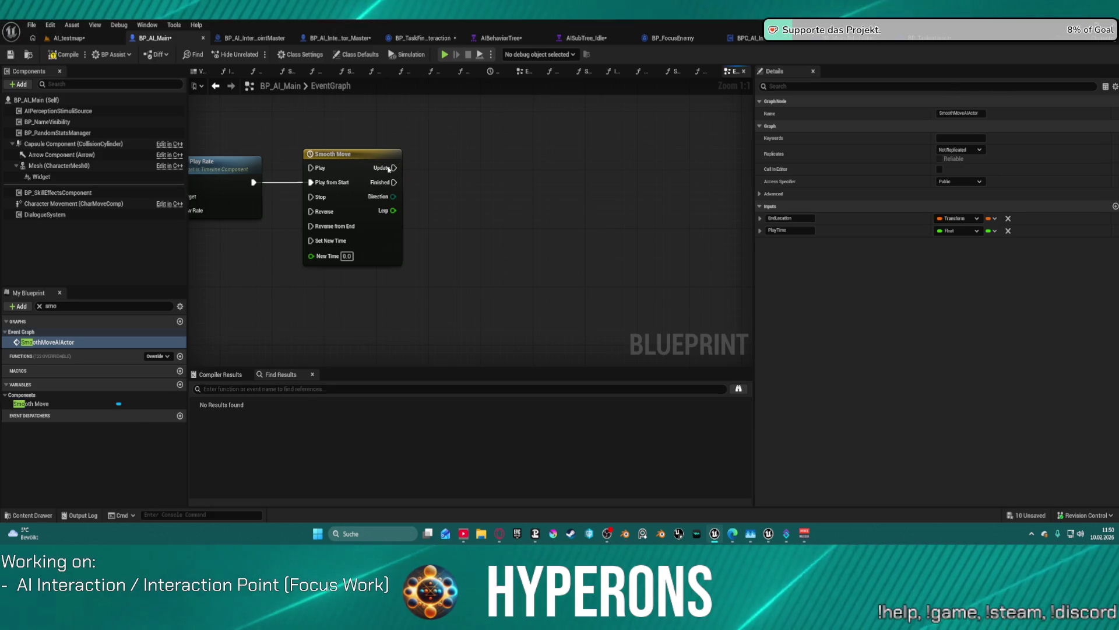
Step: Wire a Set Actor Transform node to Smooth Move's Update output and move it right
left_click_drag(394, 168, 466, 159)
type("set a")
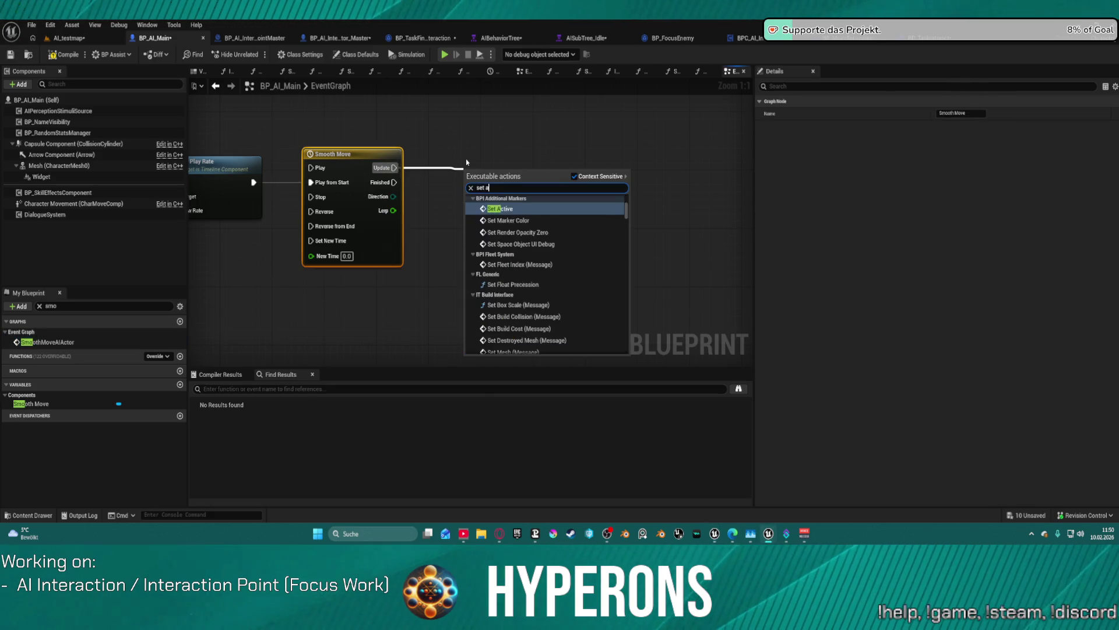
type("ctor loca")
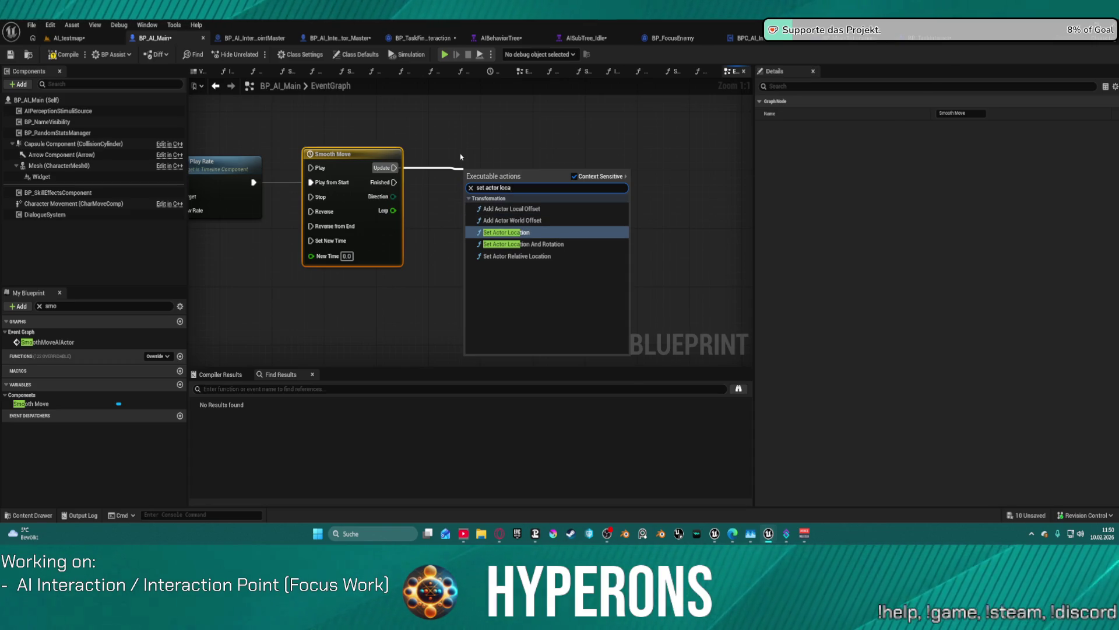
key("BackSpace")
key("BackSpace")
key("BackSpace")
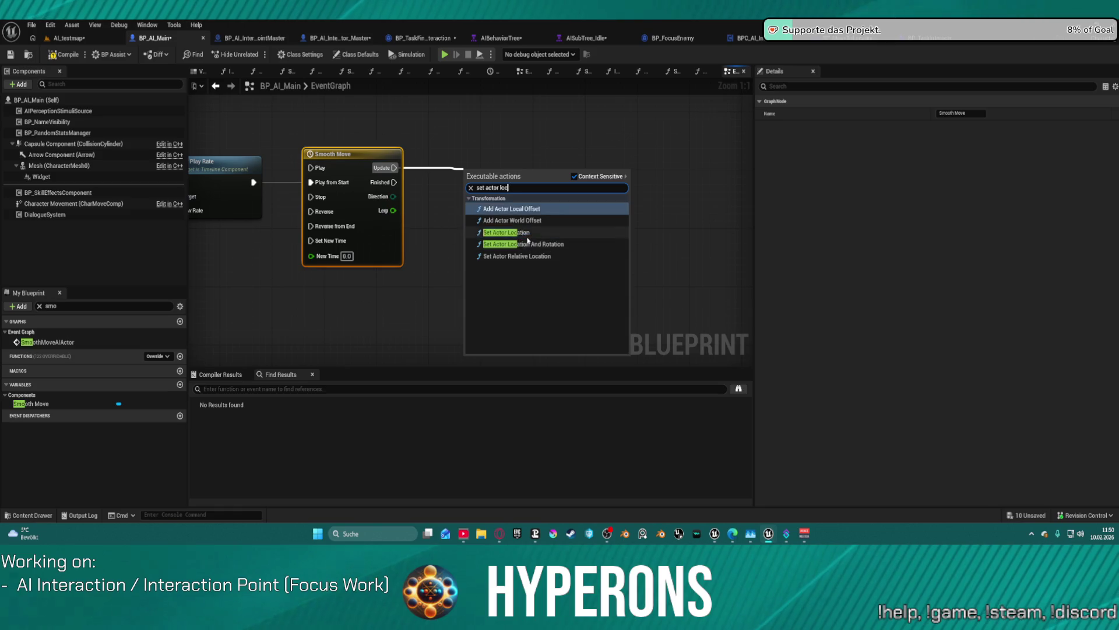
type("trans")
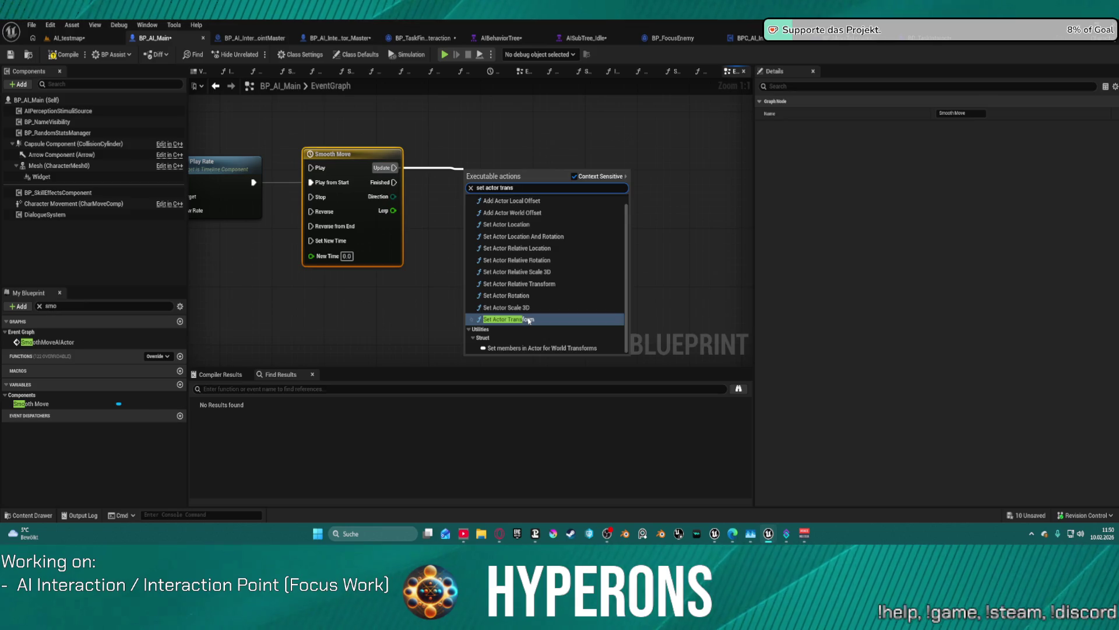
left_click(507, 319)
left_click_drag(456, 156, 643, 161)
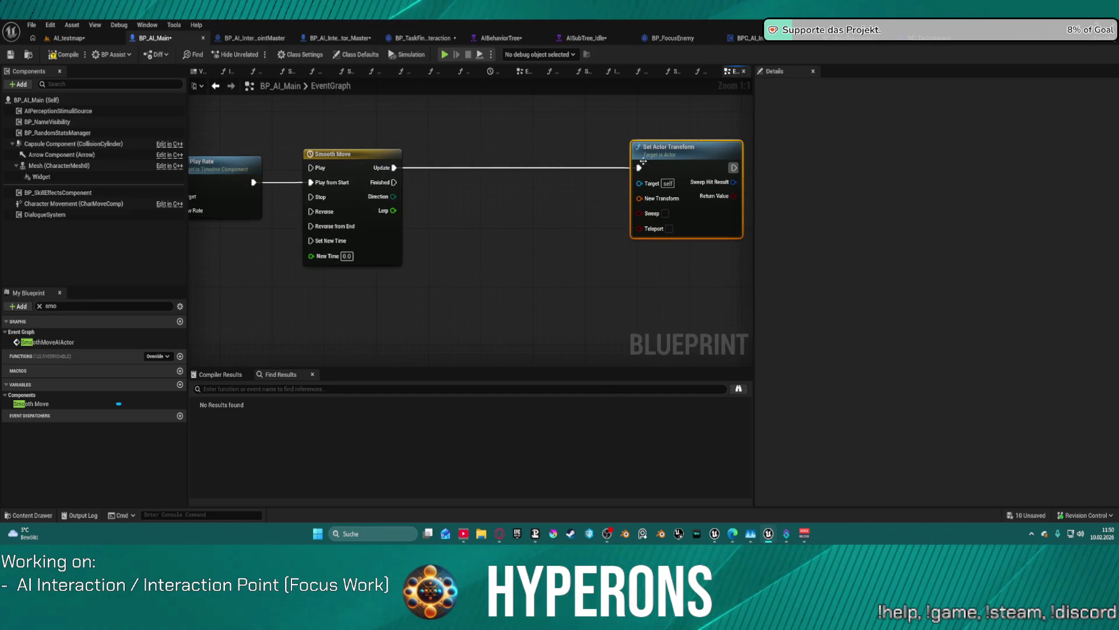
mouse_move(554, 198)
left_mouse_down()
mouse_move(553, 180)
mouse_move(610, 196)
left_mouse_up()
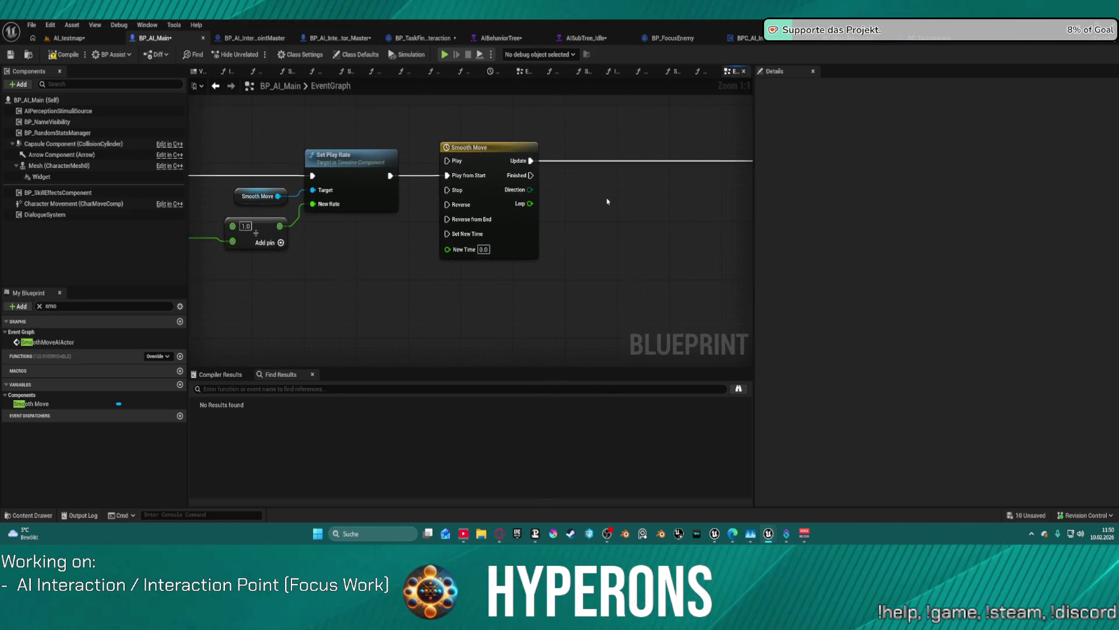
Step: Replace the float Lerp with a Lerp (Transform) node whose Alpha takes the timeline's Lerp track
right_click(607, 202)
type("lerp")
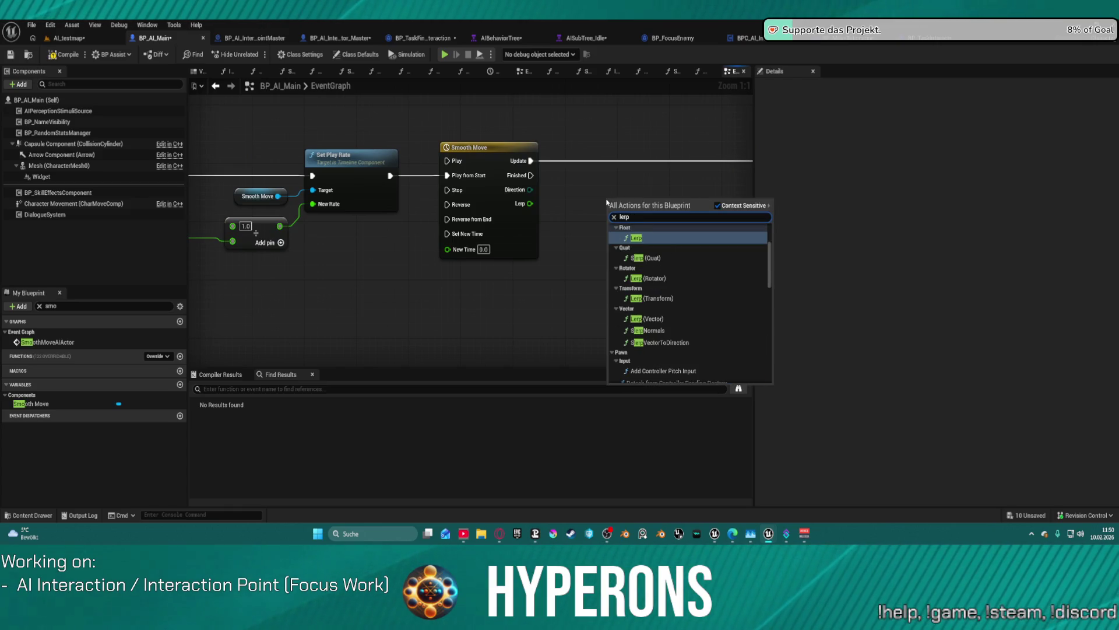
key("Return")
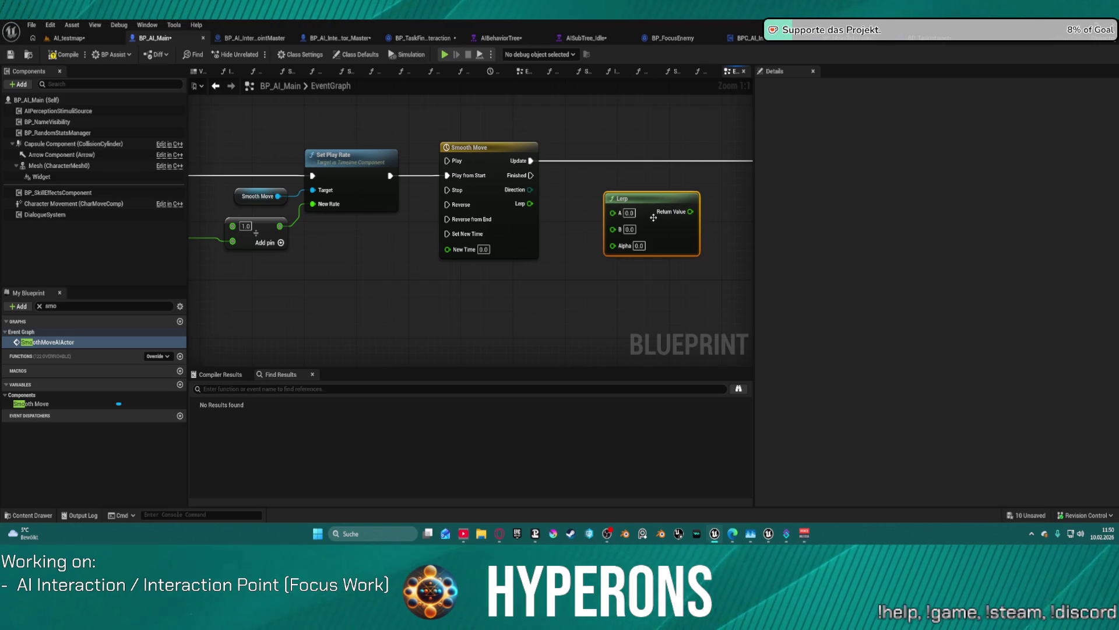
key("Delete")
right_click(627, 202)
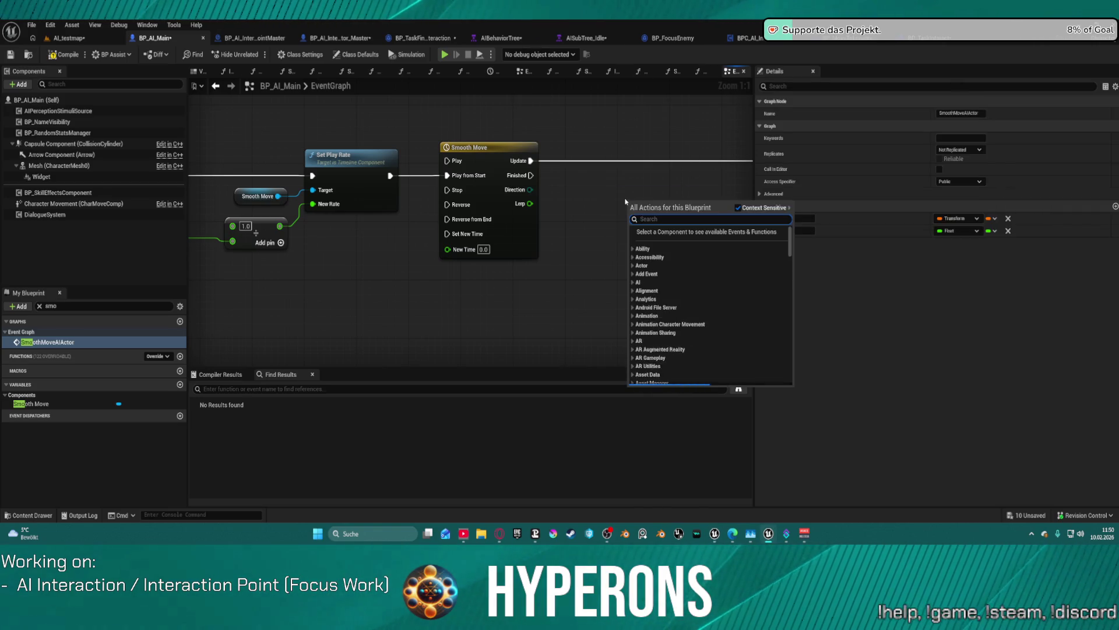
type("lerp tr")
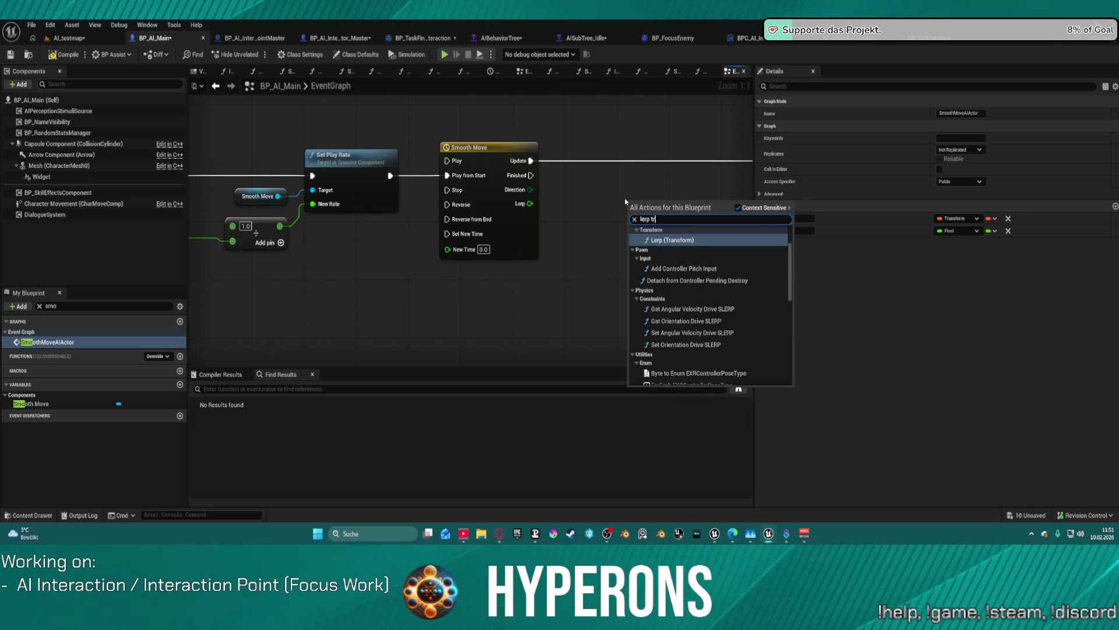
key("Return")
left_click_drag(633, 248, 530, 203)
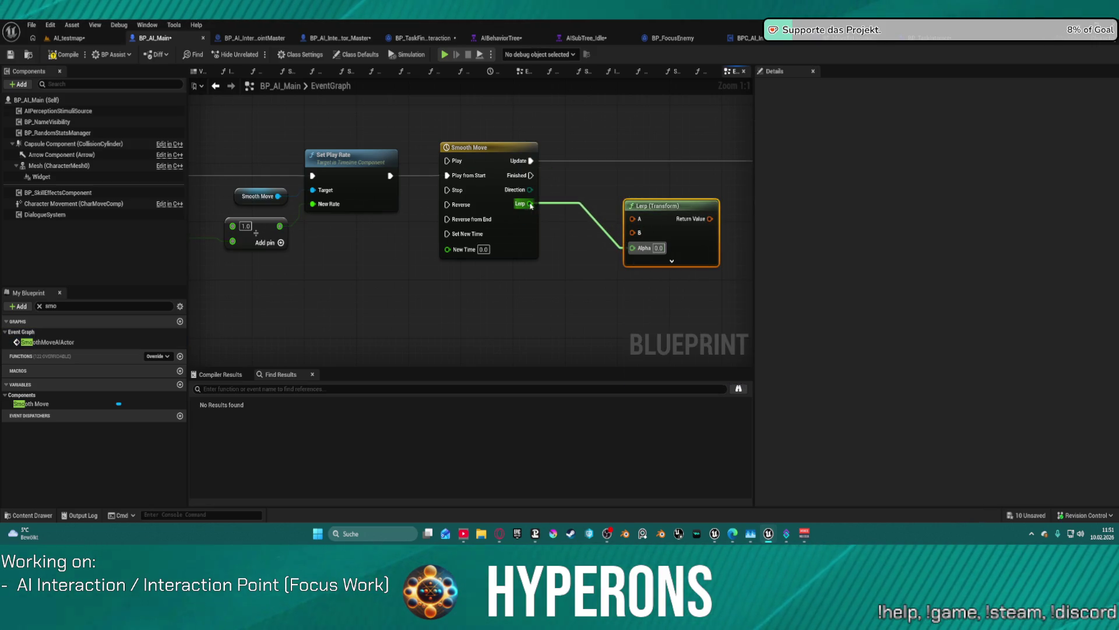
Step: Plug the End Location variable into the lerp's B and Start Location into A
left_click(39, 306)
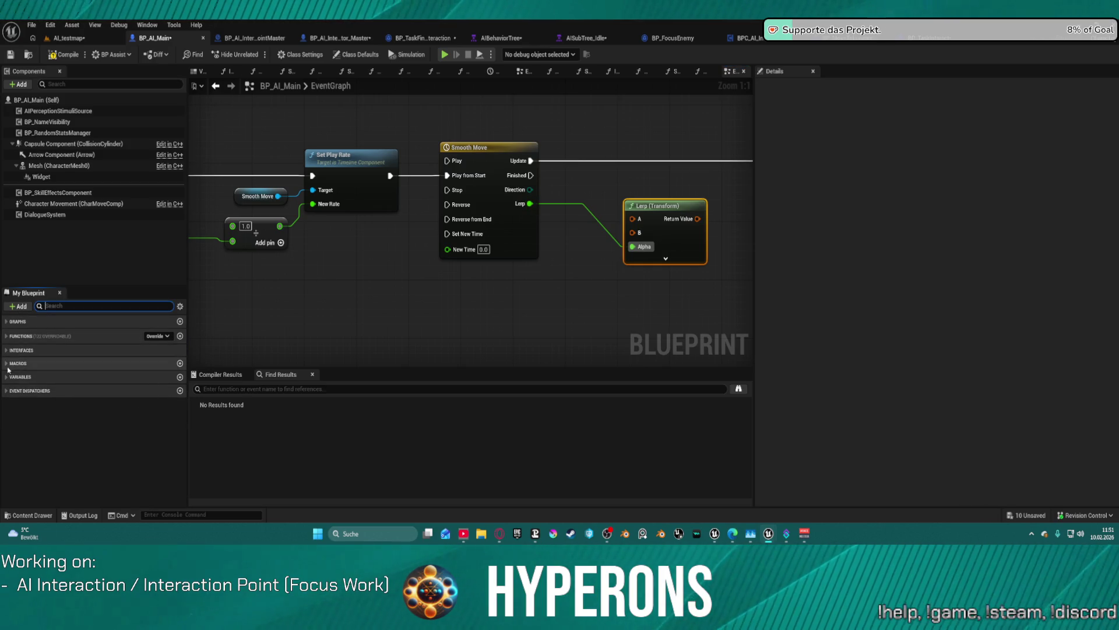
left_click(58, 377)
scroll(68, 465, "down", 5)
mouse_move(35, 475)
left_mouse_down()
mouse_move(635, 312)
mouse_move(634, 237)
left_mouse_up()
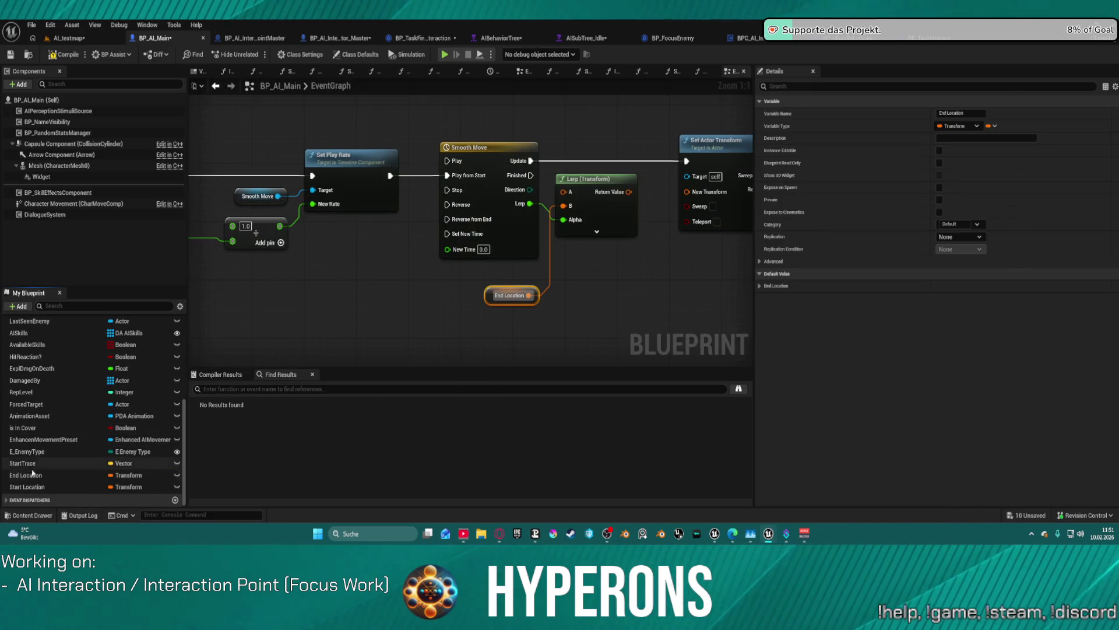
mouse_move(29, 486)
left_mouse_down()
mouse_move(618, 208)
mouse_move(563, 192)
left_mouse_up()
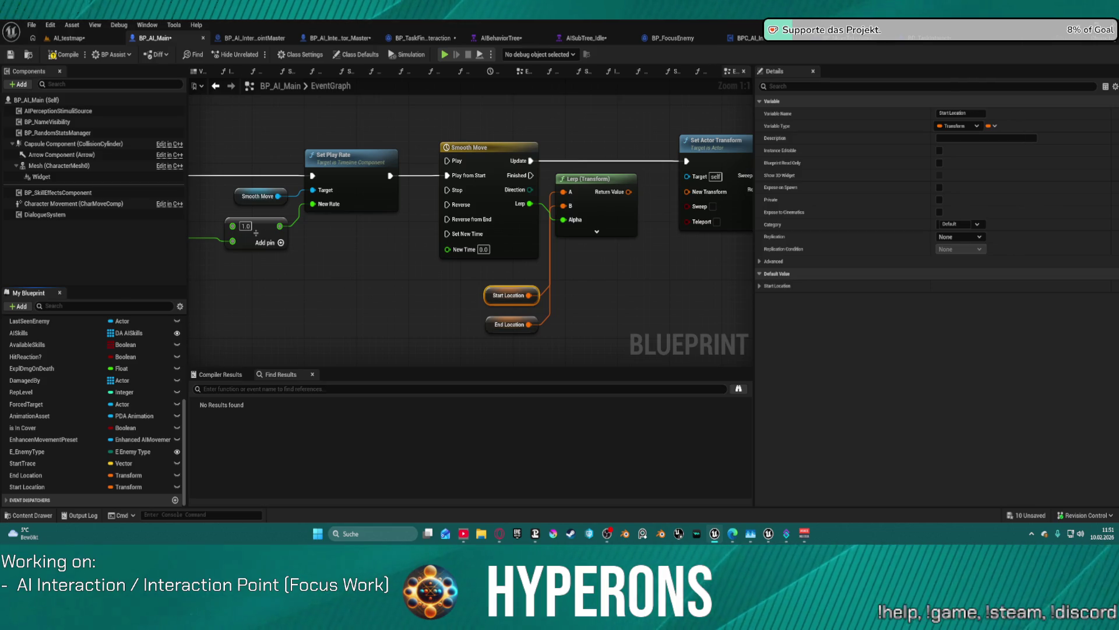
mouse_move(610, 191)
left_mouse_down()
mouse_move(345, 135)
mouse_move(518, 130)
mouse_move(698, 144)
left_mouse_up()
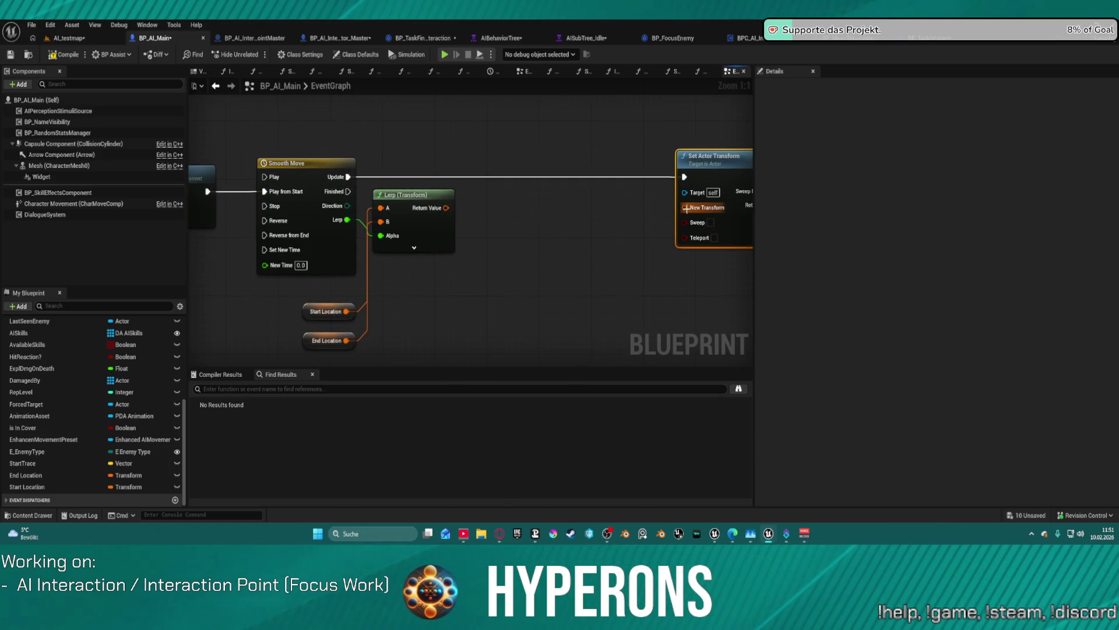
Step: Add a Make Transform node feeding Set Actor Transform's New Transform
mouse_move(679, 210)
left_mouse_down()
mouse_move(665, 224)
mouse_move(614, 221)
left_mouse_up()
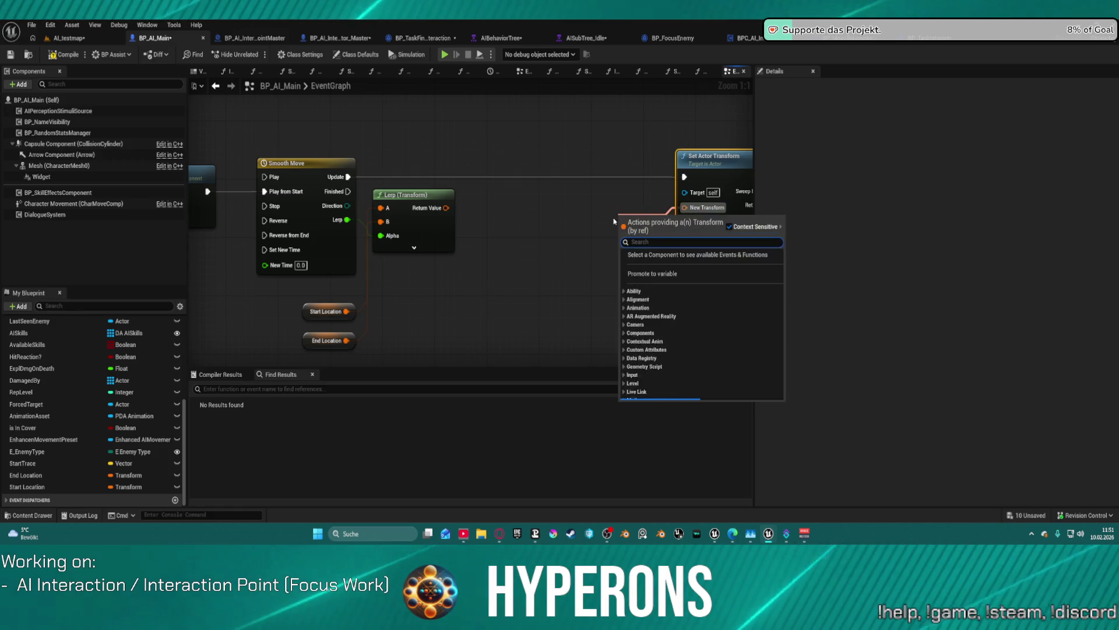
type("make t")
key("Down")
key("Down")
key("Down")
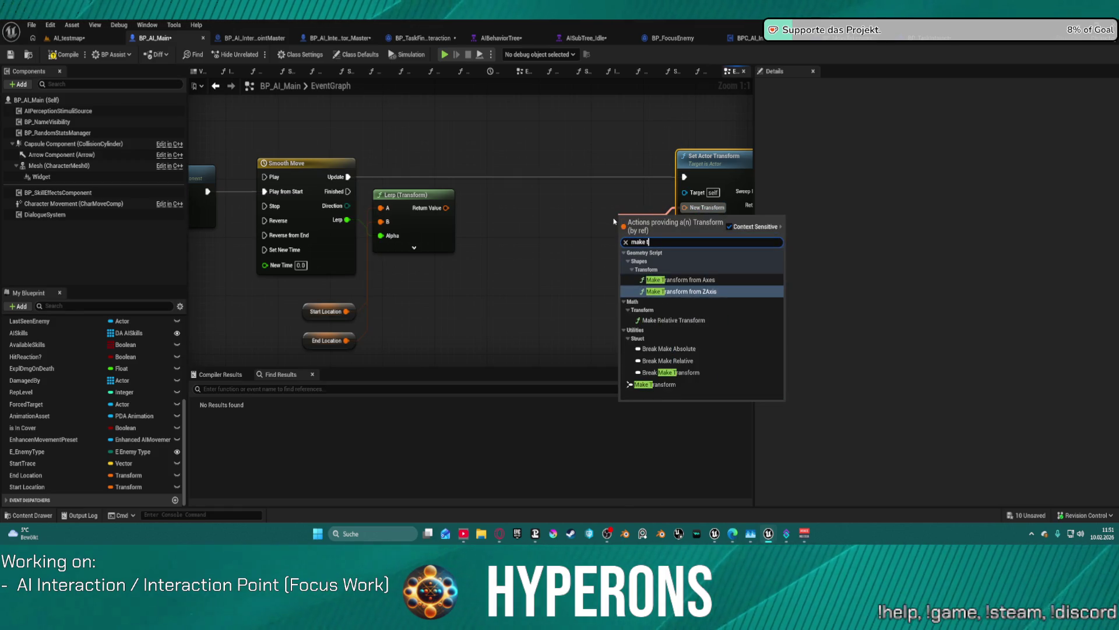
key("Return")
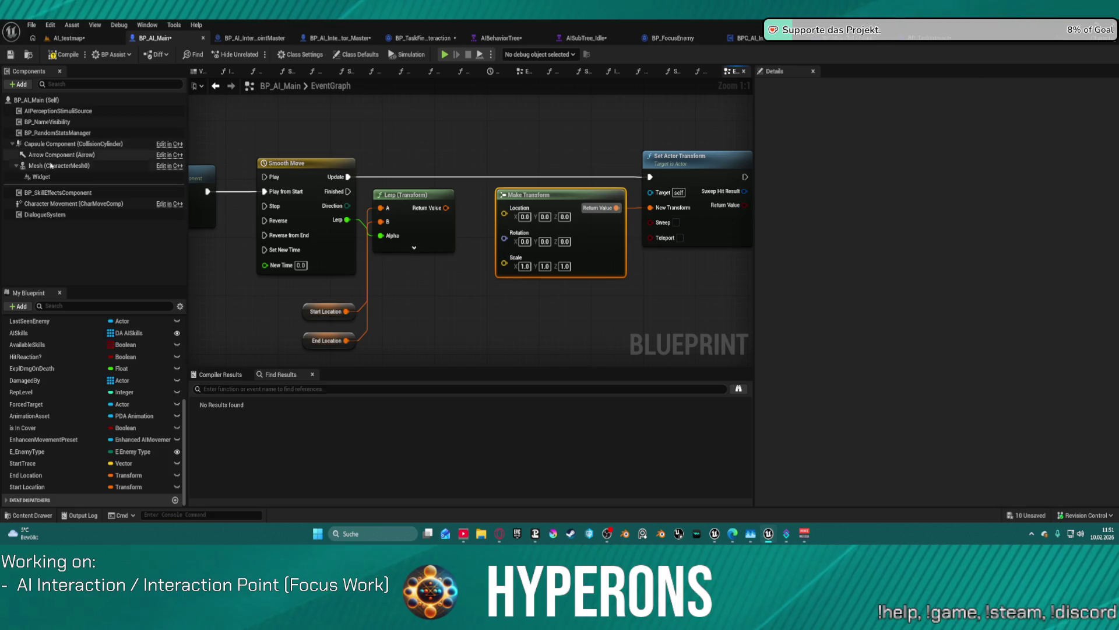
Step: Feed the Mesh component's Get World Scale into Make Transform's Scale
mouse_move(101, 165)
left_mouse_down()
mouse_move(210, 172)
mouse_move(423, 326)
mouse_move(469, 334)
left_mouse_up()
type("get worl")
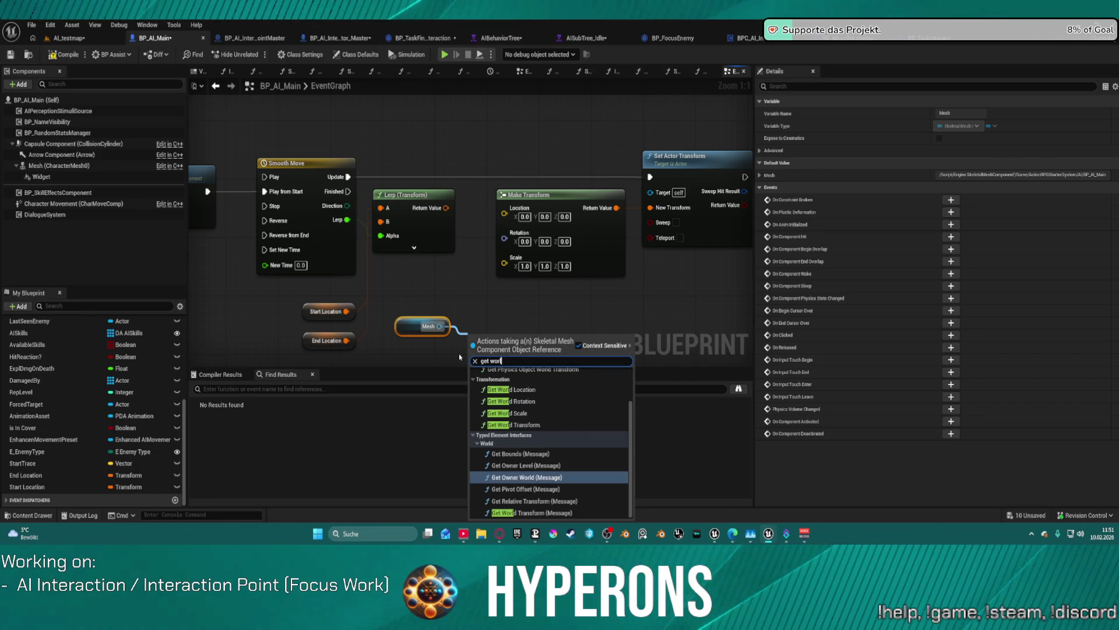
type("d scale")
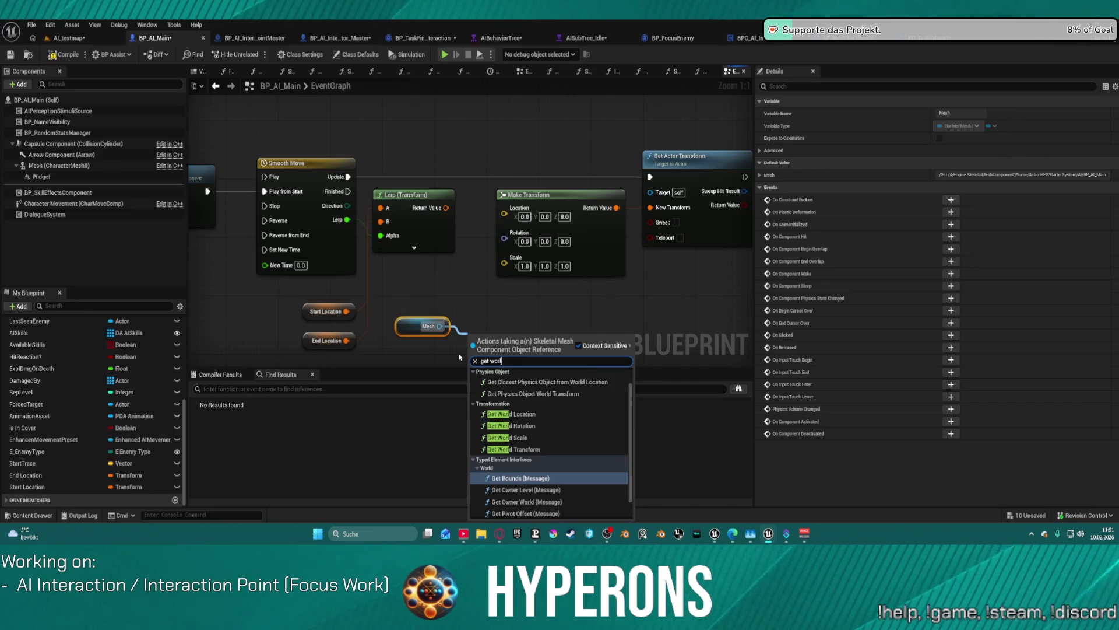
key("Return")
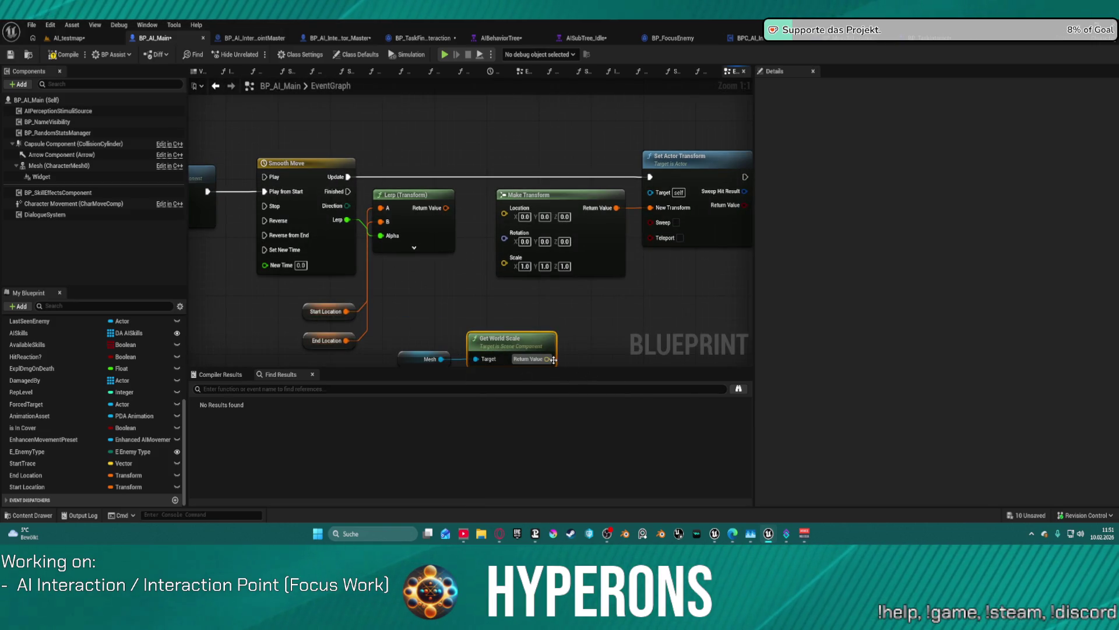
mouse_move(553, 359)
left_mouse_down()
mouse_move(565, 318)
mouse_move(512, 251)
mouse_move(504, 256)
left_mouse_up()
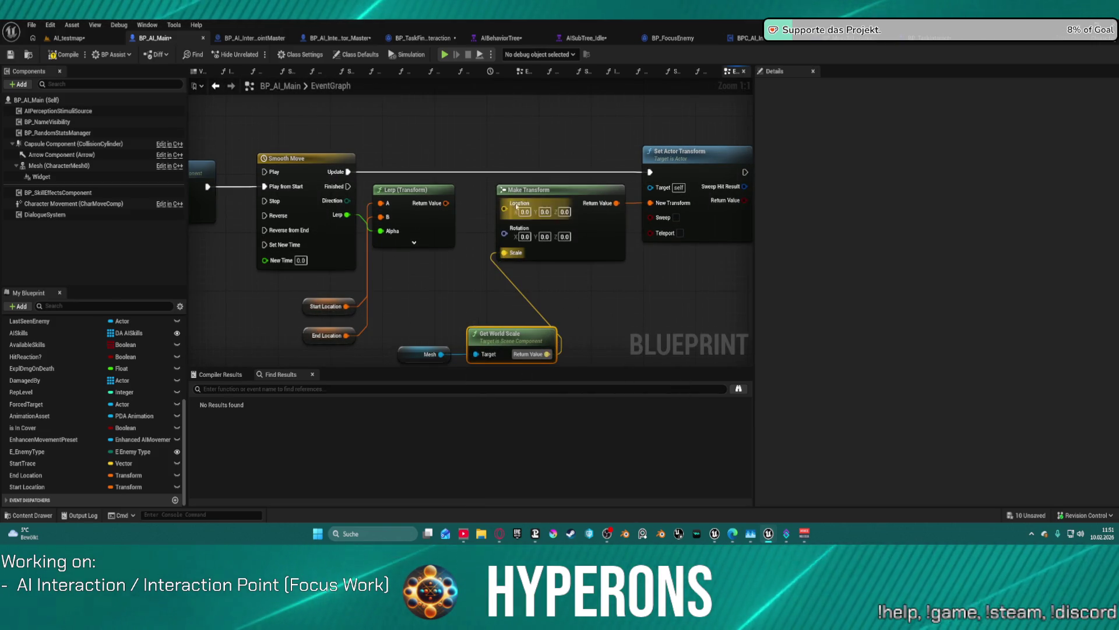
Step: Split the lerp's Return Value and wire its location into Make Transform's Location
right_click(444, 204)
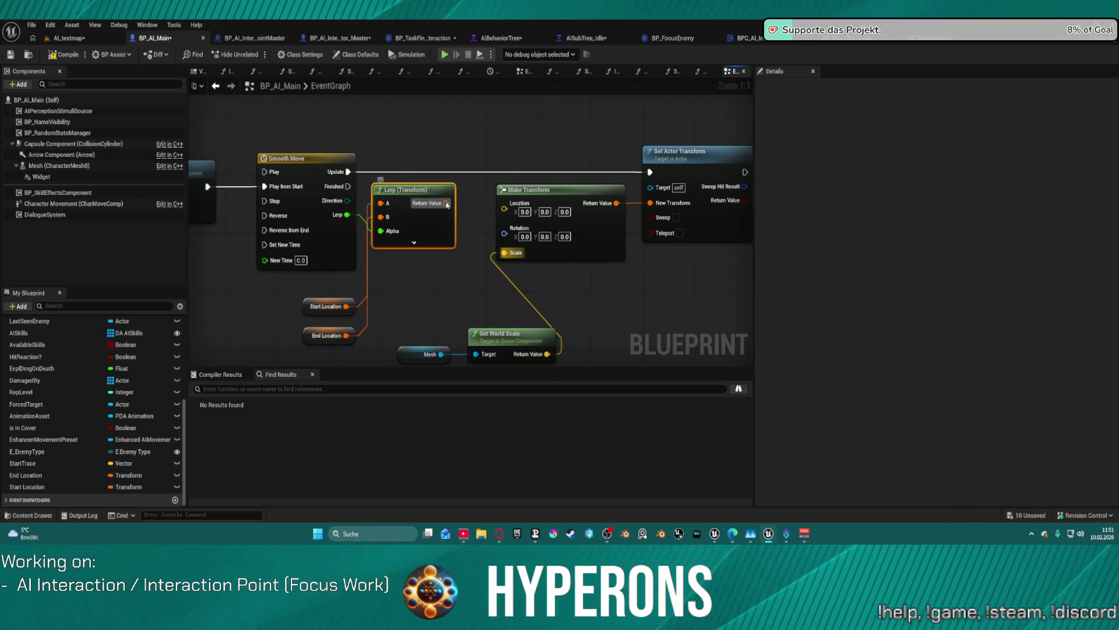
left_click(479, 241)
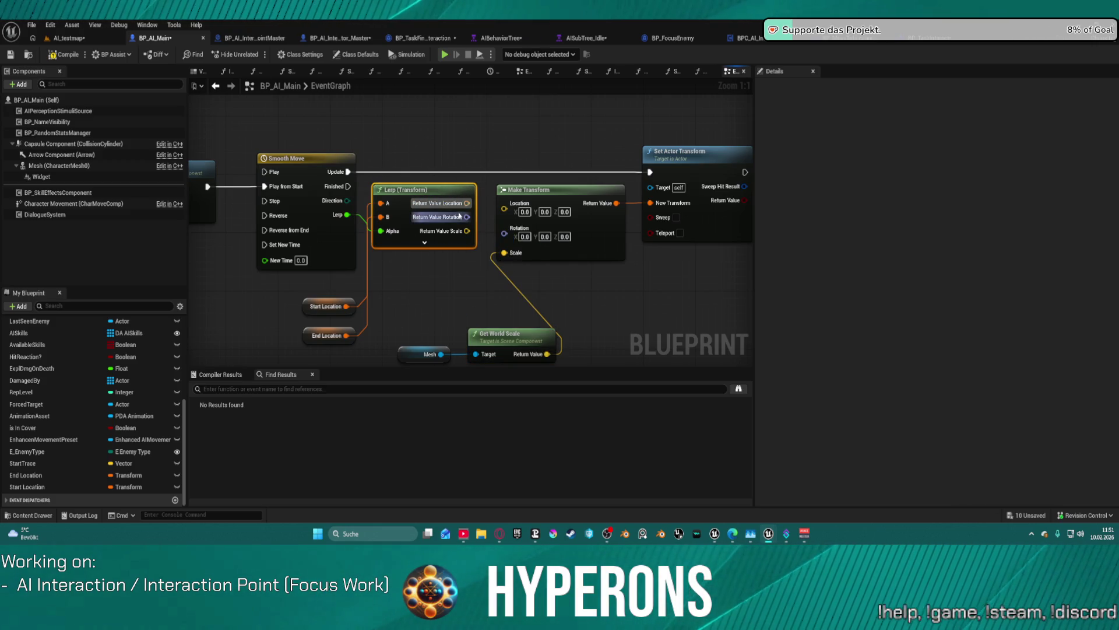
mouse_move(467, 203)
left_mouse_down()
mouse_move(505, 203)
mouse_move(467, 216)
left_mouse_up()
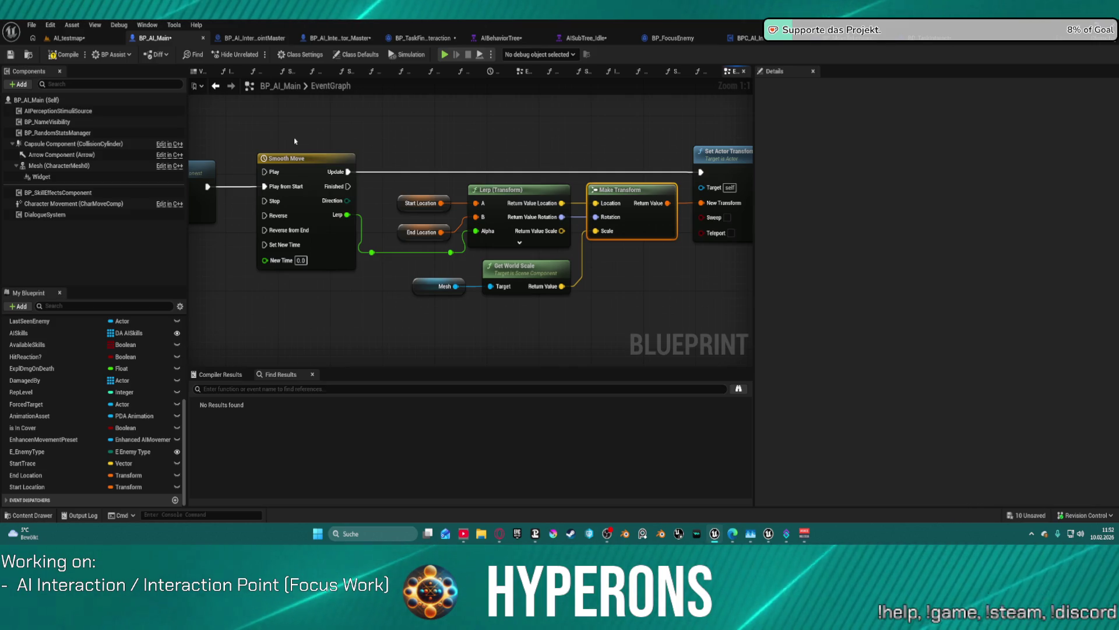
Step: Compile BP_AI_Main, save all, and check out DEV_Foliage and DEV_Foliage1 for saving
scroll(312, 121, "down", 5)
scroll(427, 188, "up", 4)
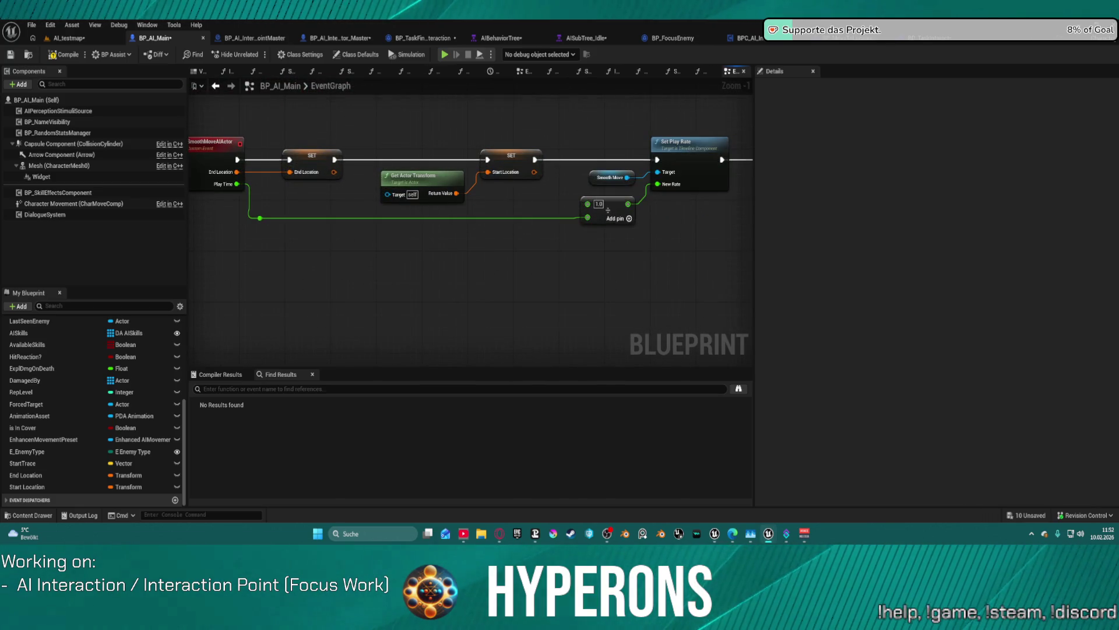
left_click(65, 55)
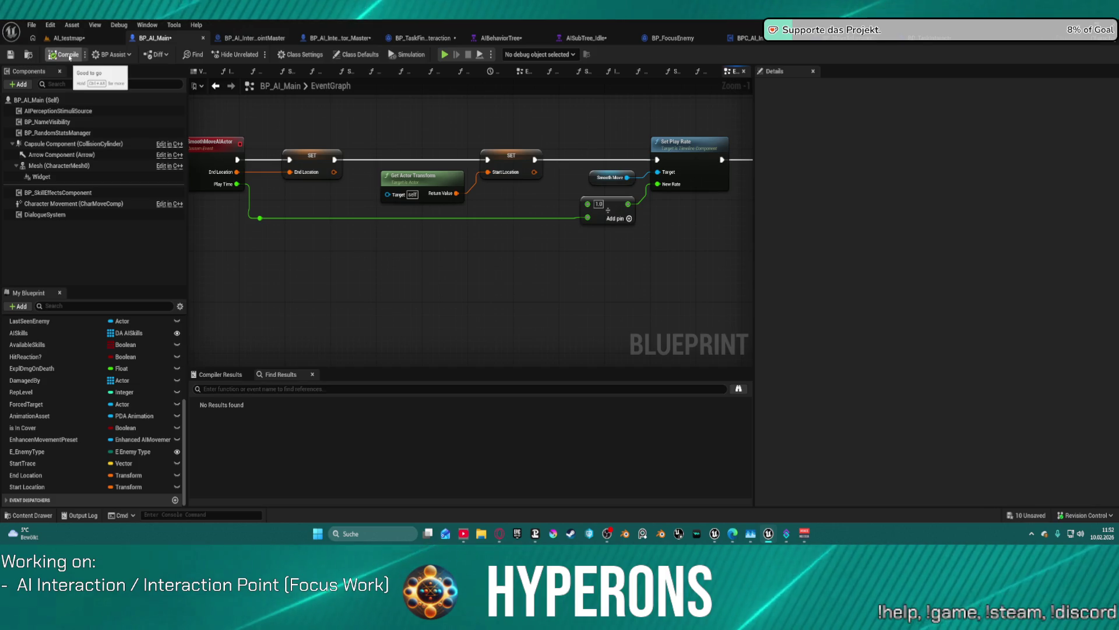
key("ctrl+shift+s")
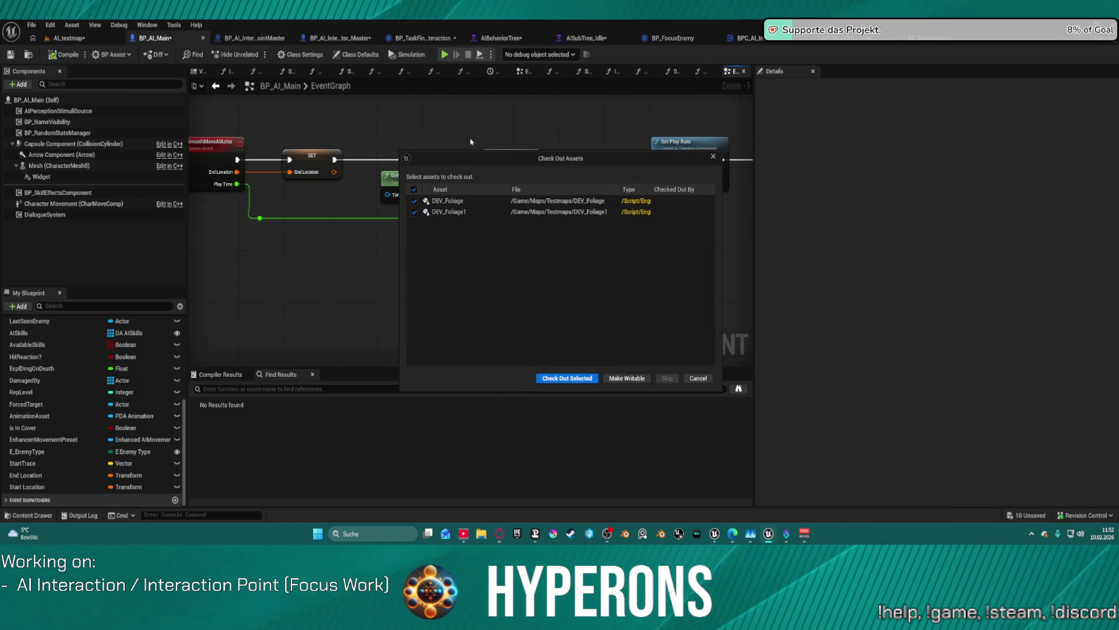
left_click(572, 378)
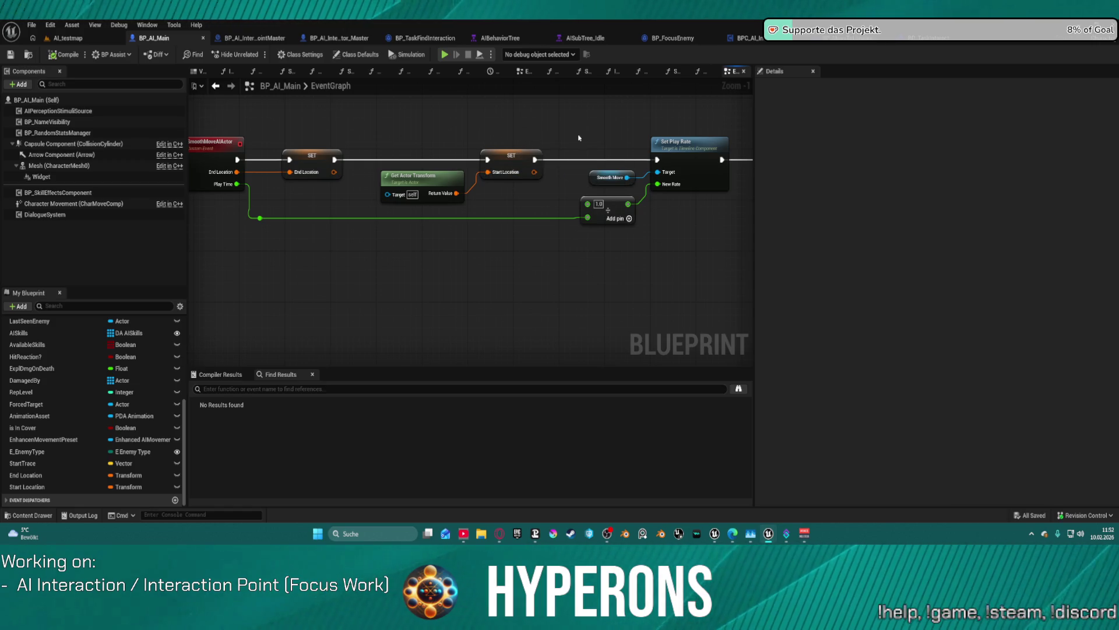
mouse_move(512, 137)
left_mouse_down()
mouse_move(670, 195)
mouse_move(447, 195)
mouse_move(424, 221)
left_mouse_up()
scroll(424, 221, "down", 1)
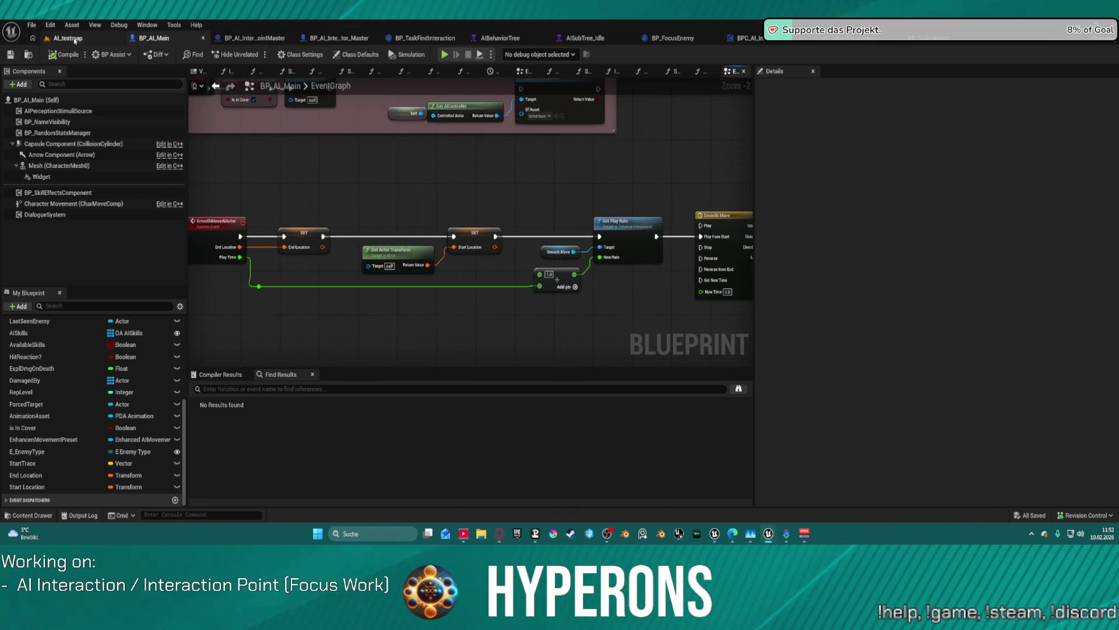
Step: Go via BP_MoveToLocation to BP_TaskInteract and frame the Branch checking Use Target Location
scroll(611, 205, "down", 3)
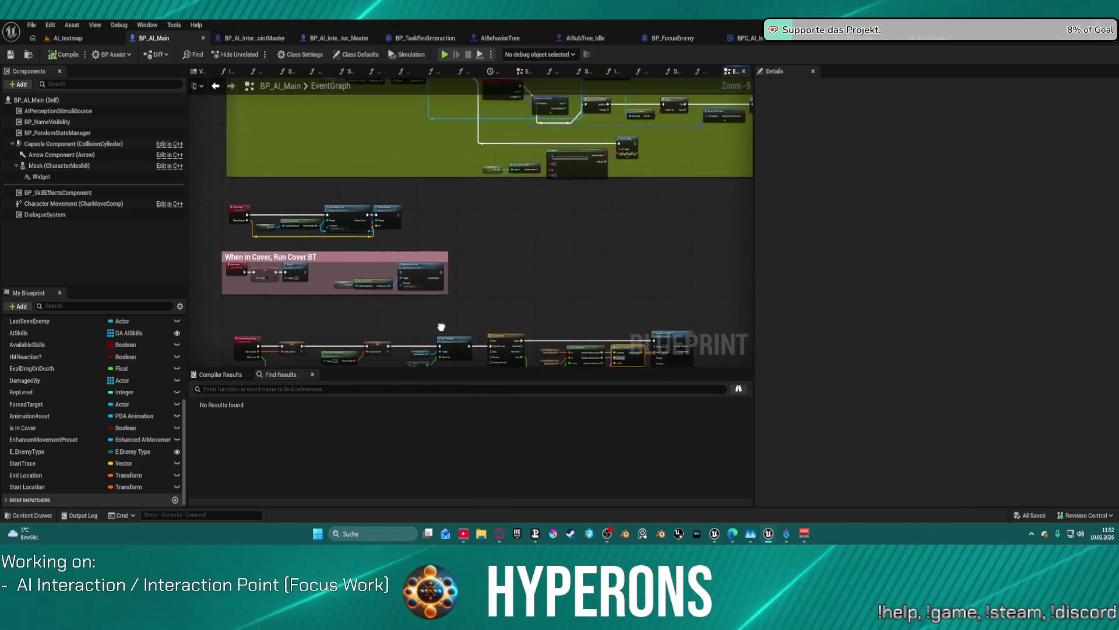
left_click(845, 38)
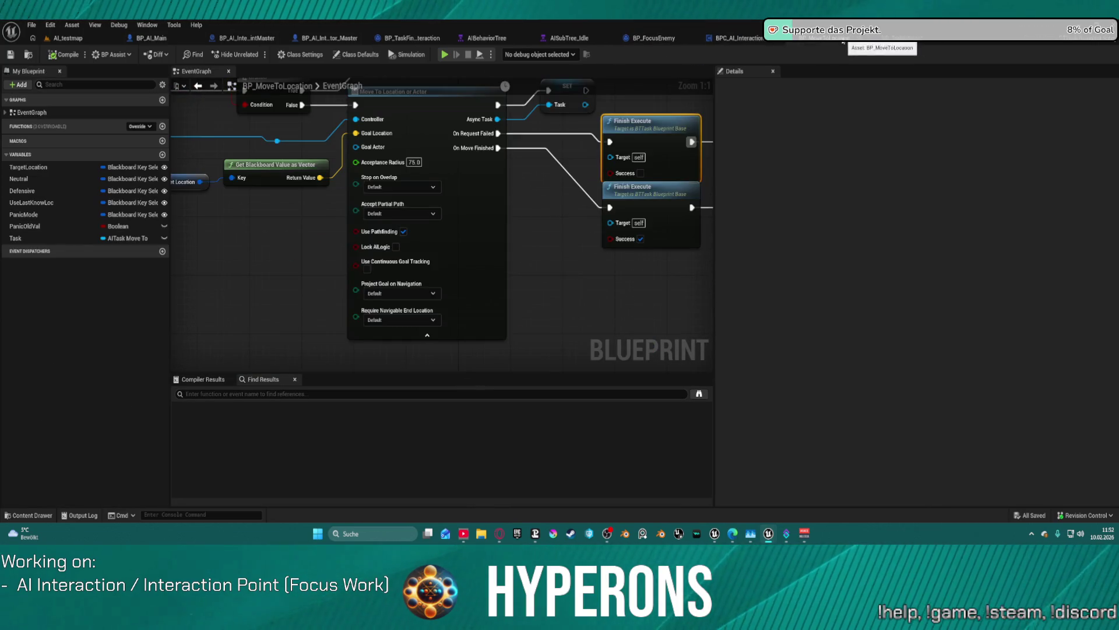
mouse_move(640, 281)
left_mouse_down()
mouse_move(430, 307)
mouse_move(438, 293)
mouse_move(389, 362)
mouse_move(387, 352)
mouse_move(793, 301)
mouse_move(670, 325)
left_mouse_up()
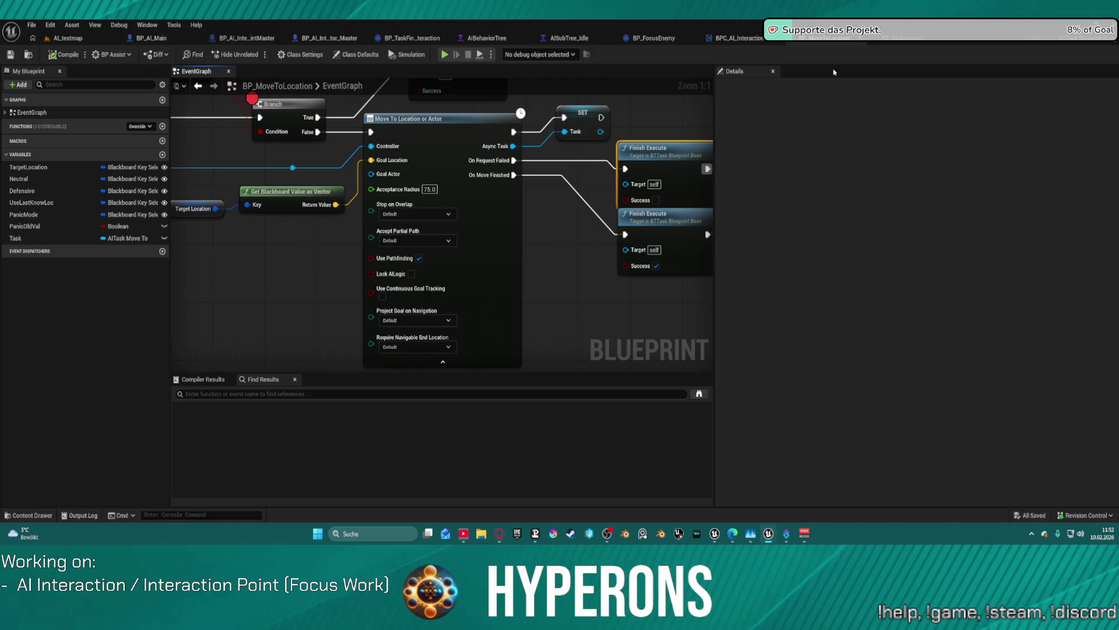
left_click(904, 42)
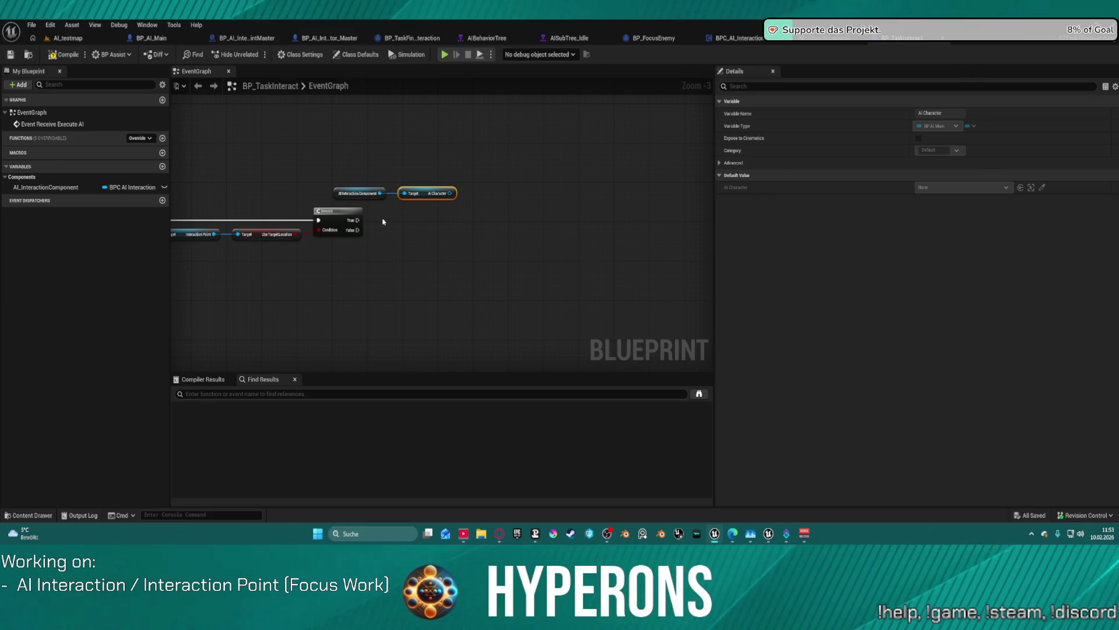
left_click_drag(464, 177, 592, 140)
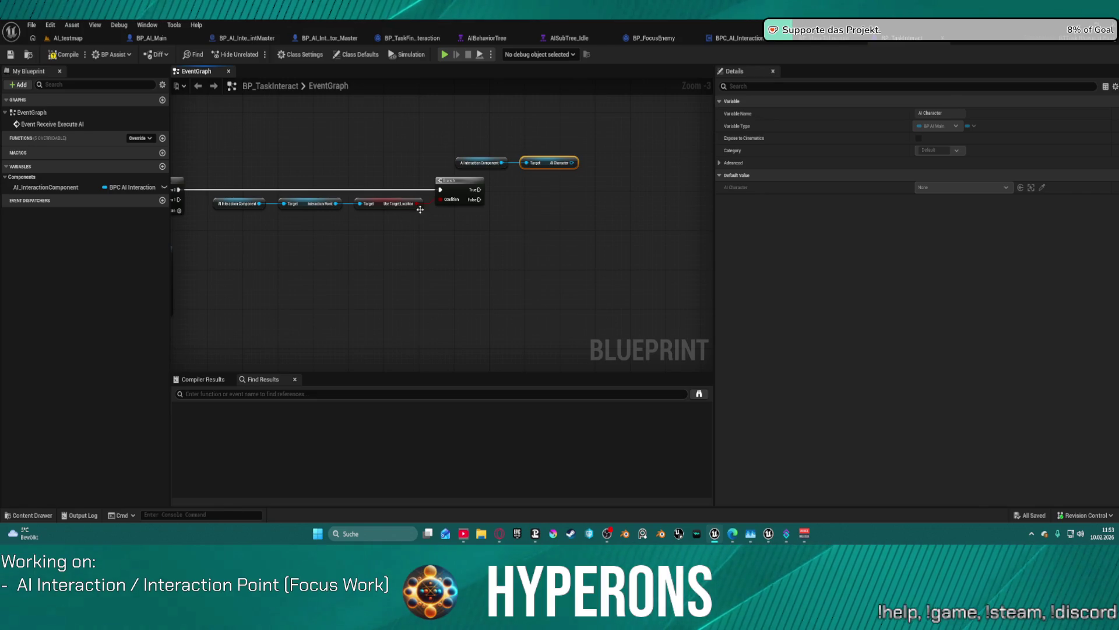
Step: Add a Smooth Move AIActor call from the AI Character pin and move it below the Branch
left_click_drag(530, 214, 303, 222)
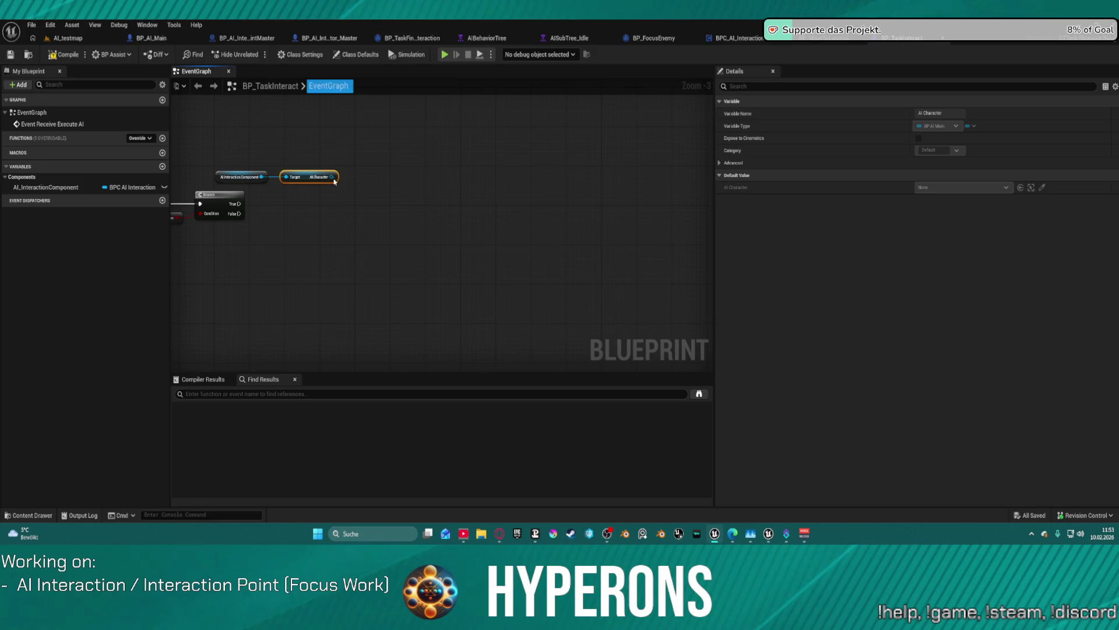
left_click_drag(332, 178, 418, 174)
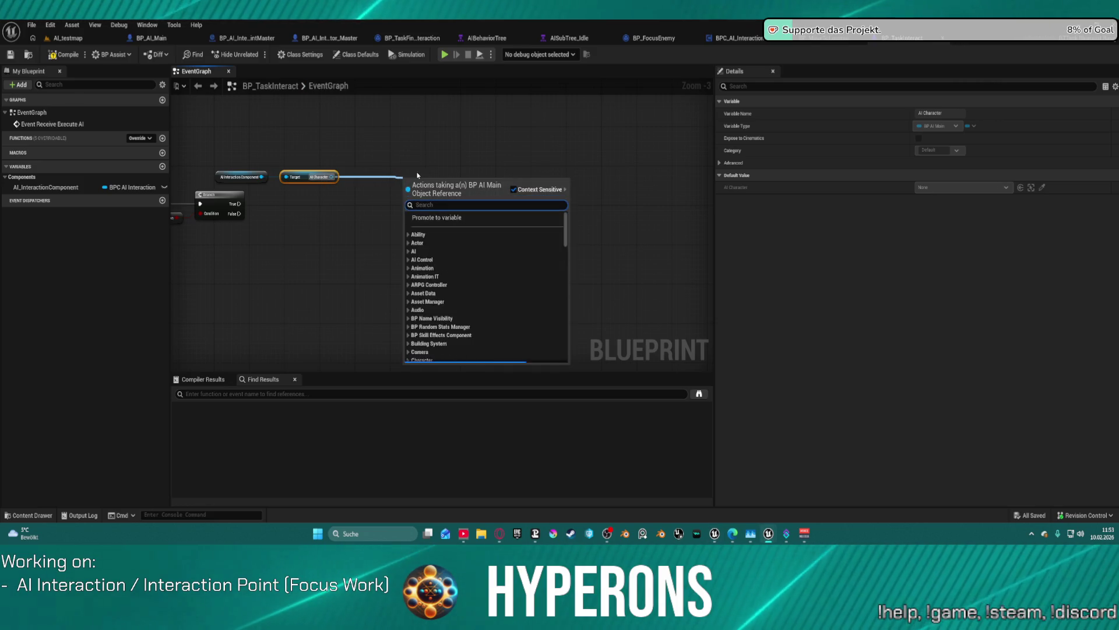
type("smoot")
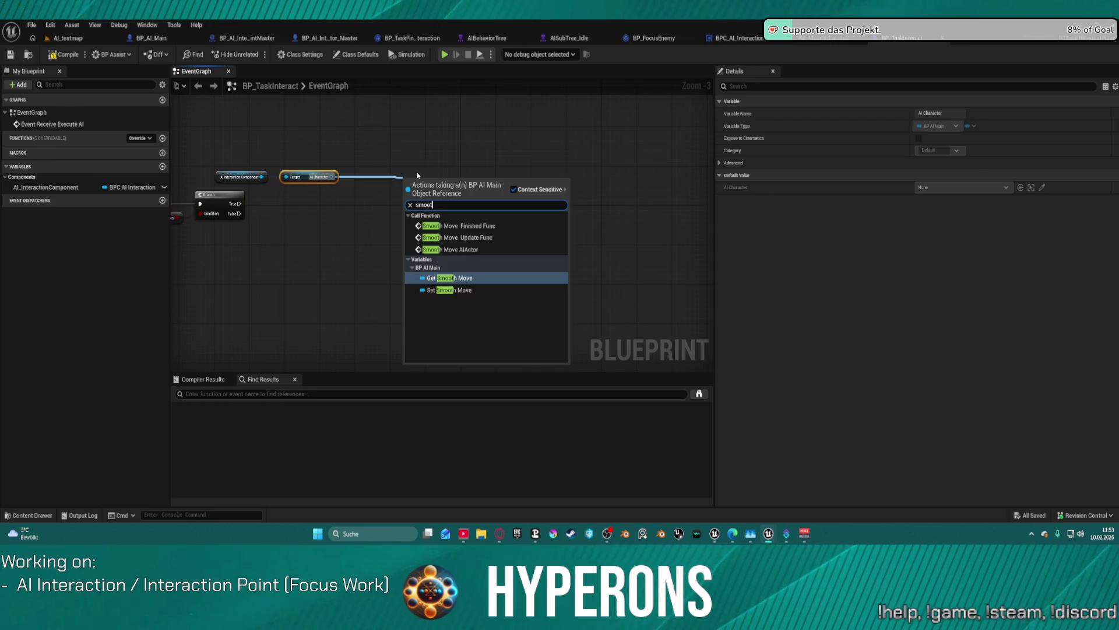
key("Up")
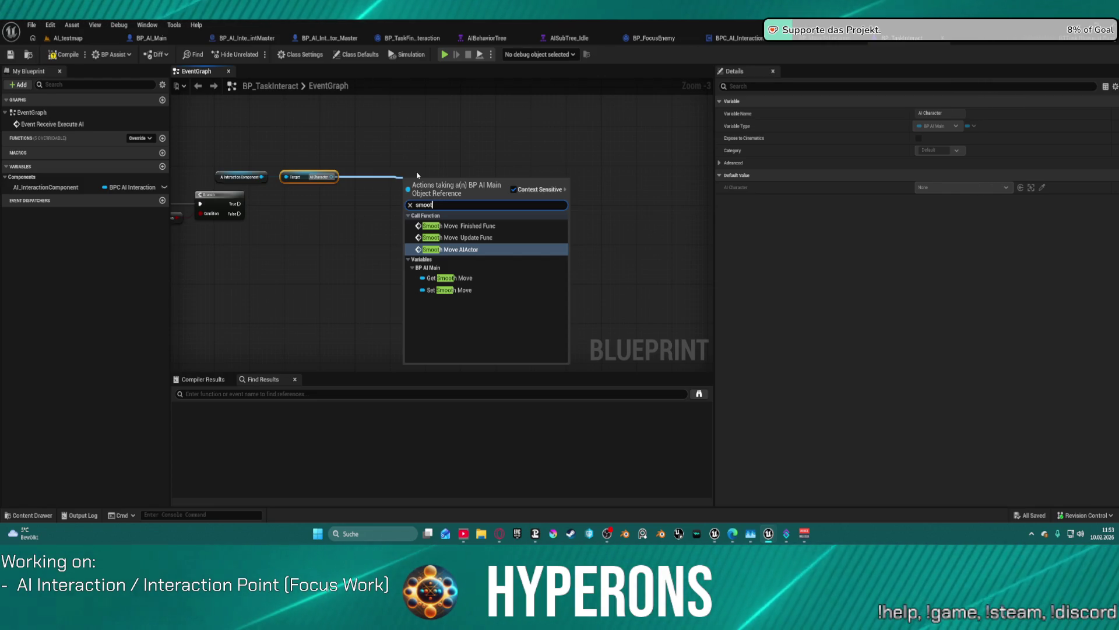
key("Return")
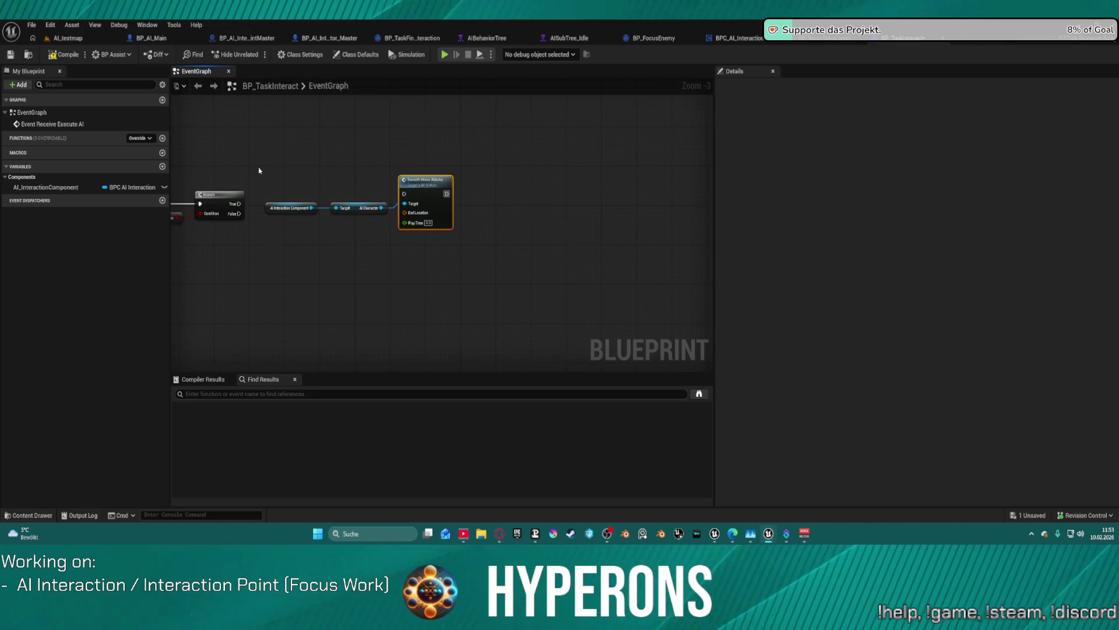
mouse_move(259, 171)
left_mouse_down()
mouse_move(432, 236)
mouse_move(374, 254)
left_mouse_up()
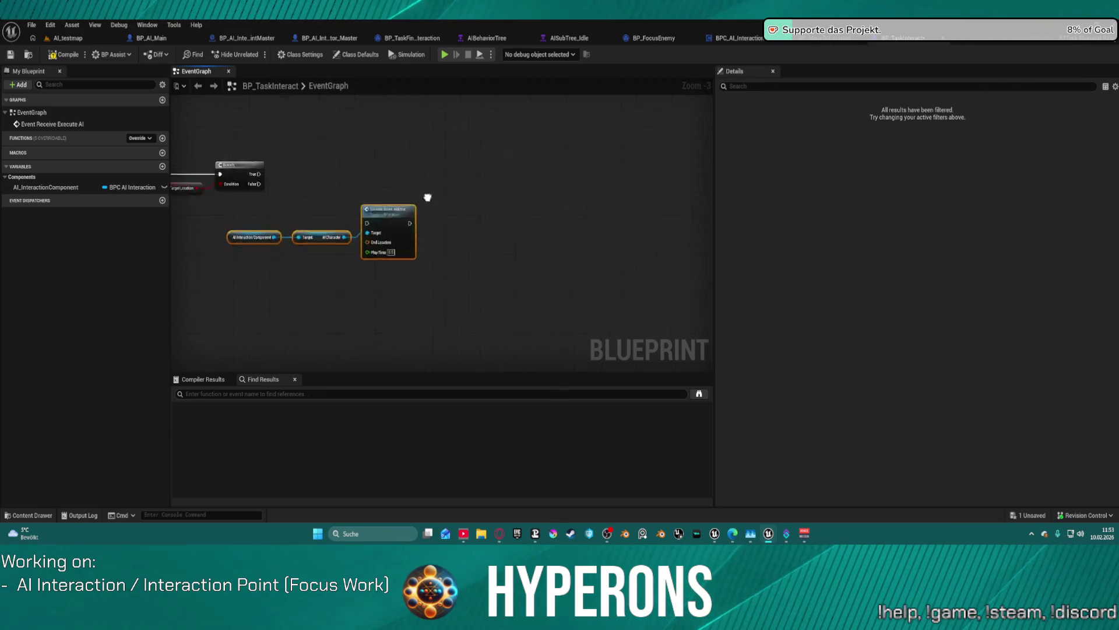
scroll(512, 141, "up", 2)
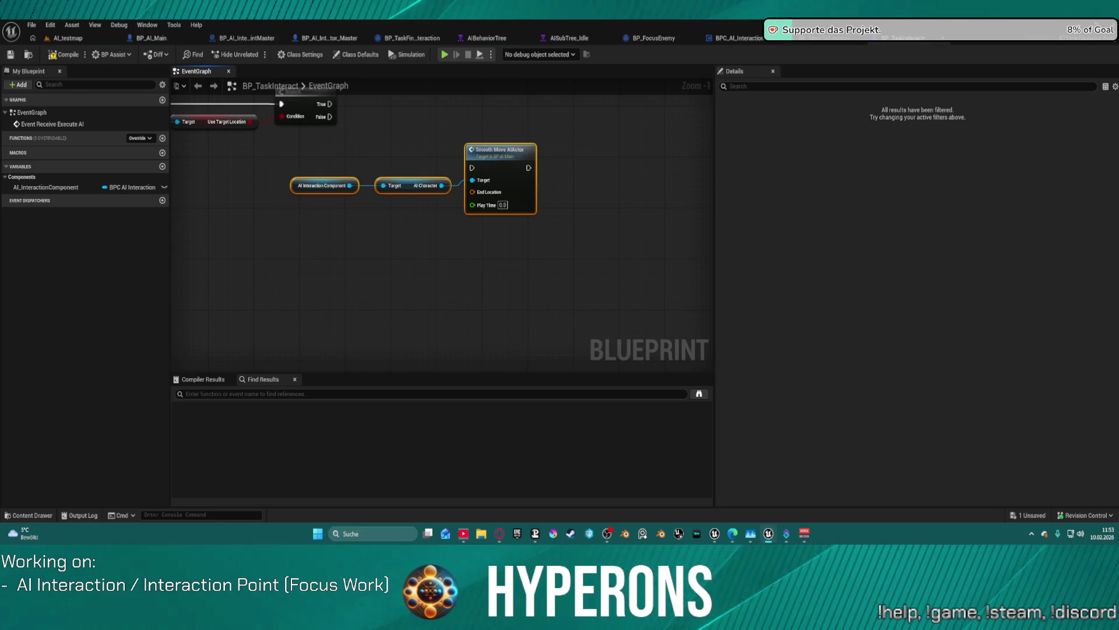
mouse_move(320, 159)
left_mouse_down()
mouse_move(352, 165)
mouse_move(447, 146)
left_mouse_up()
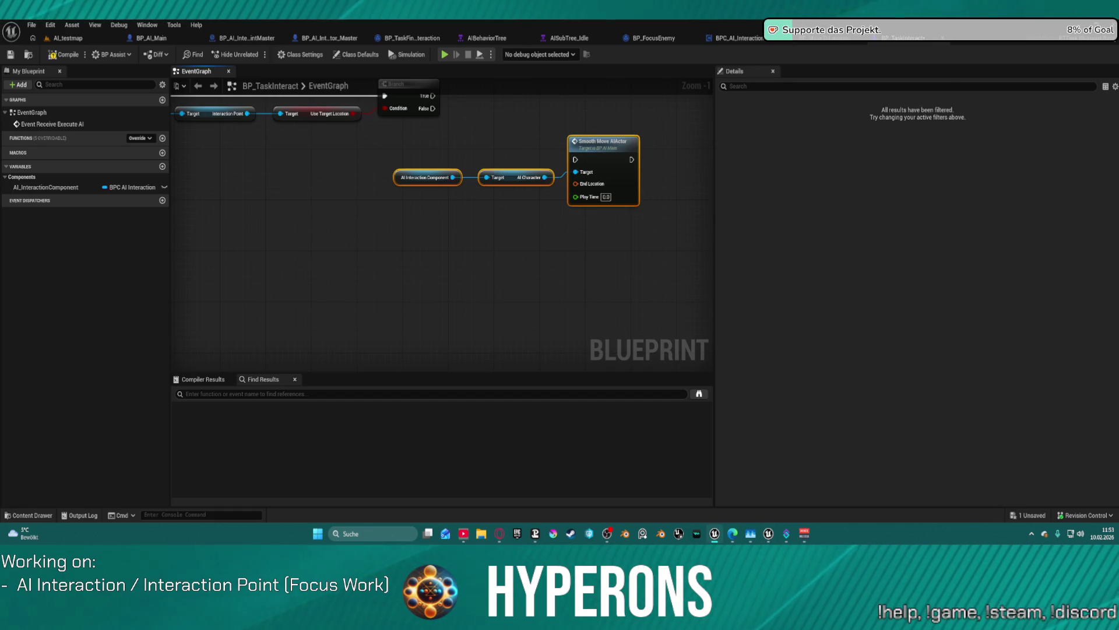
Step: Add a Get World Transform for Targetlocation from the Interaction Point getter
left_click_drag(307, 157, 426, 180)
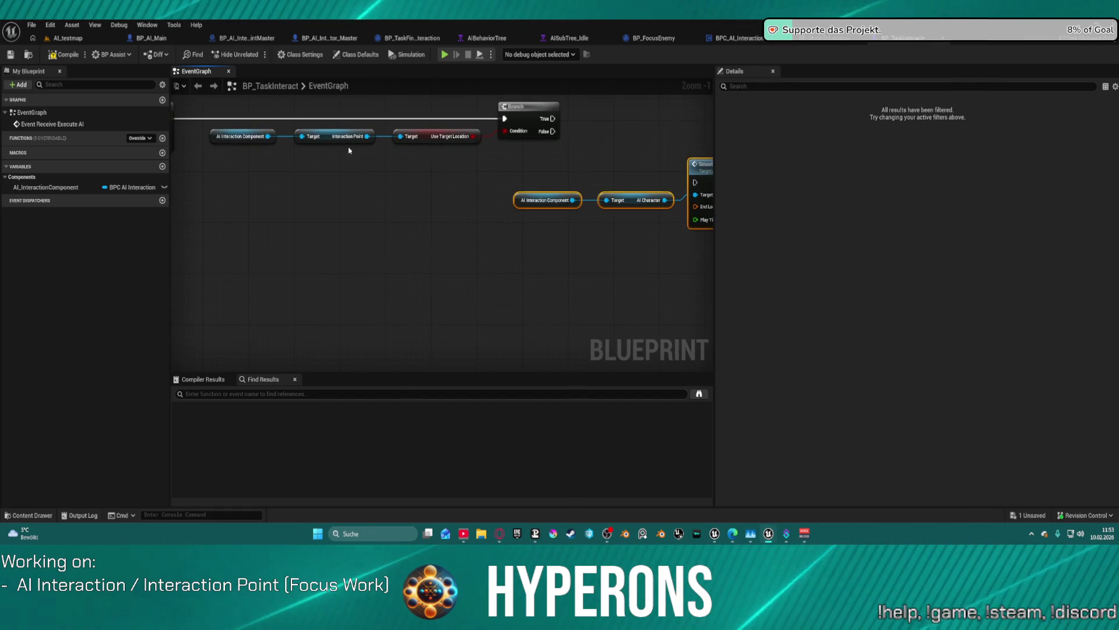
left_click(242, 136)
left_click_drag(269, 136, 275, 146)
left_click(338, 136)
left_click_drag(367, 136, 396, 234)
type("t")
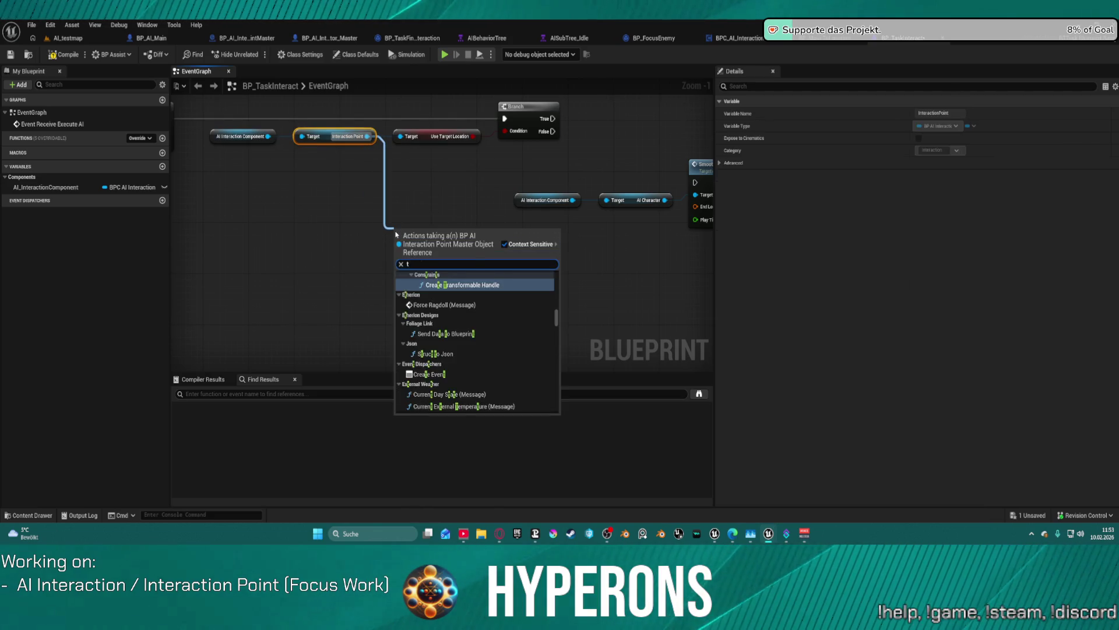
type("argetlocatio")
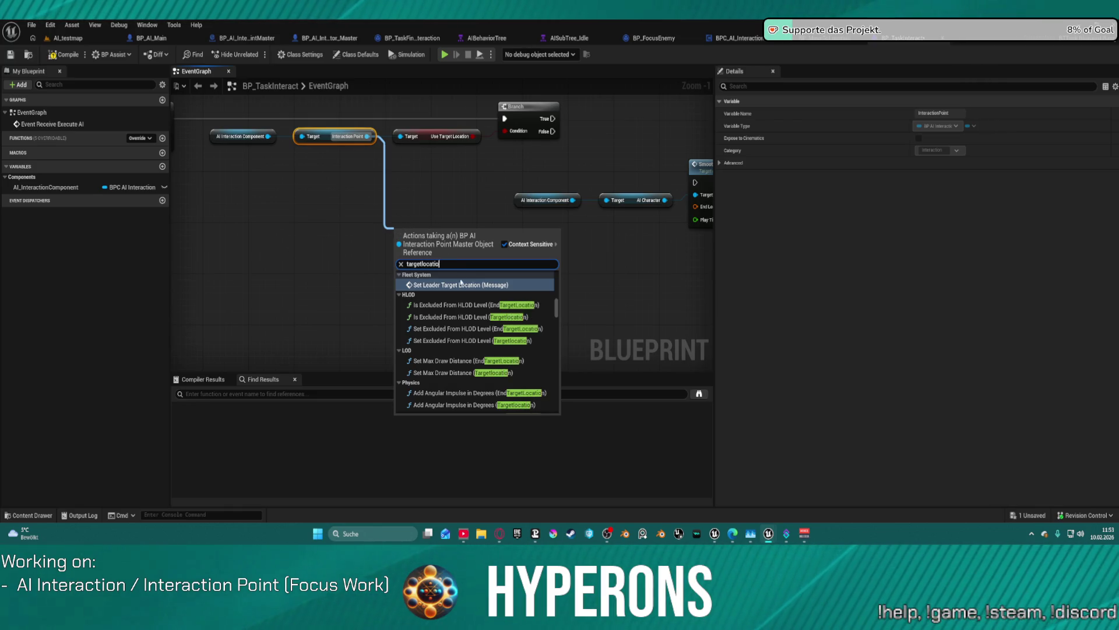
type("n")
scroll(475, 303, "down", 5)
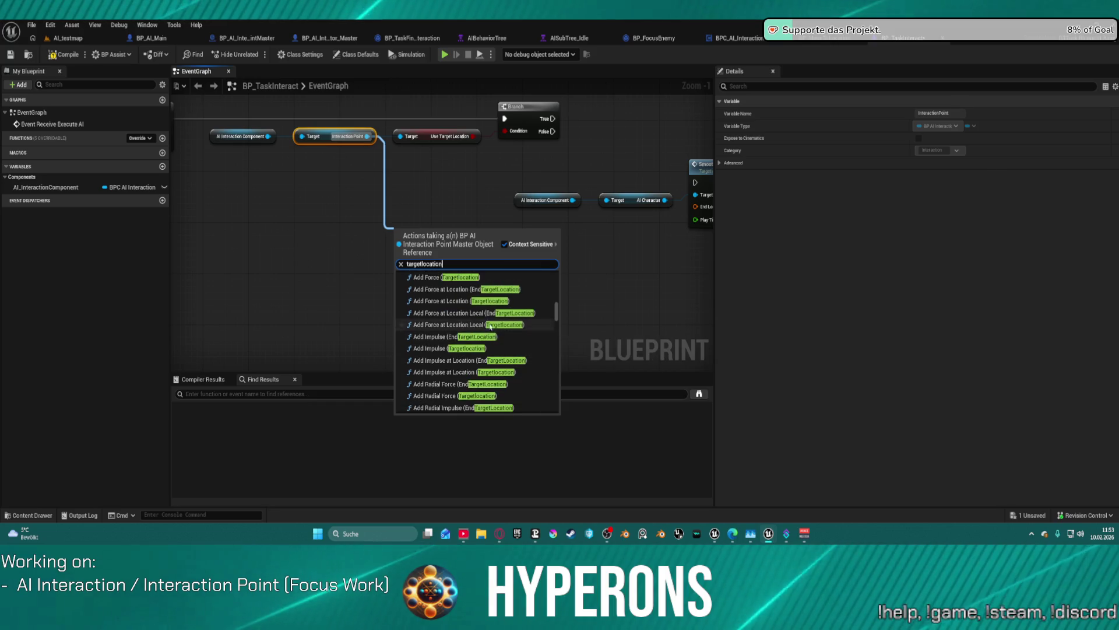
scroll(495, 338, "down", 2)
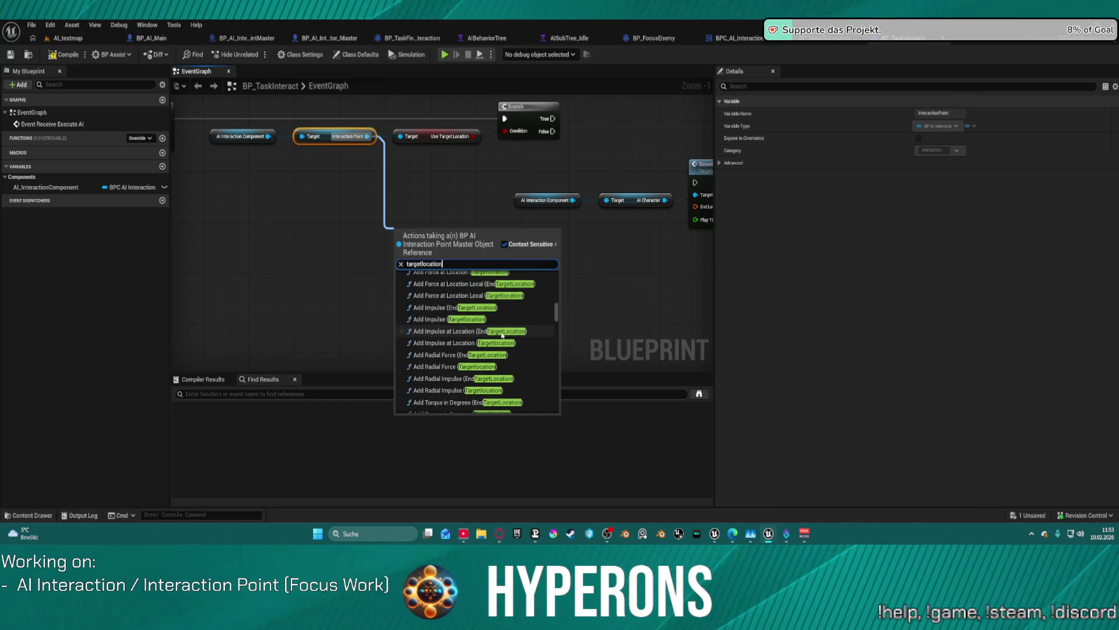
scroll(502, 337, "down", 5)
scroll(513, 367, "down", 5)
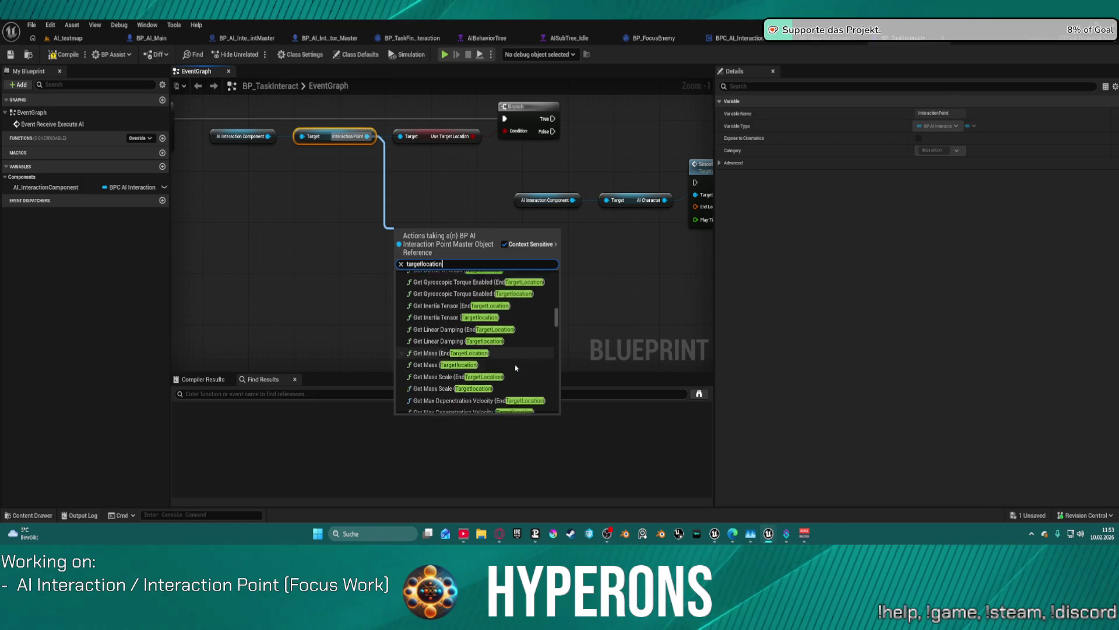
type(" tra")
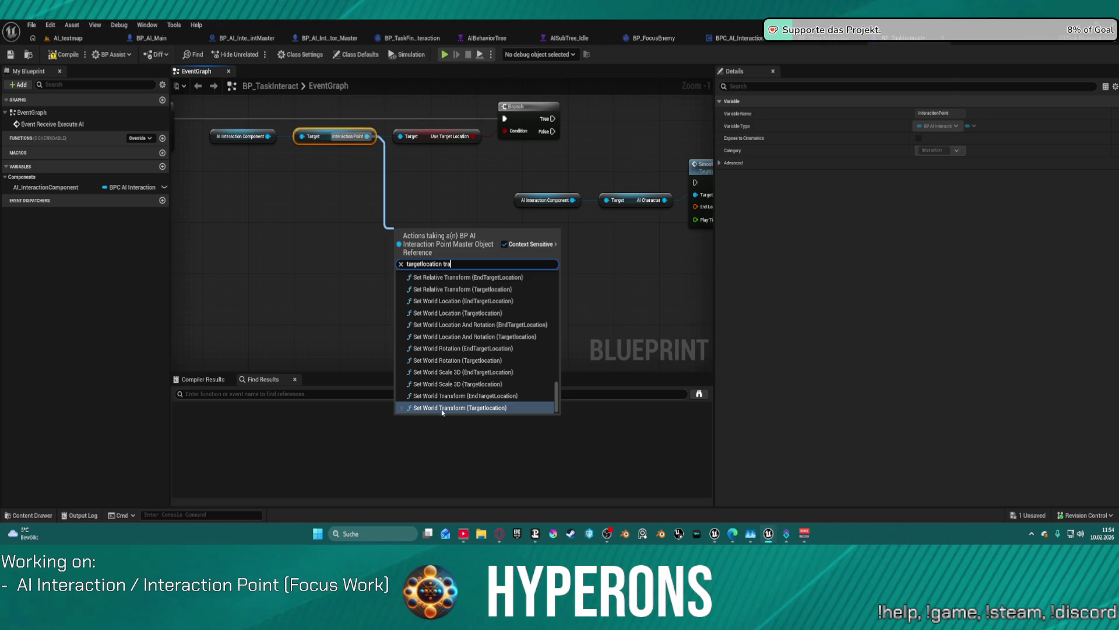
scroll(466, 350, "up", 2)
scroll(466, 349, "up", 4)
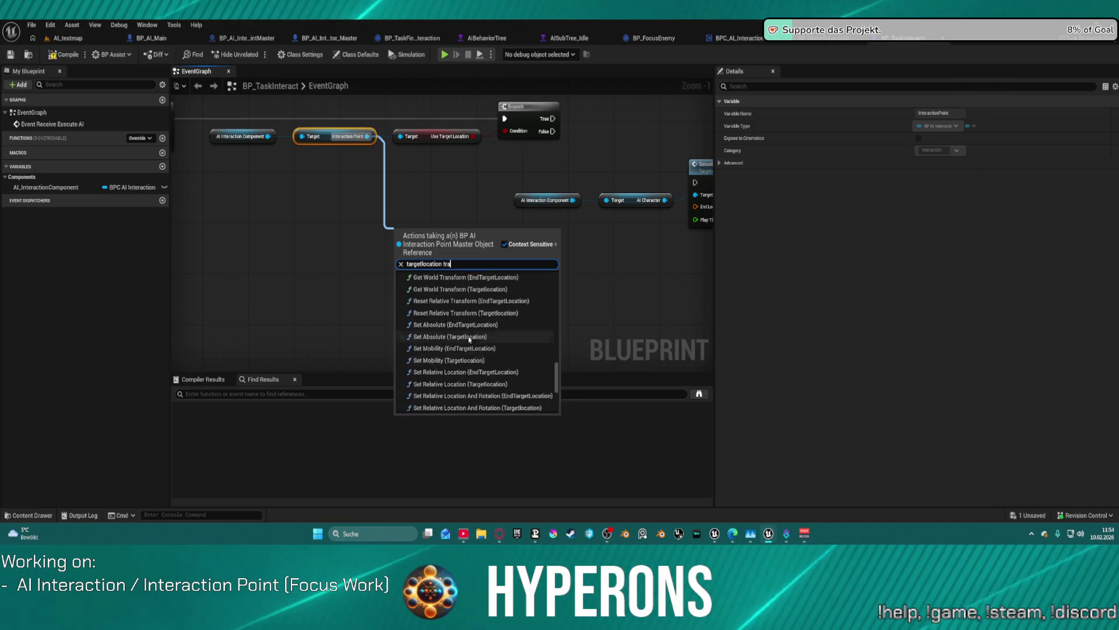
left_click(445, 377)
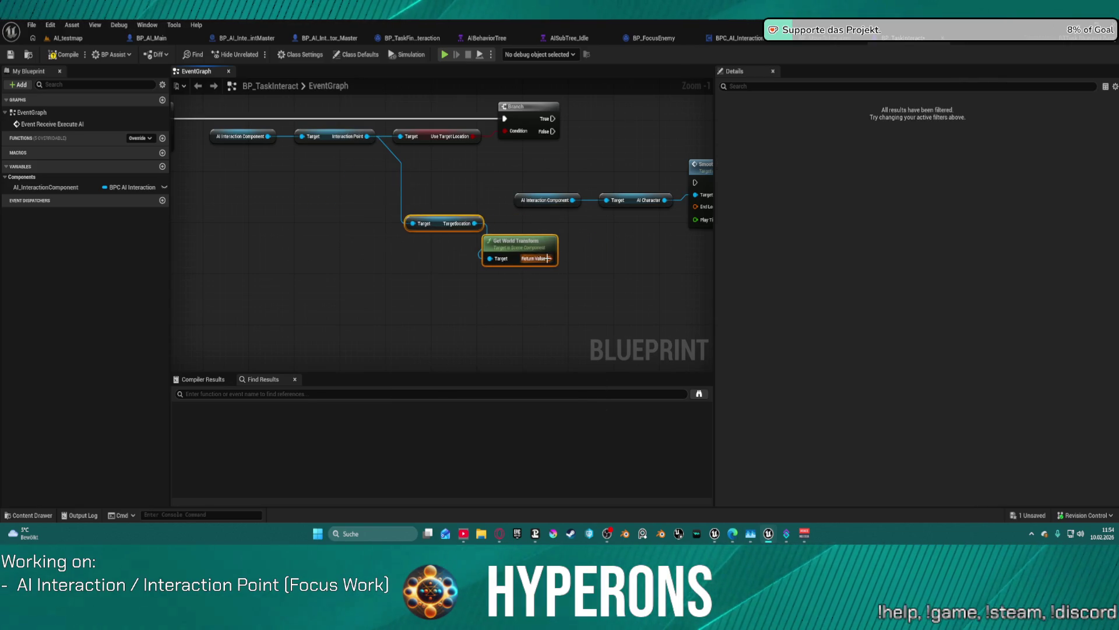
Step: Wire the world transform into End Location and Branch True into Smooth Move AIActor, then straighten
left_click_drag(548, 259, 696, 206)
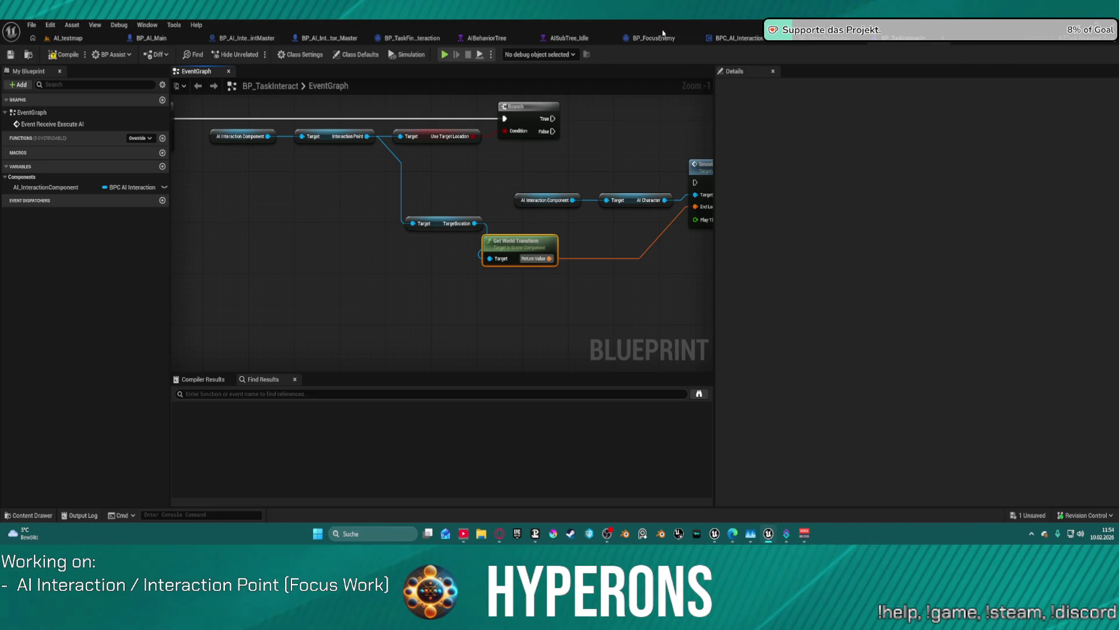
mouse_move(692, 181)
left_mouse_down()
mouse_move(645, 146)
mouse_move(553, 119)
left_mouse_up()
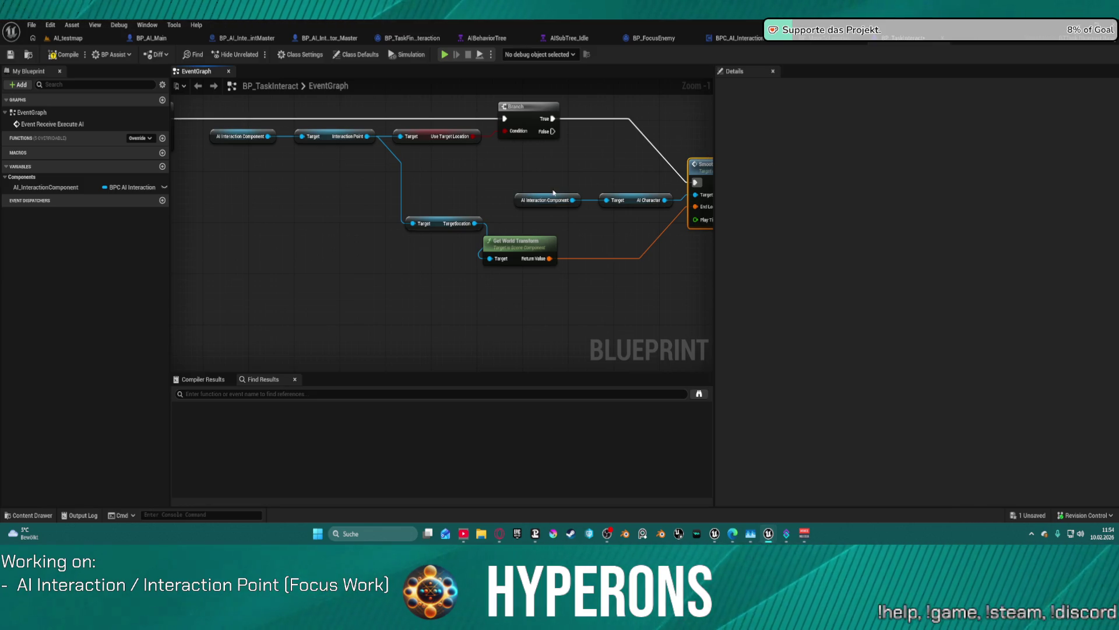
key("f")
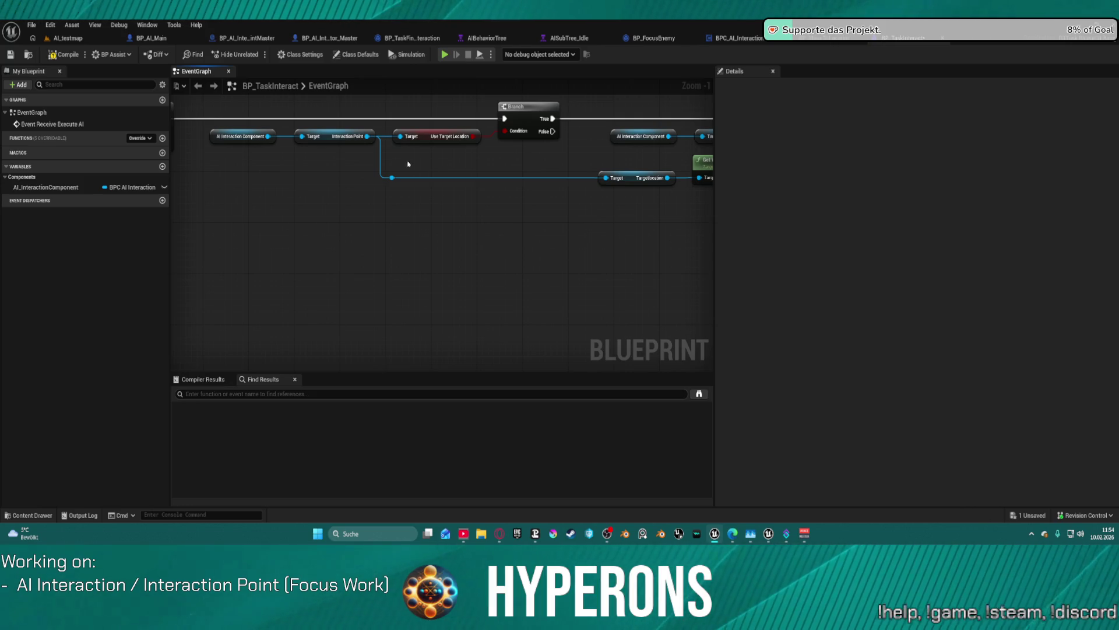
Step: In BP_AI_InteractionPointMaster, add a Float variable named Animation Location Speed
left_click(320, 41)
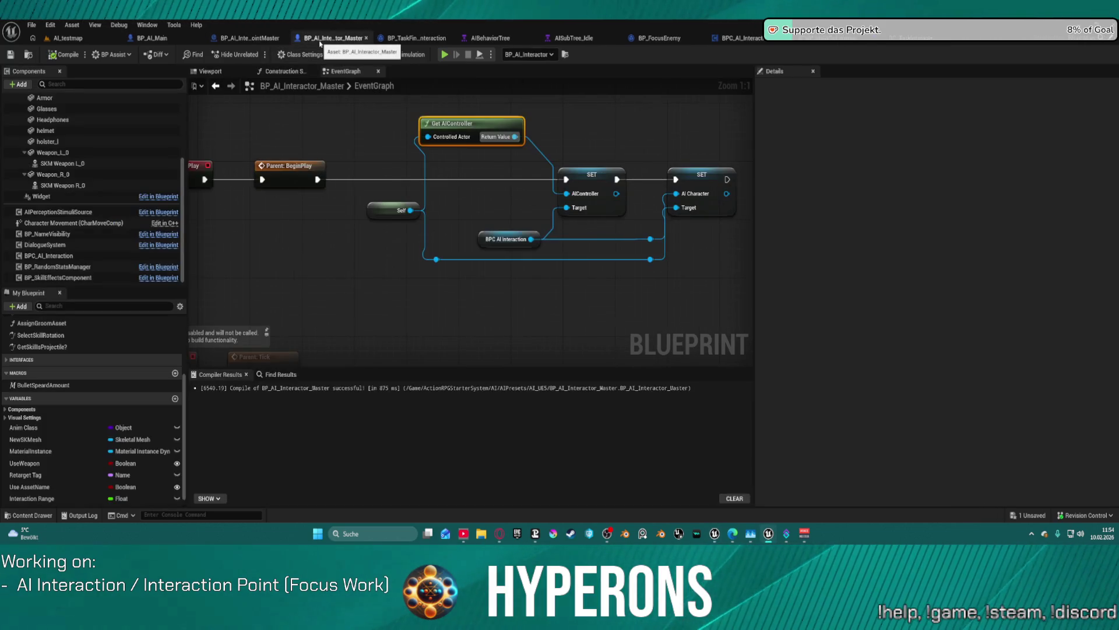
scroll(55, 408, "down", 1)
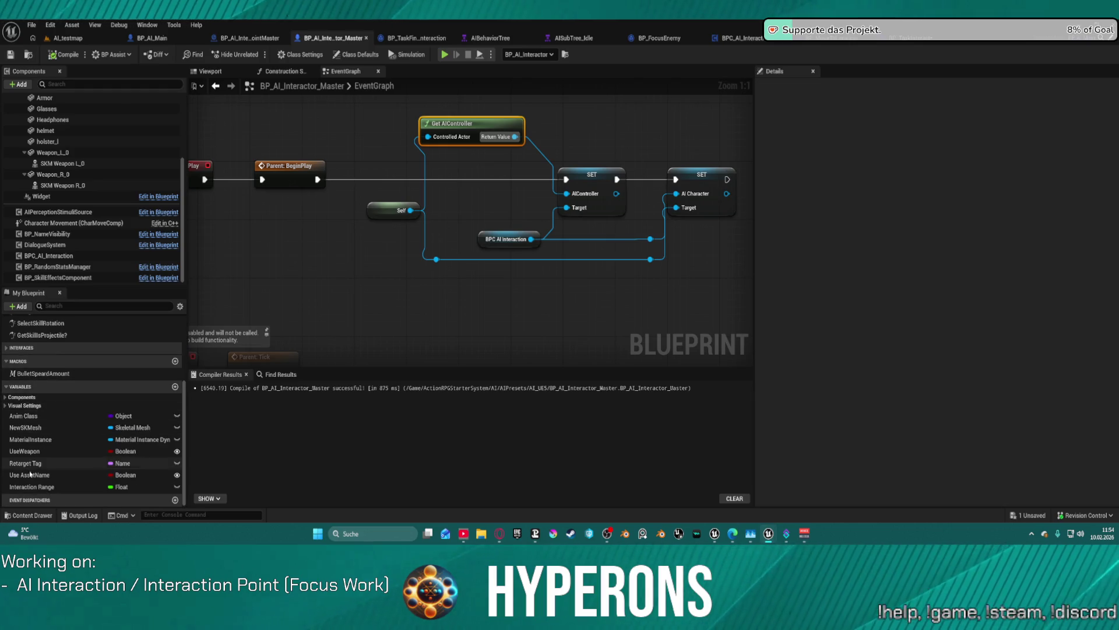
key("ctrl+shift+Tab")
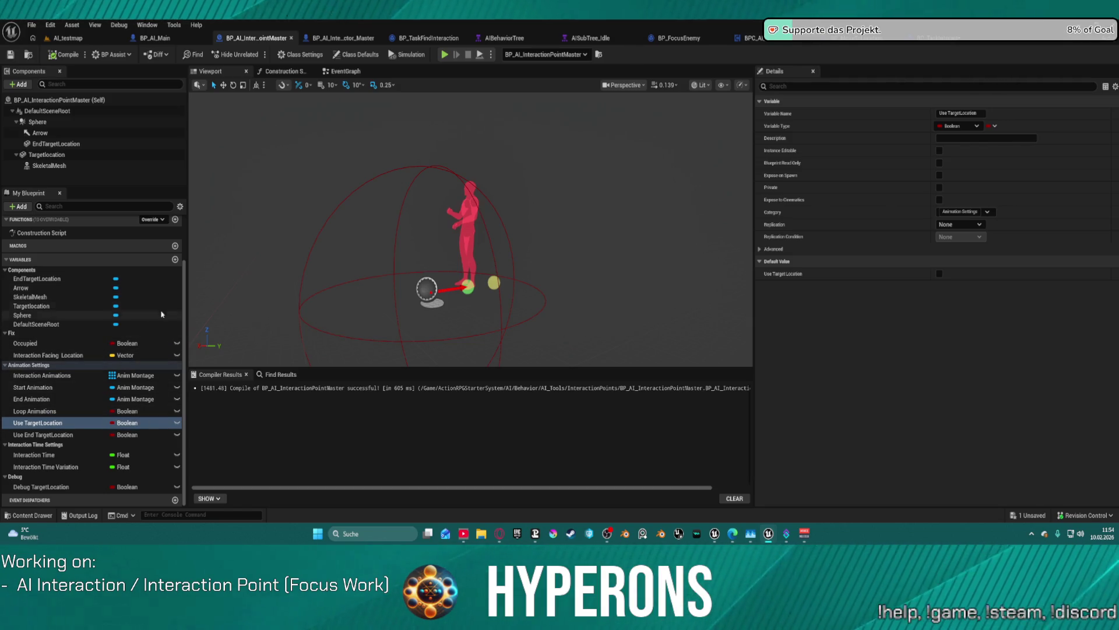
left_click(175, 259)
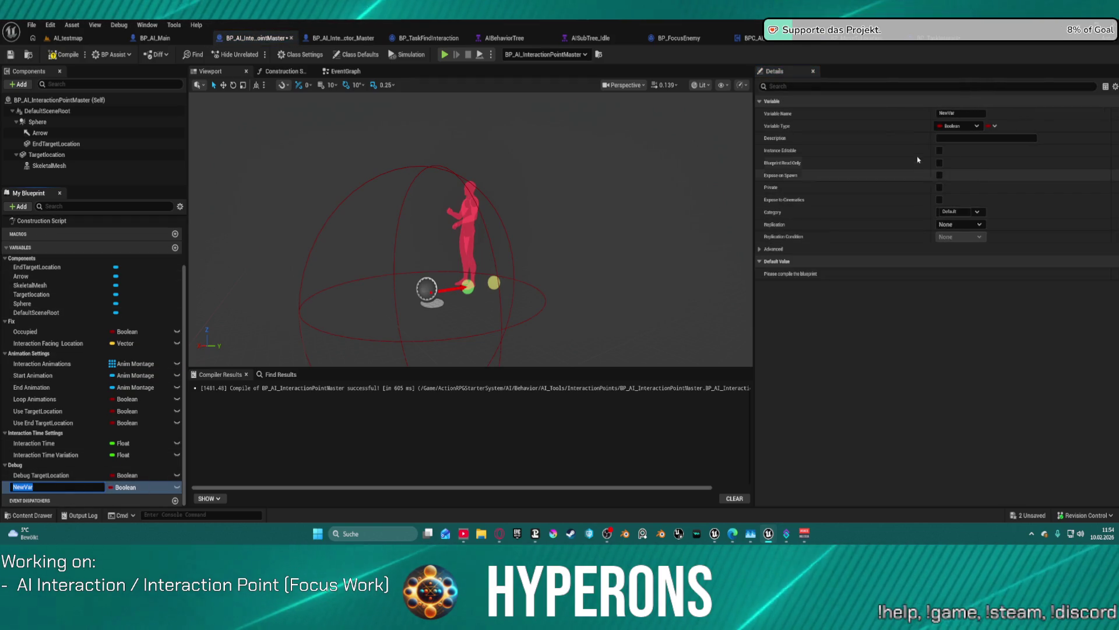
left_click(948, 124)
left_click(957, 181)
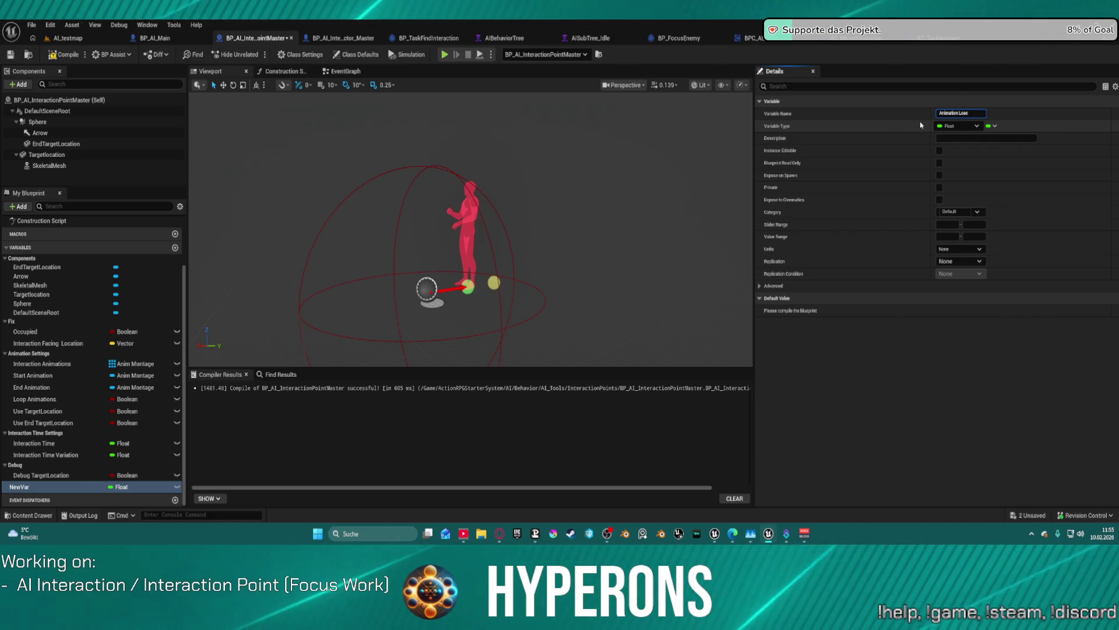
type("ation Speed")
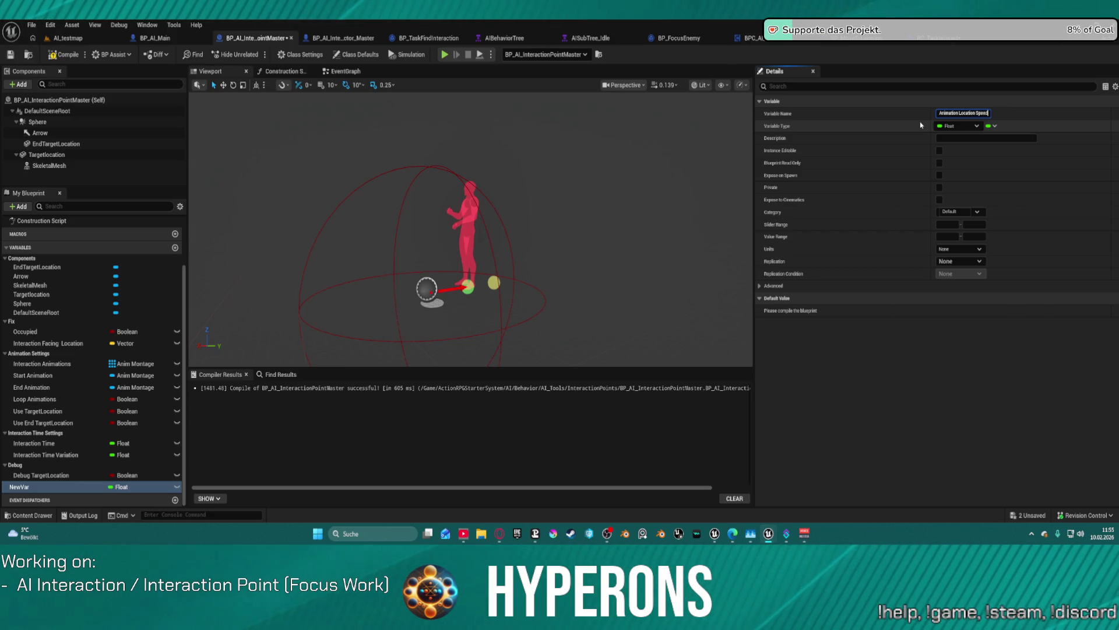
key("Return")
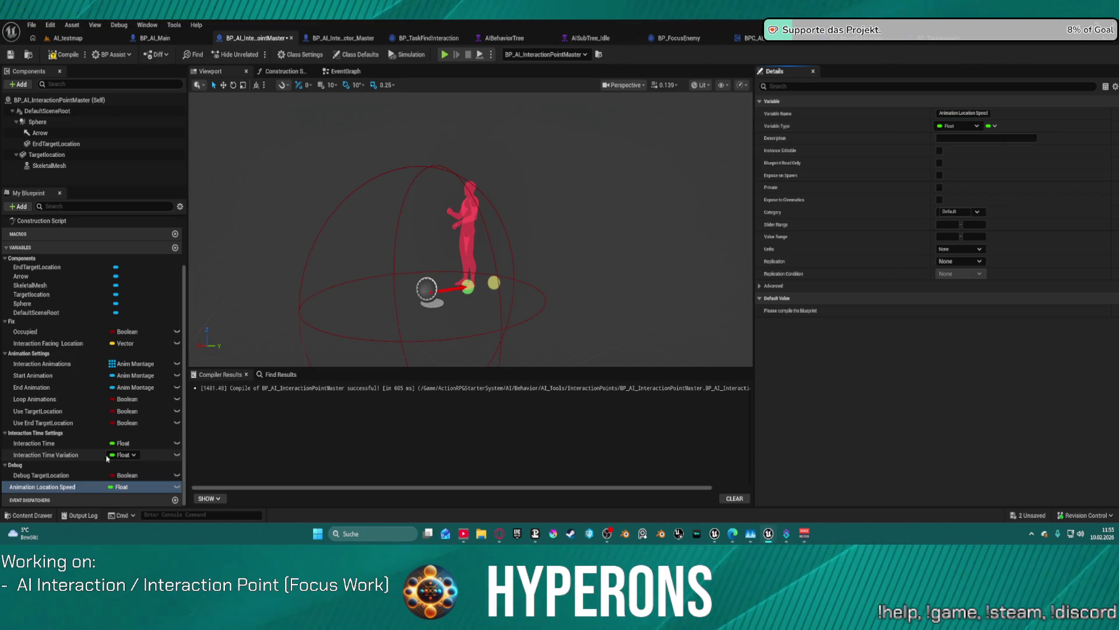
Step: Move it into Animation Settings and make it, End Animation and Interaction Animations instance editable
mouse_move(69, 487)
left_mouse_down()
mouse_move(33, 432)
mouse_move(34, 354)
left_mouse_up()
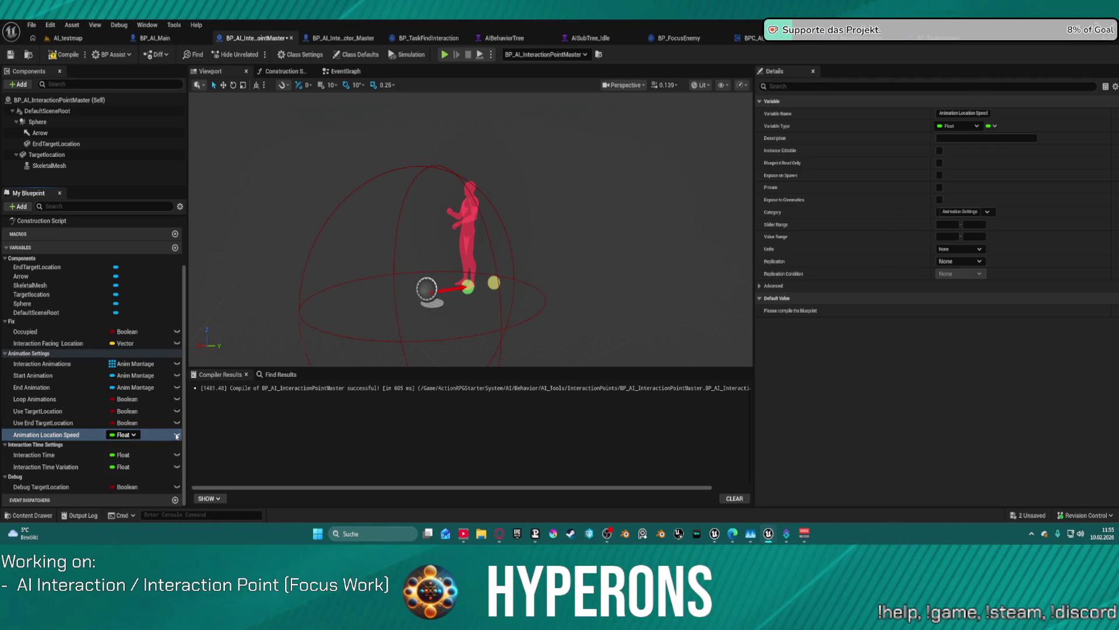
left_click(176, 435)
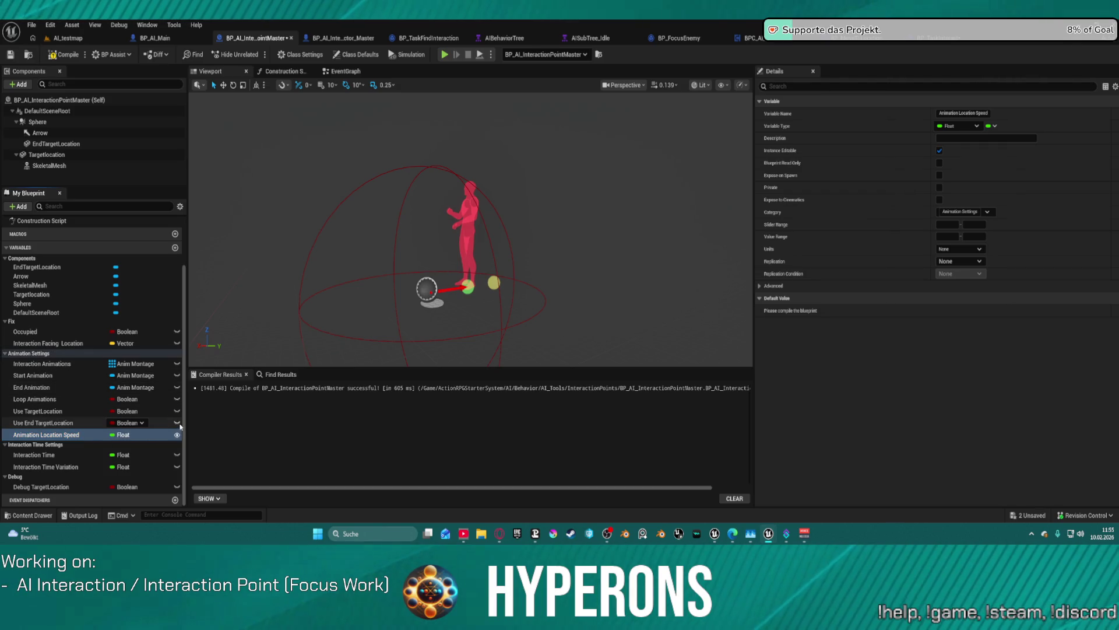
left_click(176, 387)
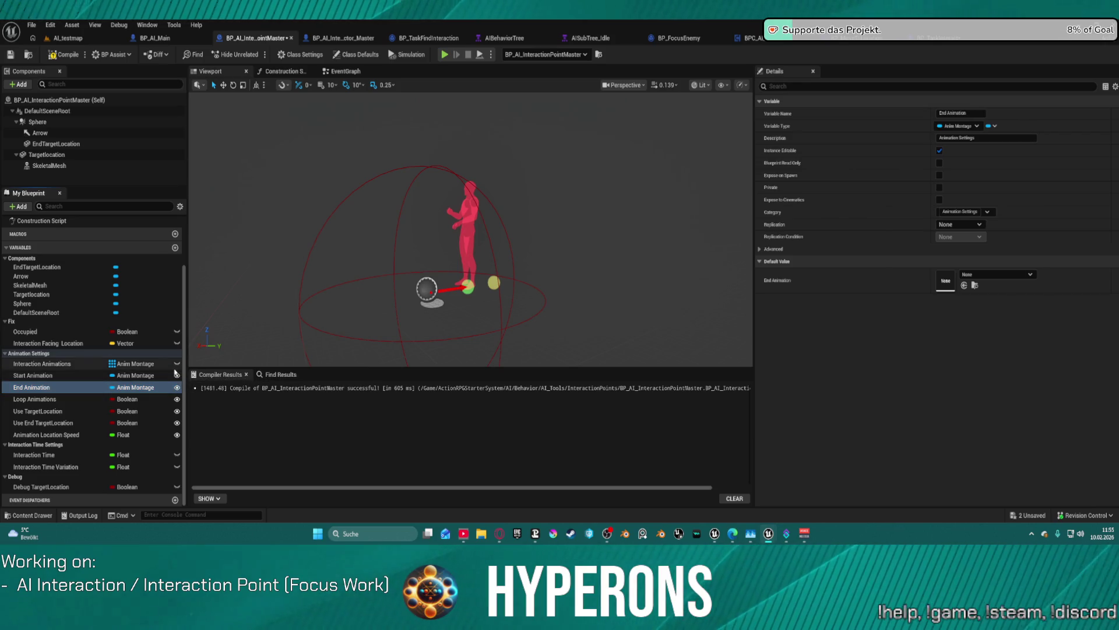
left_click(177, 363)
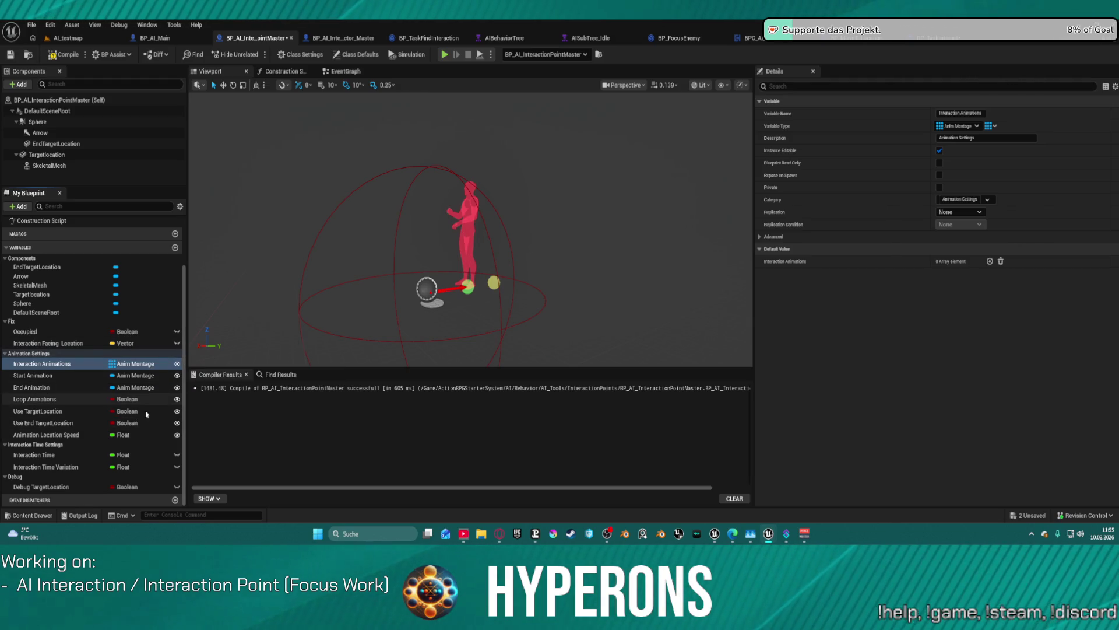
Step: Make Interaction Time, Interaction Time Variation and Debug TargetLocation instance editable, then show the Event Graph
left_click(176, 455)
left_click(177, 467)
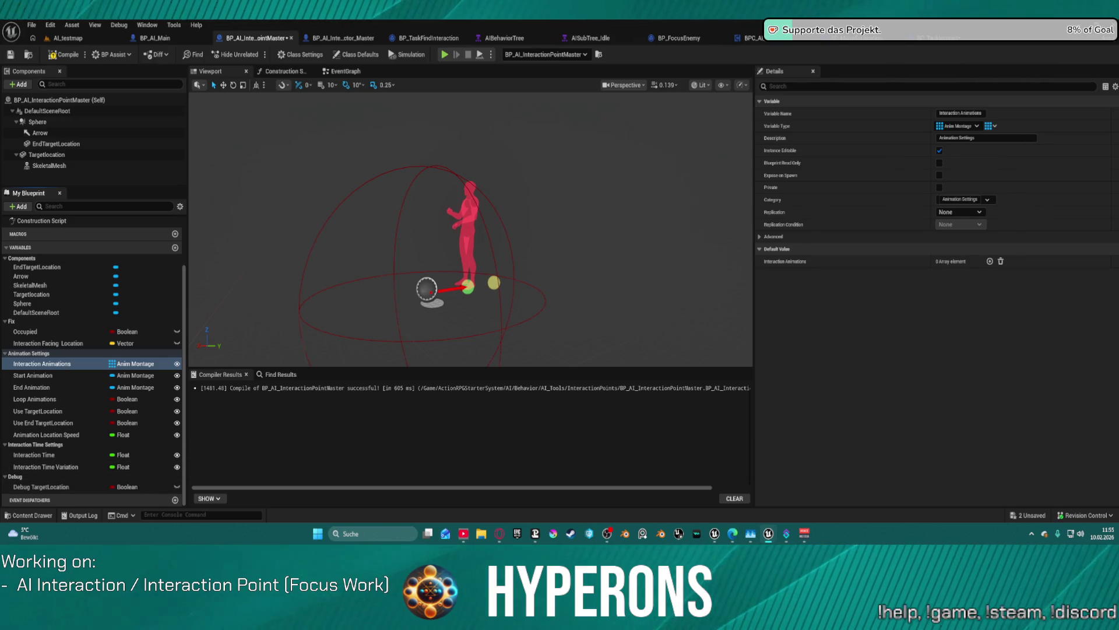
left_click(176, 486)
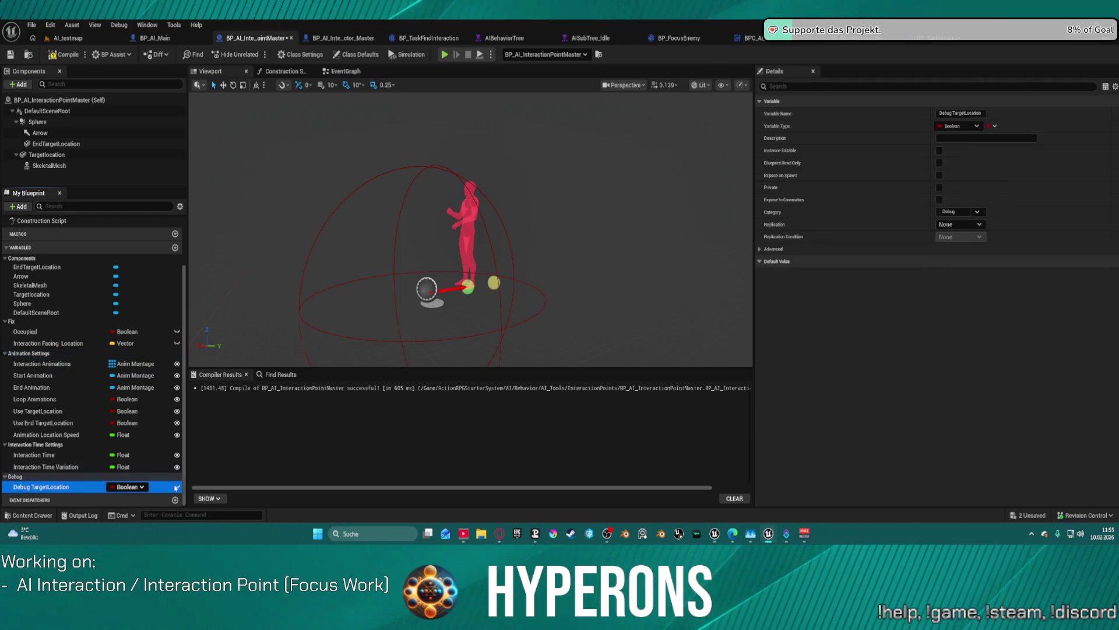
left_click(177, 487)
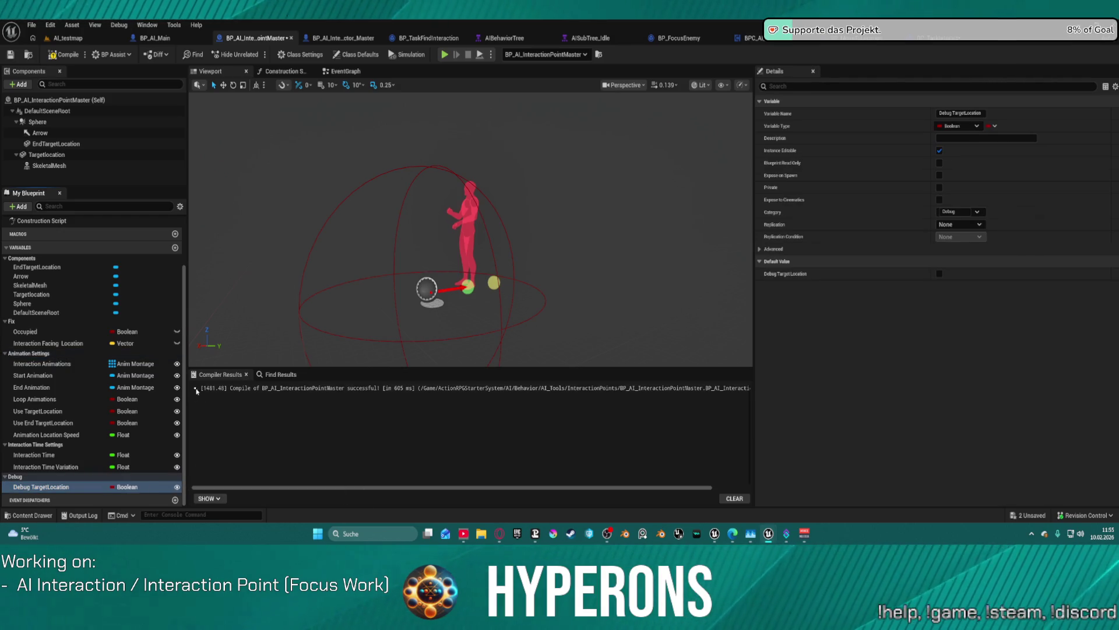
left_click(10, 322)
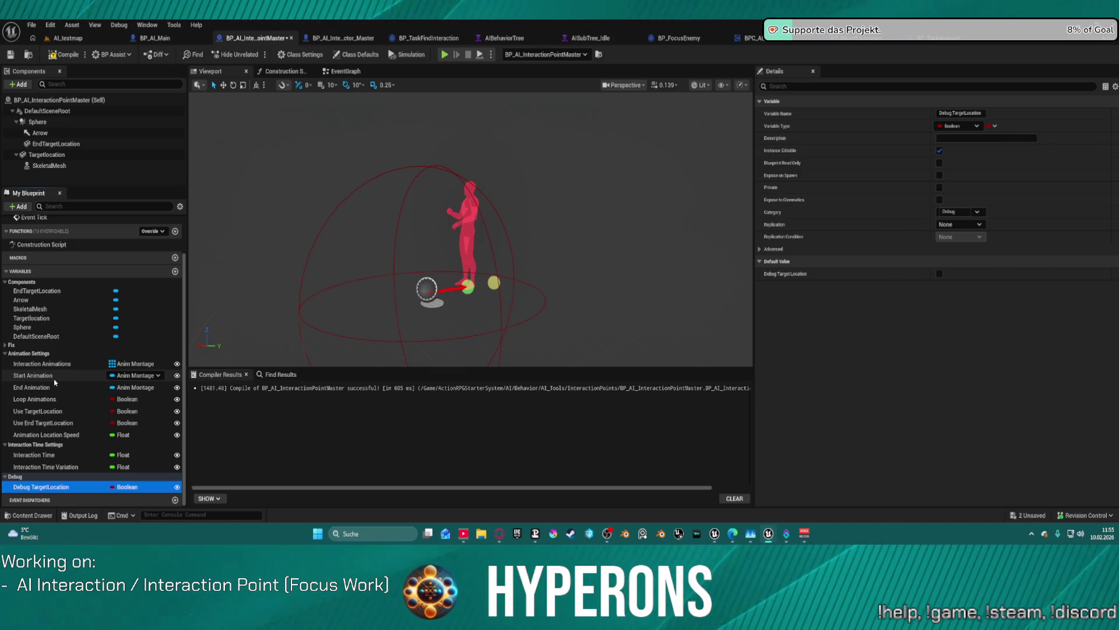
left_click(345, 72)
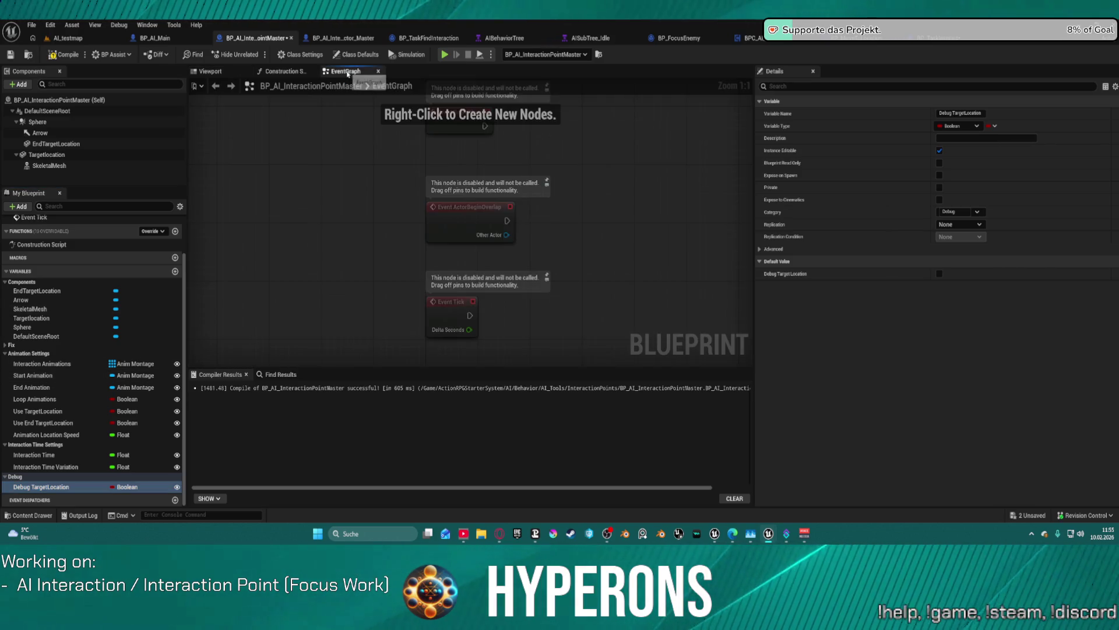
Step: Open the construction script and place a Skeletal Mesh reference node in it
left_click(303, 71)
left_click(350, 73)
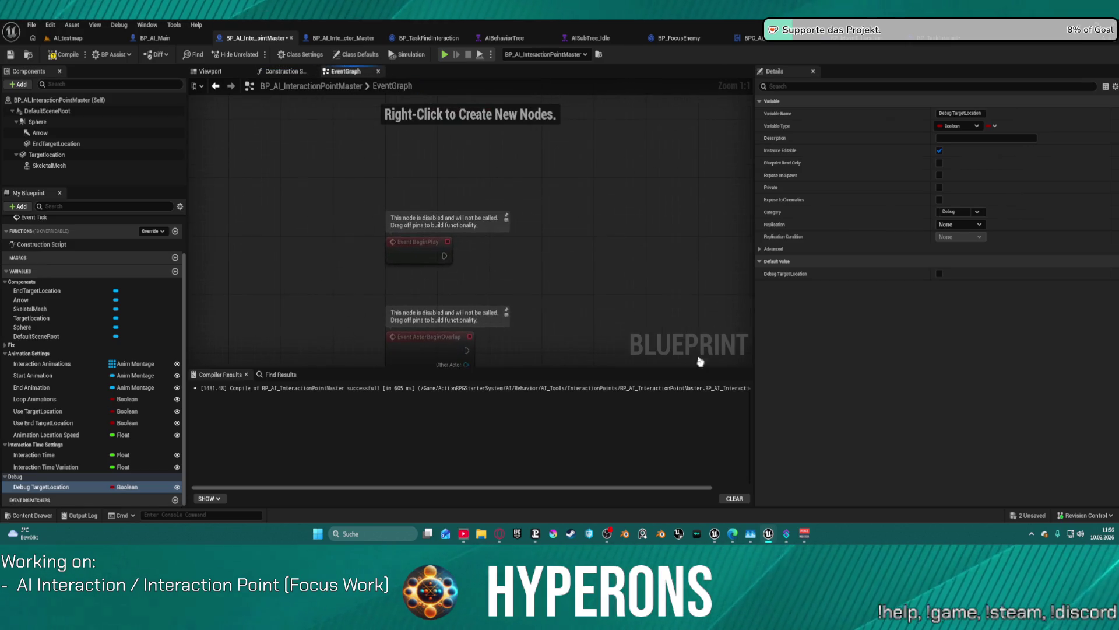
left_click(298, 73)
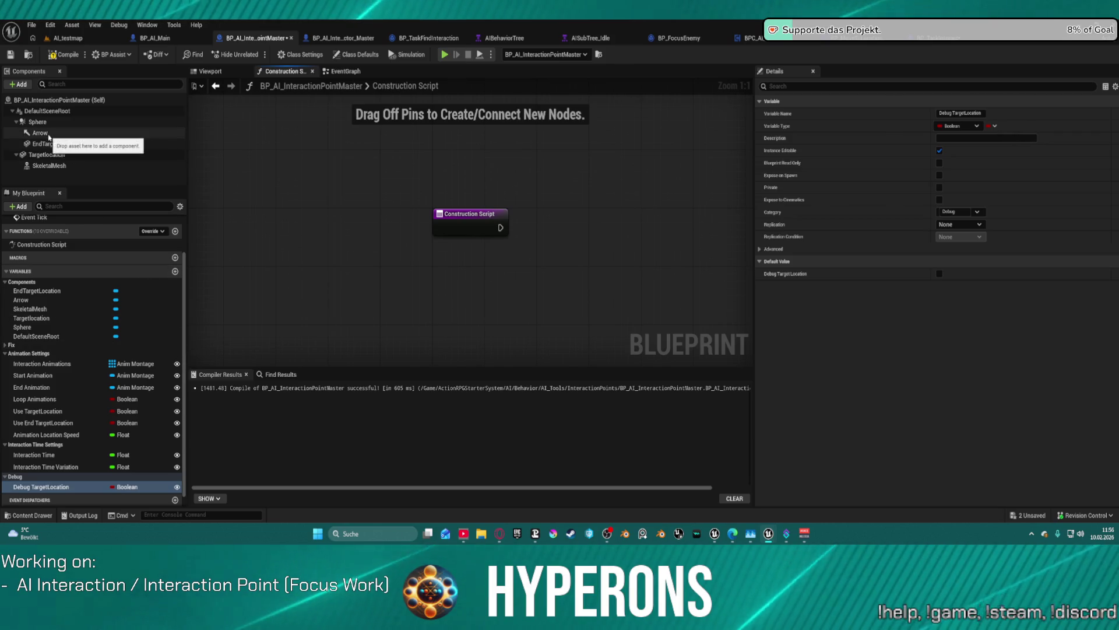
mouse_move(57, 169)
left_mouse_down()
mouse_move(576, 196)
mouse_move(607, 221)
left_mouse_up()
type("set anim")
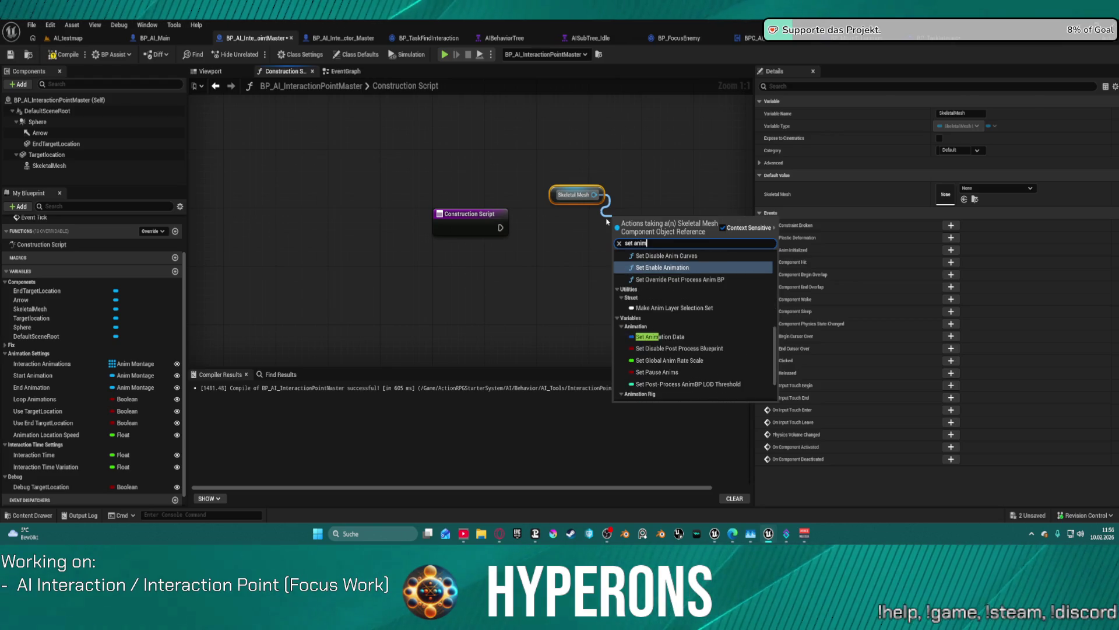
scroll(693, 314, "down", 2)
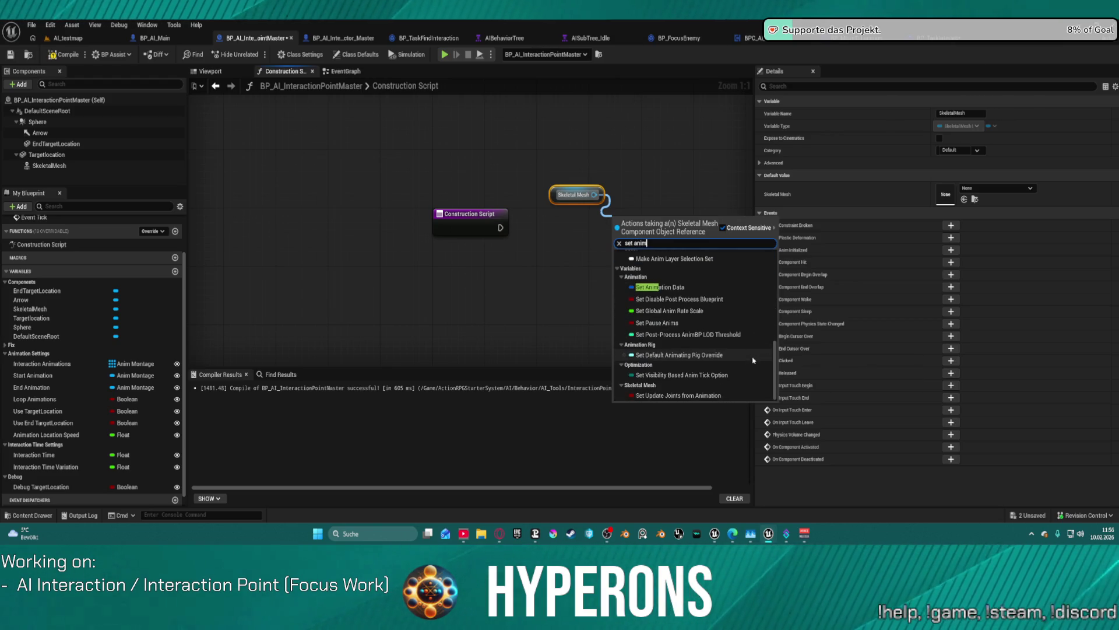
scroll(755, 334, "up", 5)
scroll(756, 334, "up", 5)
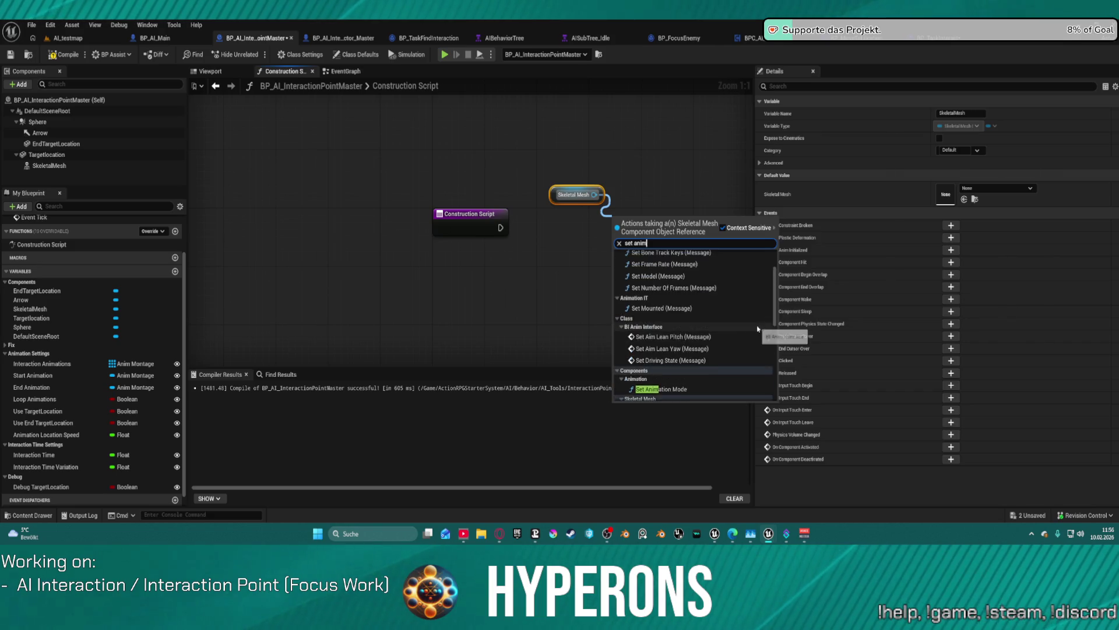
left_click(649, 170)
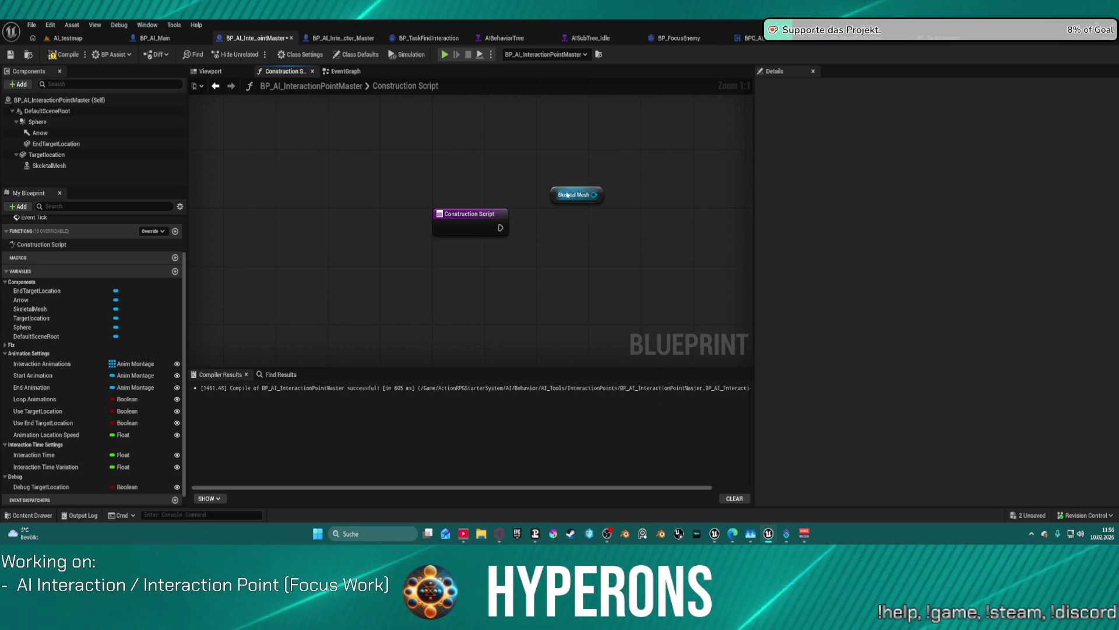
left_click_drag(577, 194, 499, 173)
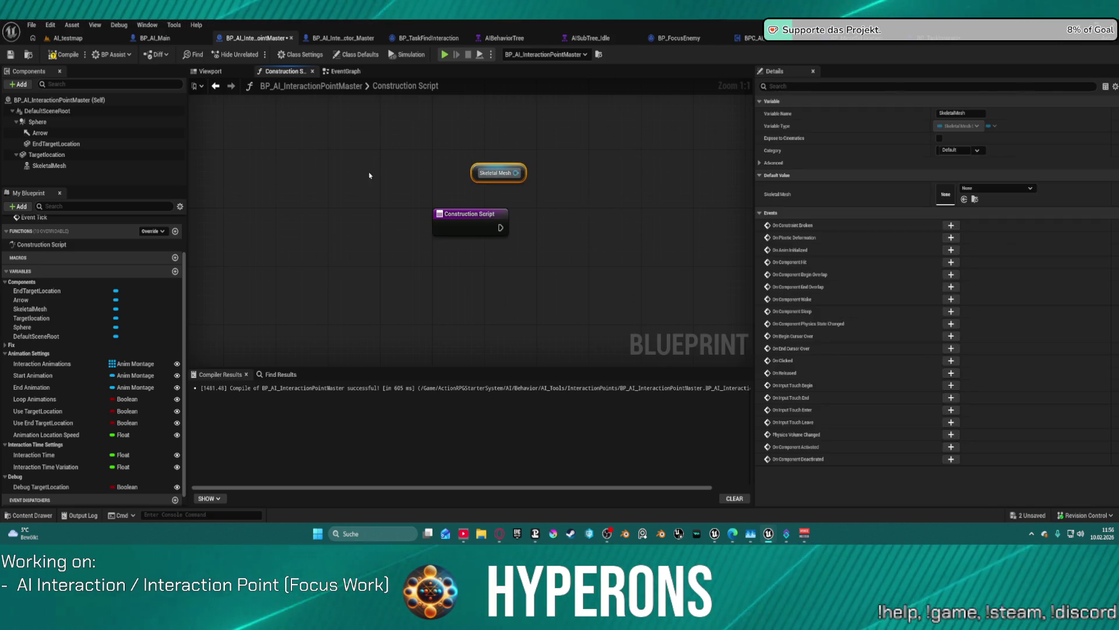
Step: From the Skeletal Mesh, search the anim actions and add a Set Animation Data node
left_click(49, 165)
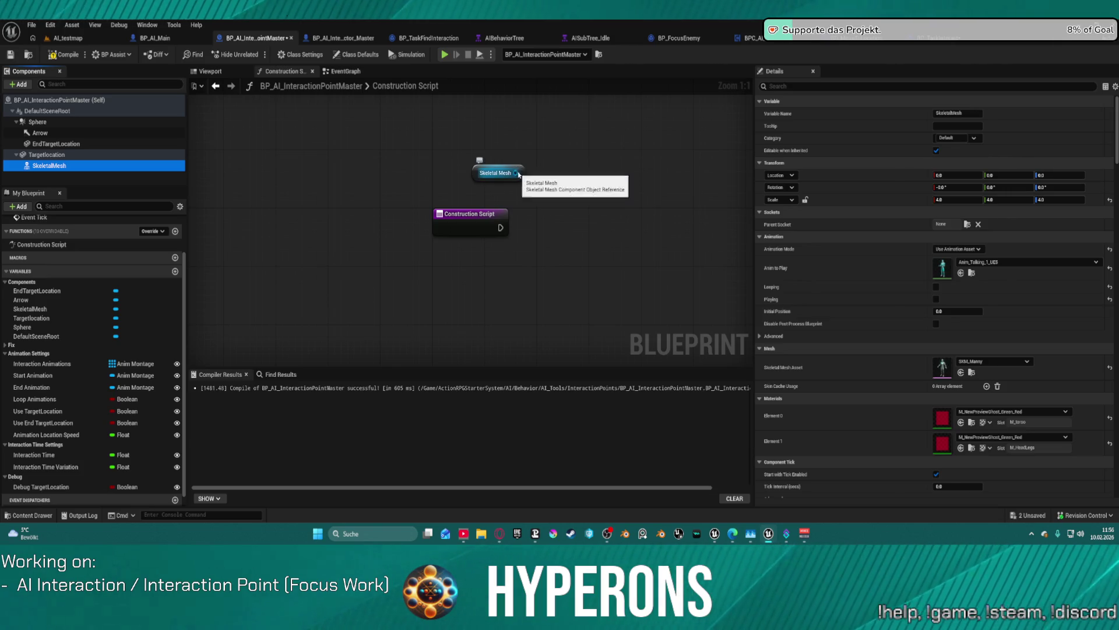
left_click_drag(523, 175, 565, 186)
type("anim")
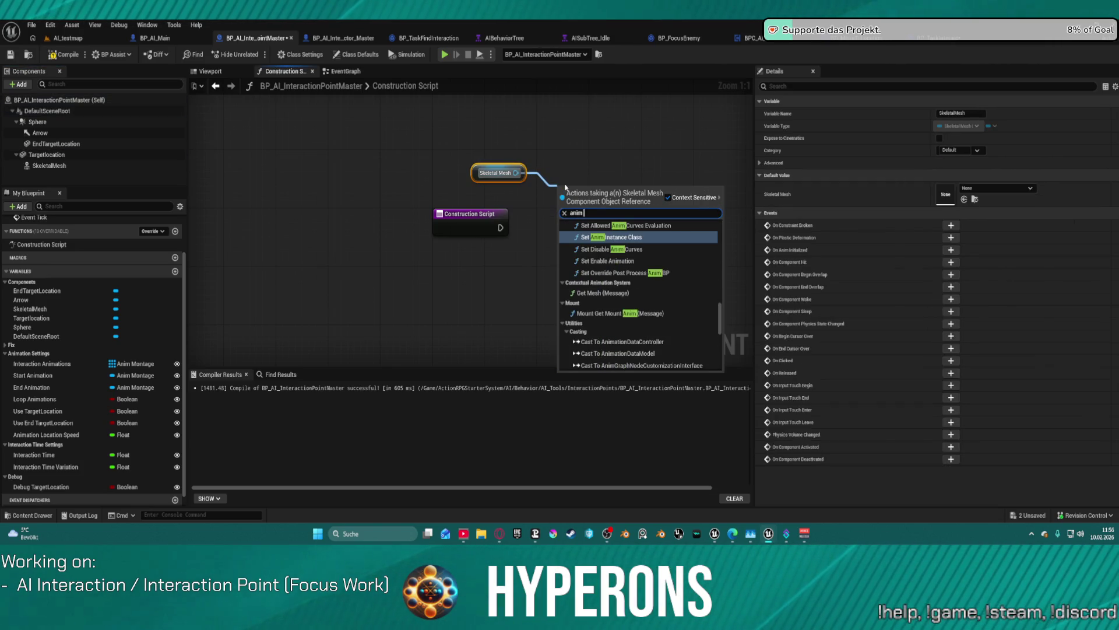
type(" to")
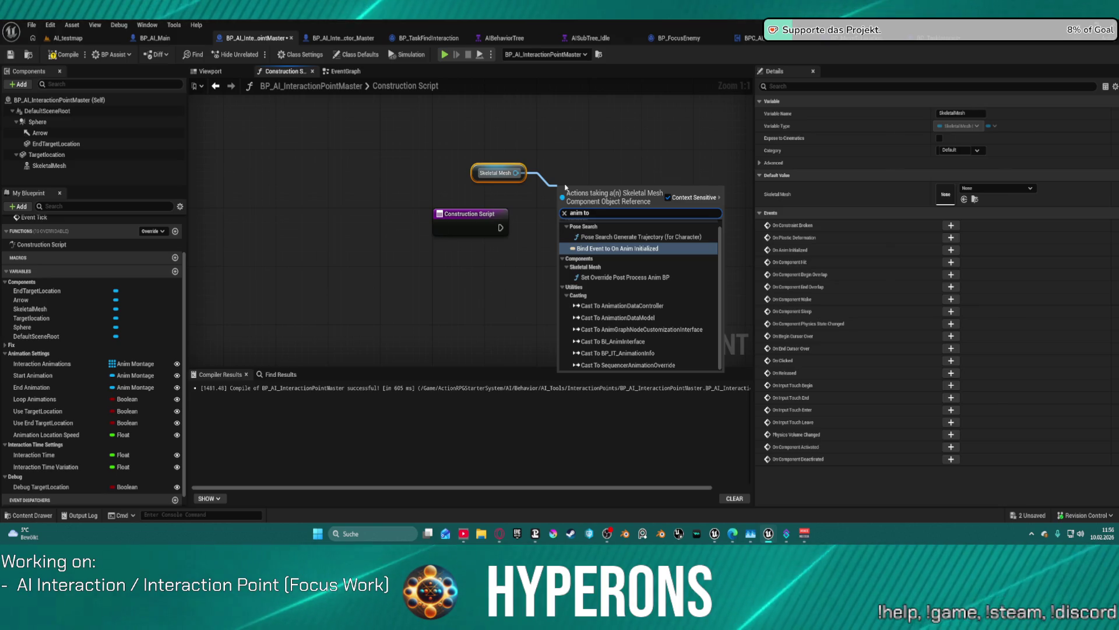
type(" pla")
key("BackSpace")
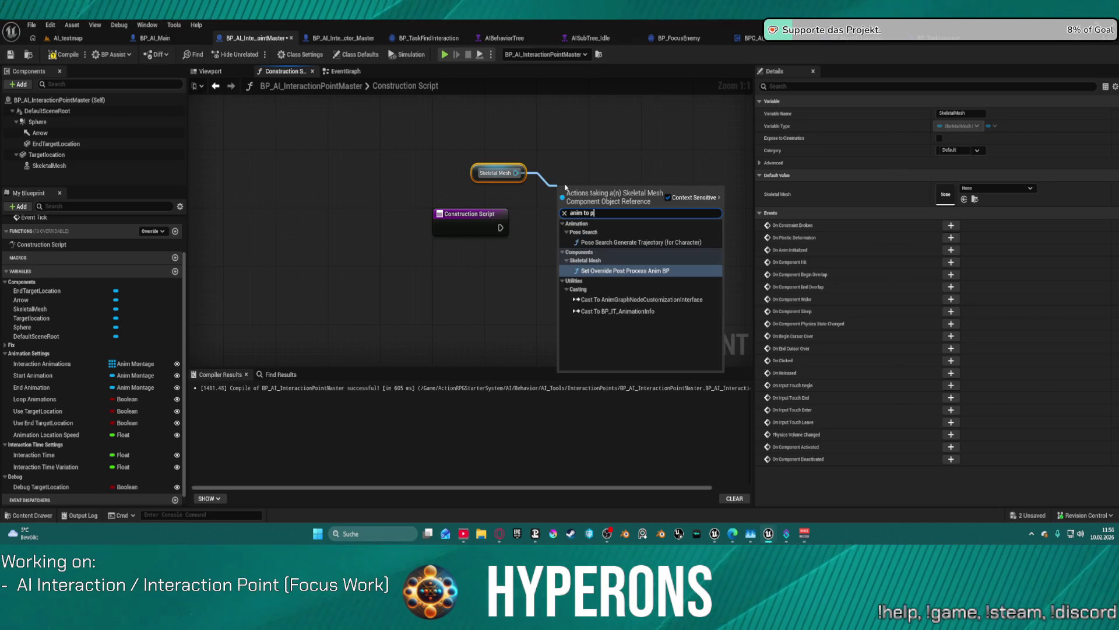
key("BackSpace")
key("BackSpace")
key("BackSpace")
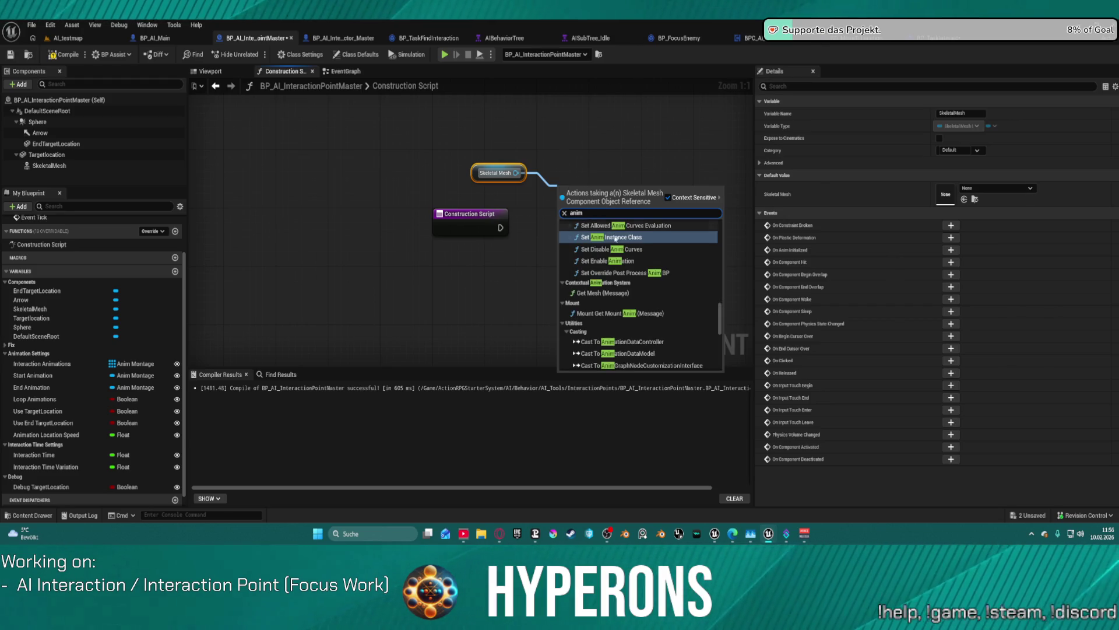
scroll(663, 232, "up", 2)
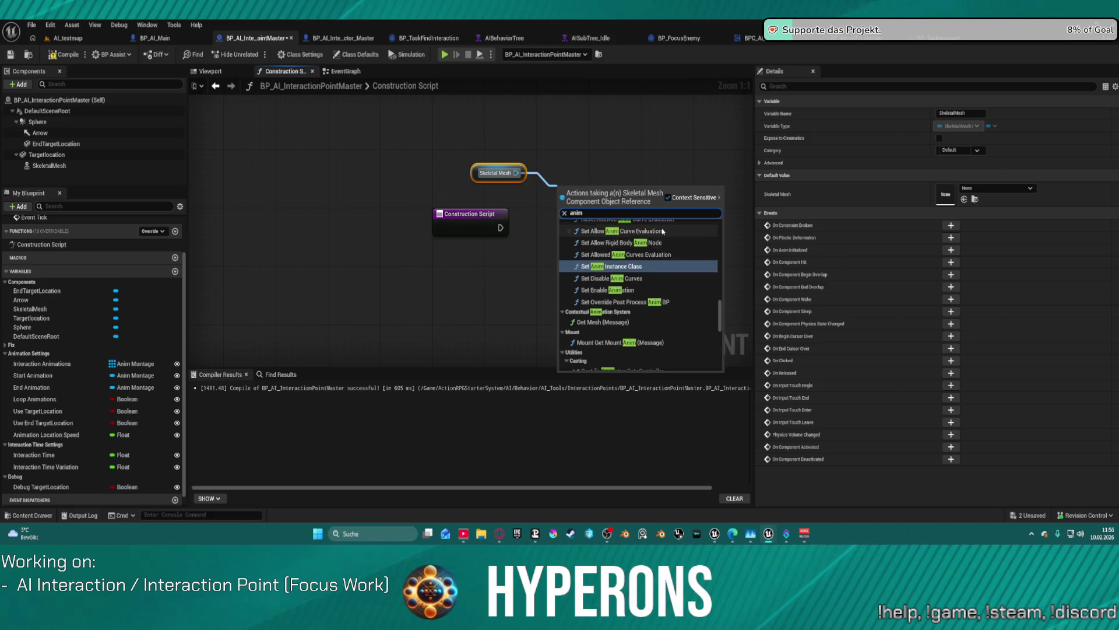
scroll(663, 232, "up", 5)
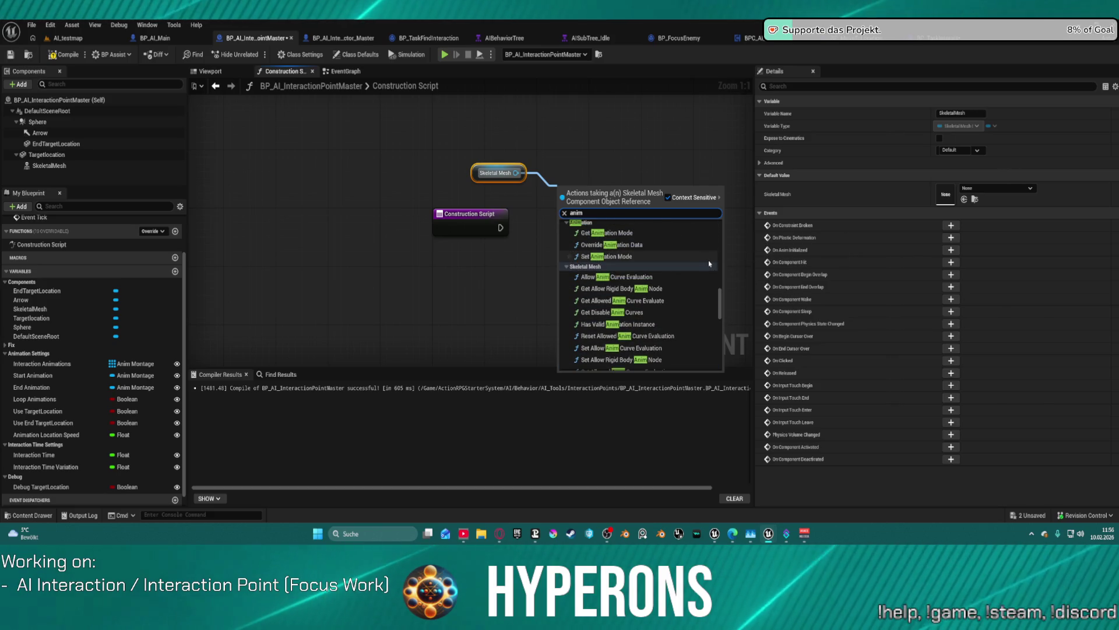
scroll(661, 266, "up", 3)
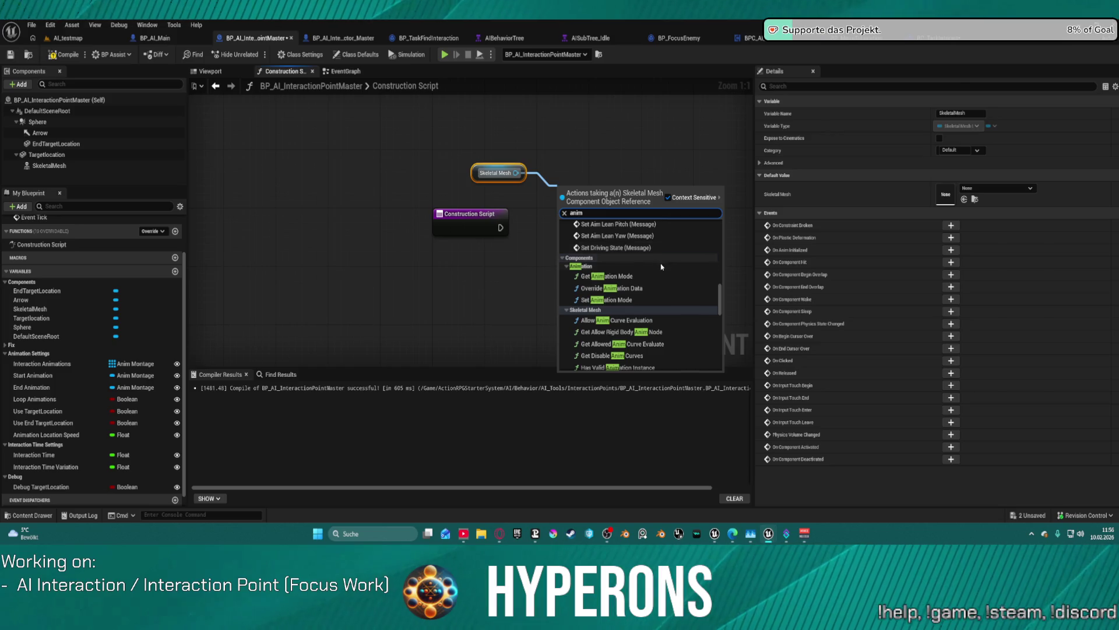
scroll(662, 267, "up", 5)
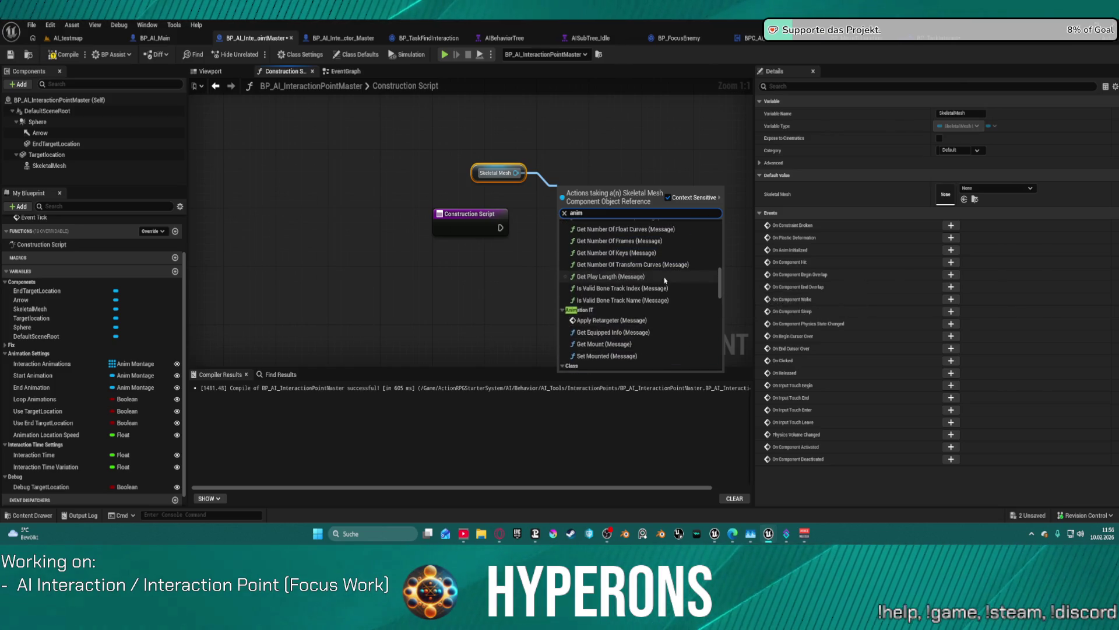
scroll(665, 280, "up", 8)
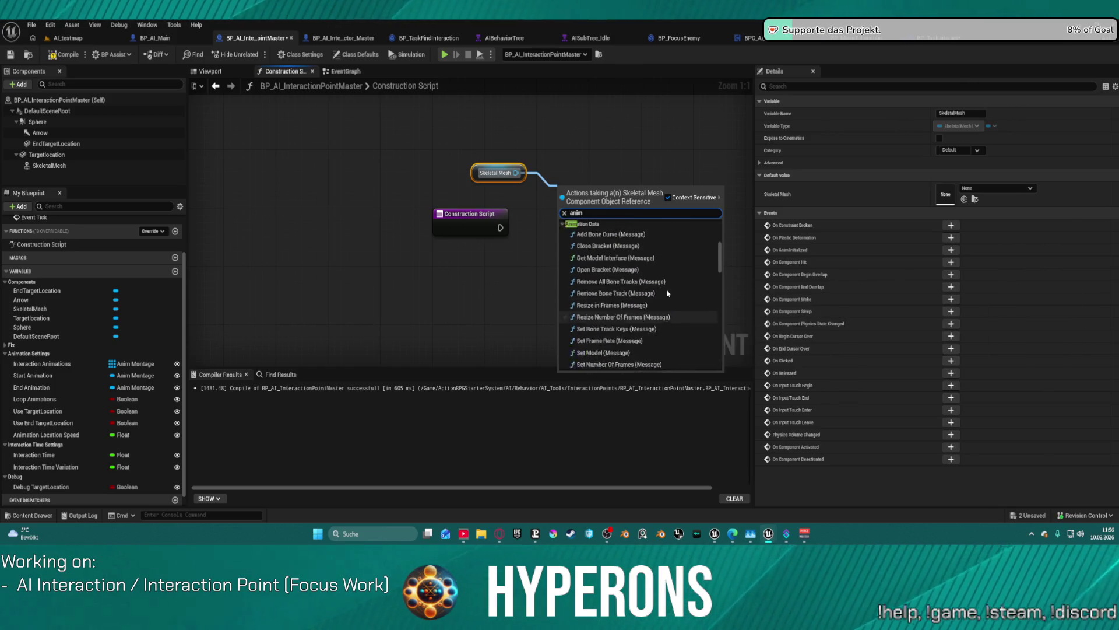
scroll(668, 293, "up", 5)
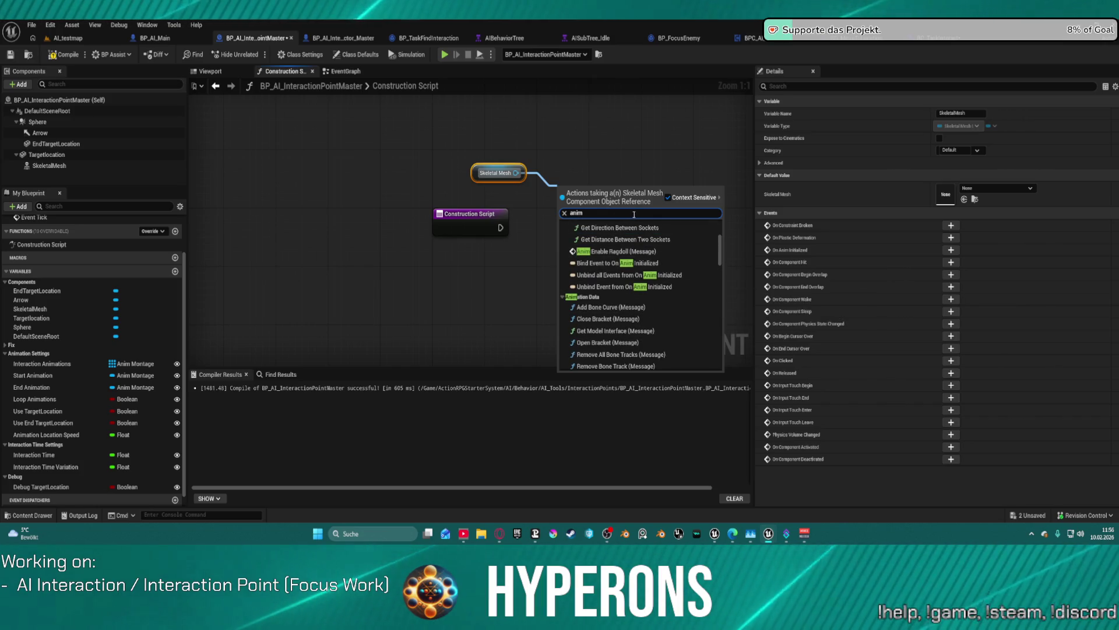
type("a")
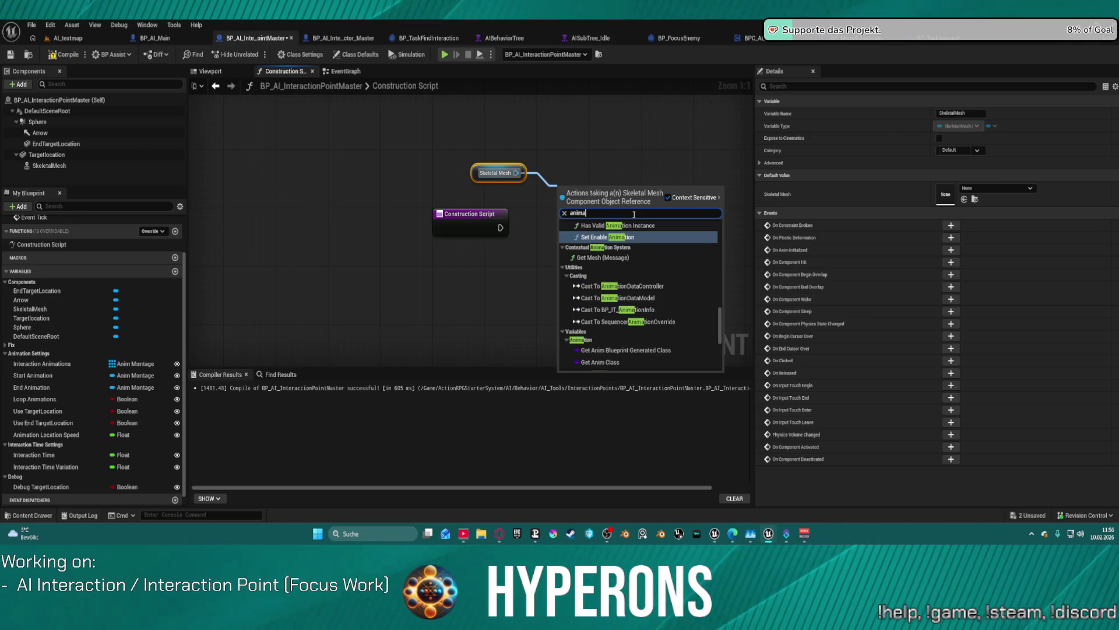
scroll(681, 241, "down", 3)
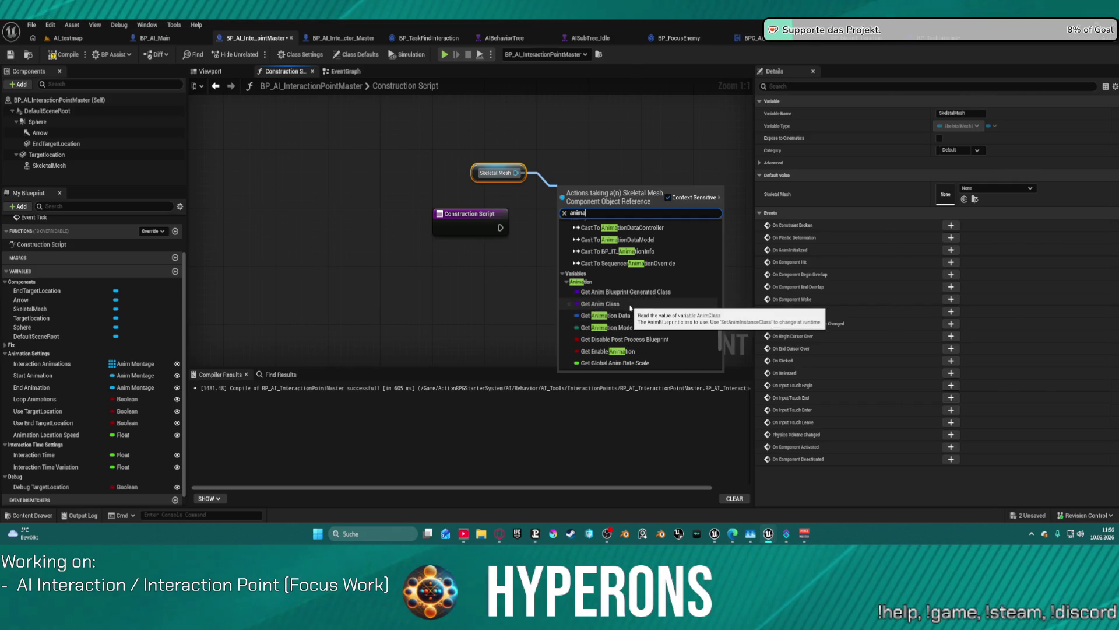
scroll(644, 311, "down", 2)
scroll(630, 326, "down", 2)
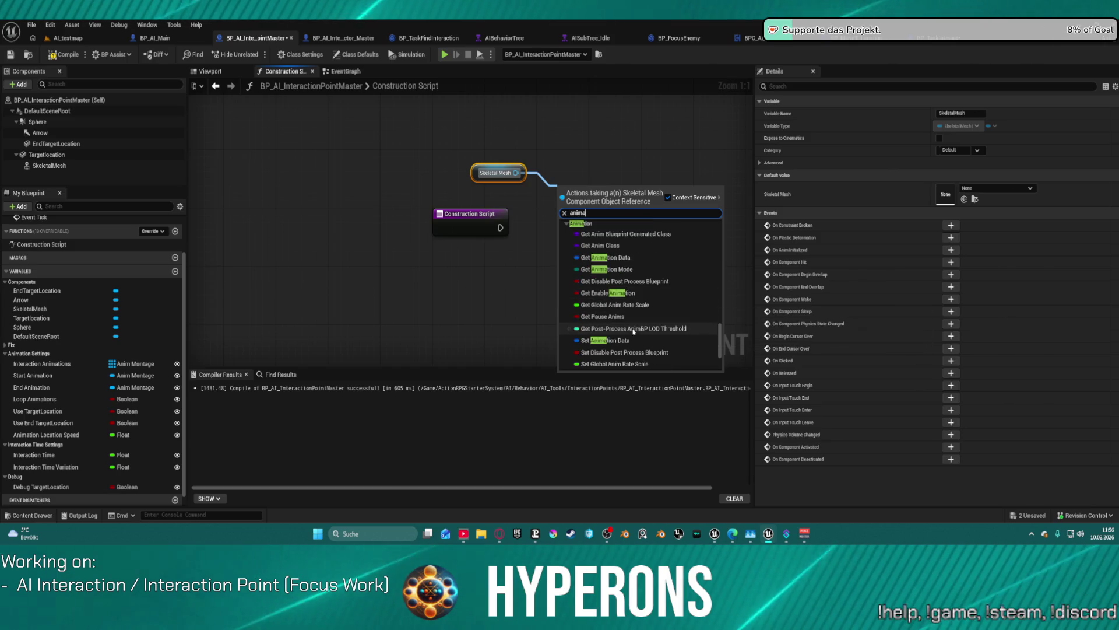
left_click(614, 341)
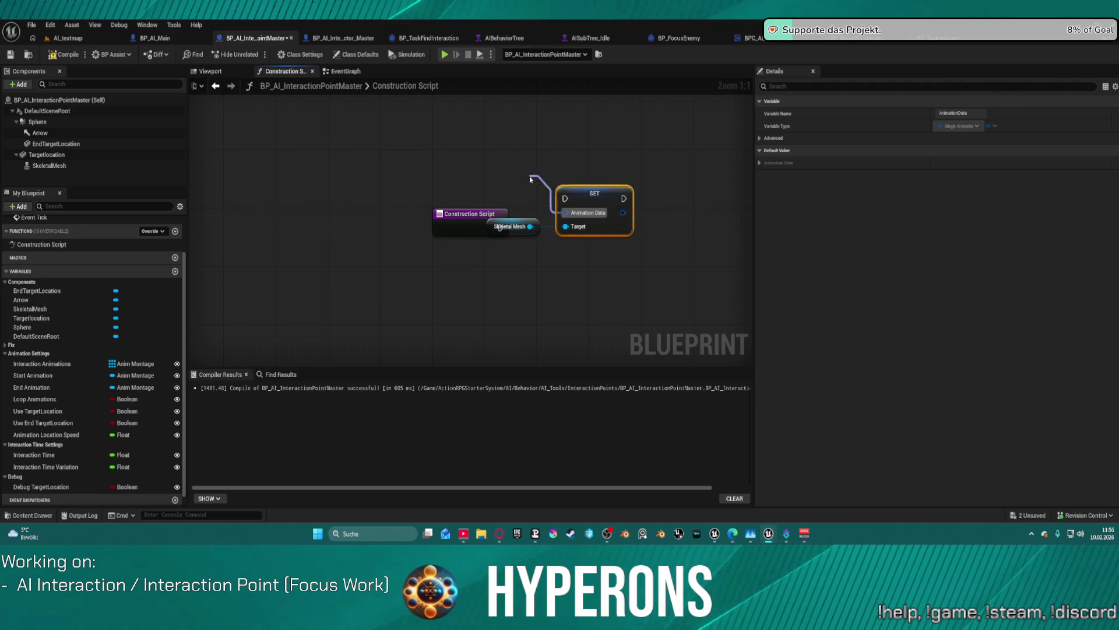
Step: Feed Start Animation through a non-looping Make Single Animation Play Data node into Set Animation Data
left_click_drag(531, 180, 527, 176)
type("make")
key("Return")
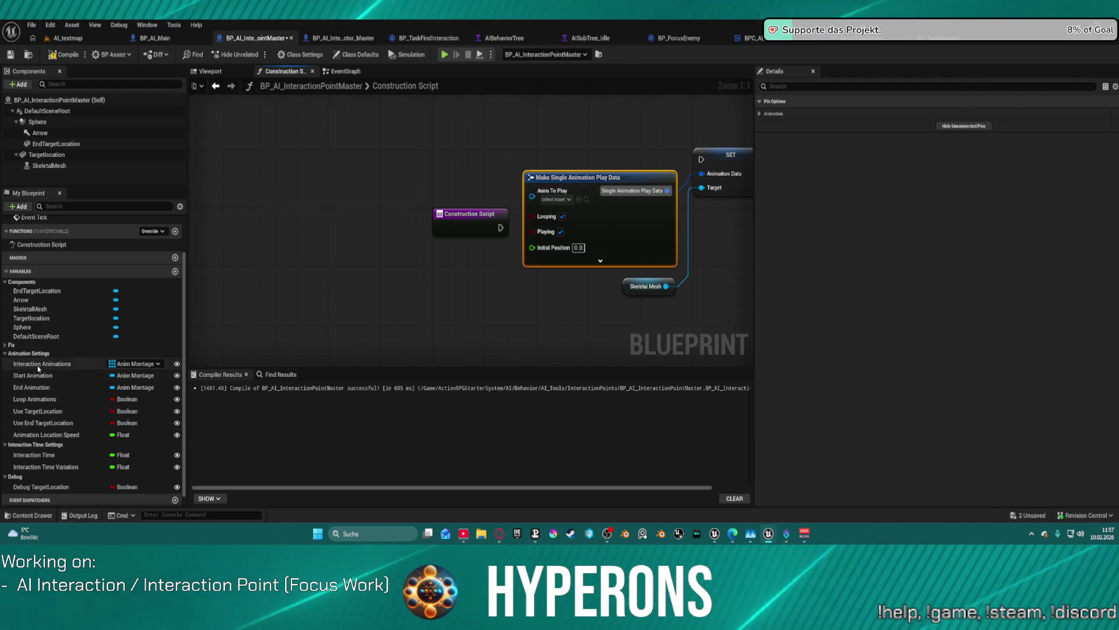
mouse_move(81, 376)
left_mouse_down()
mouse_move(470, 266)
mouse_move(542, 198)
left_mouse_up()
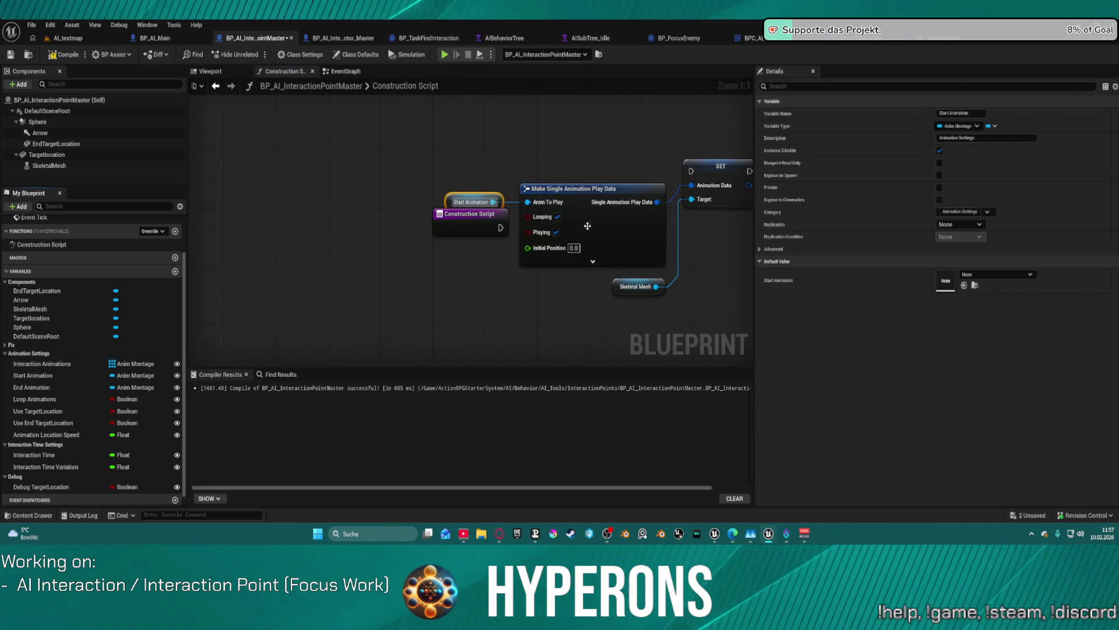
left_click_drag(690, 172, 500, 228)
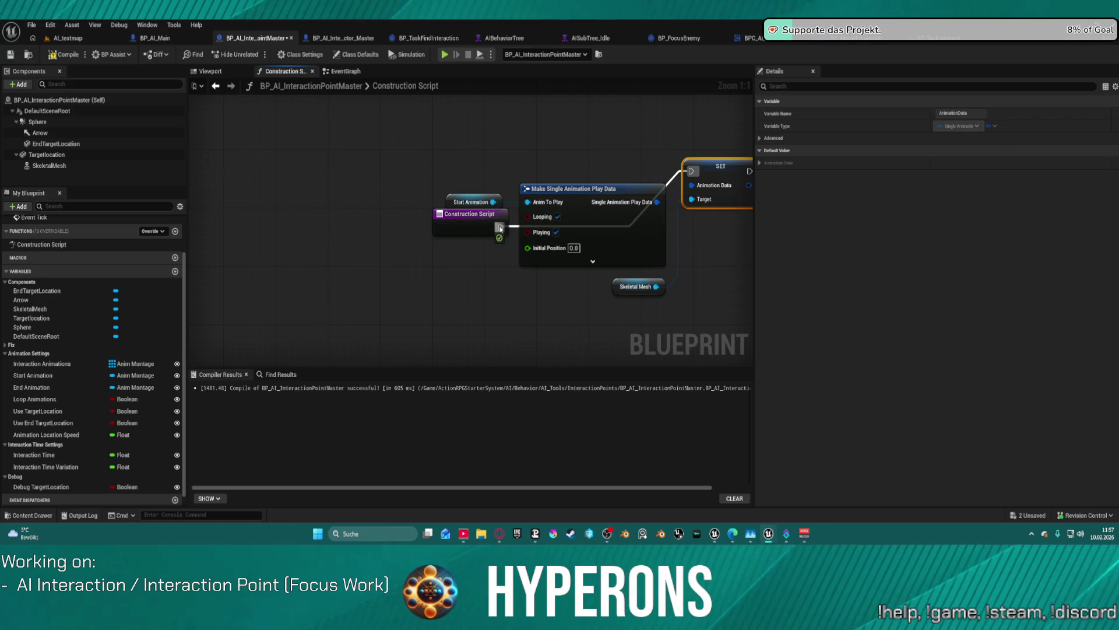
left_click(557, 218)
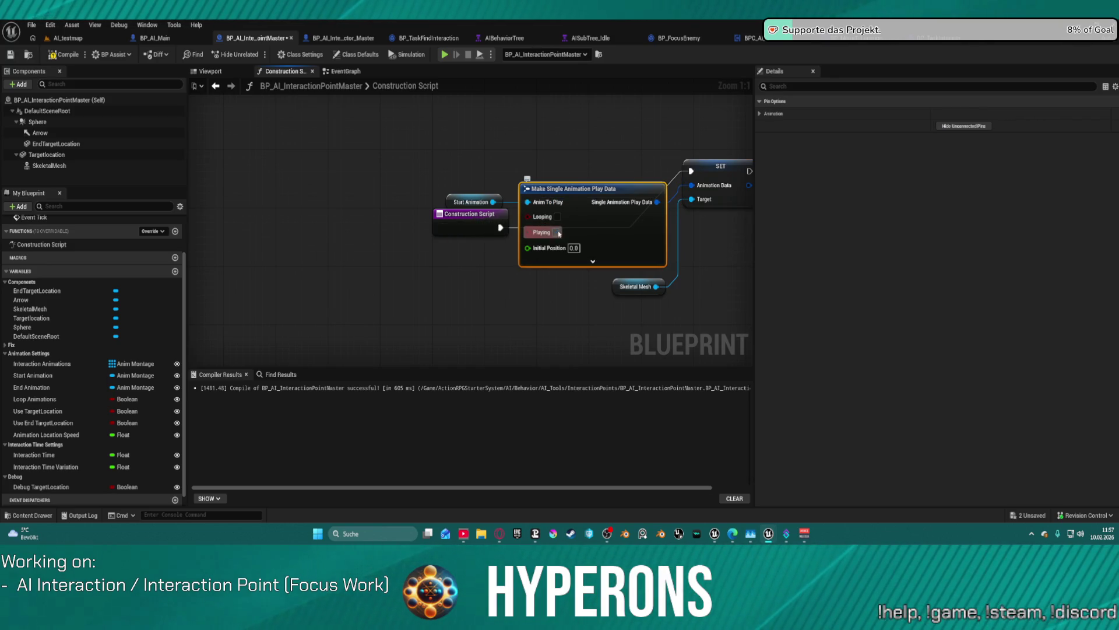
left_click_drag(590, 191, 694, 247)
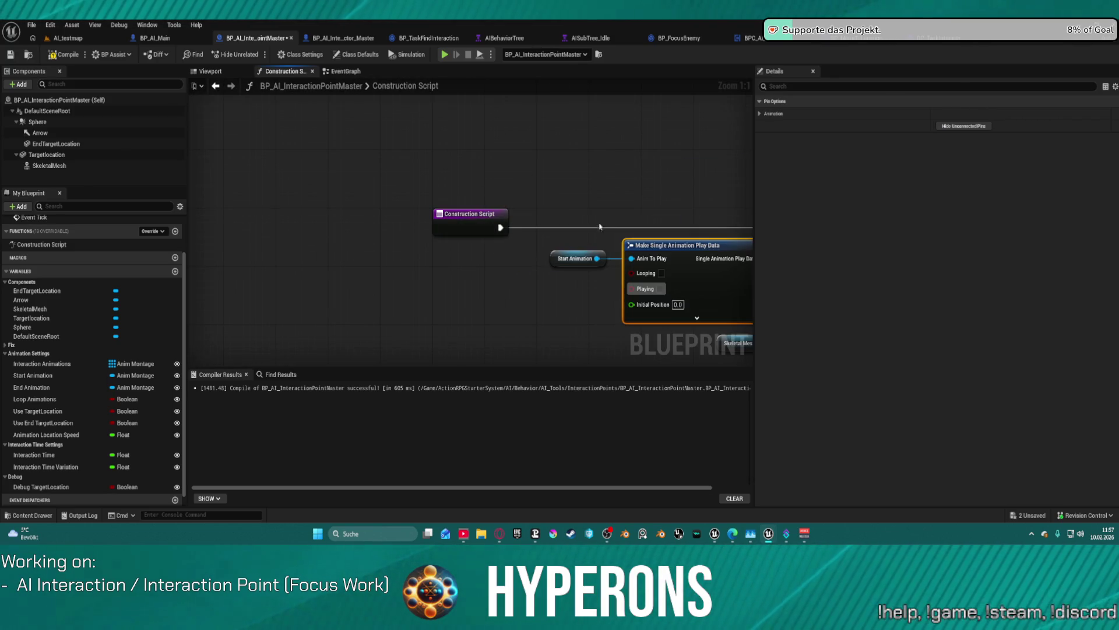
Step: Return to the AI_testmap level and select the interaction point beside the pink AI character
left_click(68, 38)
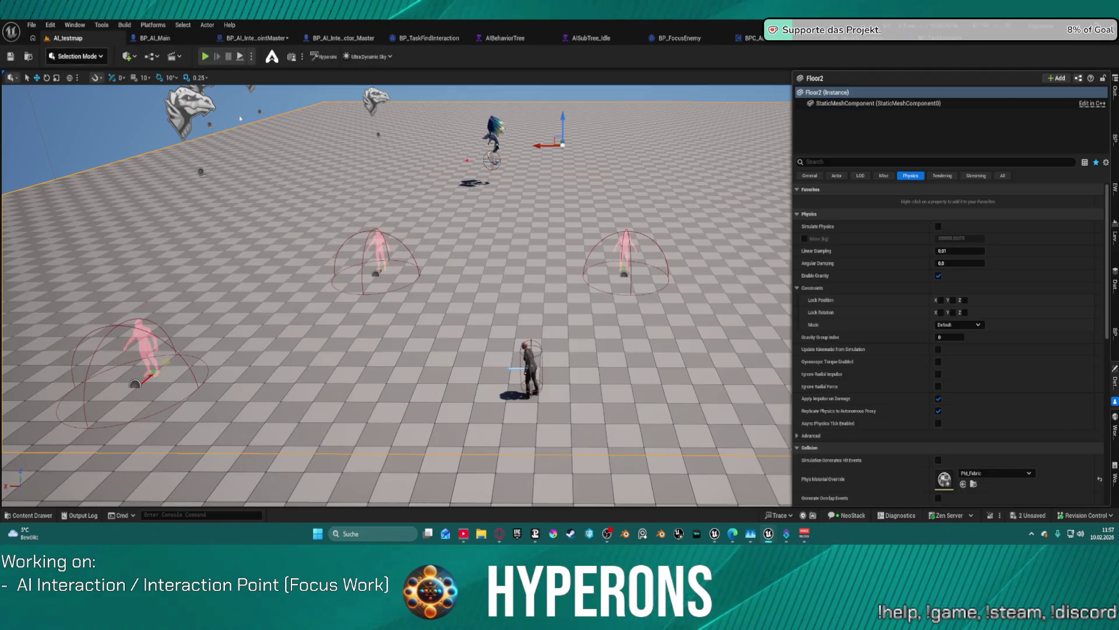
mouse_move(402, 314)
left_mouse_down()
mouse_move(408, 304)
mouse_move(401, 314)
left_mouse_up()
left_click_drag(363, 229, 363, 229)
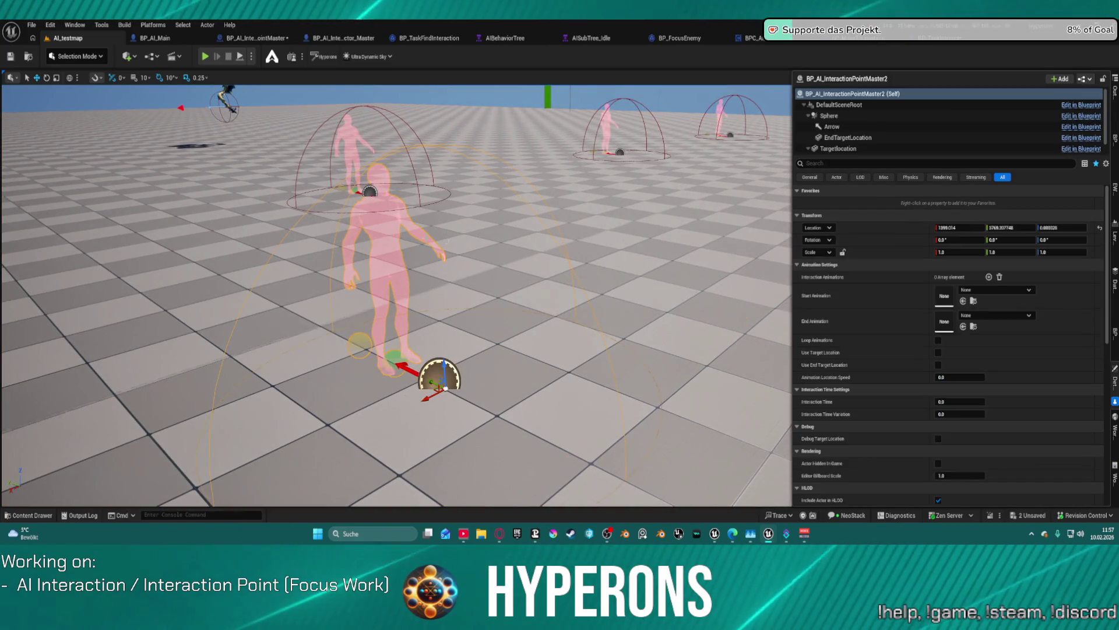
left_click(440, 377)
Step: Set the interaction point's Start Animation to DiveRoll_F_Montage
left_click(981, 289)
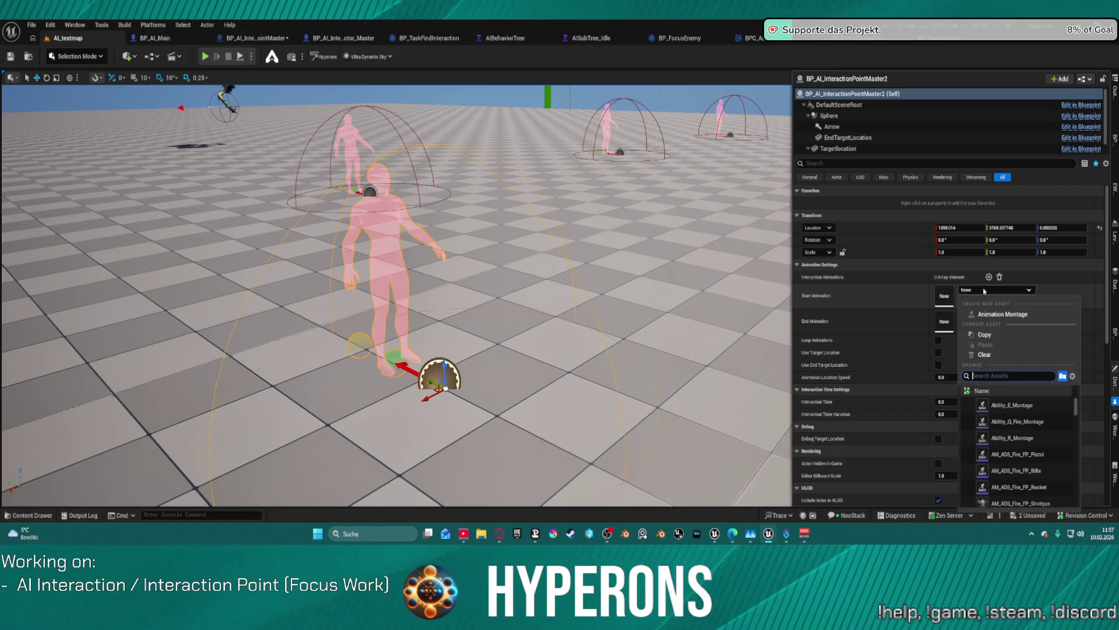
mouse_move(1002, 413)
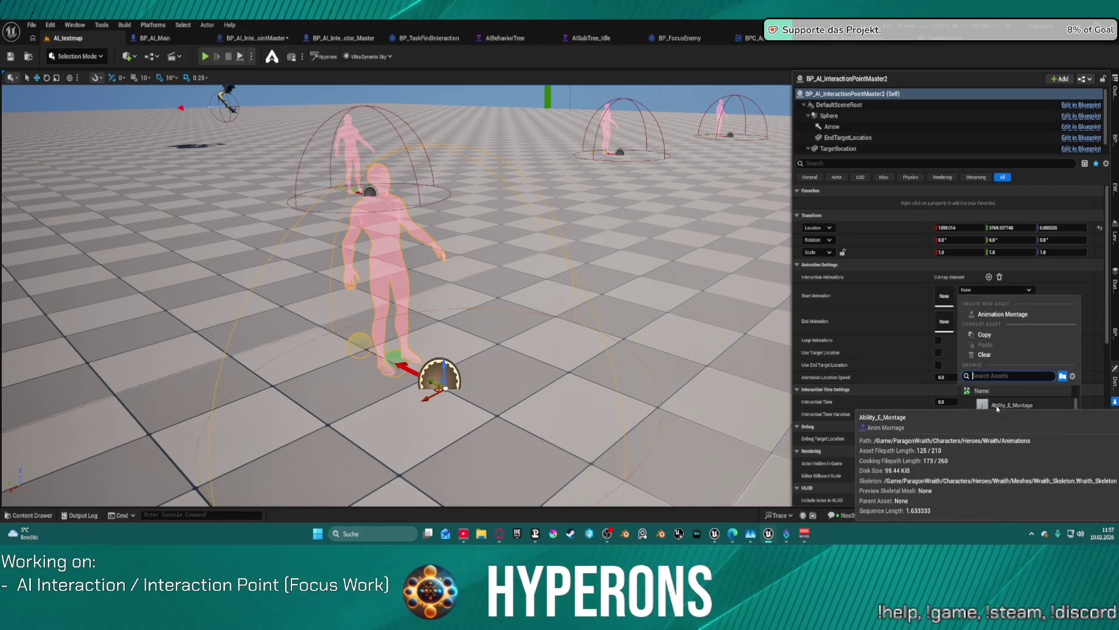
scroll(1014, 443, "down", 5)
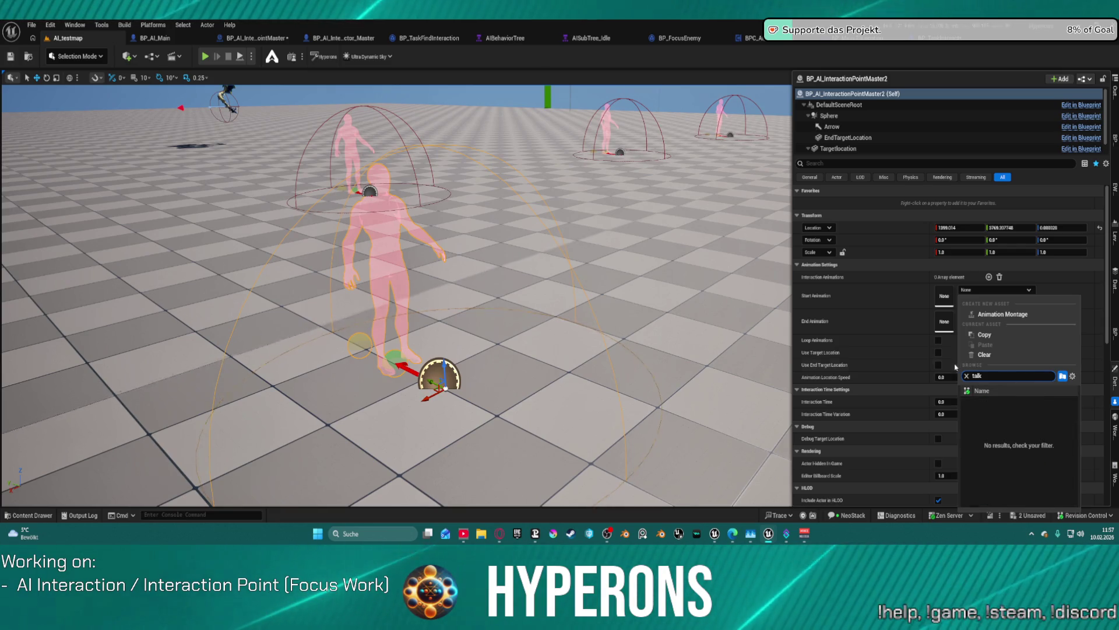
key("BackSpace")
key("BackSpace")
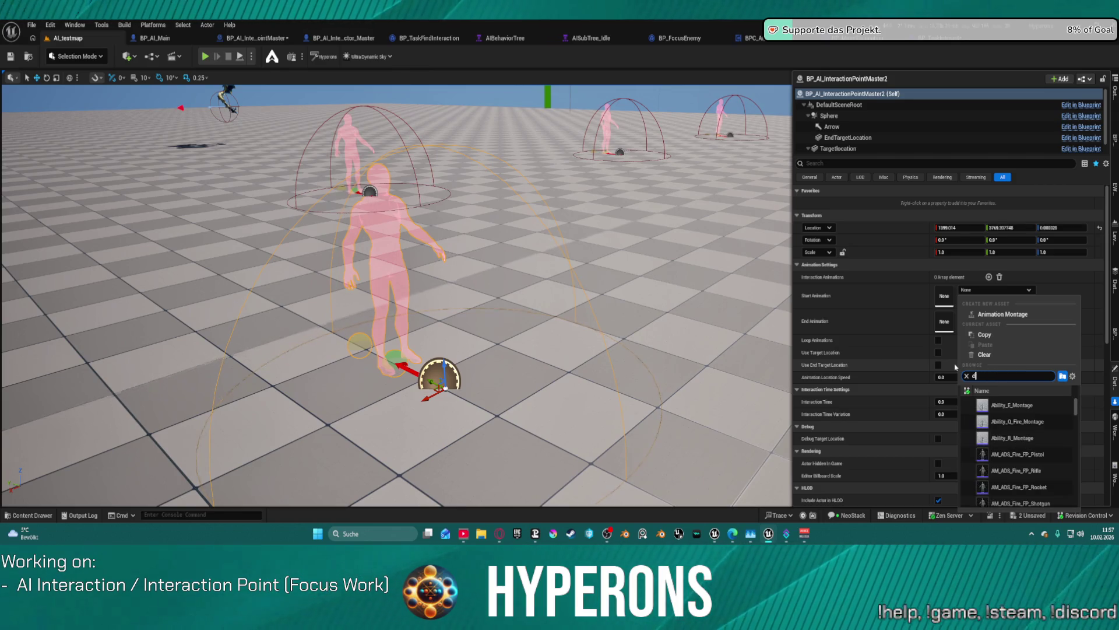
type("ia")
key("BackSpace")
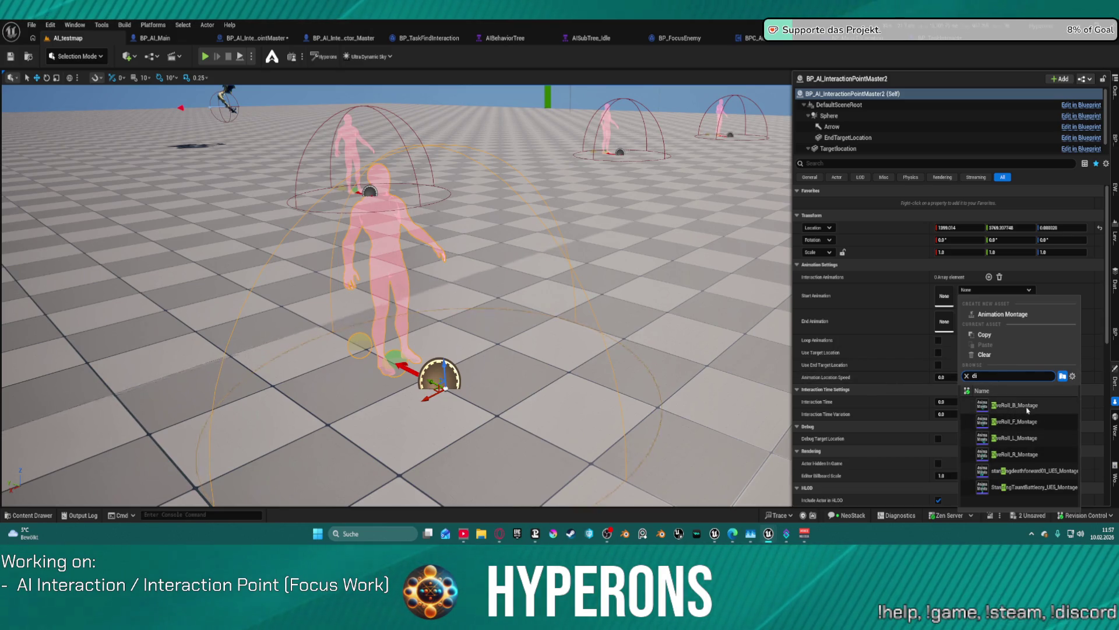
mouse_move(1022, 429)
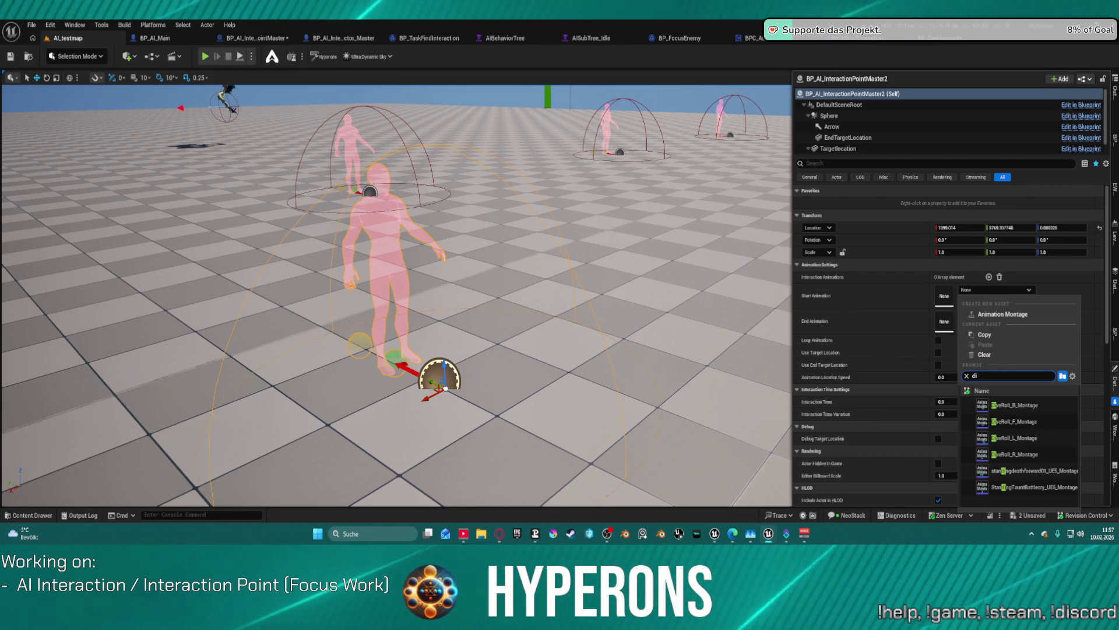
left_click(1023, 422)
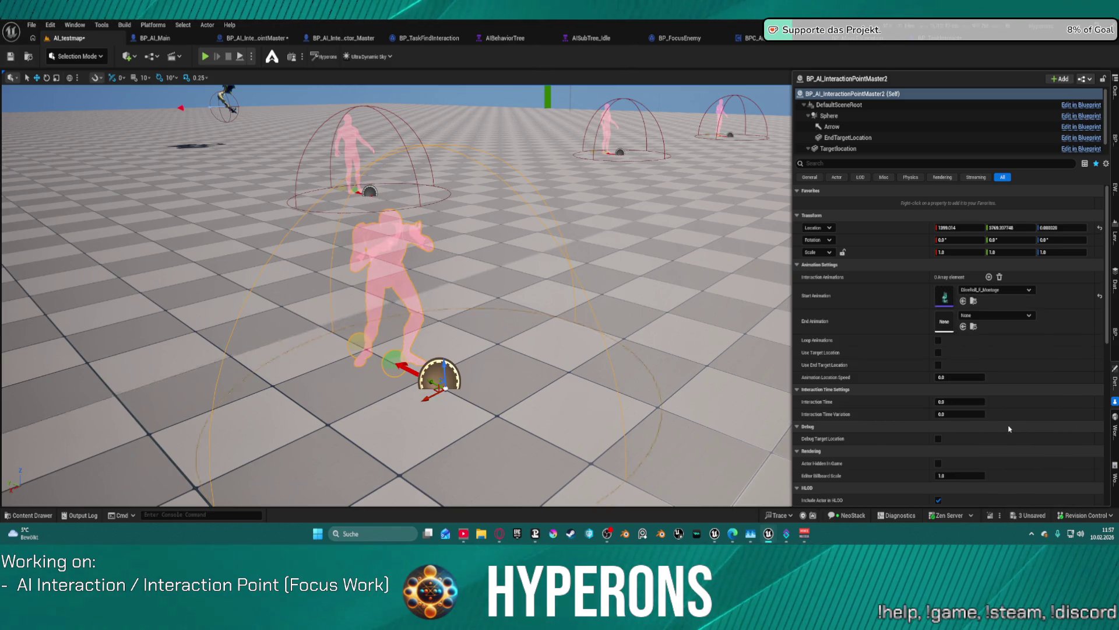
Step: Change the Start Animation to AS_Open_Chest_UE5_Montage
left_click(1009, 290)
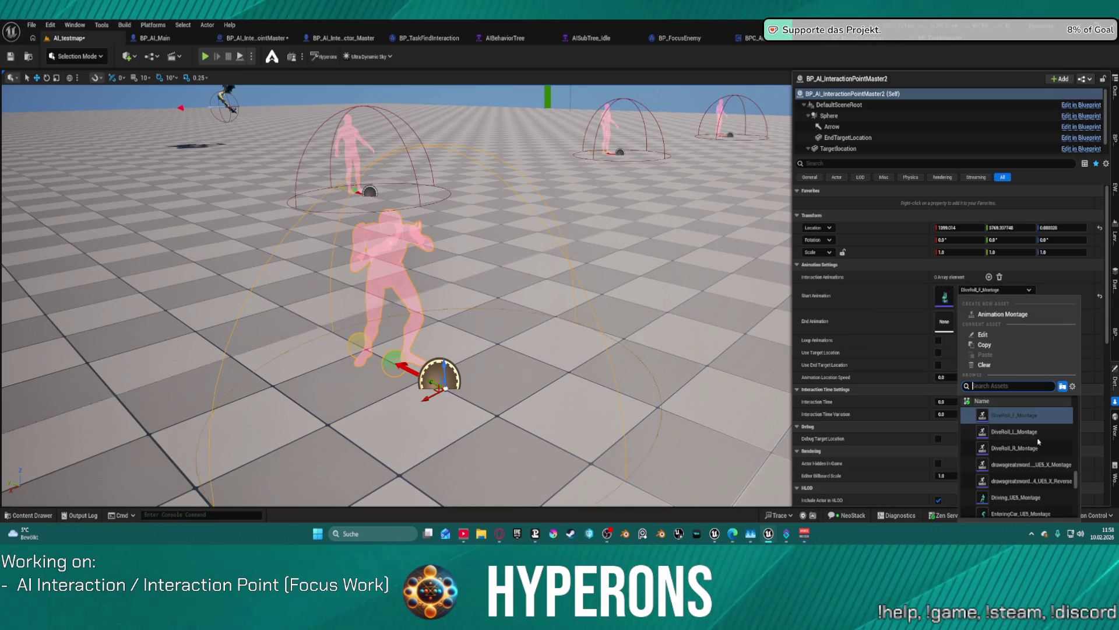
scroll(1038, 442, "up", 5)
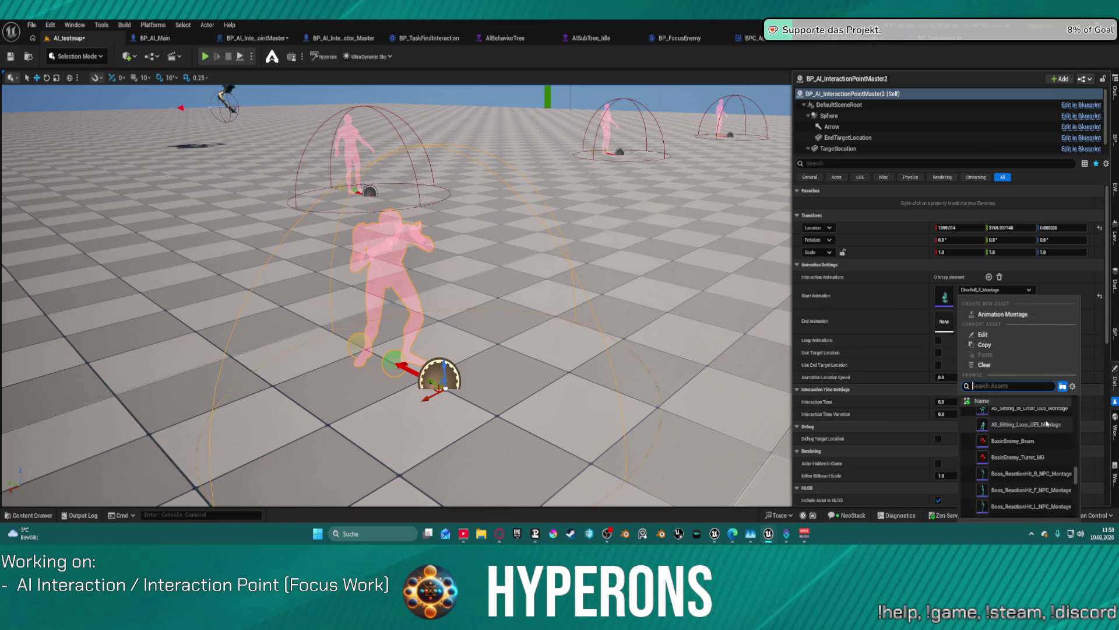
scroll(1048, 424, "up", 5)
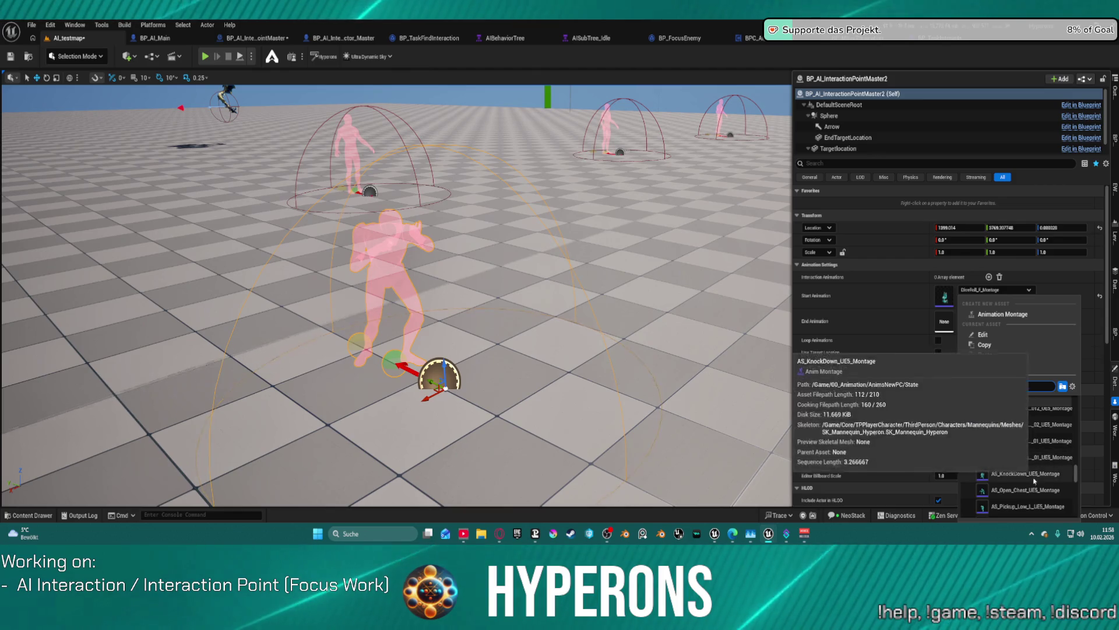
left_click(1020, 491)
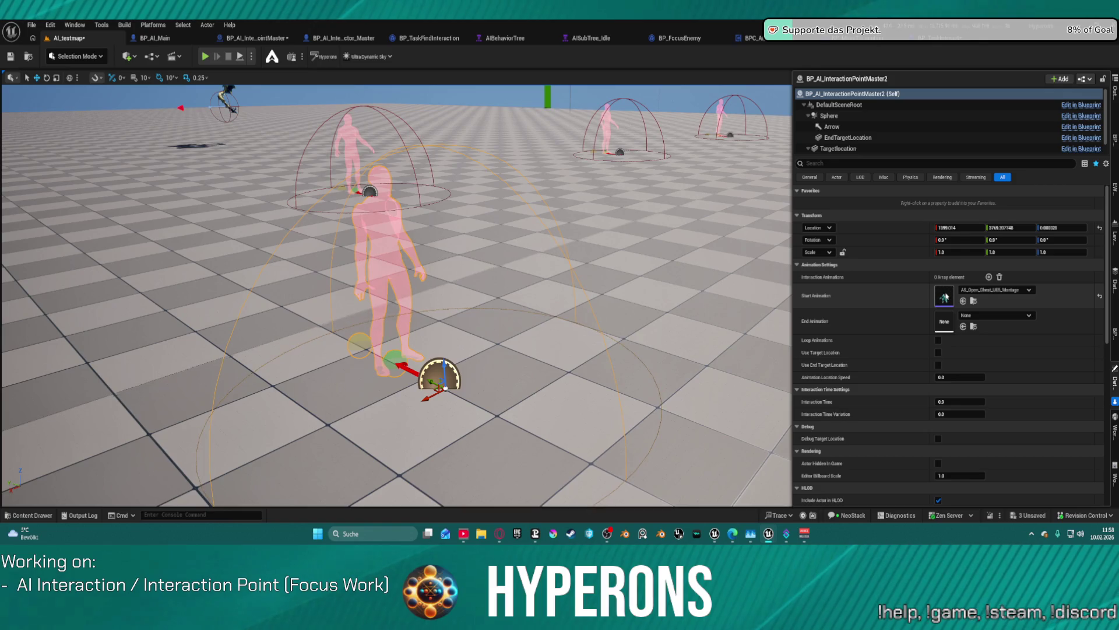
double_click(944, 297)
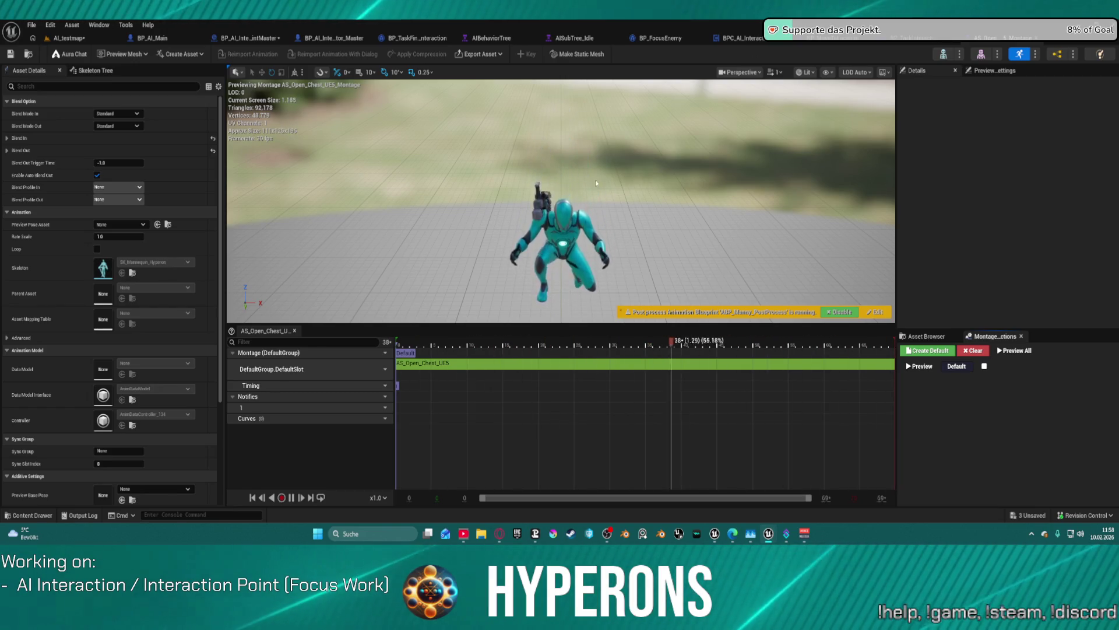
left_click_drag(543, 244, 606, 239)
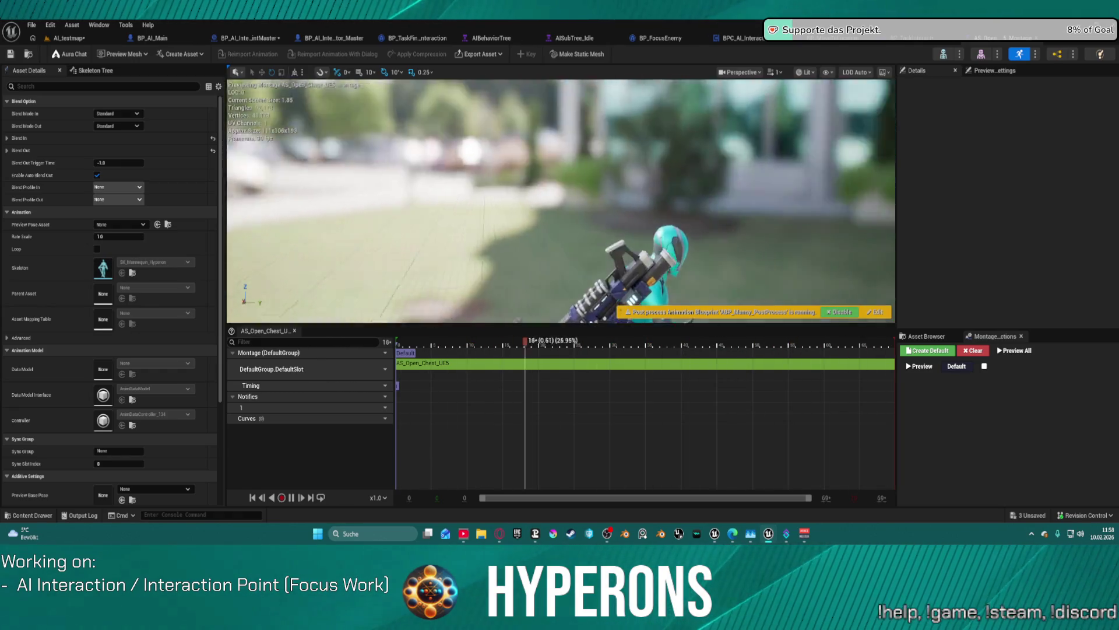
left_click_drag(571, 181, 572, 181)
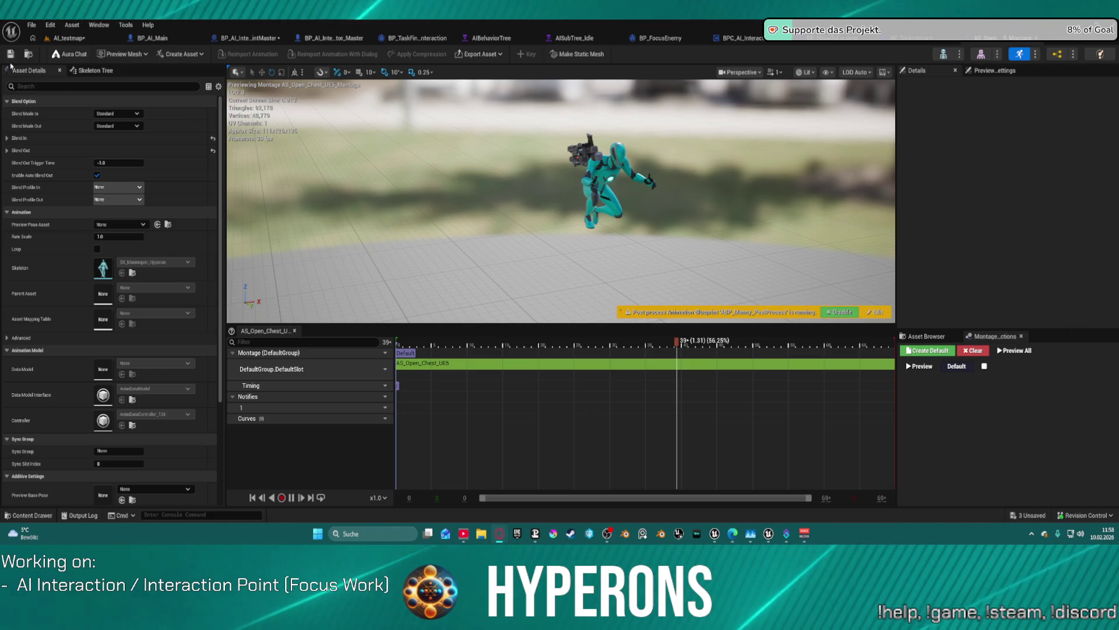
left_click(82, 38)
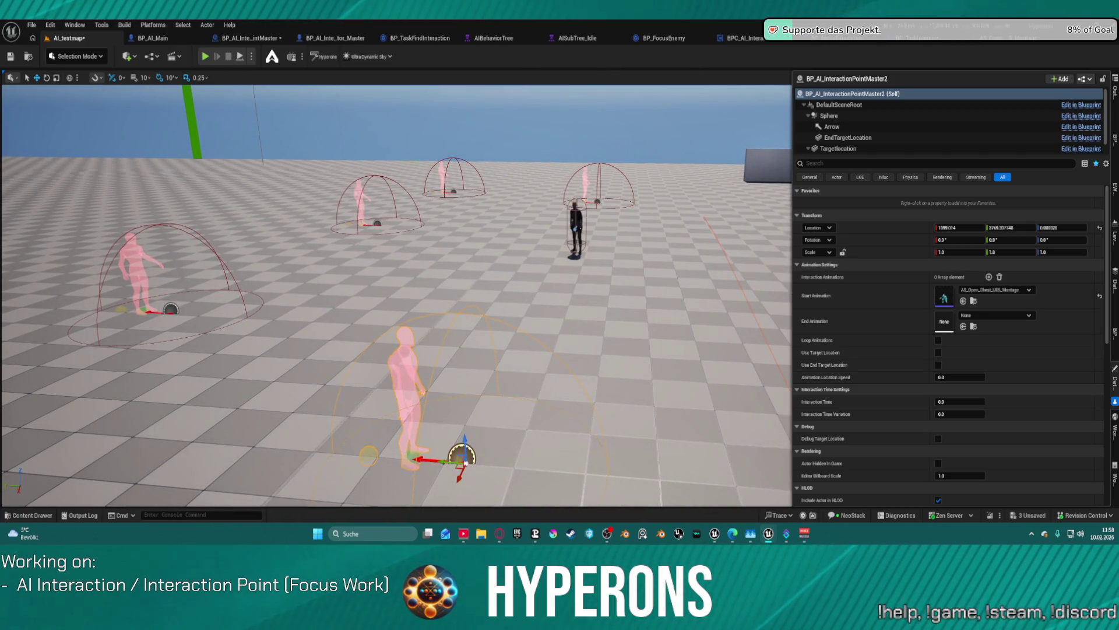
Step: Select the left, upper-left, upper-middle and right interaction points and delete them
left_click(575, 218)
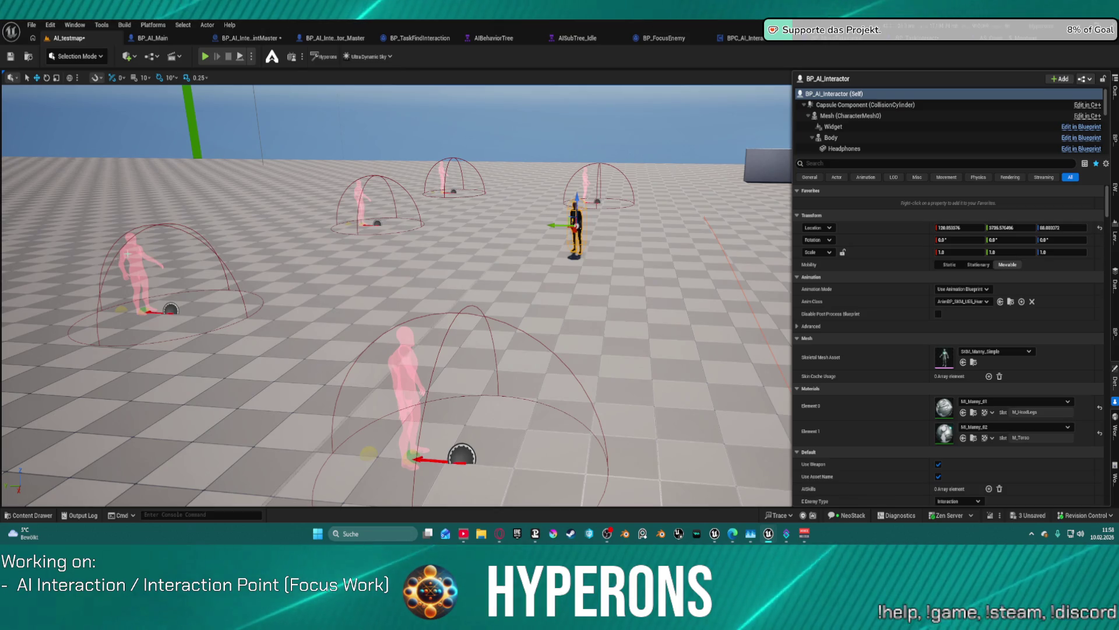
left_click(144, 263)
left_click(384, 192, "ctrl")
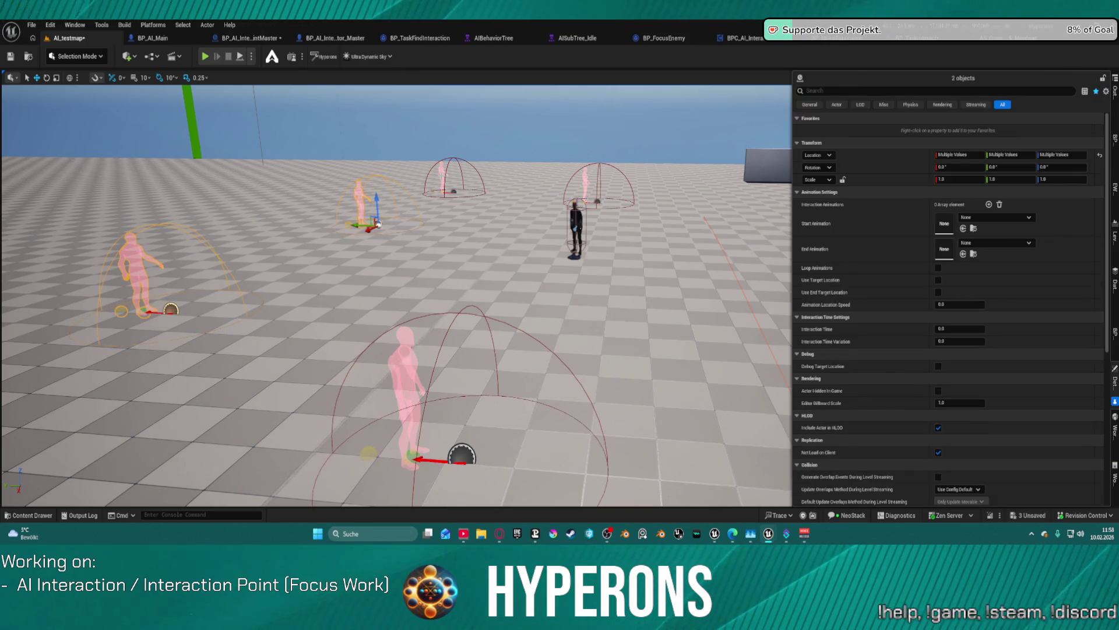
left_click(454, 191, "ctrl")
left_click(588, 180, "ctrl")
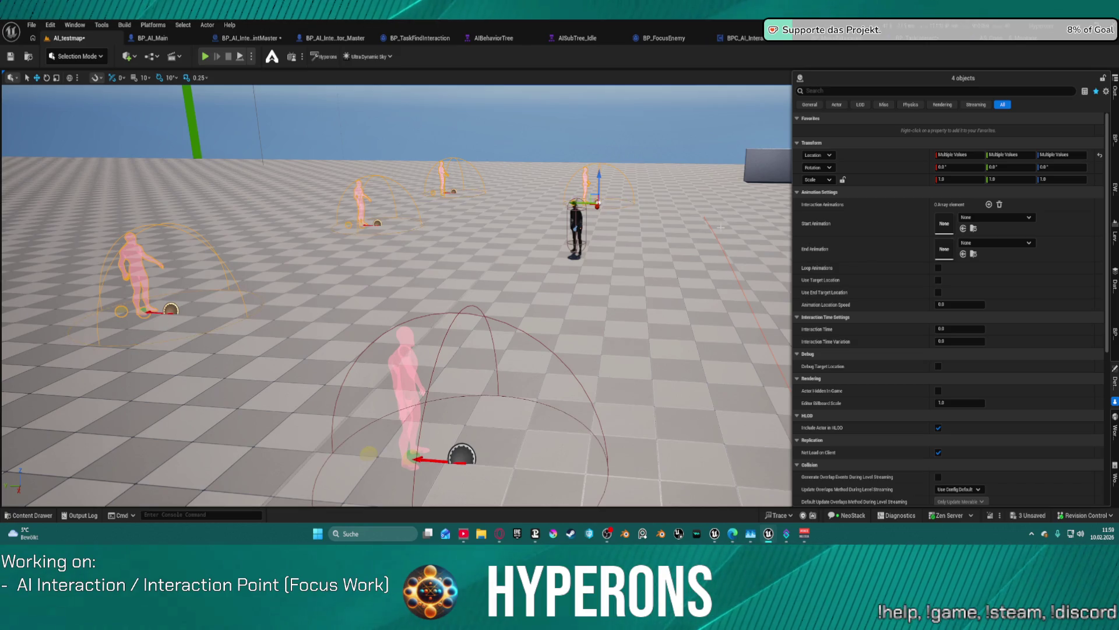
key("Delete")
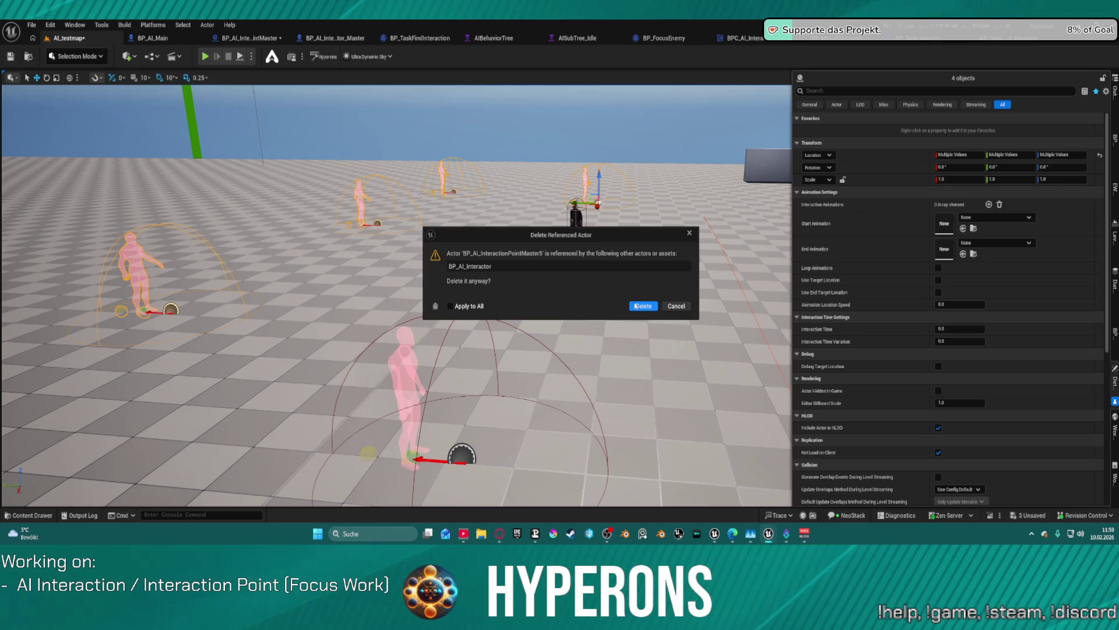
Step: Confirm the deletion despite the reference warning and show the AI Interactor's BPC_AI_Interaction component settings
left_click(636, 306)
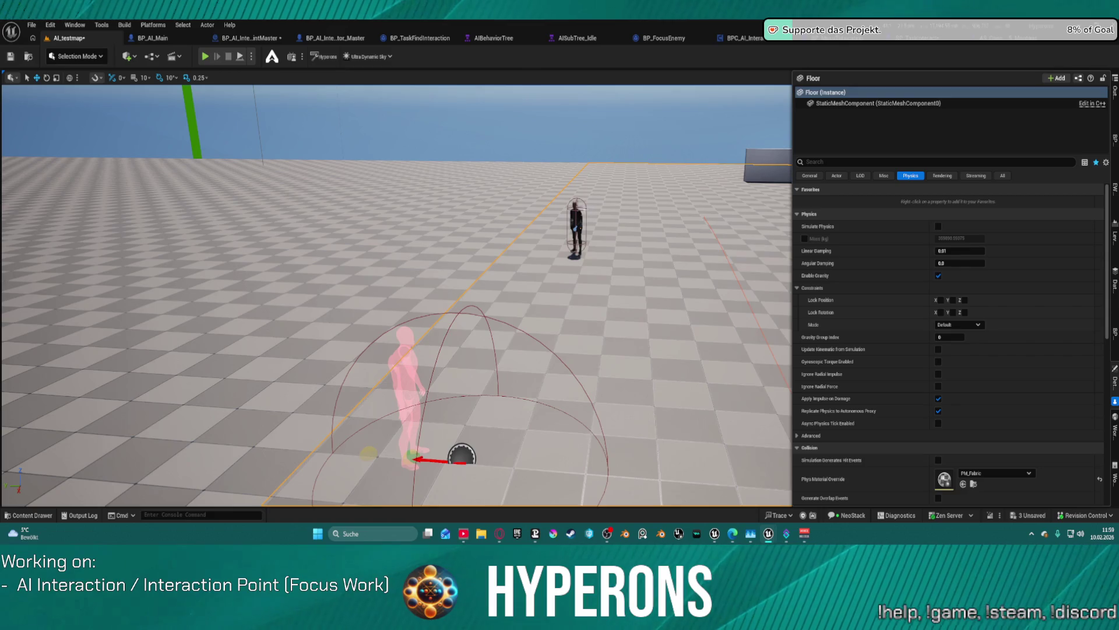
left_click(575, 216)
scroll(959, 332, "down", 5)
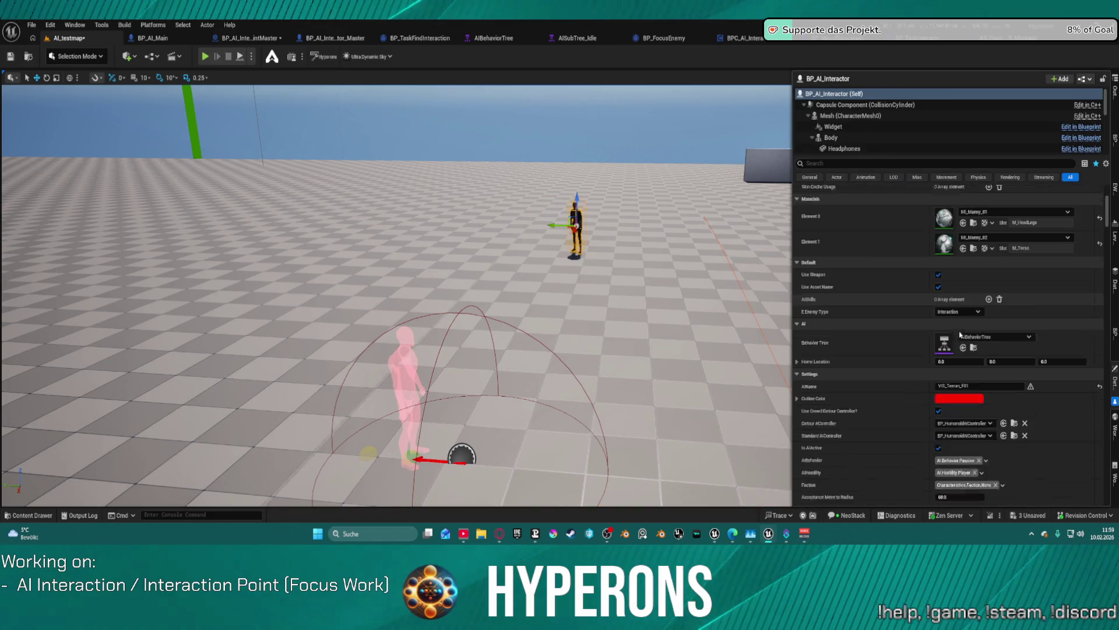
scroll(959, 332, "down", 10)
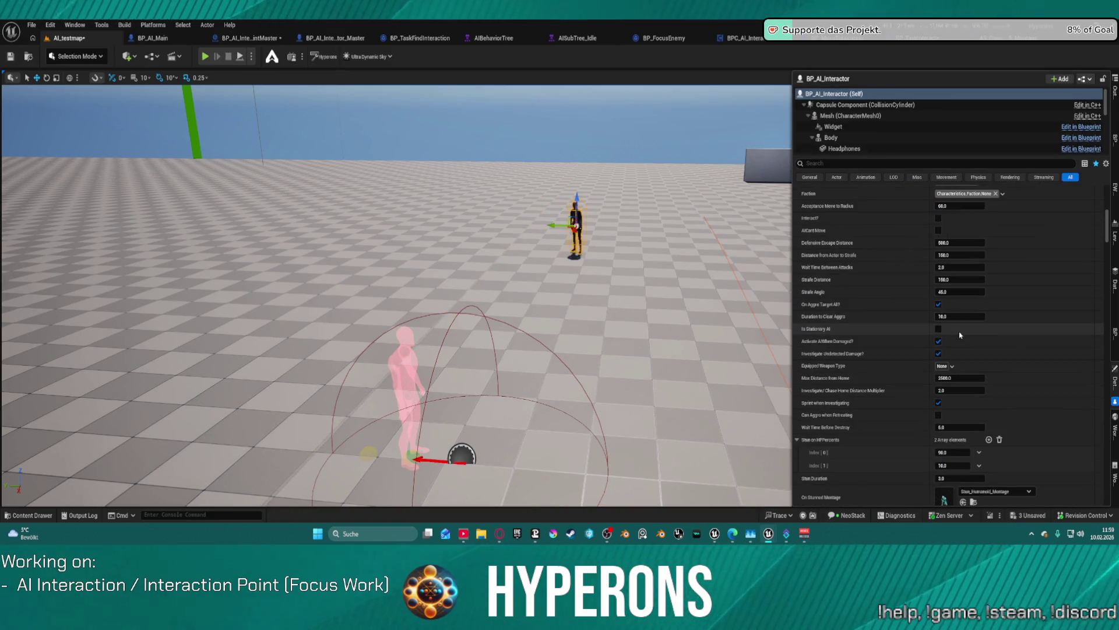
left_click(859, 165)
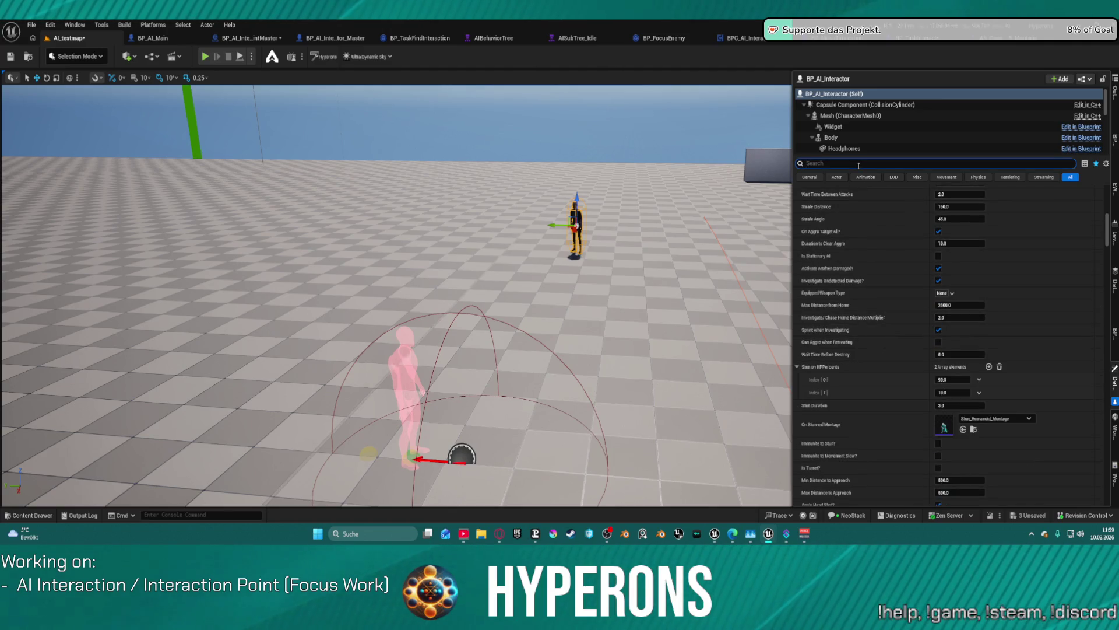
scroll(867, 124, "down", 10)
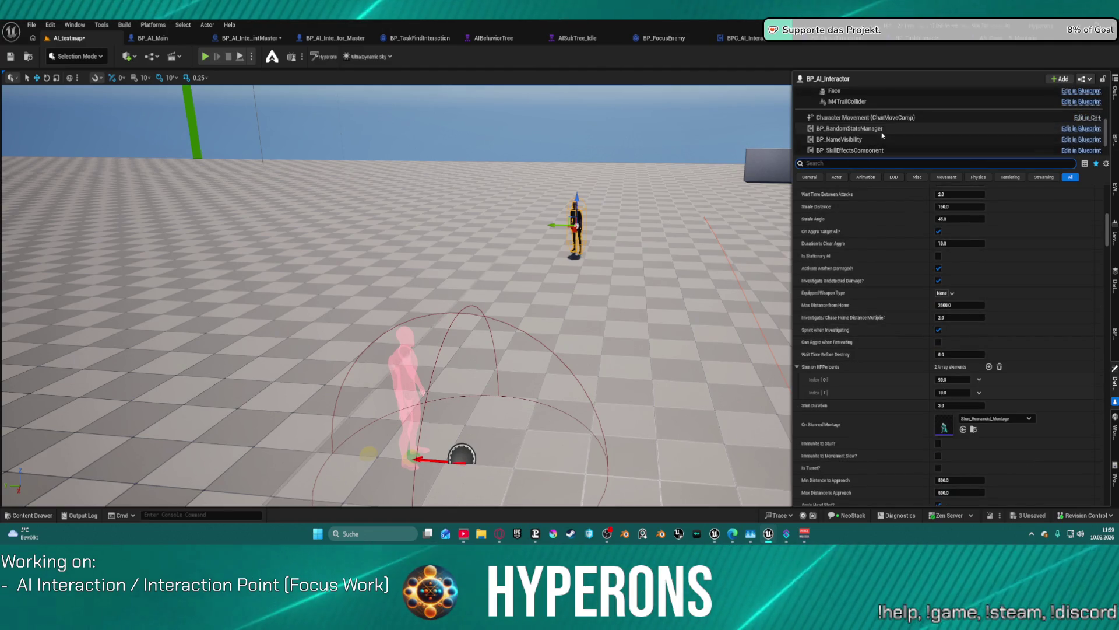
left_click(854, 147)
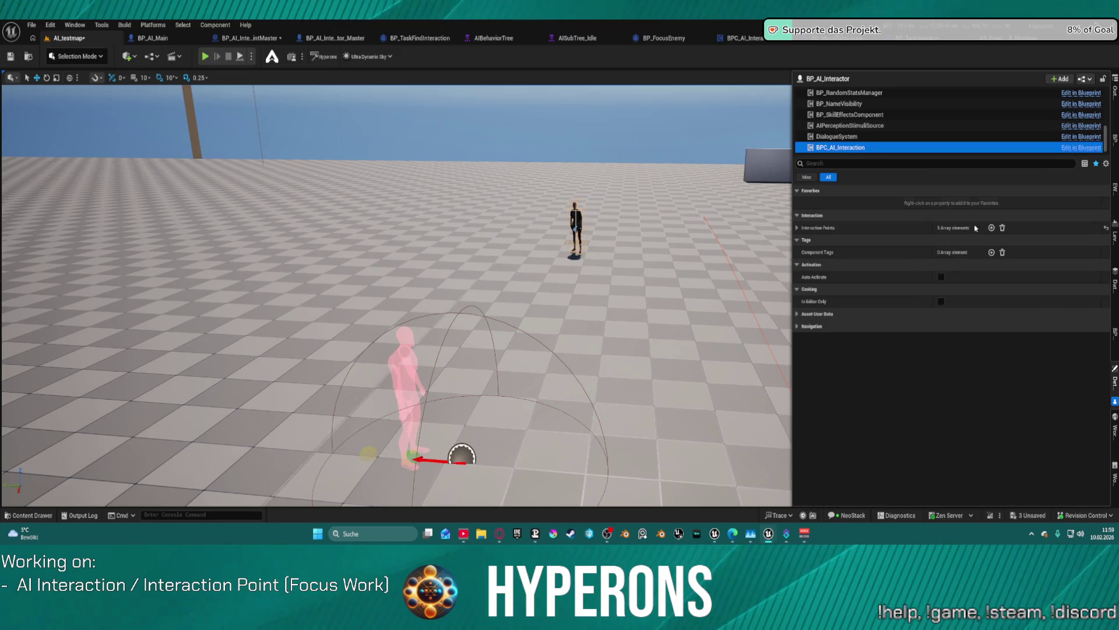
Step: Assign BP_AI_InteractionPointMaster2 to Interaction Points index 0 and delete the remaining empty entries
left_click(827, 228)
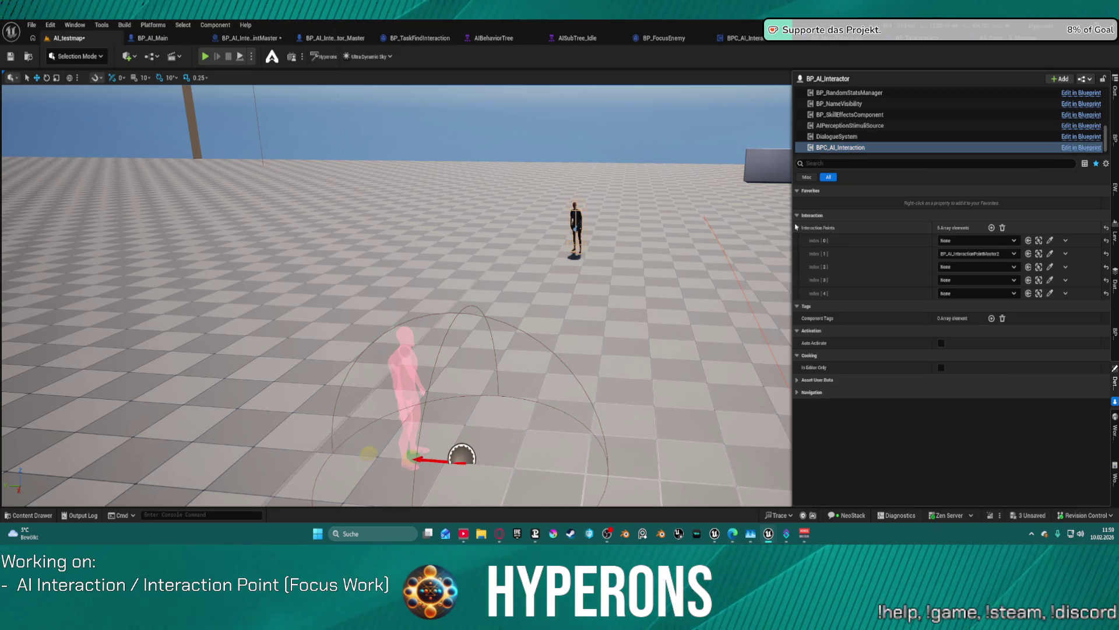
left_click(1014, 241)
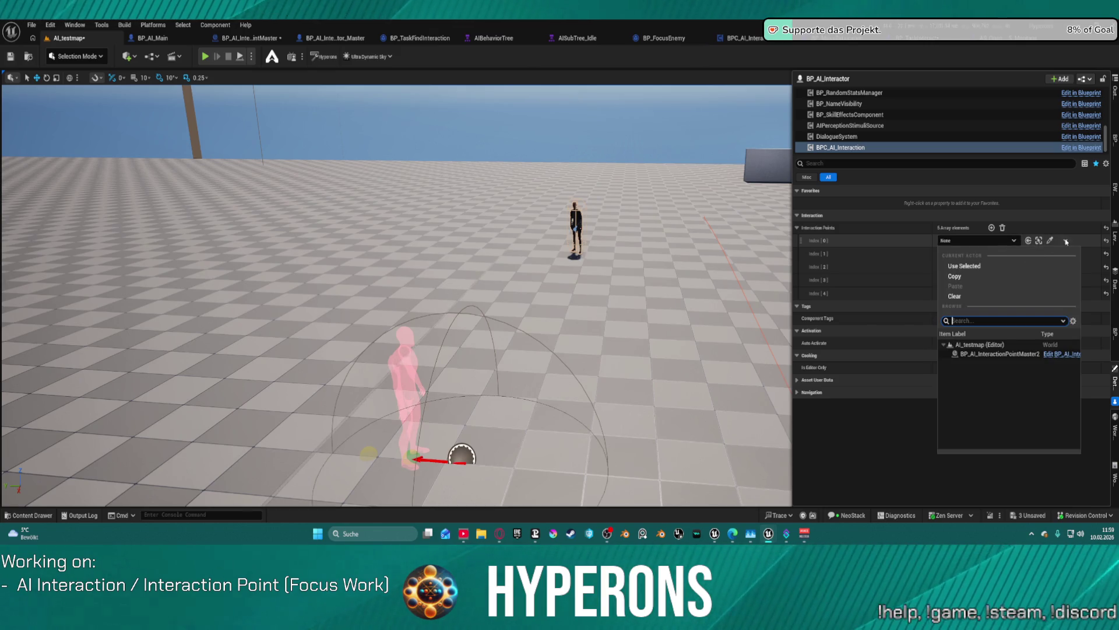
left_click(1000, 354)
left_click(1066, 254)
left_click(1077, 280)
left_click(1066, 254)
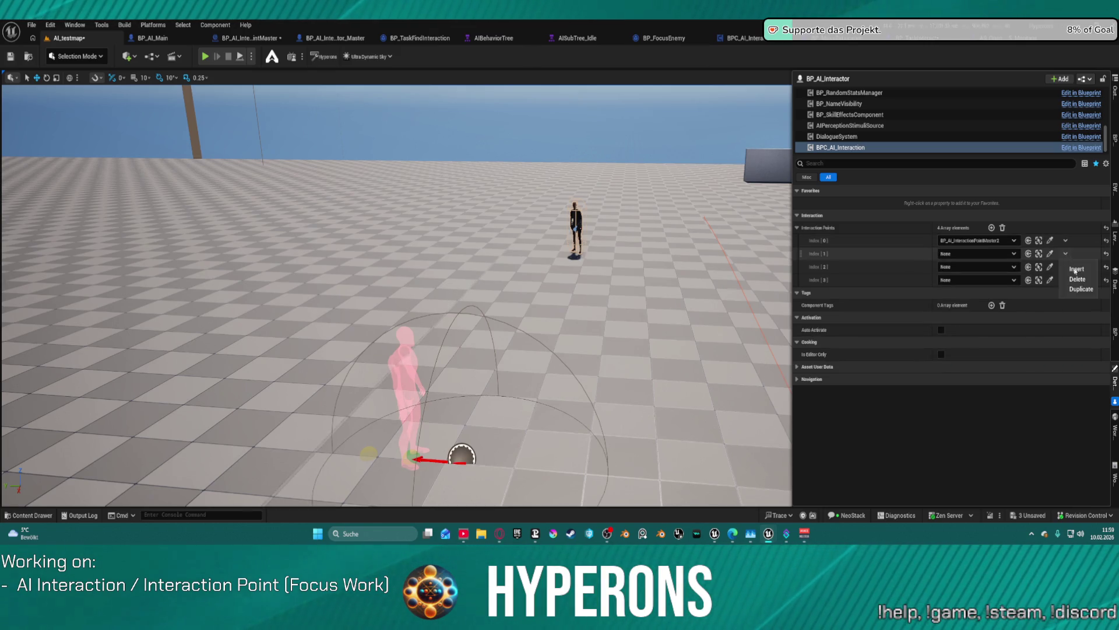
left_click(1077, 279)
left_click(1066, 253)
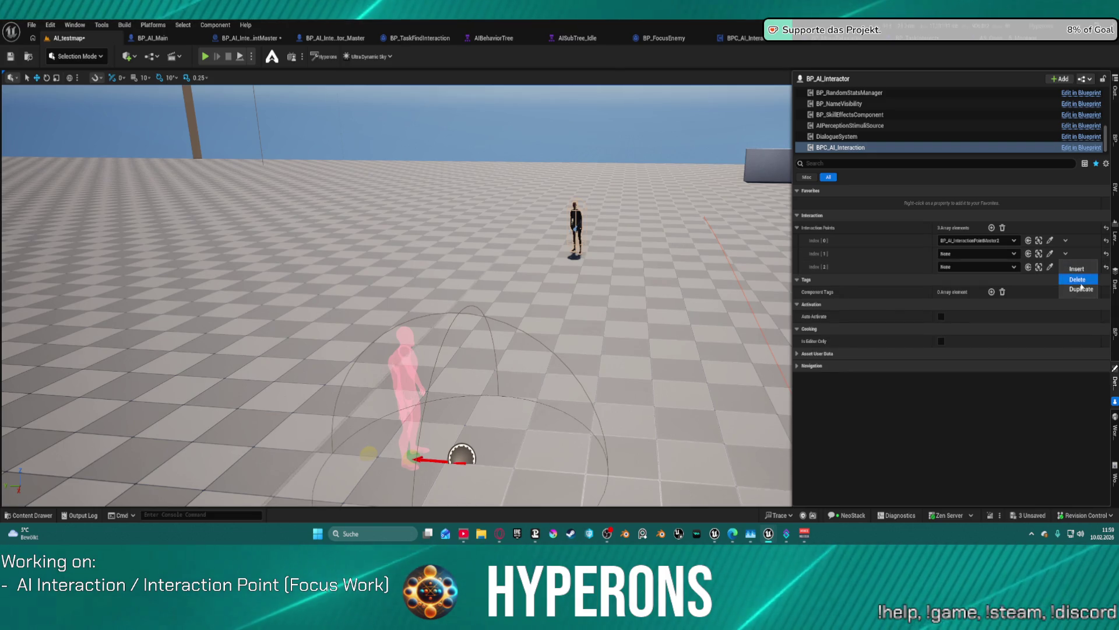
left_click(1079, 280)
left_click(1066, 253)
left_click(1078, 280)
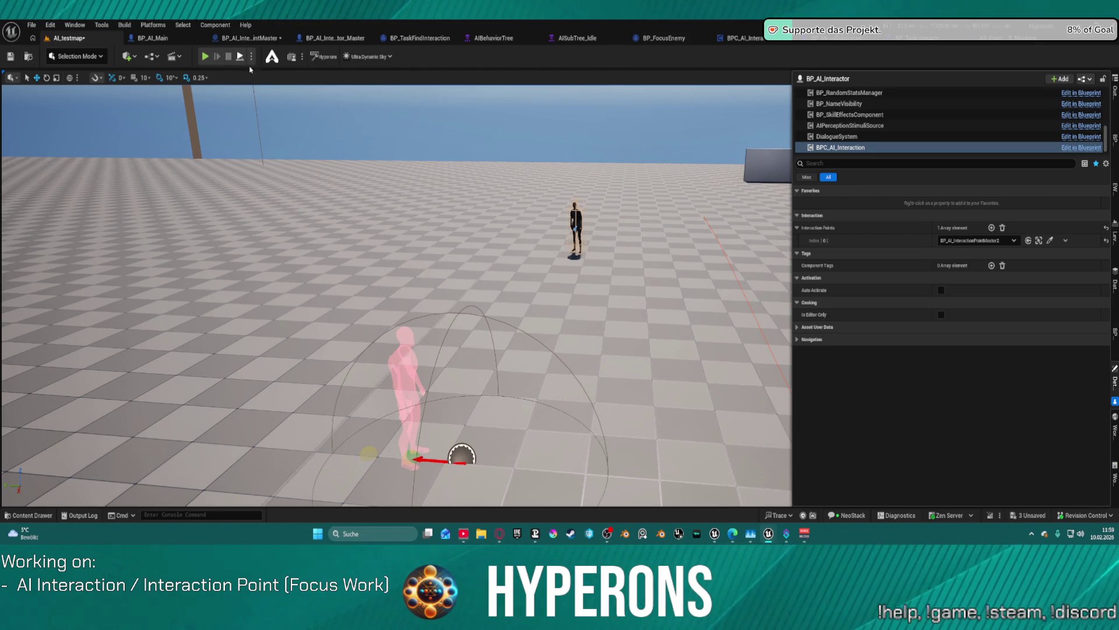
Step: Test-play the level, then inspect the interaction logic in the BP_TaskInteract graph
left_click(636, 293)
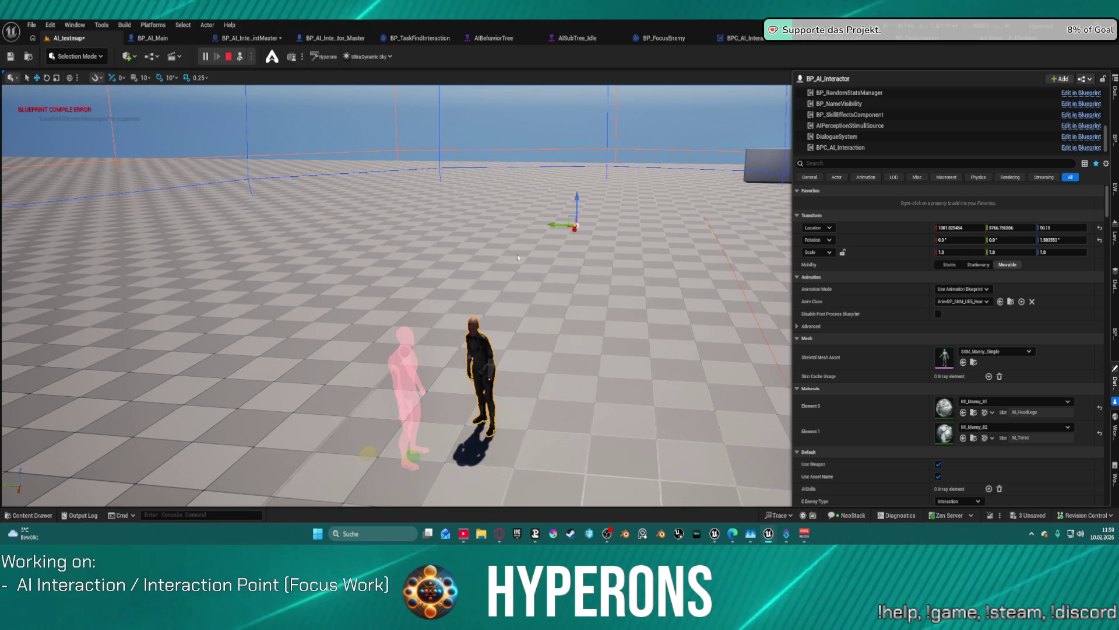
key("Escape")
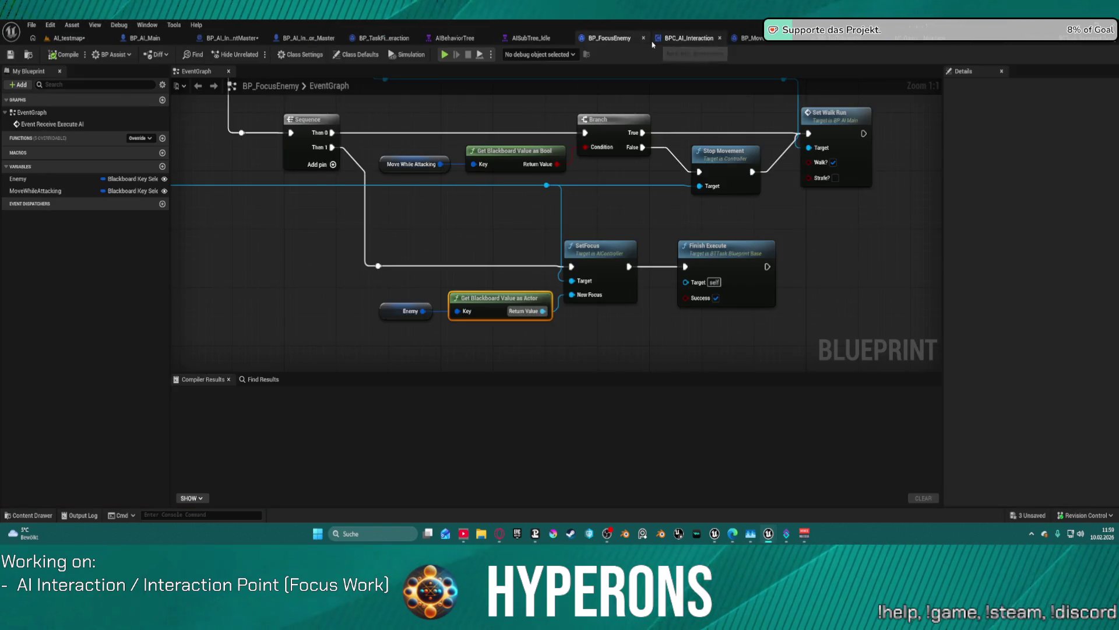
left_click(663, 38)
left_click(844, 38)
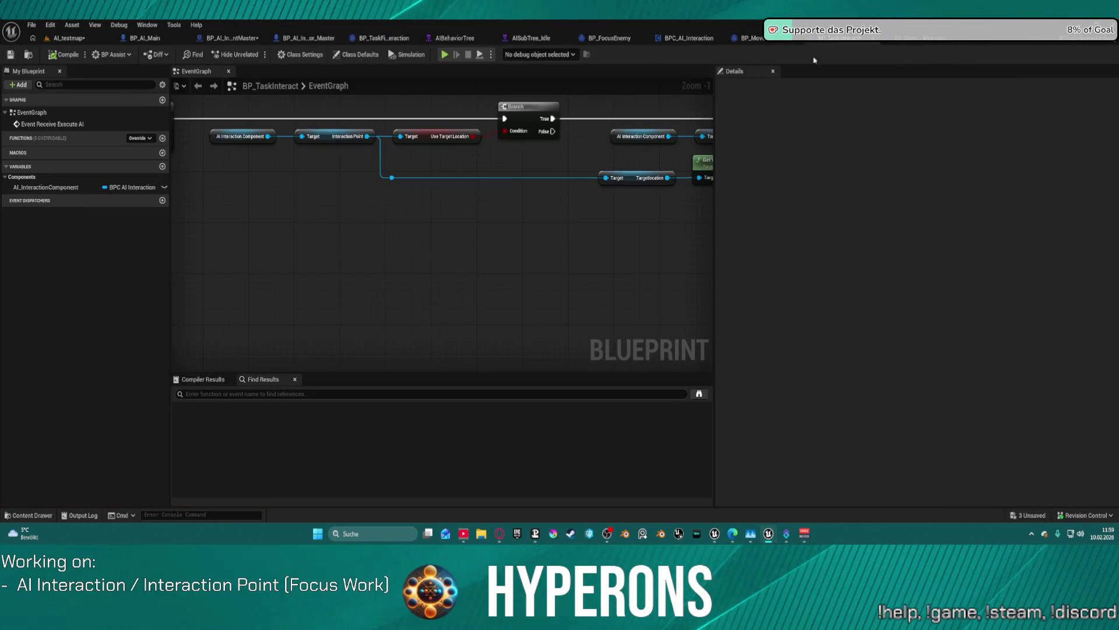
mouse_move(462, 188)
left_mouse_down()
mouse_move(295, 233)
mouse_move(534, 234)
left_mouse_up()
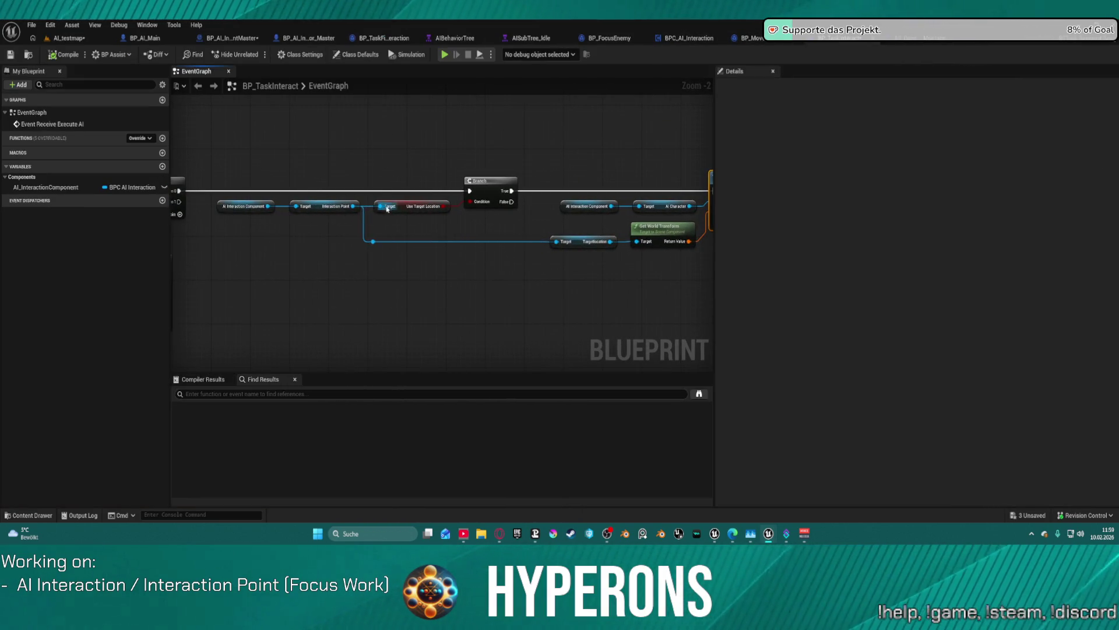
Step: Back in AI_testmap, select BP_AI_InteractionPointMaster2 to show its animation settings
left_click(59, 42)
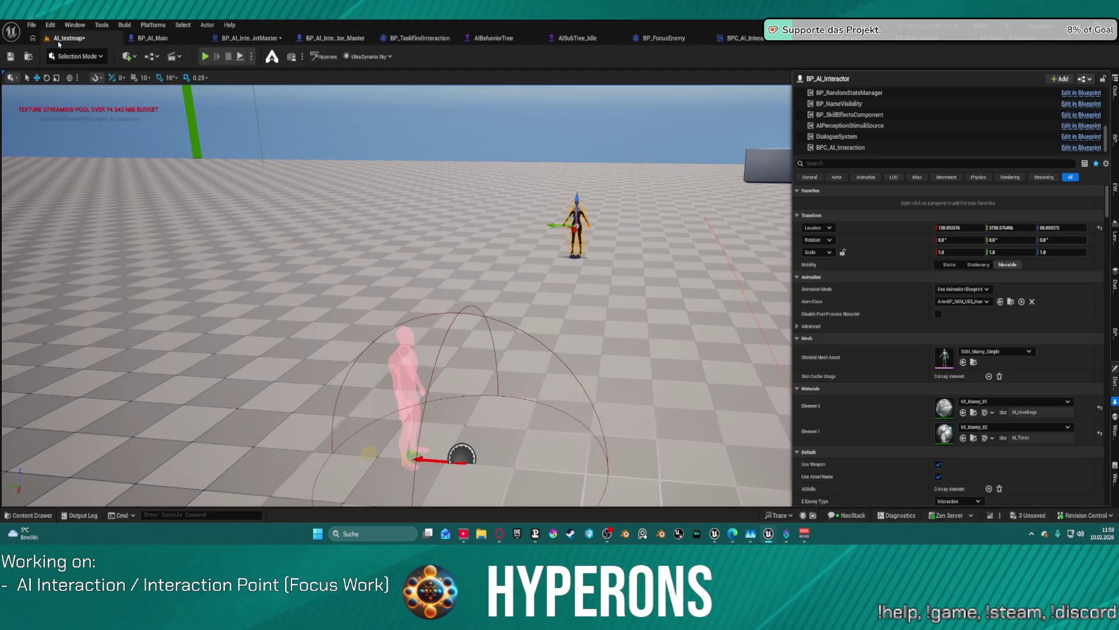
scroll(931, 368, "down", 5)
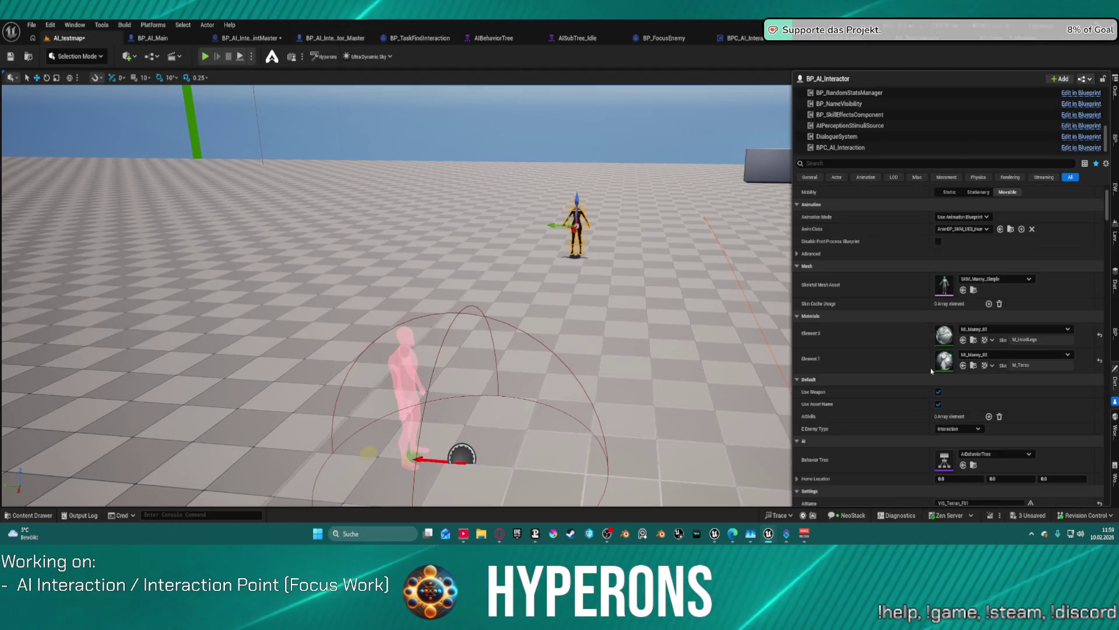
scroll(932, 368, "down", 3)
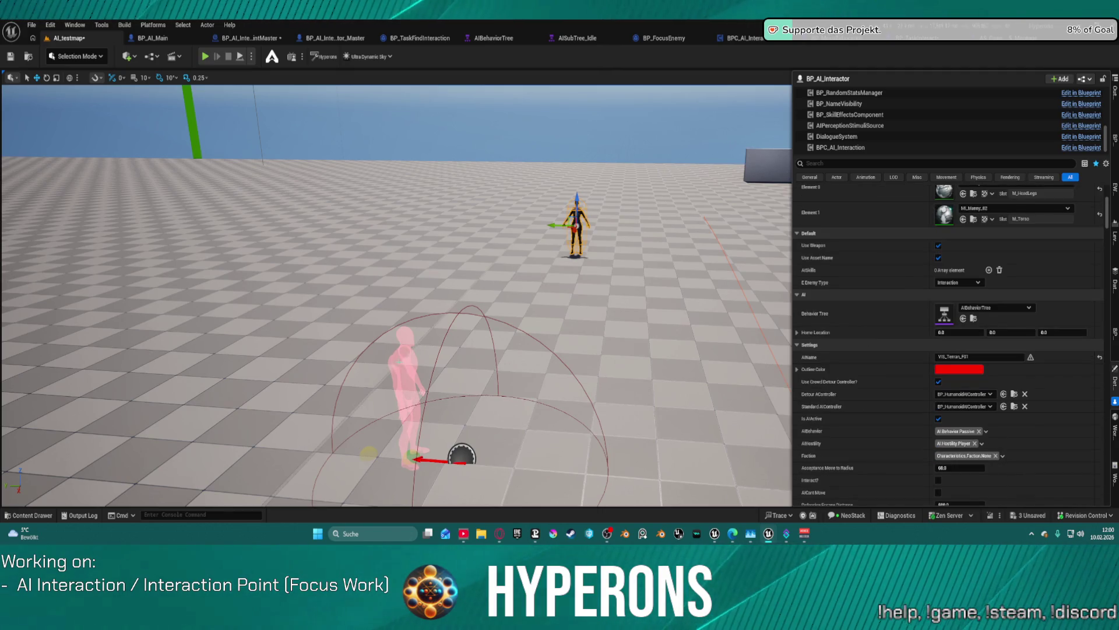
left_click(460, 456)
scroll(886, 213, "up", 5)
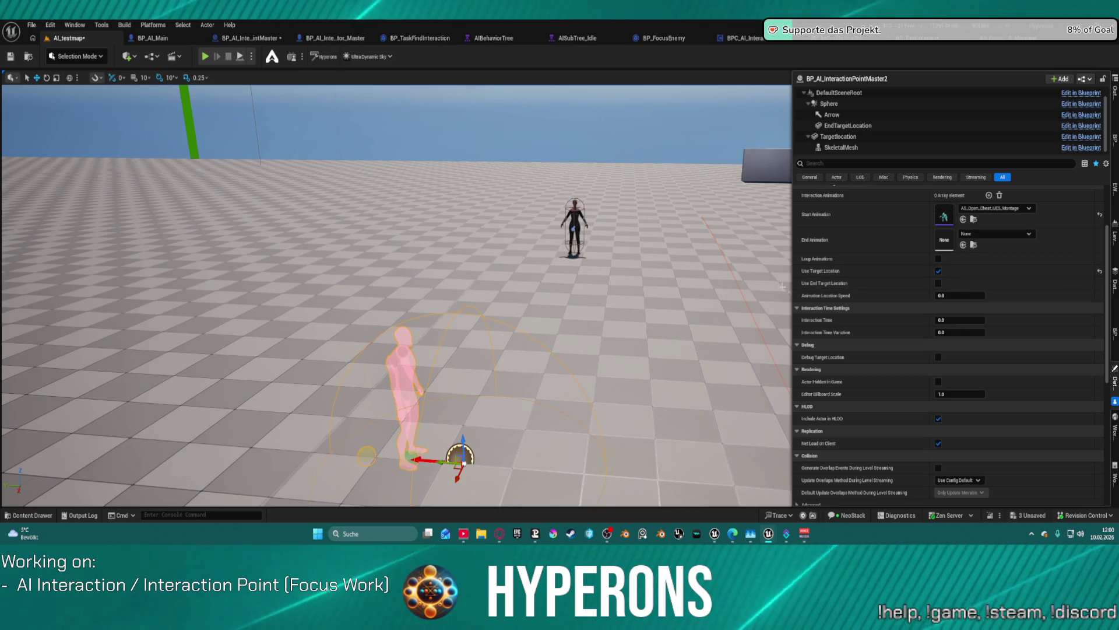
Step: Set Animation Location Speed to 1.0 and run a simulation following the AI character
left_click(941, 296)
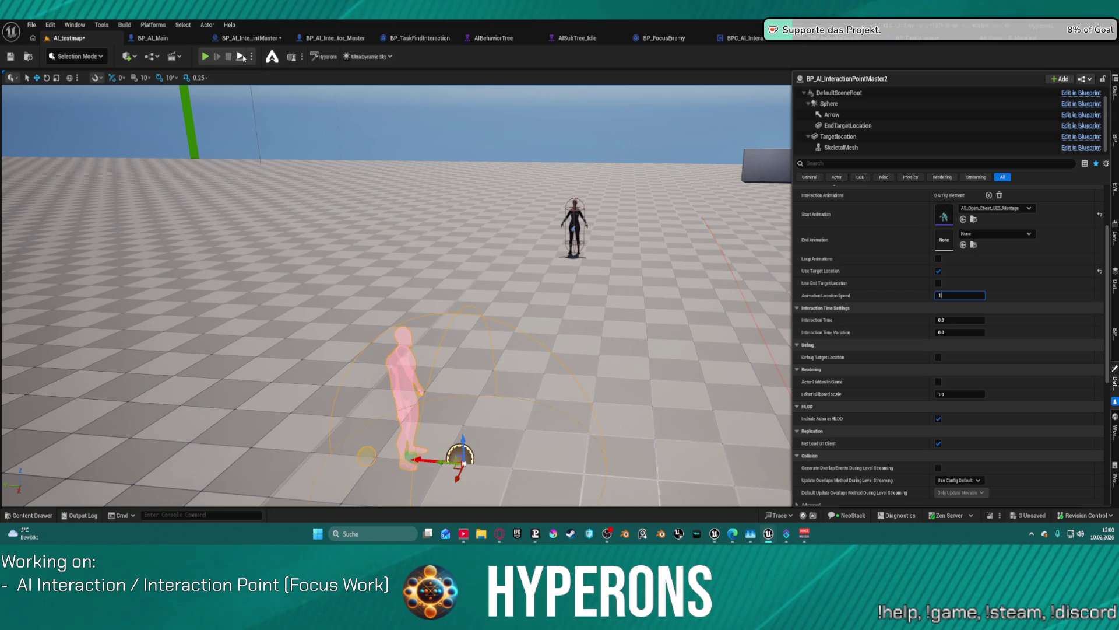
key("Return")
key("alt+s")
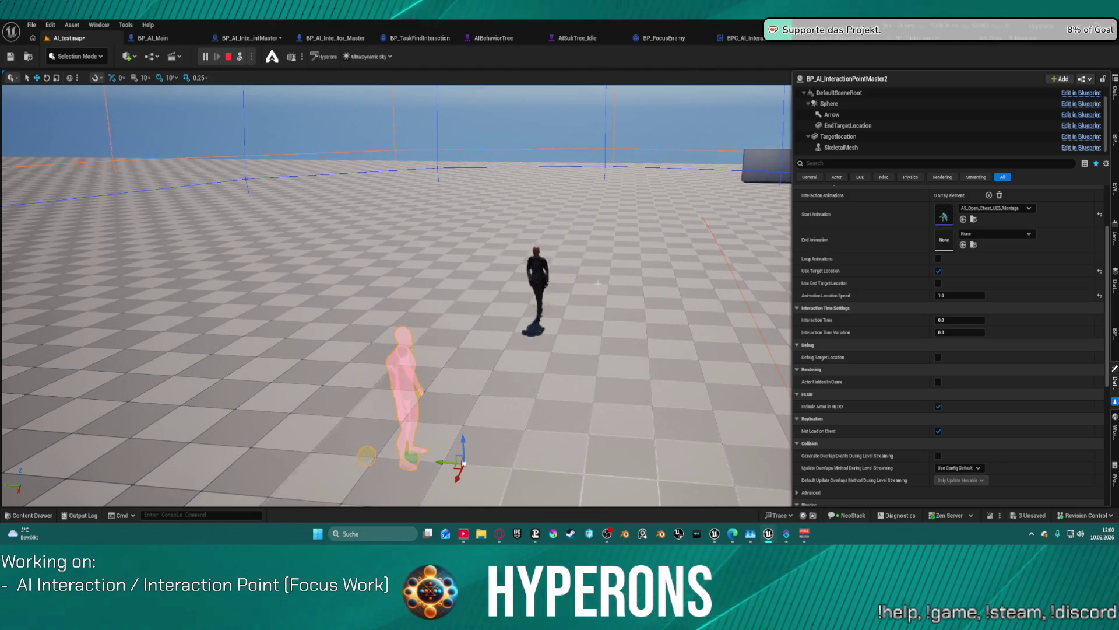
scroll(396, 296, "down", 5)
scroll(397, 295, "up", 3)
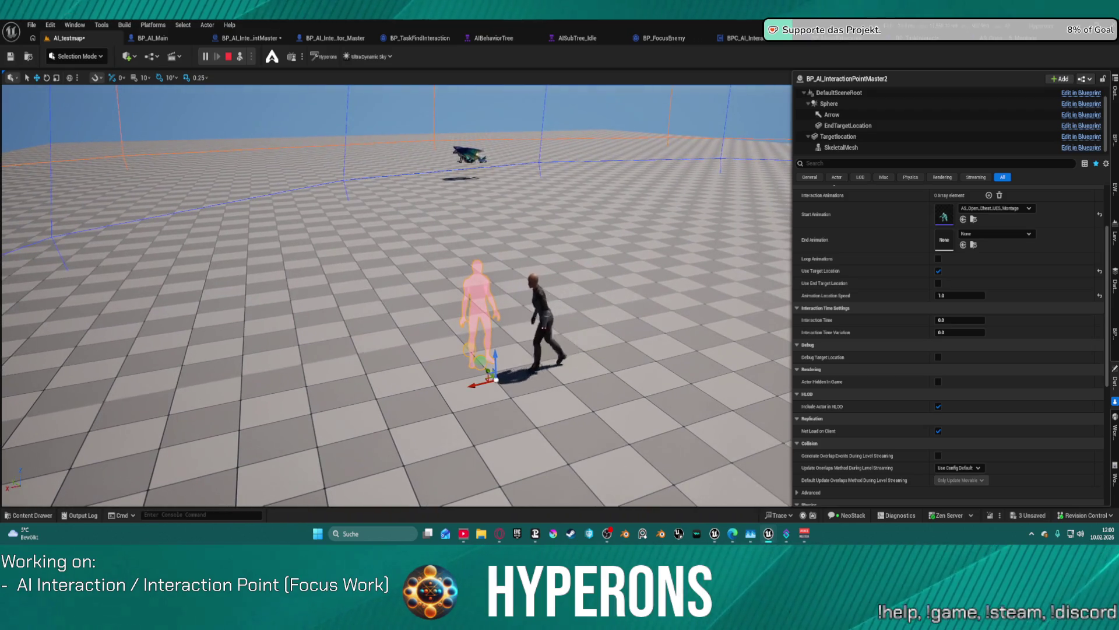
scroll(396, 296, "up", 5)
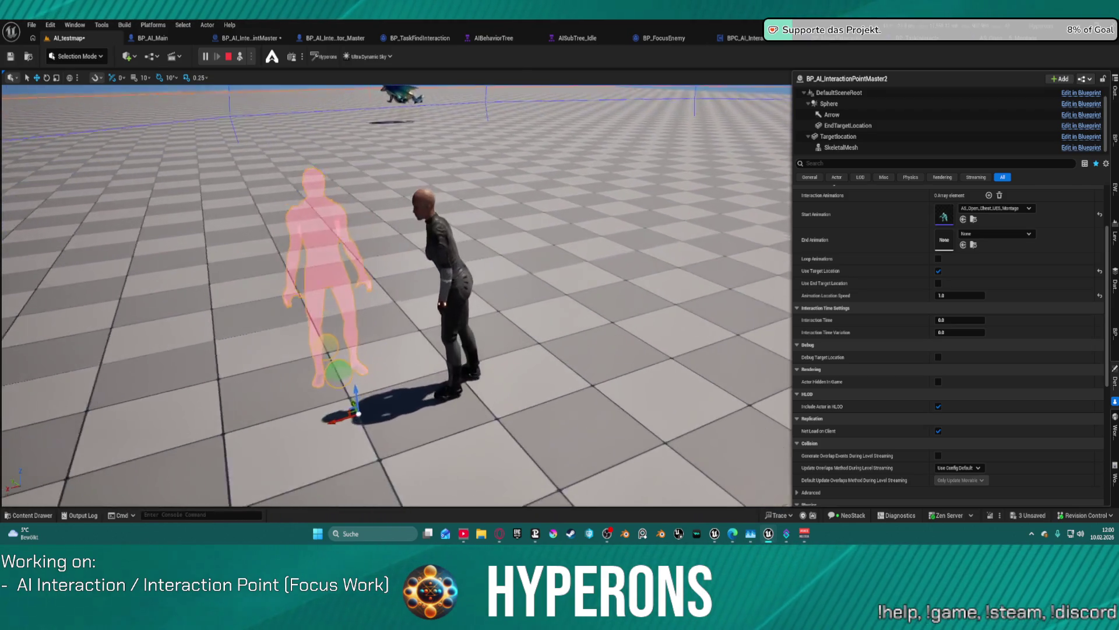
key("d")
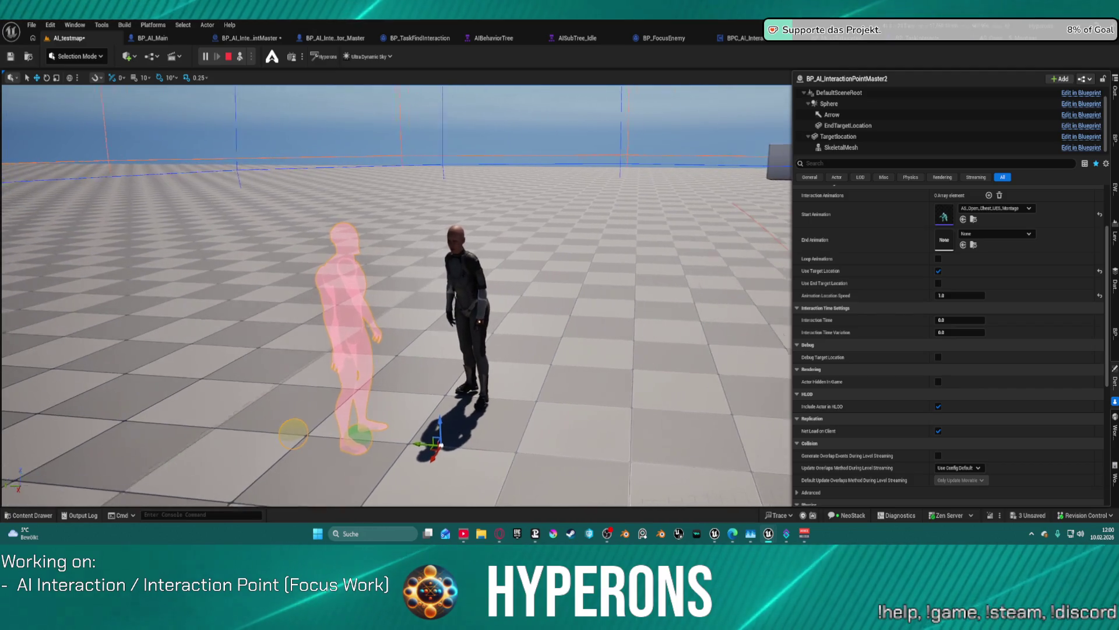
key("Escape")
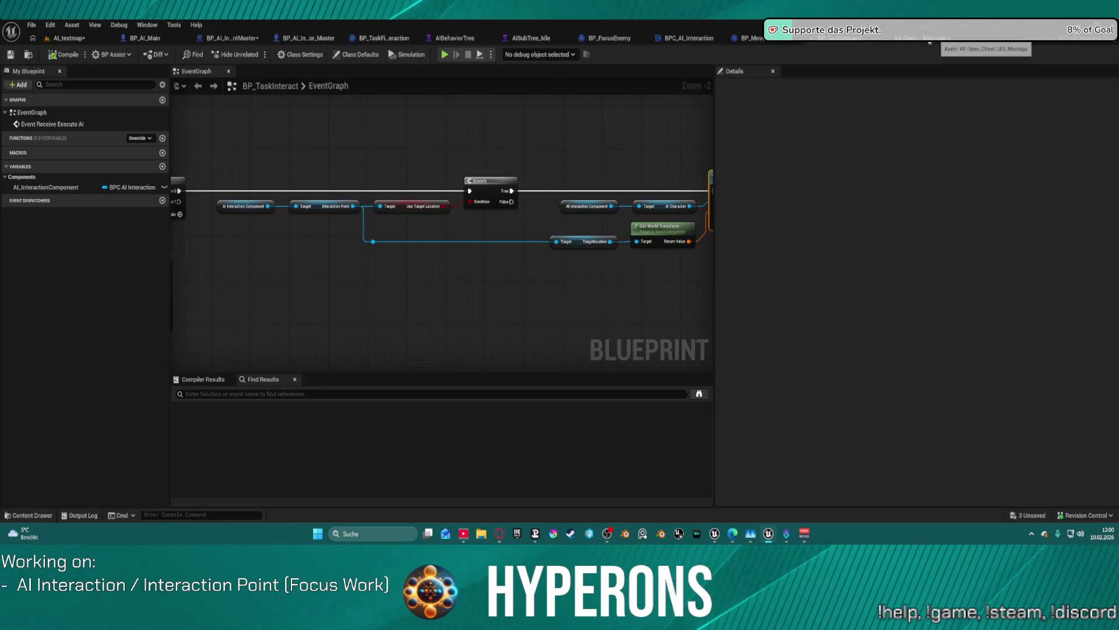
Step: Add a Get Animation Location Speed node off the Interaction Point pin, then resume the simulation
mouse_move(569, 155)
left_mouse_down()
mouse_move(457, 160)
mouse_move(675, 172)
mouse_move(781, 196)
left_mouse_up()
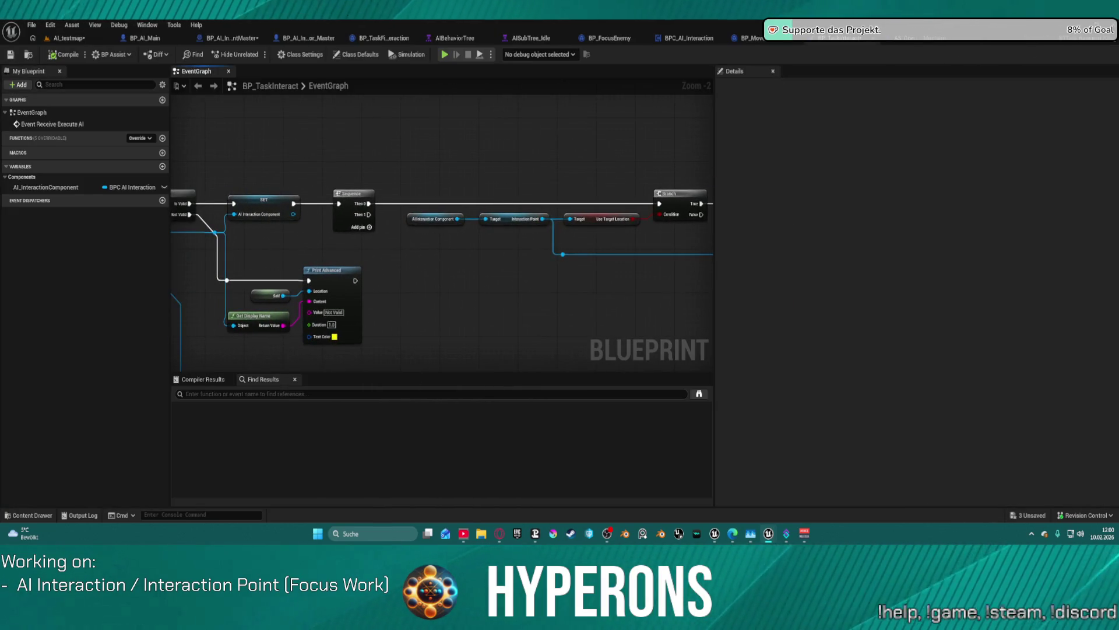
mouse_move(665, 153)
left_mouse_down()
mouse_move(700, 154)
mouse_move(303, 185)
left_mouse_up()
left_click_drag(433, 252, 643, 241)
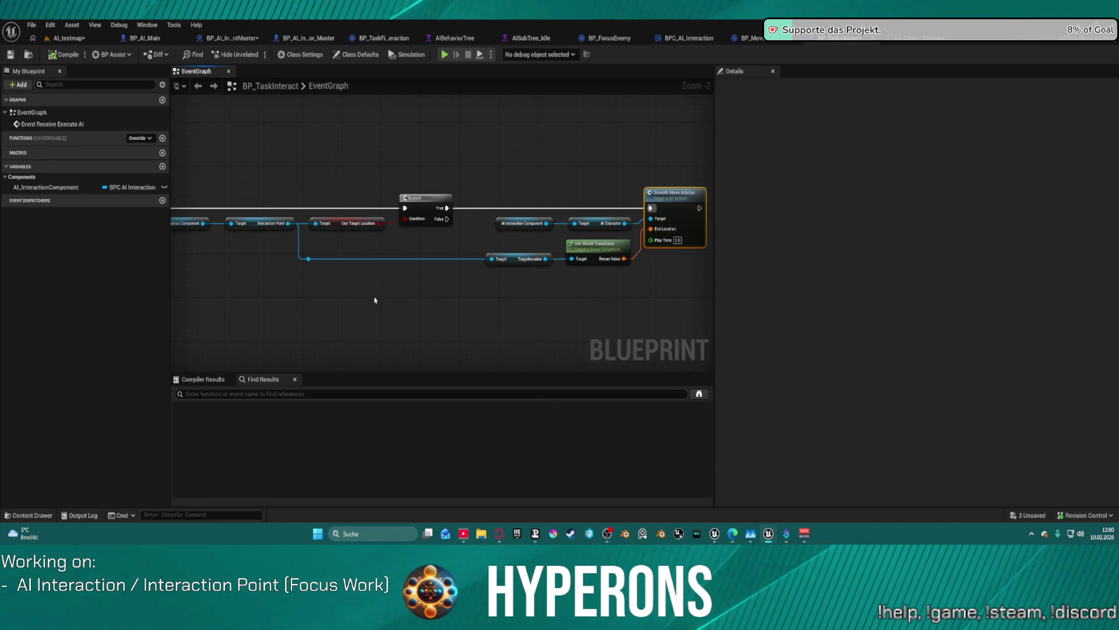
mouse_move(288, 223)
left_mouse_down()
mouse_move(324, 270)
mouse_move(369, 280)
mouse_move(357, 270)
left_mouse_up()
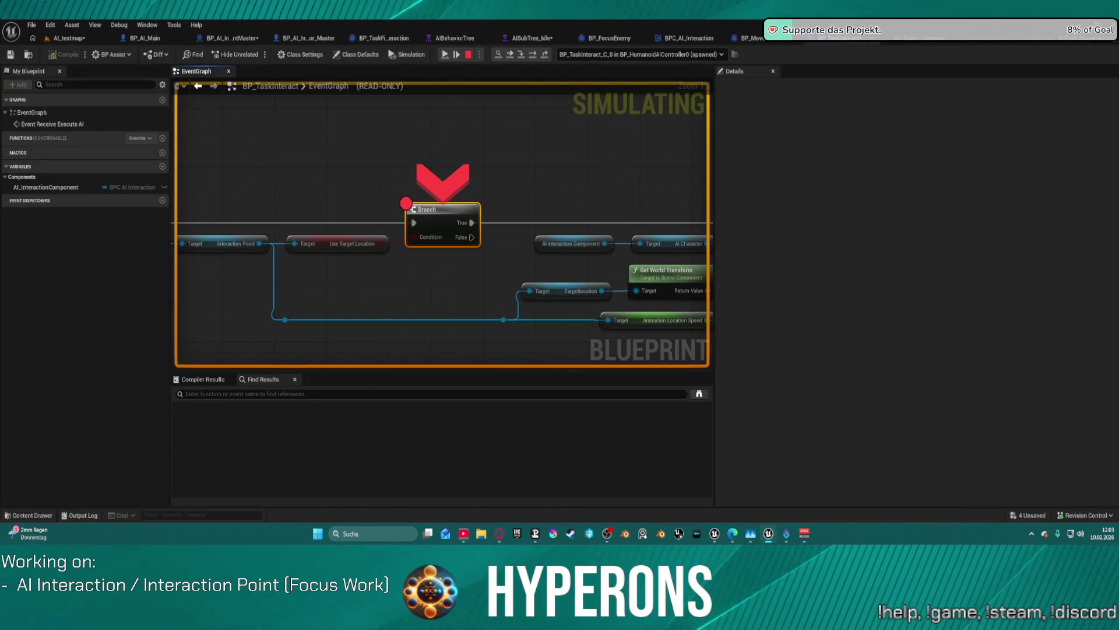
left_click(445, 55)
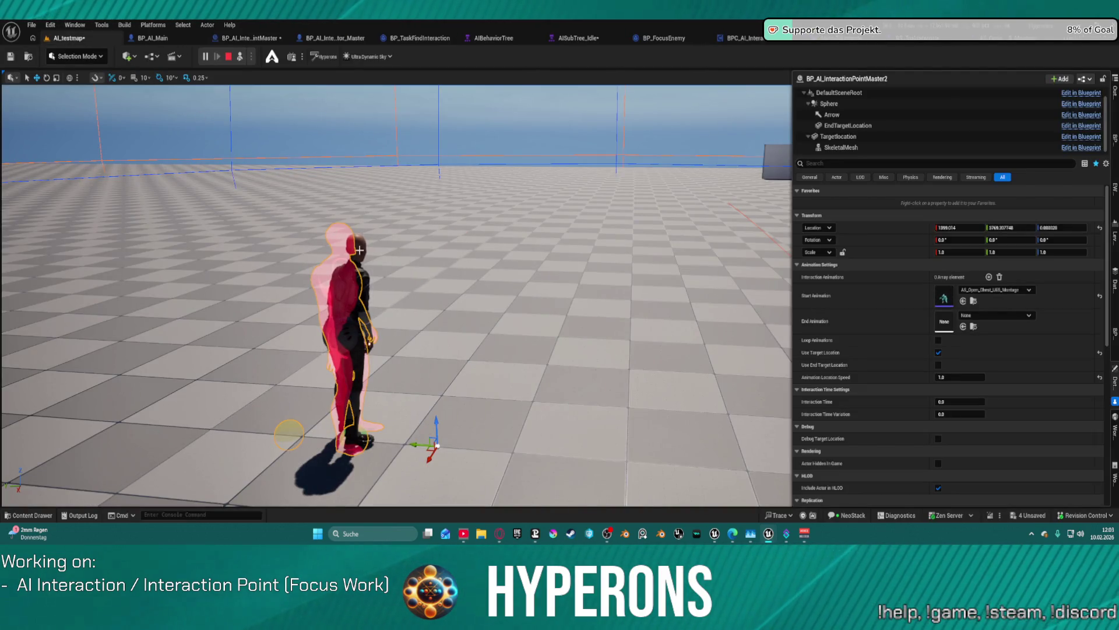
Step: Watch the character walk to the interaction point, stop the simulation, and select the interaction point
left_click_drag(362, 278, 363, 278)
left_click_drag(296, 108, 296, 107)
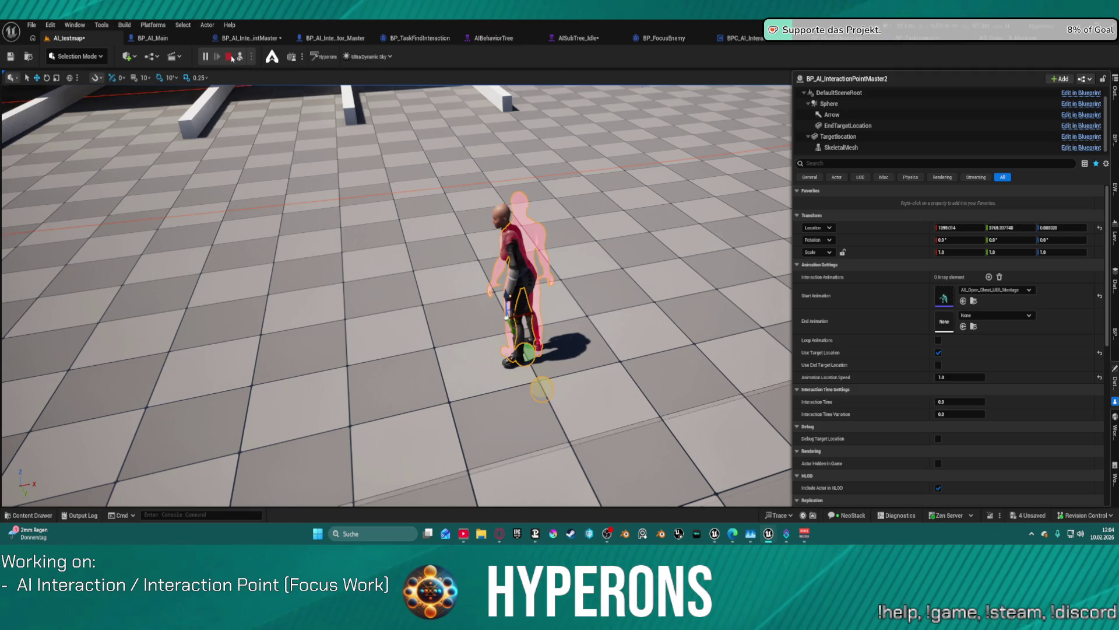
left_click(231, 58)
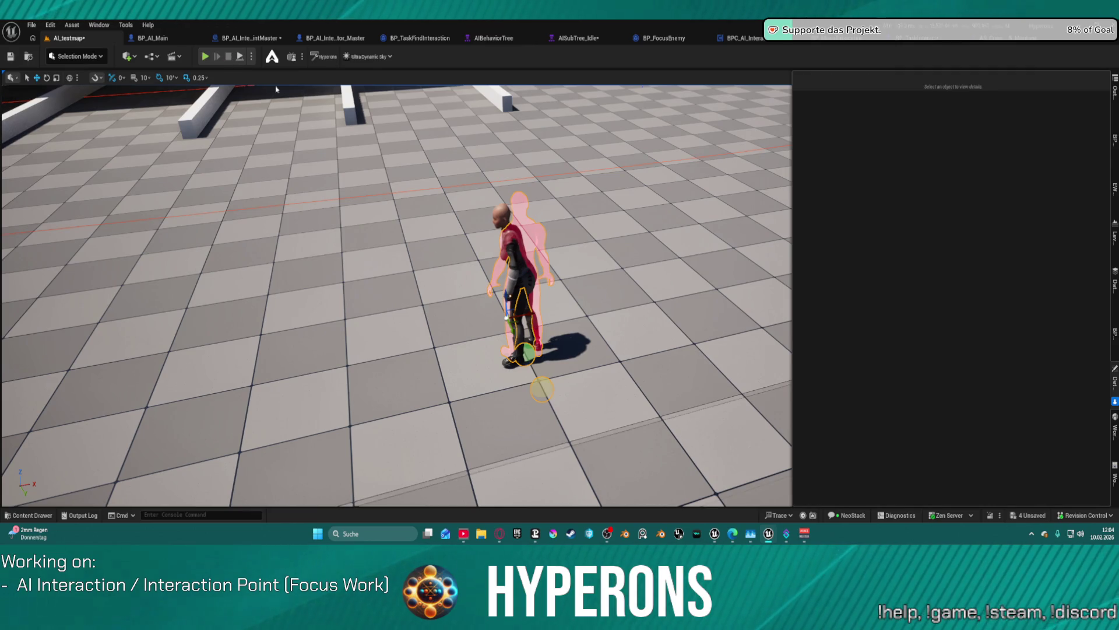
left_click(479, 217)
left_click_drag(479, 217, 479, 217)
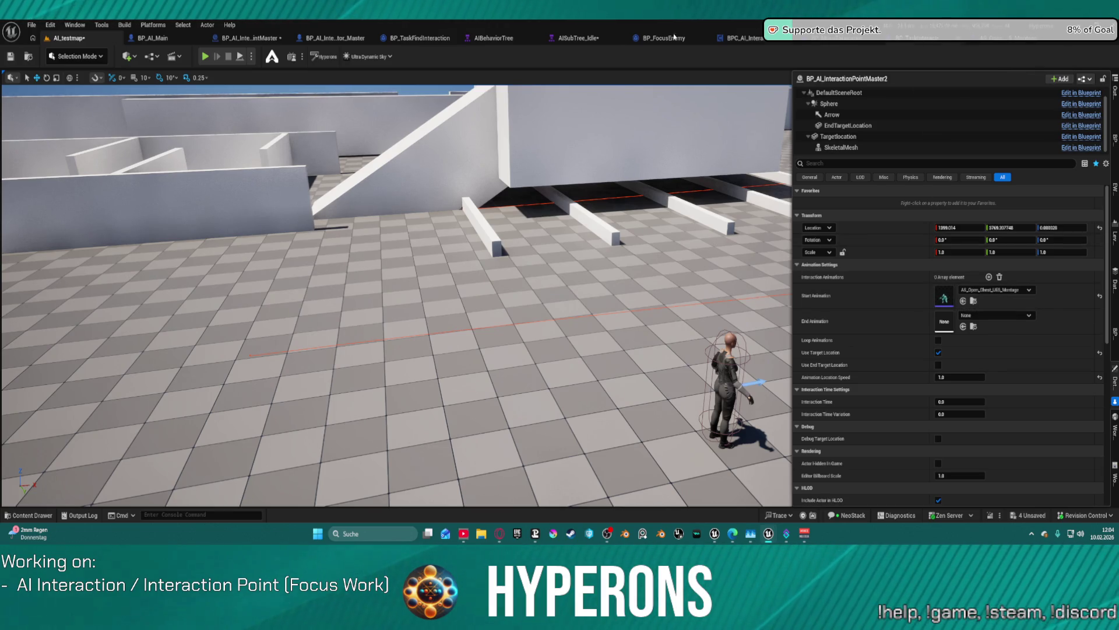
Step: In BP_AI_Interactor_Master, inspect the Body and Mesh components and open the SKM_Manny_Simple skeletal mesh
left_click(335, 38)
scroll(99, 143, "up", 5)
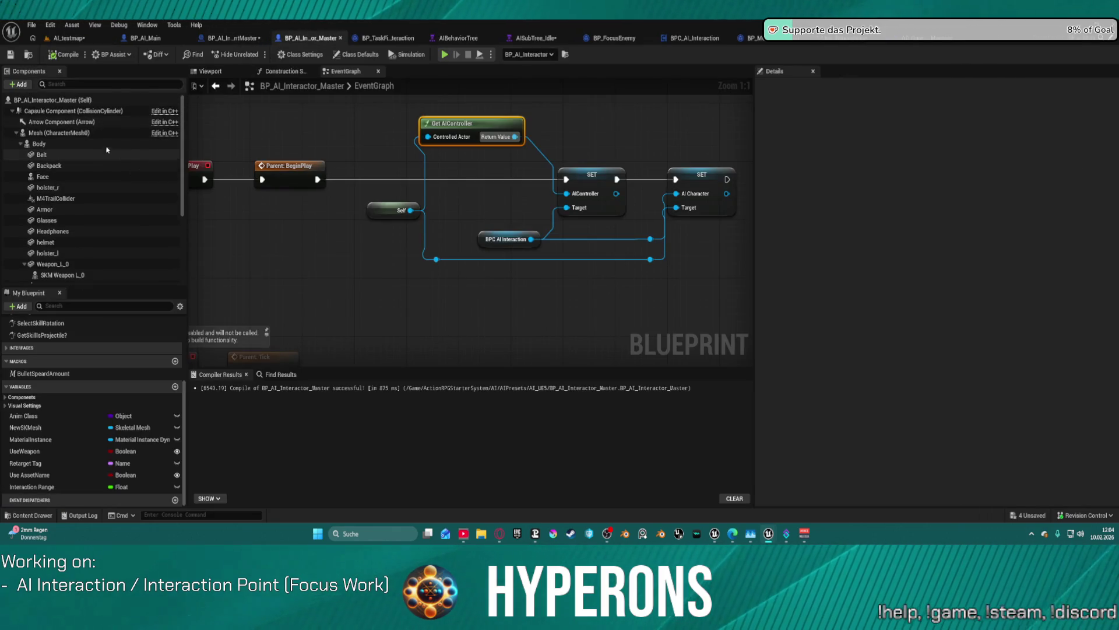
left_click(58, 143)
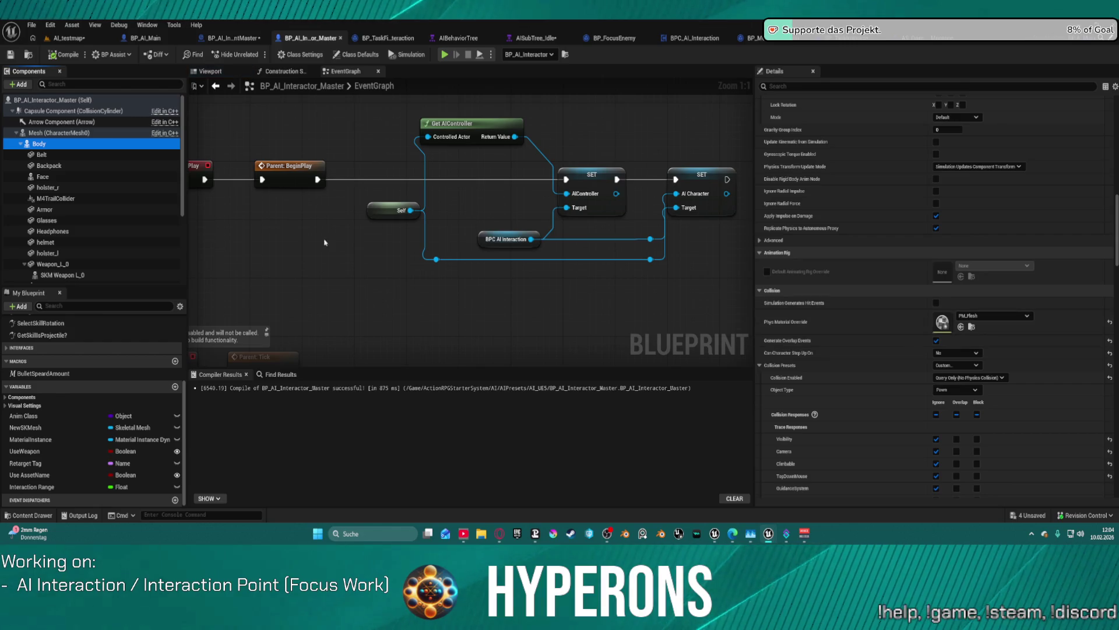
scroll(916, 221, "up", 10)
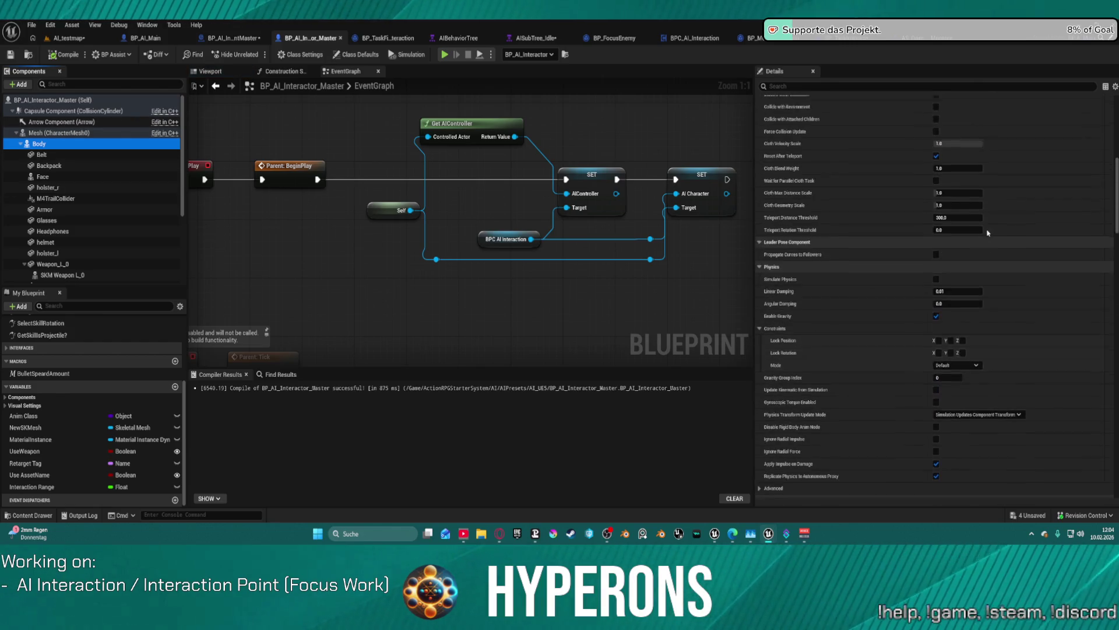
scroll(1004, 198, "up", 5)
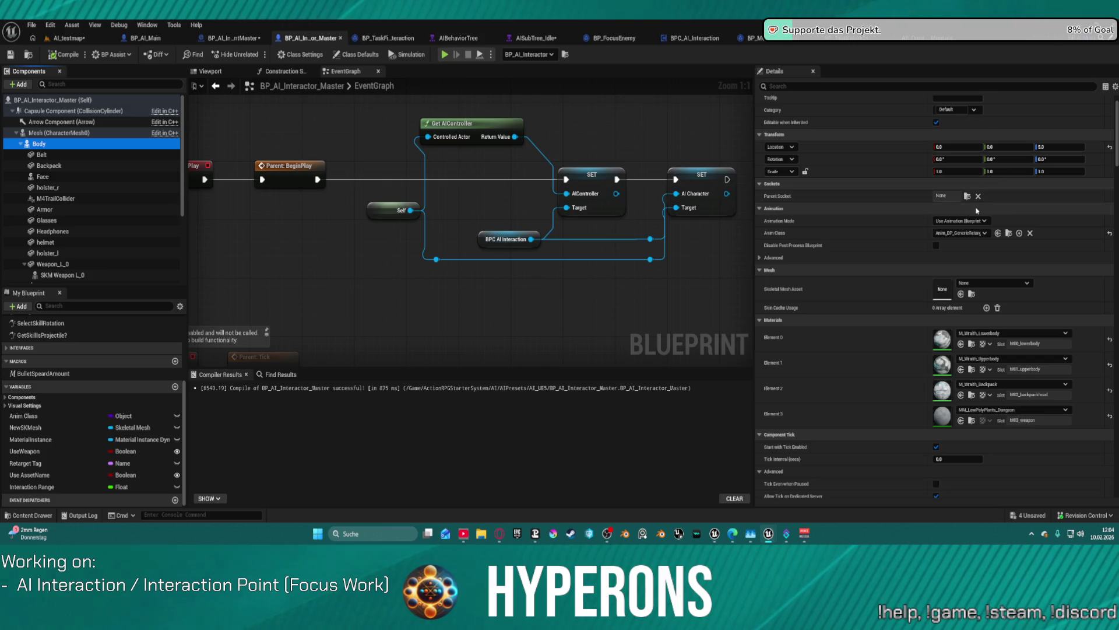
left_click(56, 132)
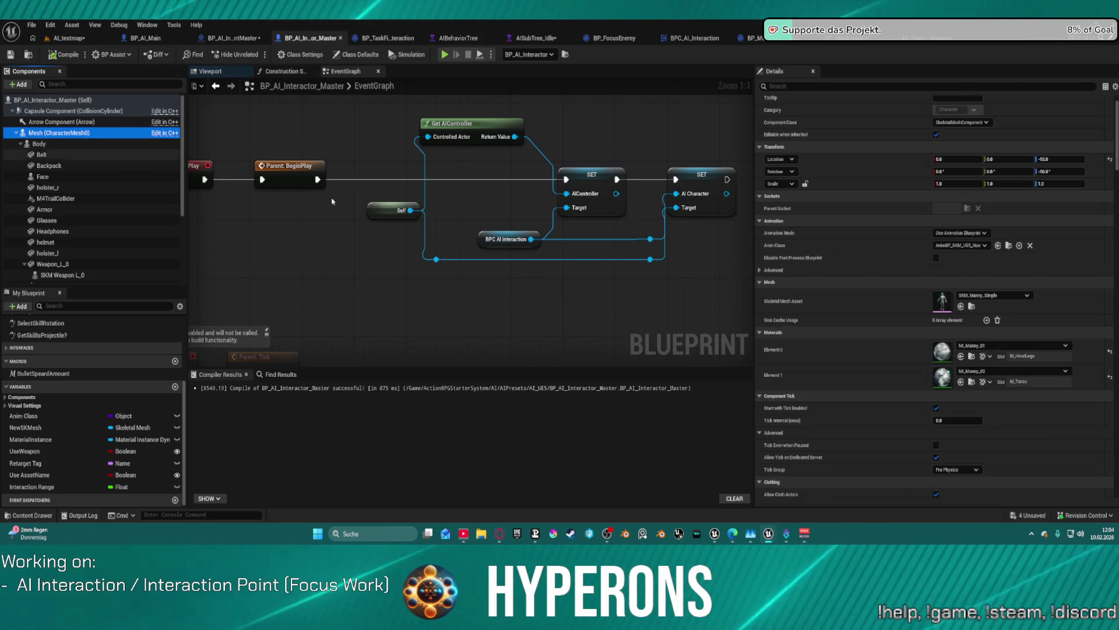
left_click(942, 302)
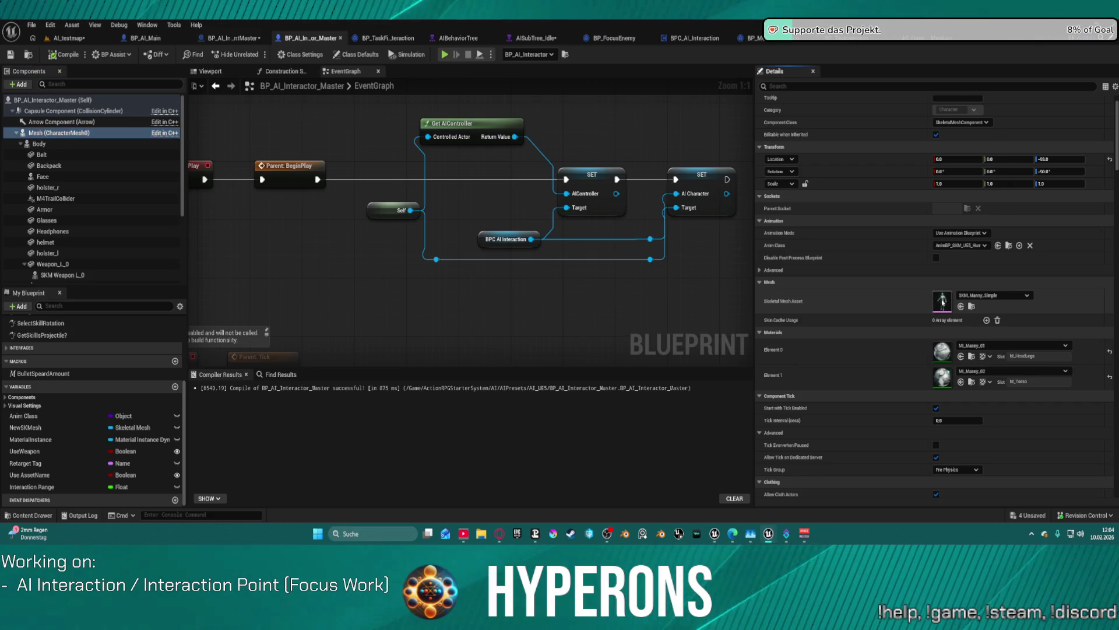
double_click(943, 303)
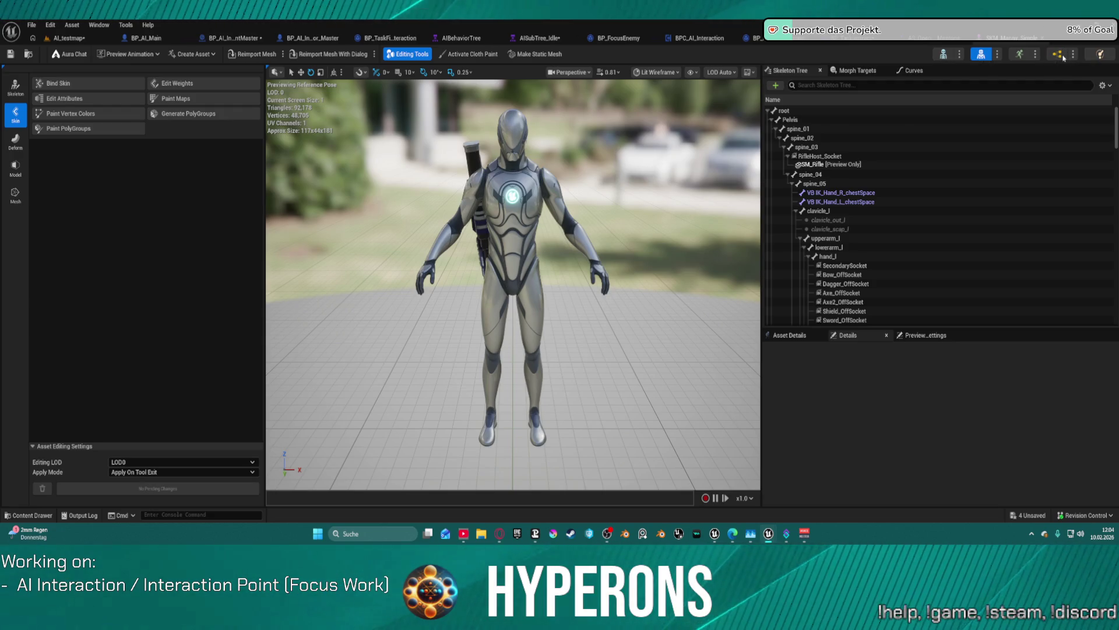
Step: Check the mesh's post-process animation blueprint, return to BP_AI_Interactor_Master, and locate the Anim Class asset
left_click(1056, 55)
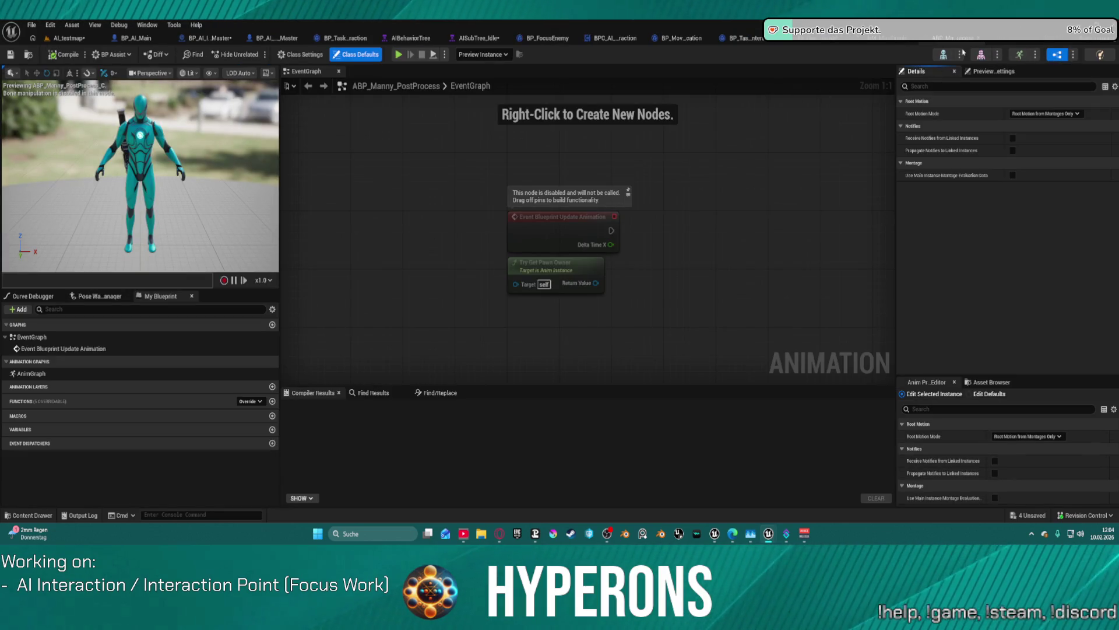
left_click(962, 53)
left_click(232, 39)
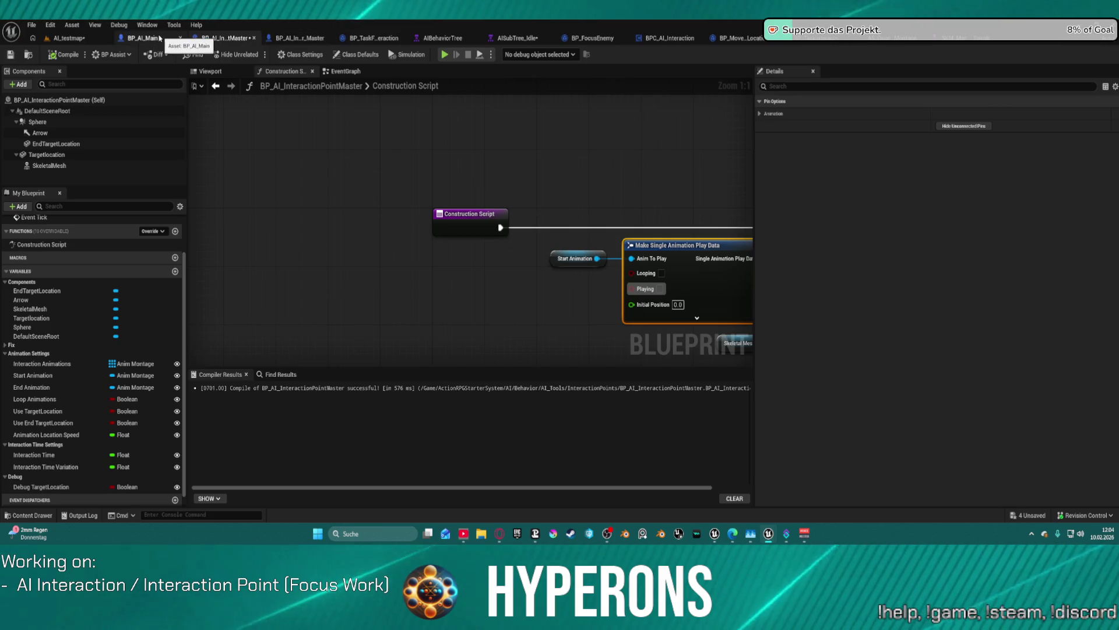
left_click(282, 41)
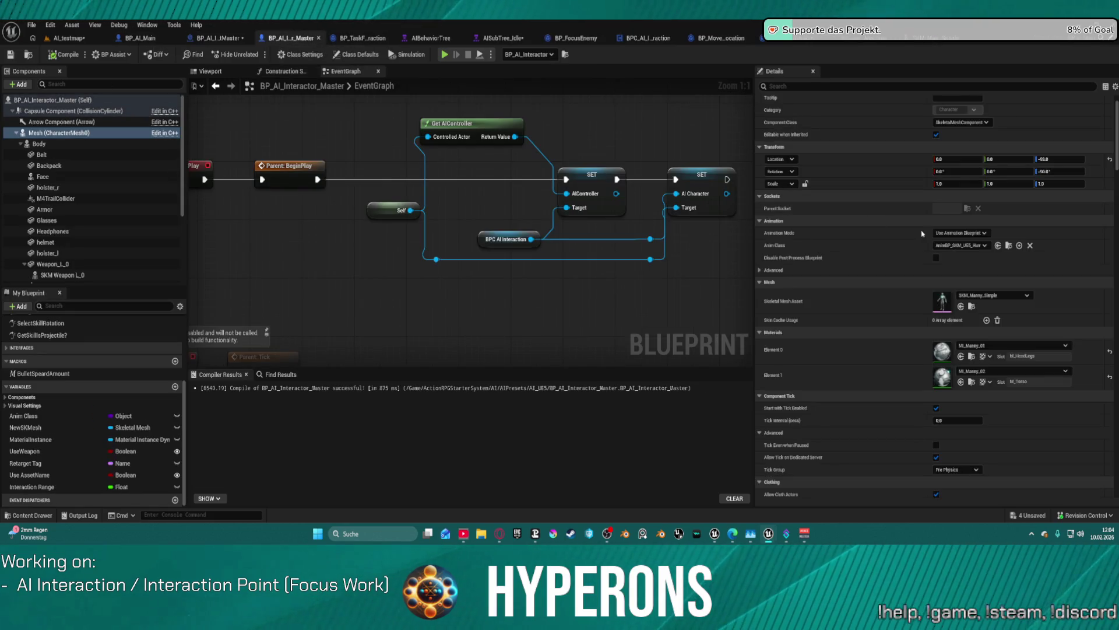
left_click(1009, 246)
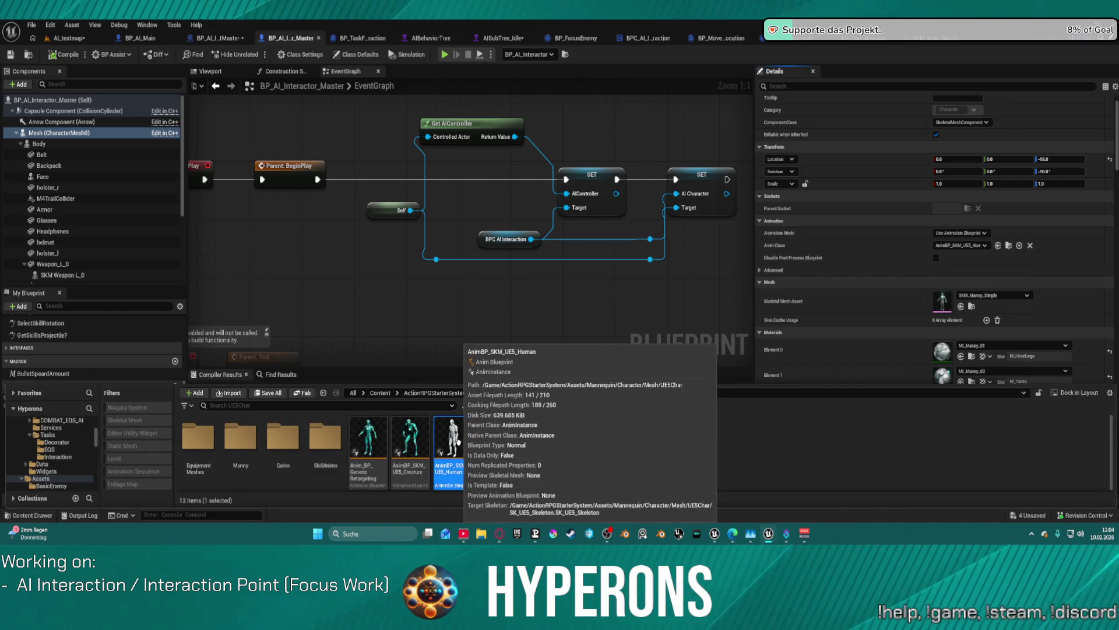
Step: Open AnimBP_SKM_UE5_Human, raise the preview Speed to test movement, and compile
double_click(454, 436)
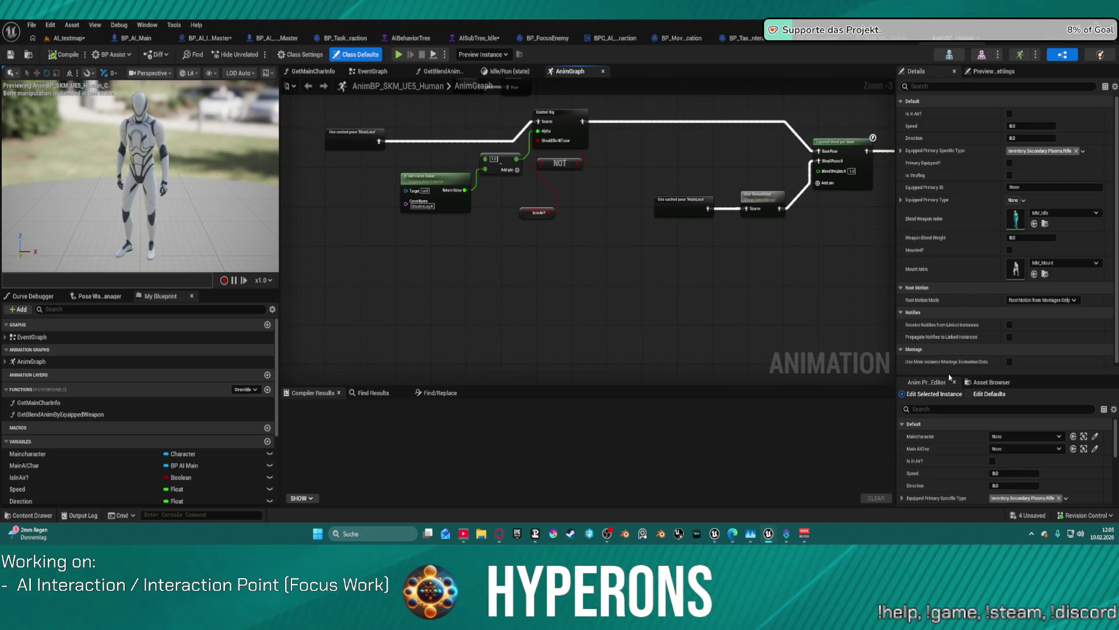
left_click_drag(949, 378, 950, 208)
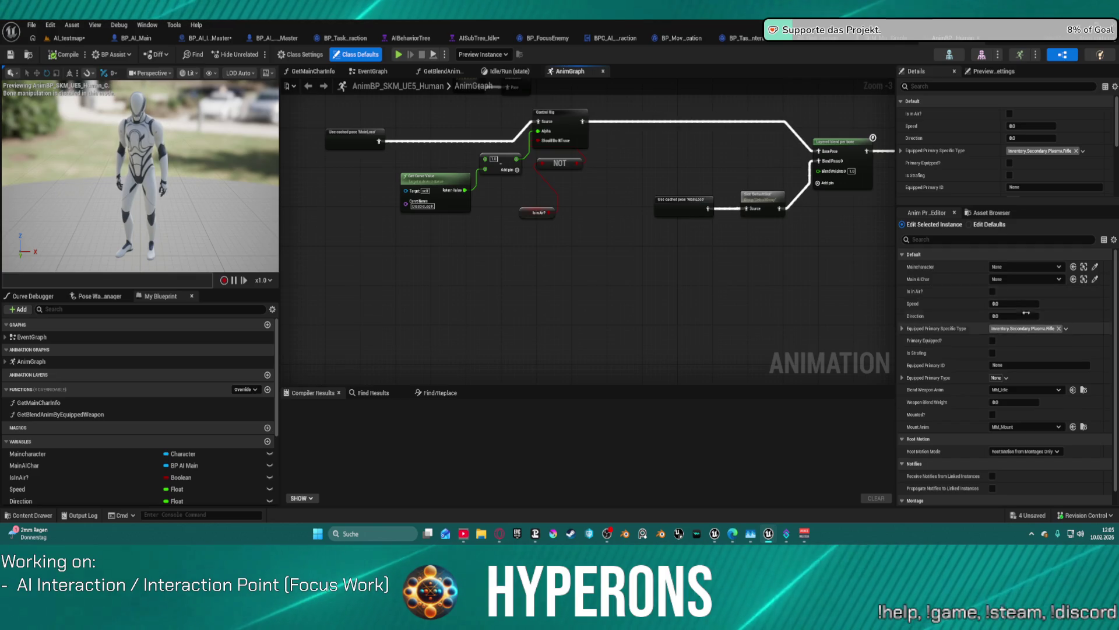
mouse_move(1014, 303)
left_mouse_down()
mouse_move(1049, 304)
mouse_move(931, 293)
left_mouse_up()
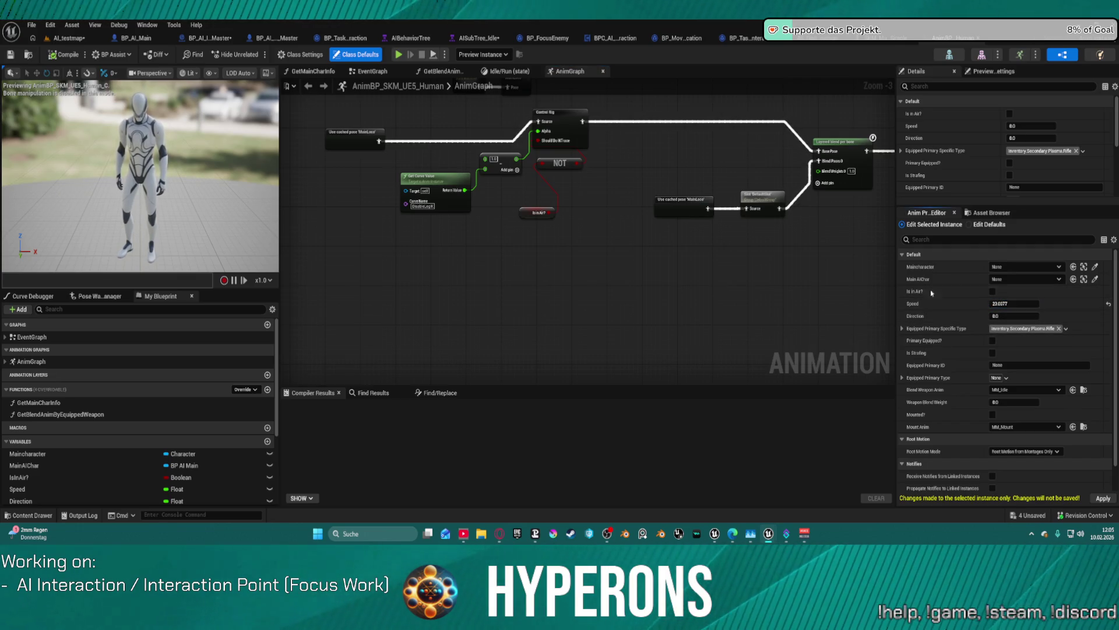
left_click(70, 59)
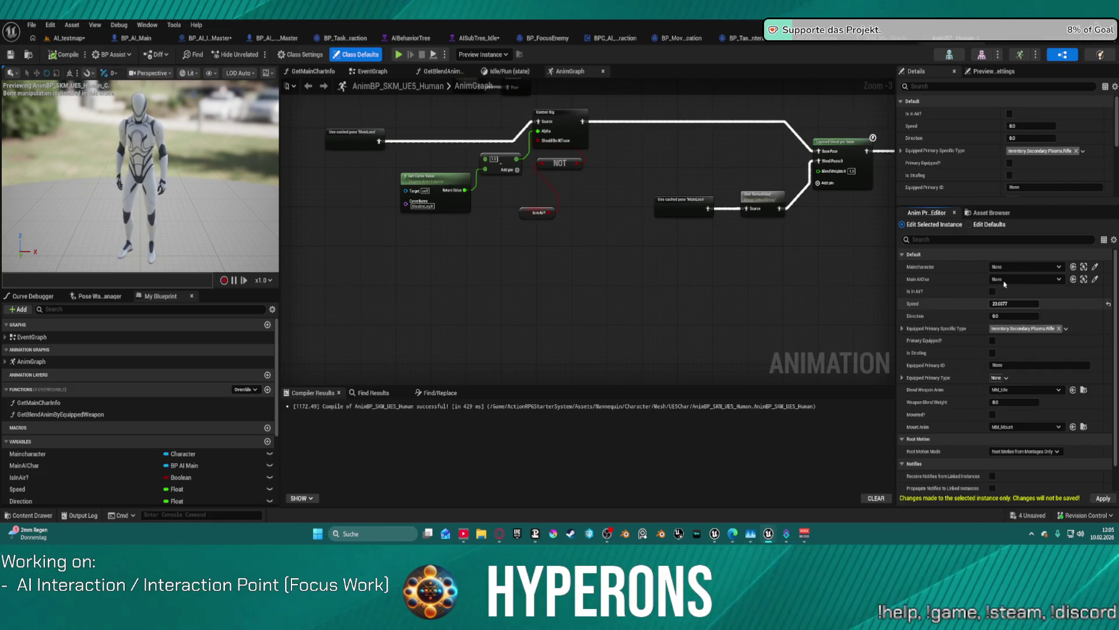
Step: Set the class default Speed to 0, then open the MM_Idle animation
left_click(970, 225)
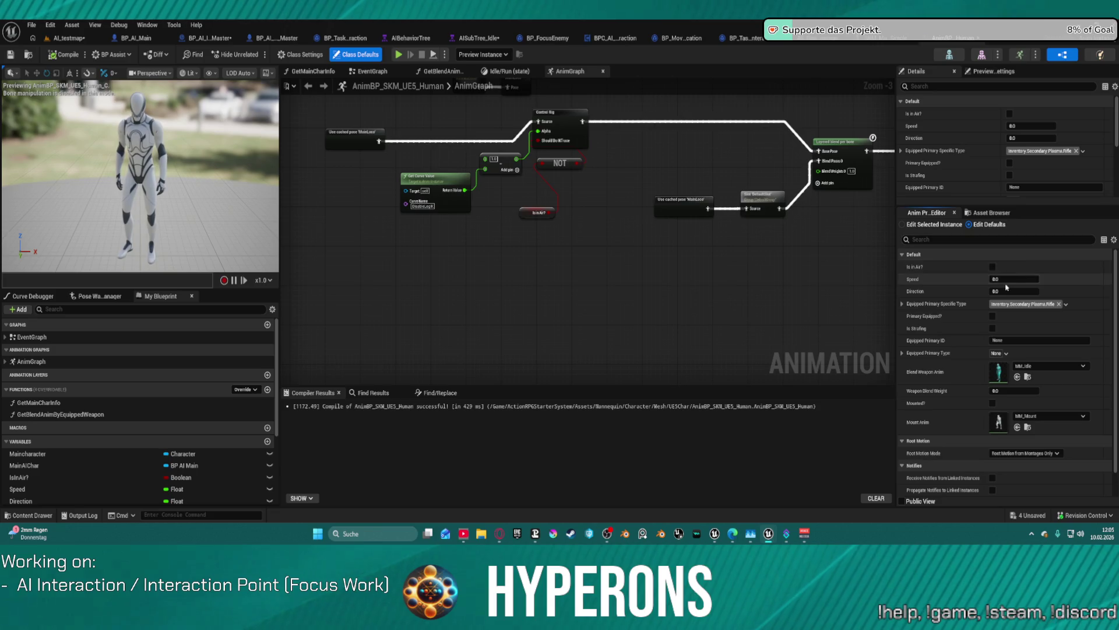
left_click_drag(1015, 279, 1027, 279)
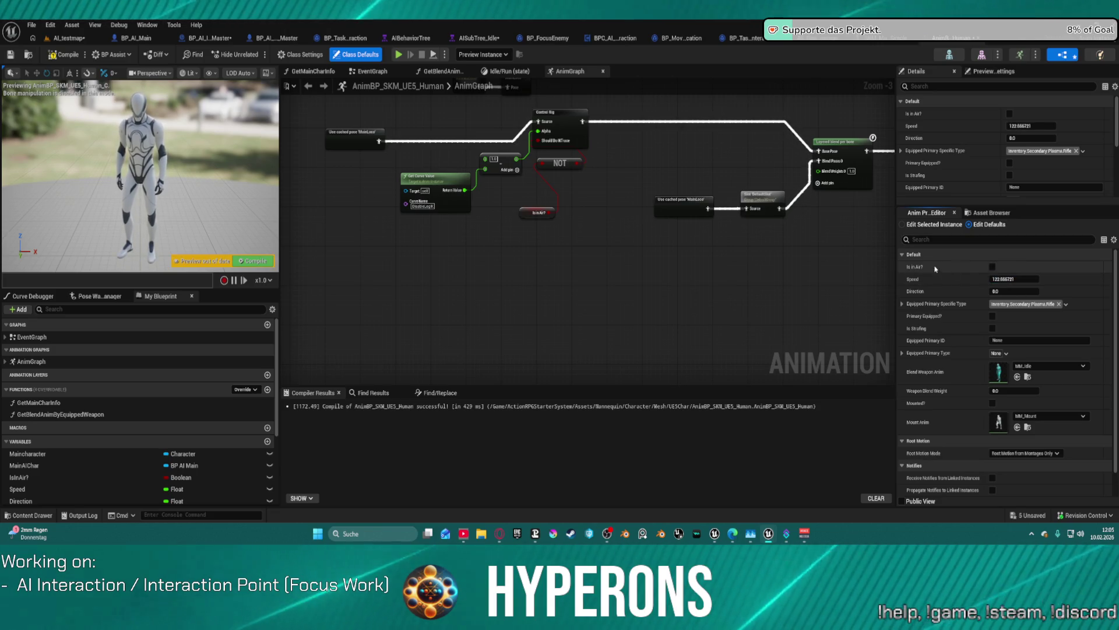
mouse_move(1018, 279)
left_mouse_down()
mouse_move(1003, 279)
mouse_move(1019, 289)
left_mouse_up()
left_click(1017, 279)
type("0")
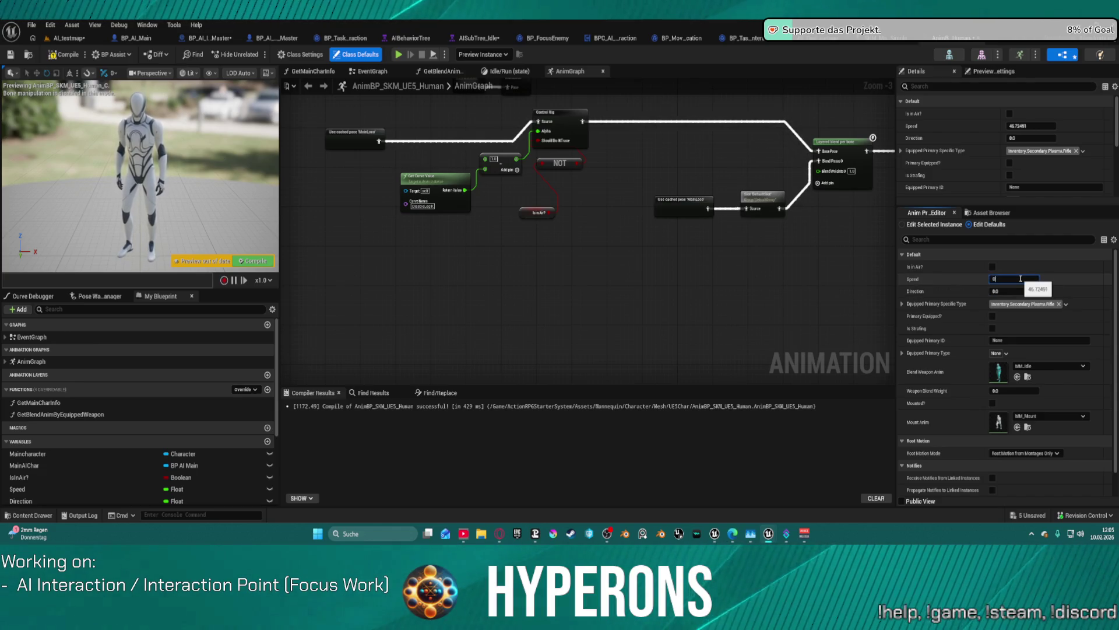
double_click(1004, 372)
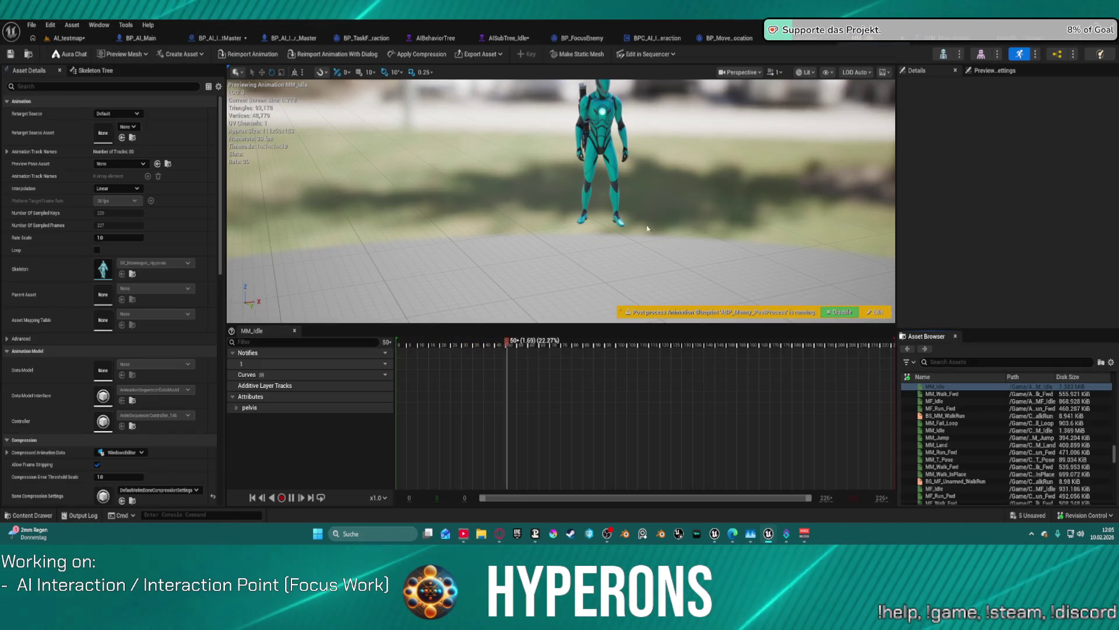
left_click_drag(673, 231, 787, 233)
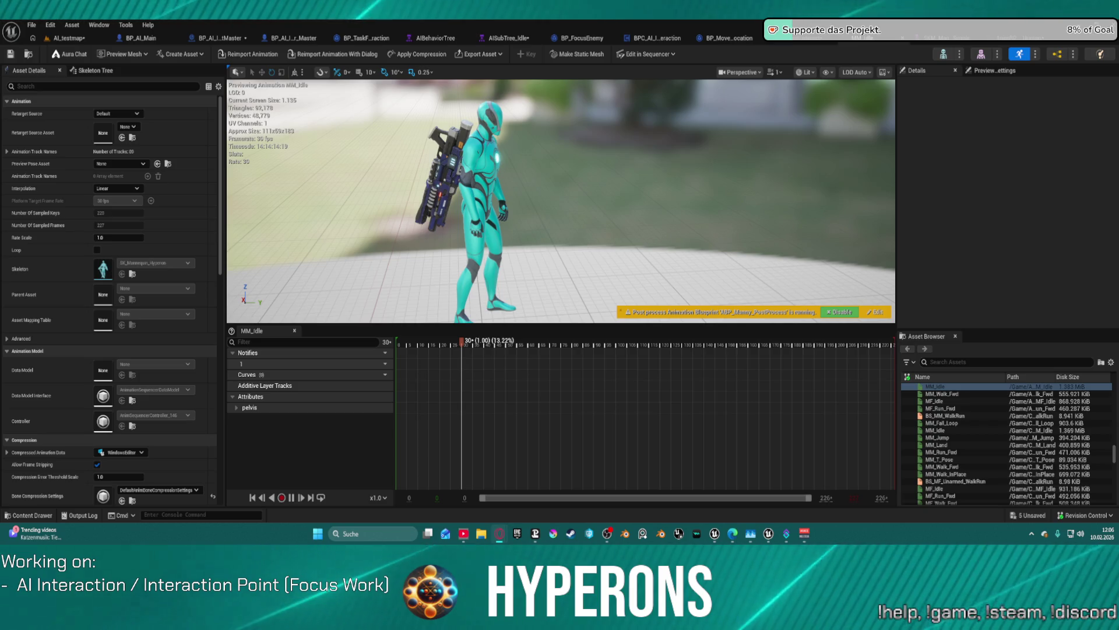
key("super")
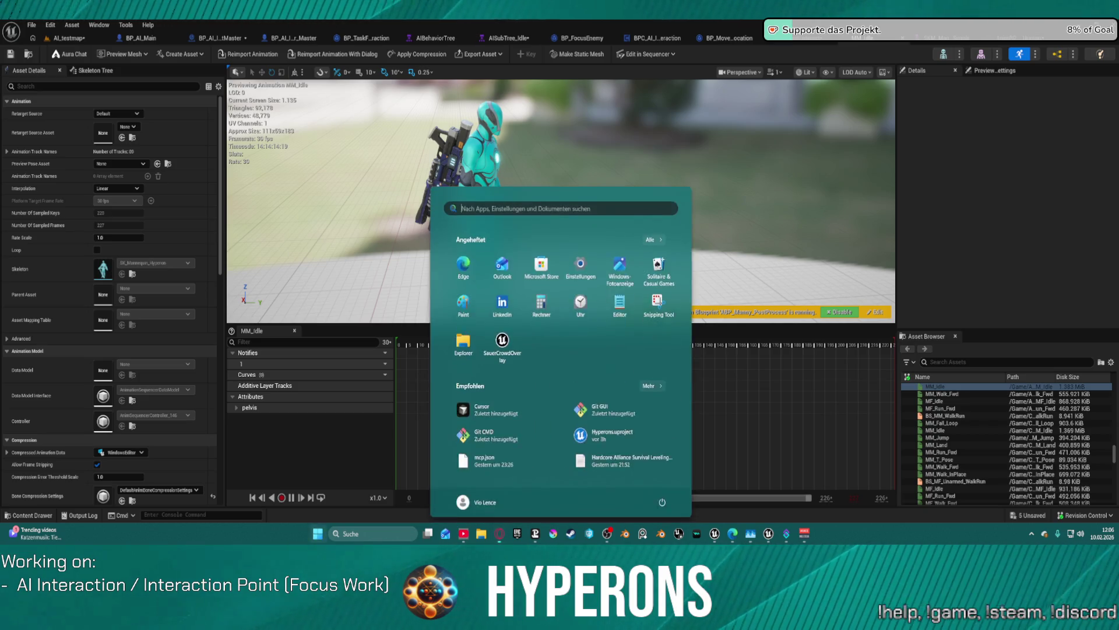
key("super")
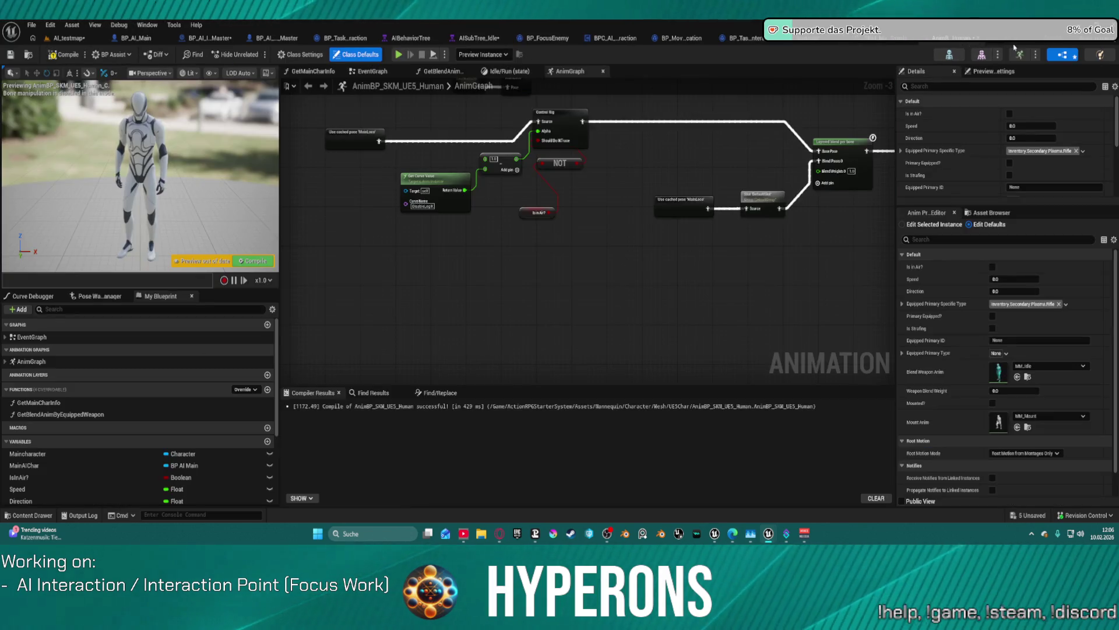
Step: In the AnimGraph, move the Control Rig node beside Layered blend per bone
left_click(1057, 53)
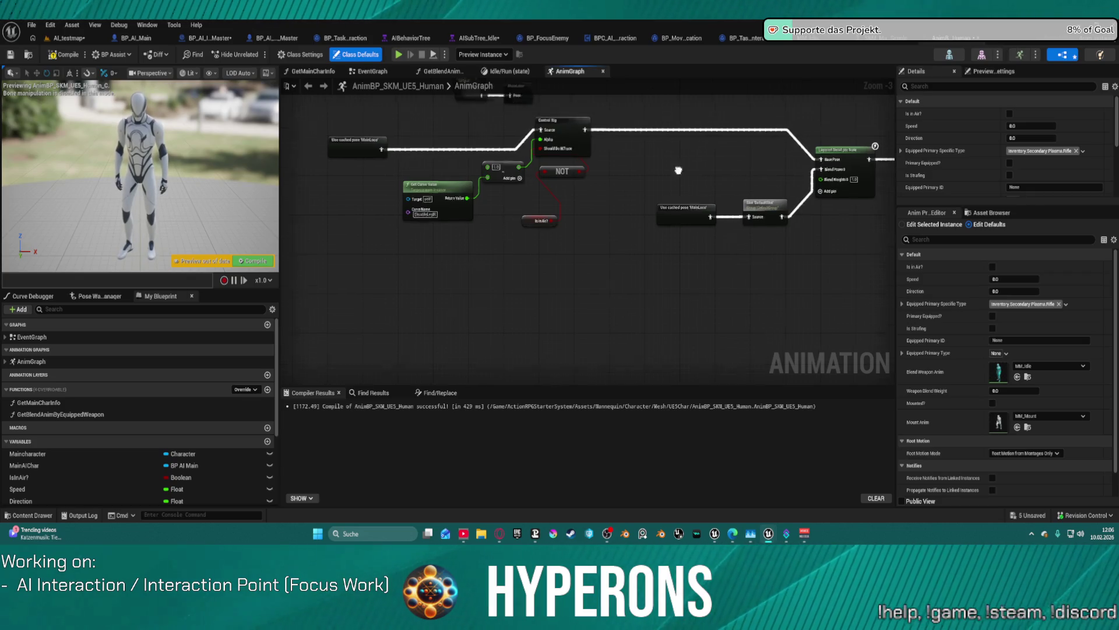
scroll(678, 170, "up", 3)
left_click(541, 212)
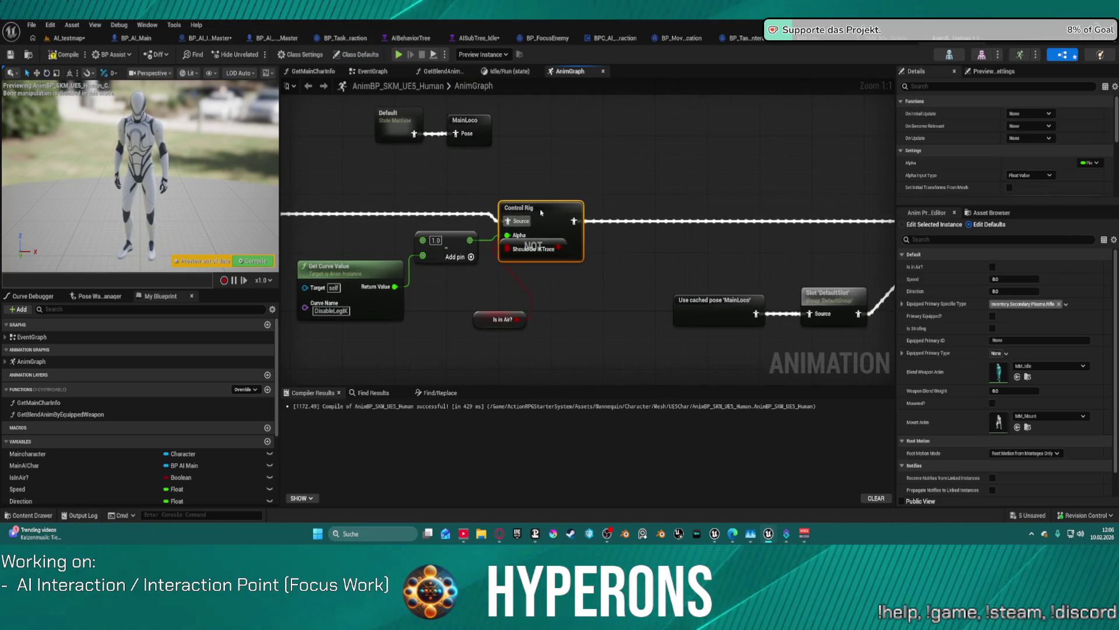
left_click_drag(541, 212, 662, 217)
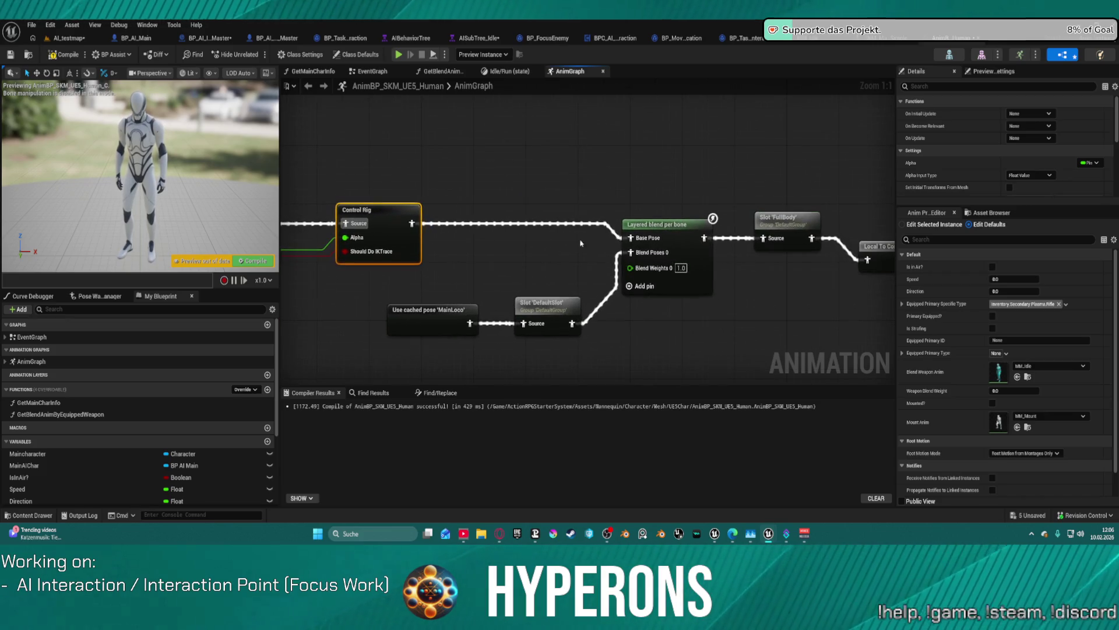
mouse_move(802, 235)
left_mouse_down()
mouse_move(508, 233)
mouse_move(505, 218)
mouse_move(480, 218)
left_mouse_up()
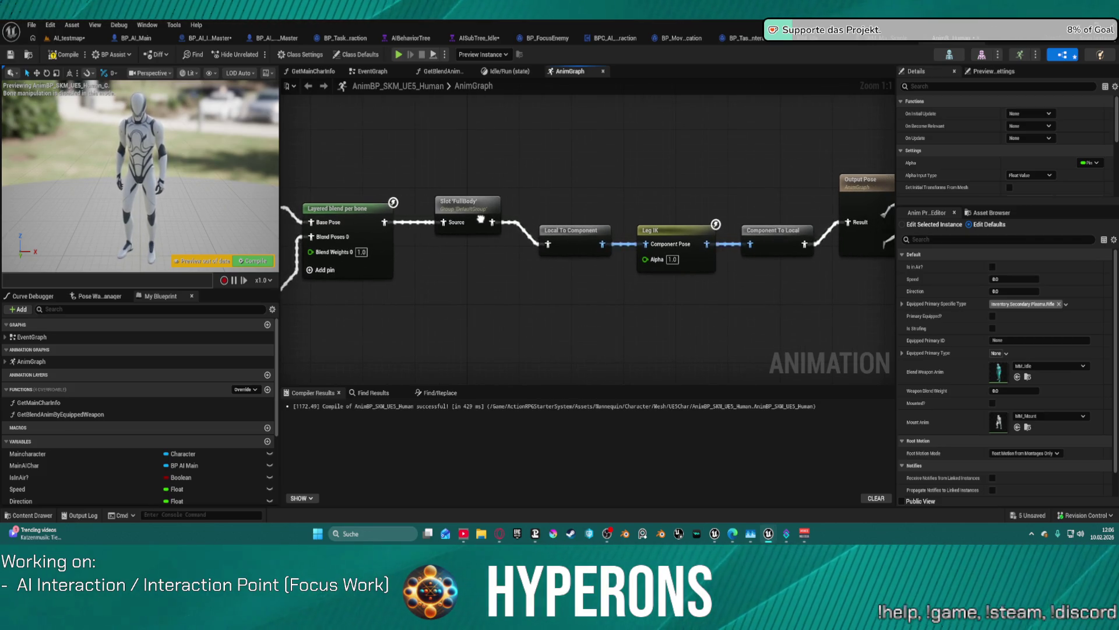
Step: Lower the preview instance Speed, recompile with F7, and reset Speed to 0.0
left_click(901, 225)
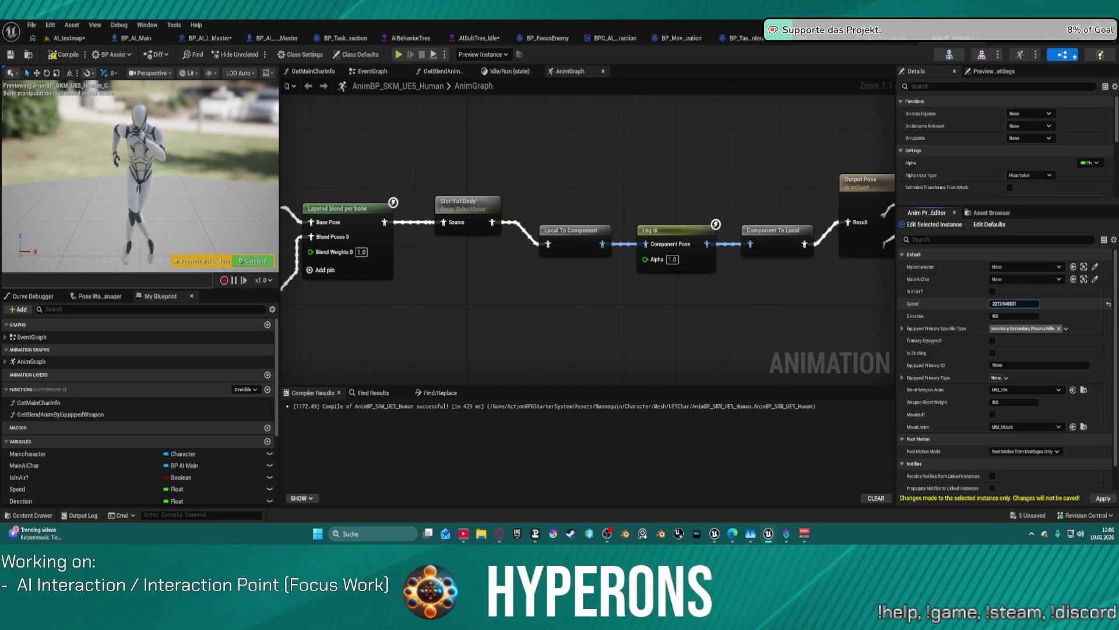
left_click_drag(1014, 303, 994, 303)
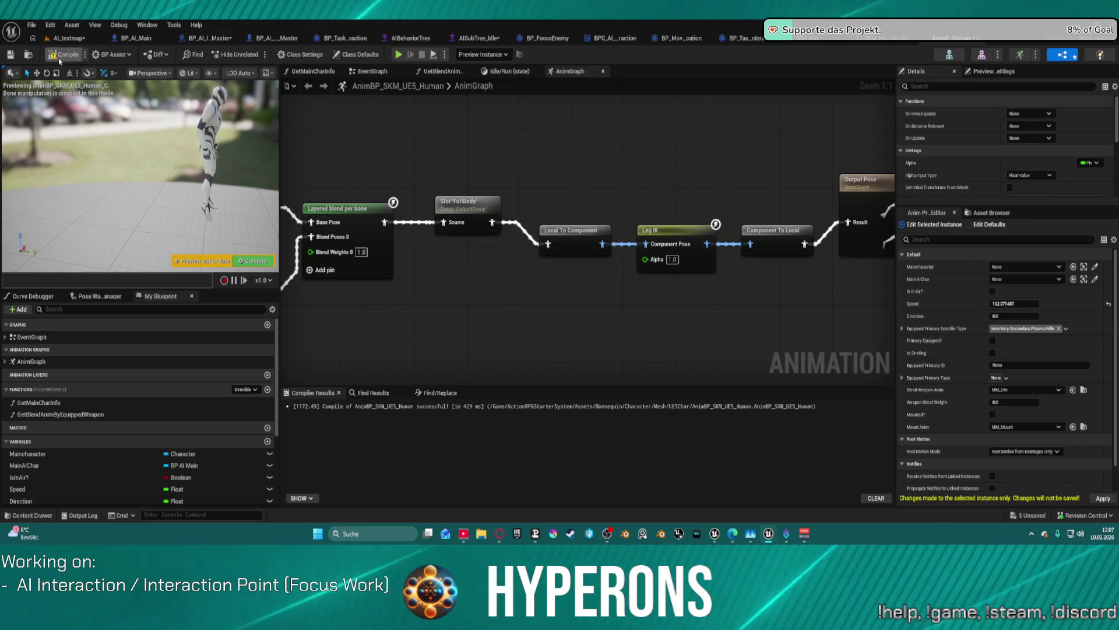
key("F7")
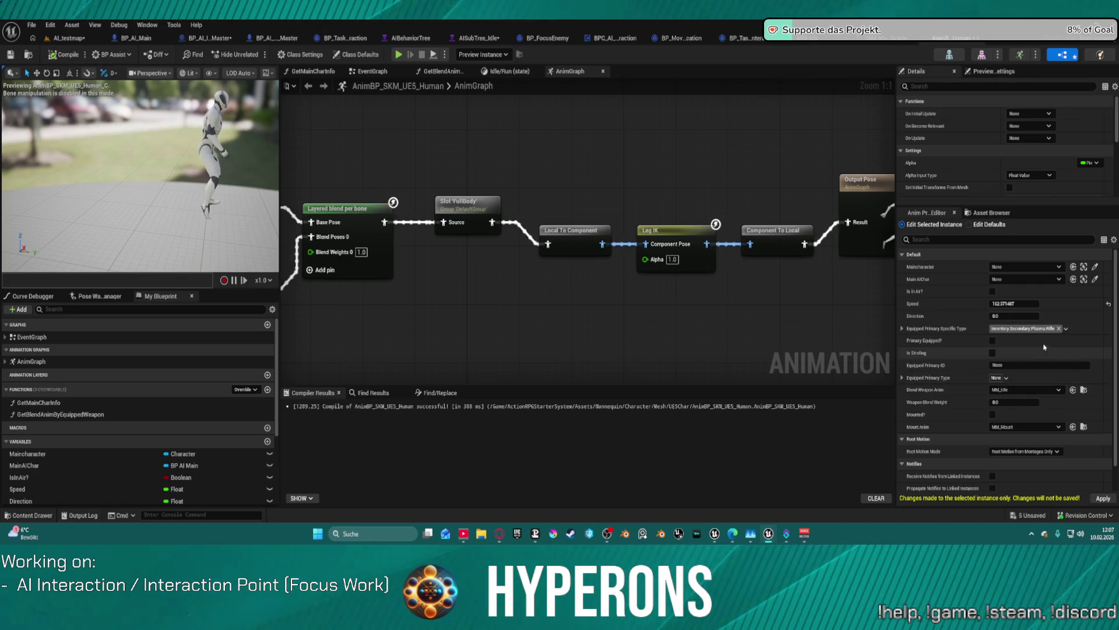
left_click(1106, 301)
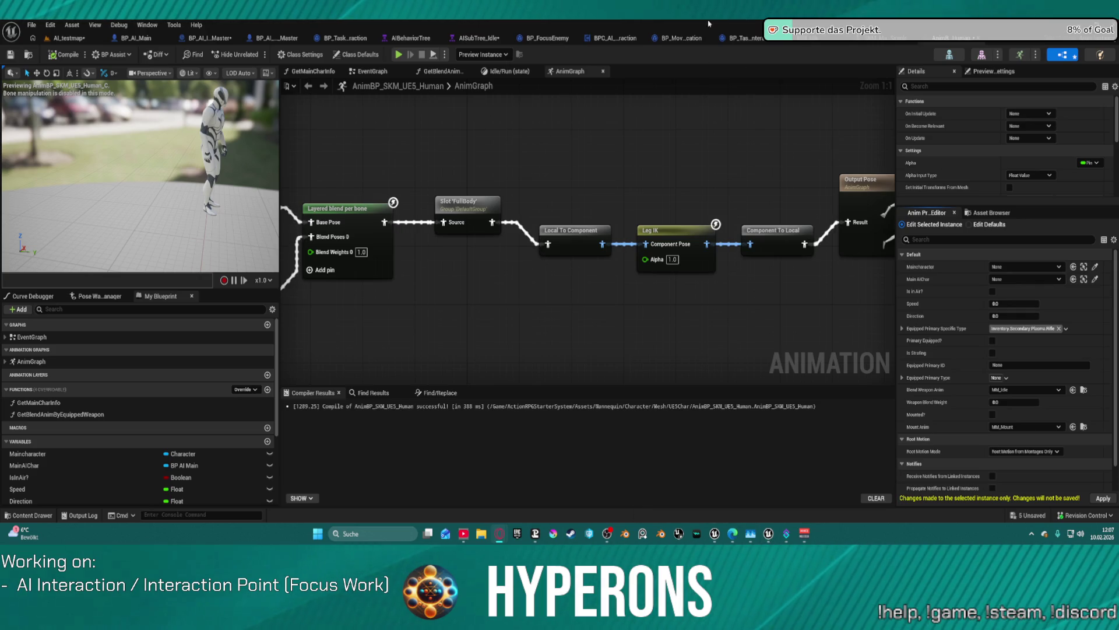
Step: Return to the AI_testmap level and bring up the Aura chat assistant
key("super+d")
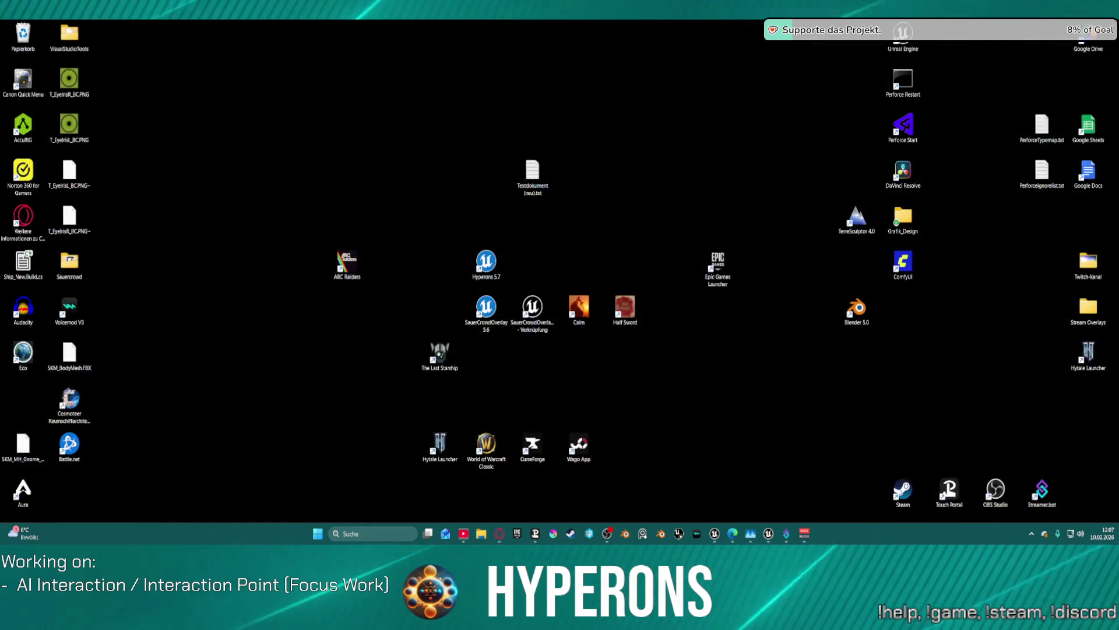
key("super+d")
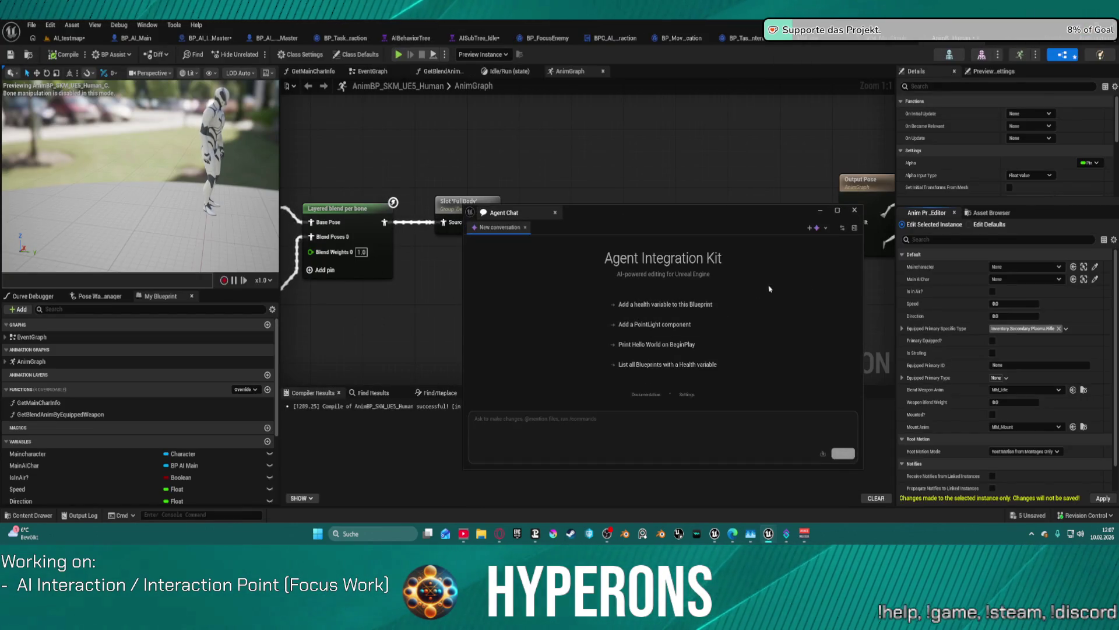
left_click(67, 37)
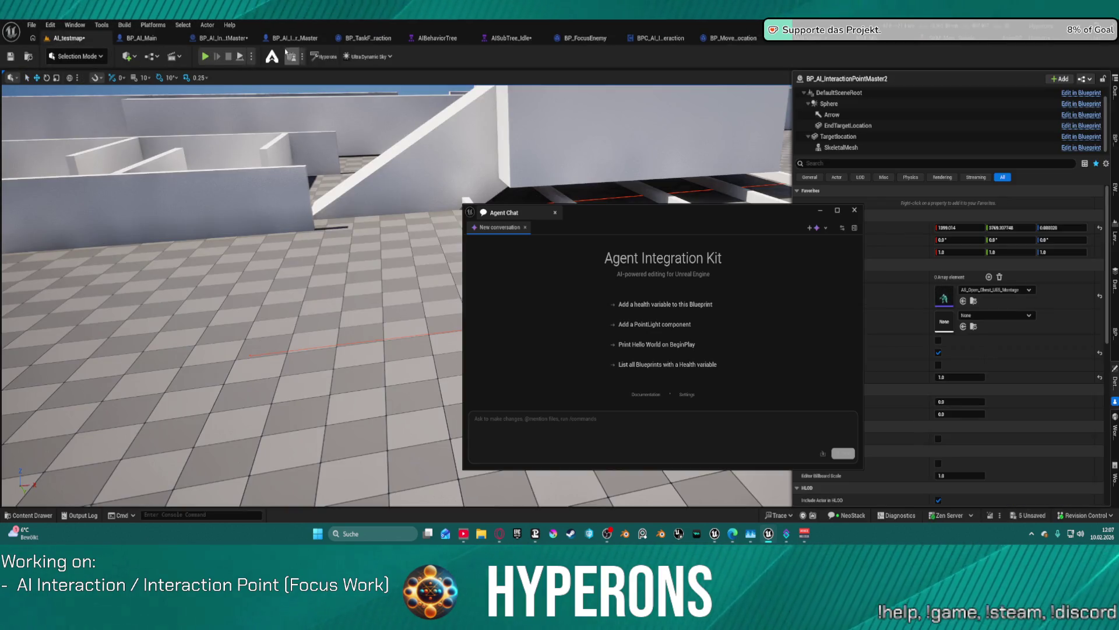
left_click(273, 57)
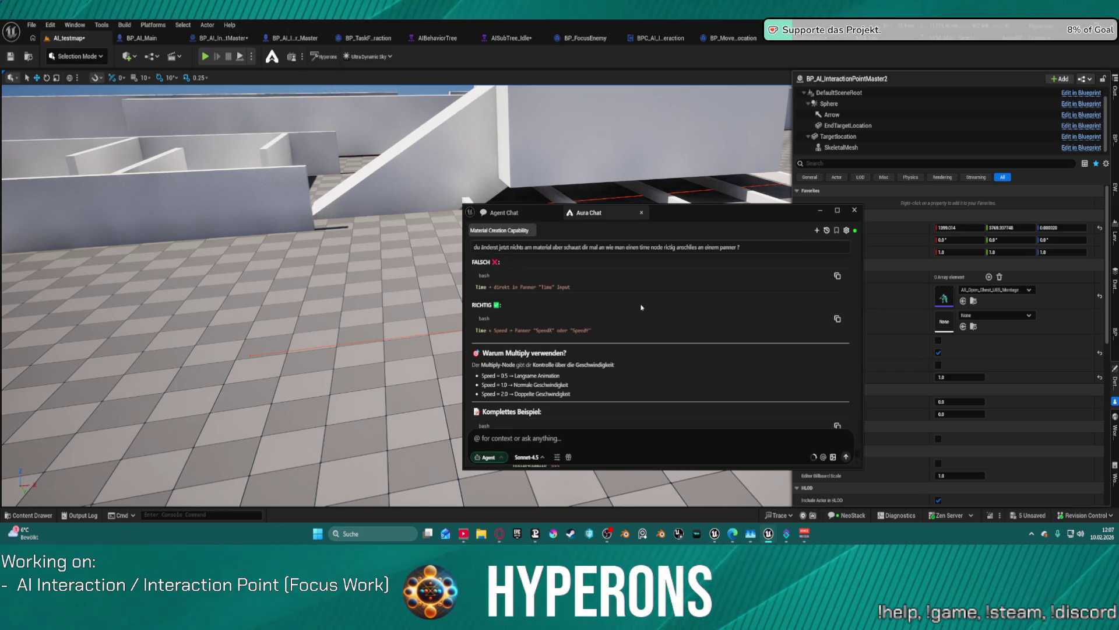
Step: Read Aura's answer on connecting Time to a Panner, then show the Agent Chat's new conversation
scroll(638, 349, "up", 2)
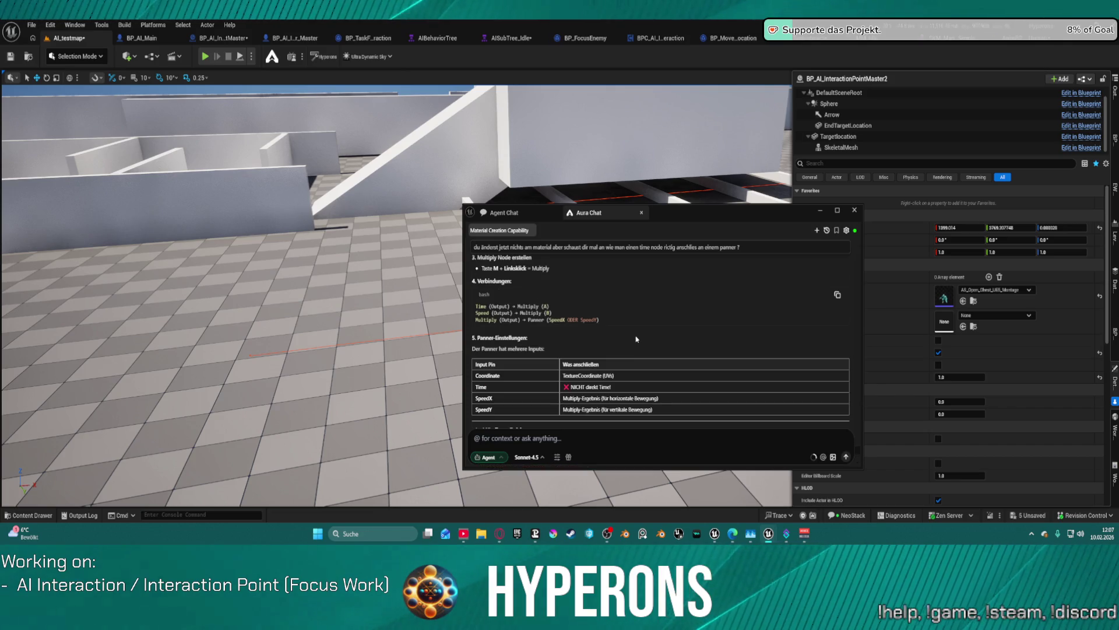
scroll(617, 361, "up", 5)
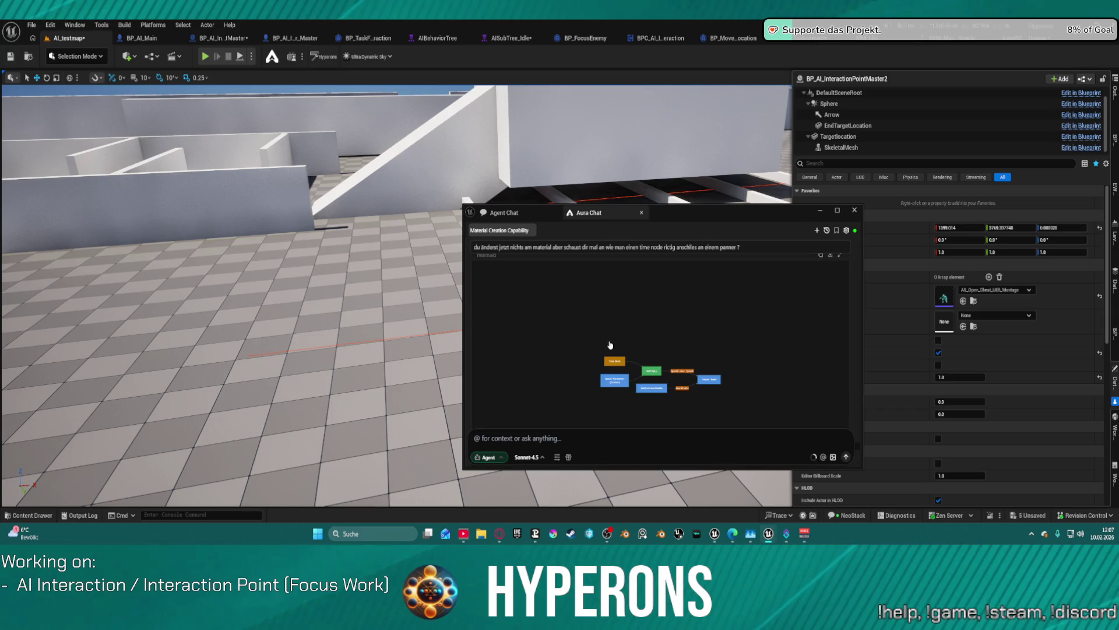
scroll(584, 379, "up", 6)
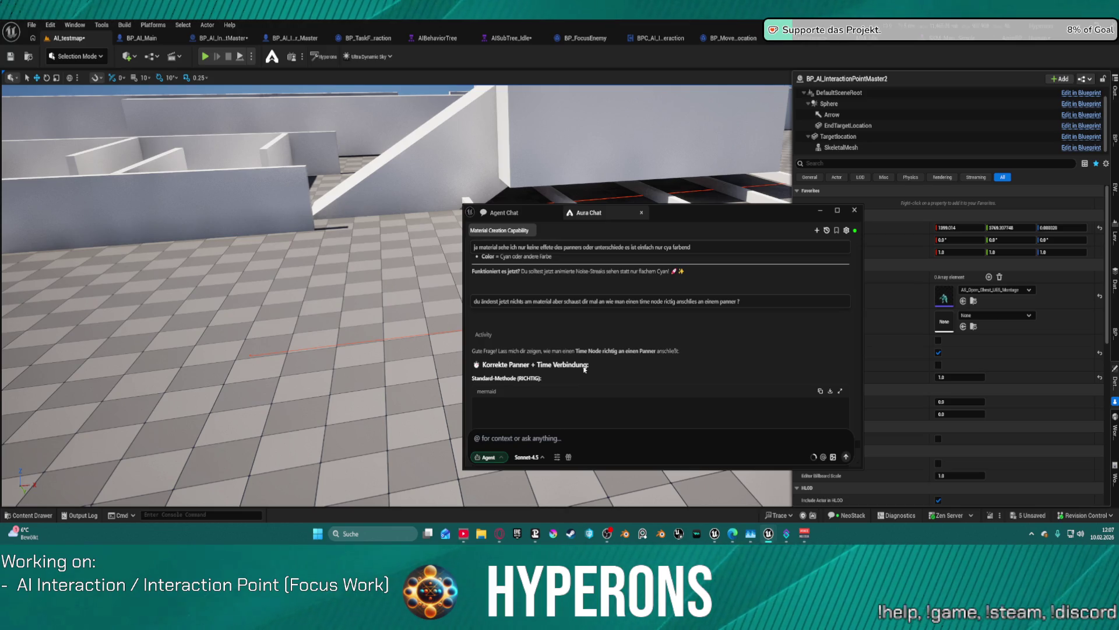
scroll(566, 319, "down", 6)
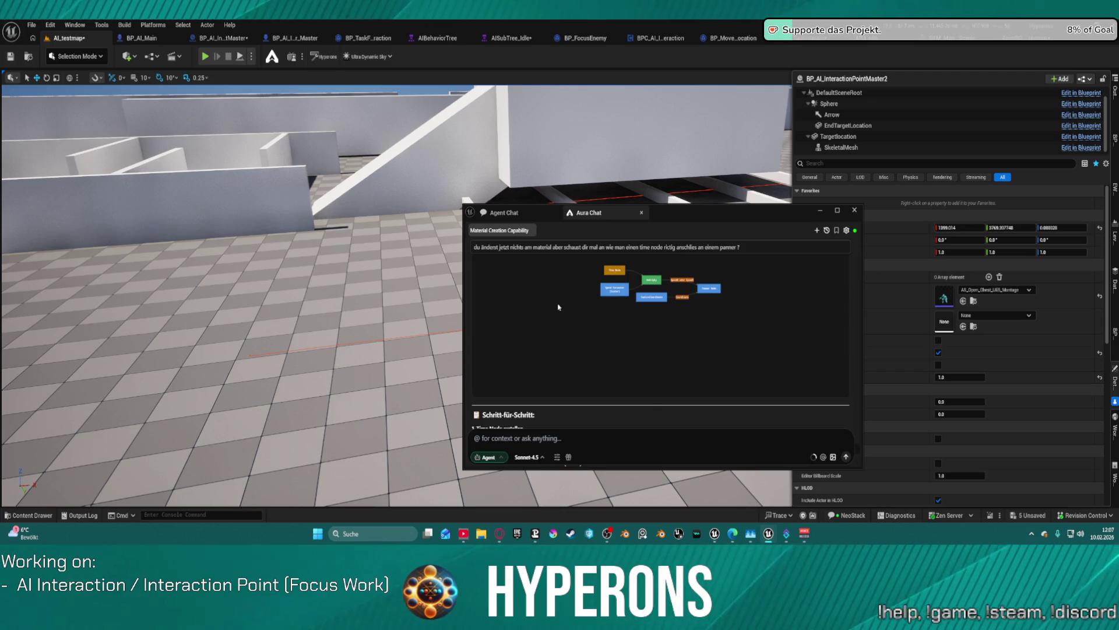
scroll(559, 291, "down", 10)
scroll(559, 375, "down", 6)
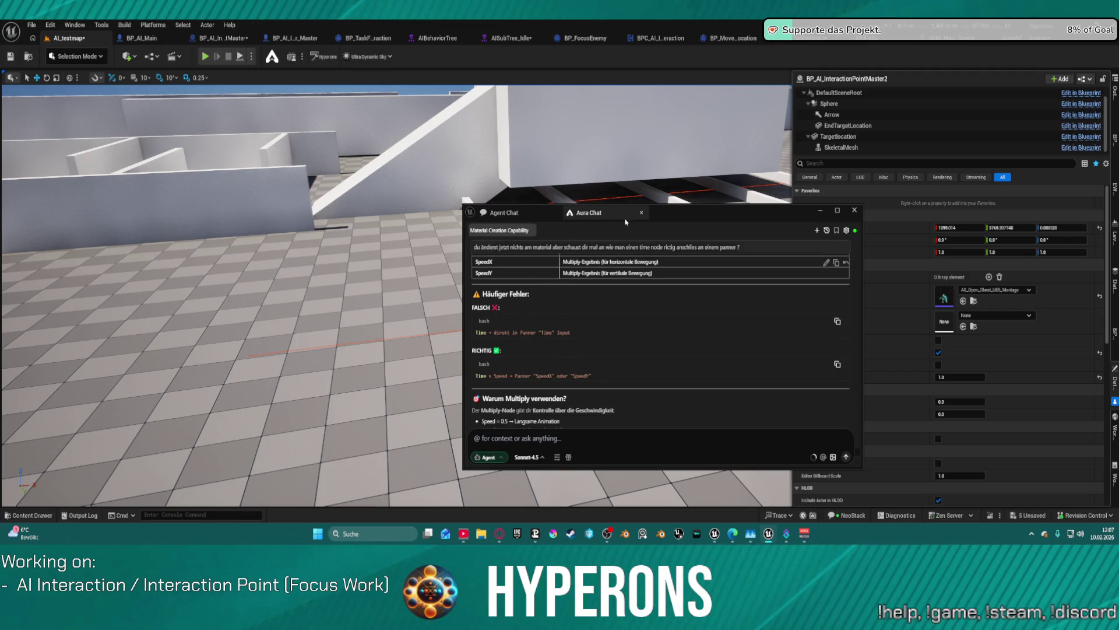
left_click(503, 212)
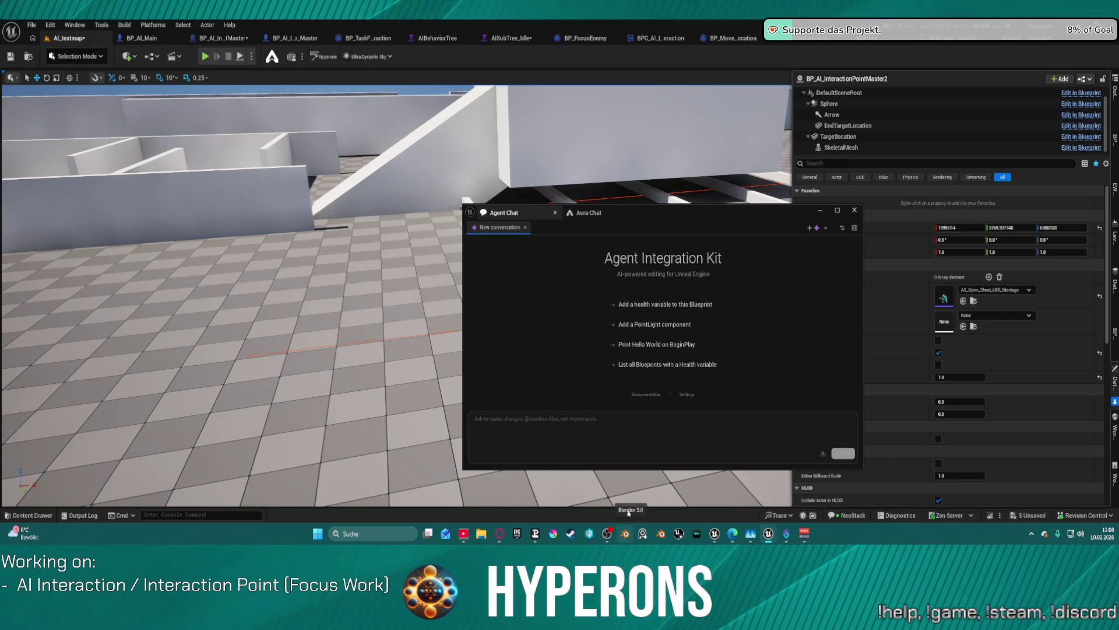
Step: Review the agent provider list in the new Agent Chat conversation and move the chat window up-left
left_click(646, 210)
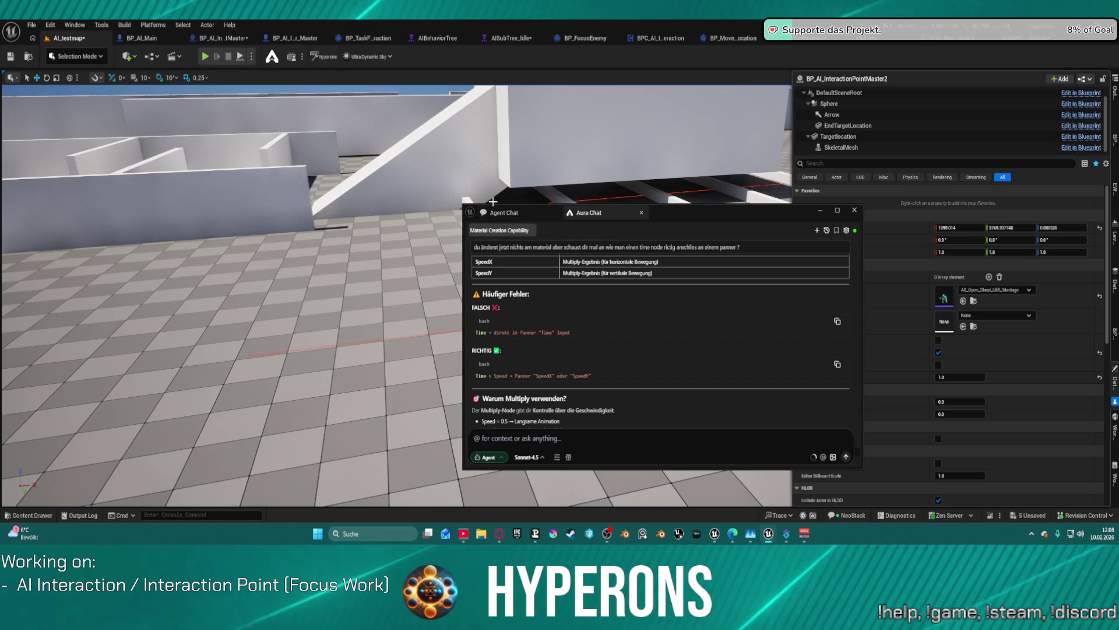
left_click(524, 213)
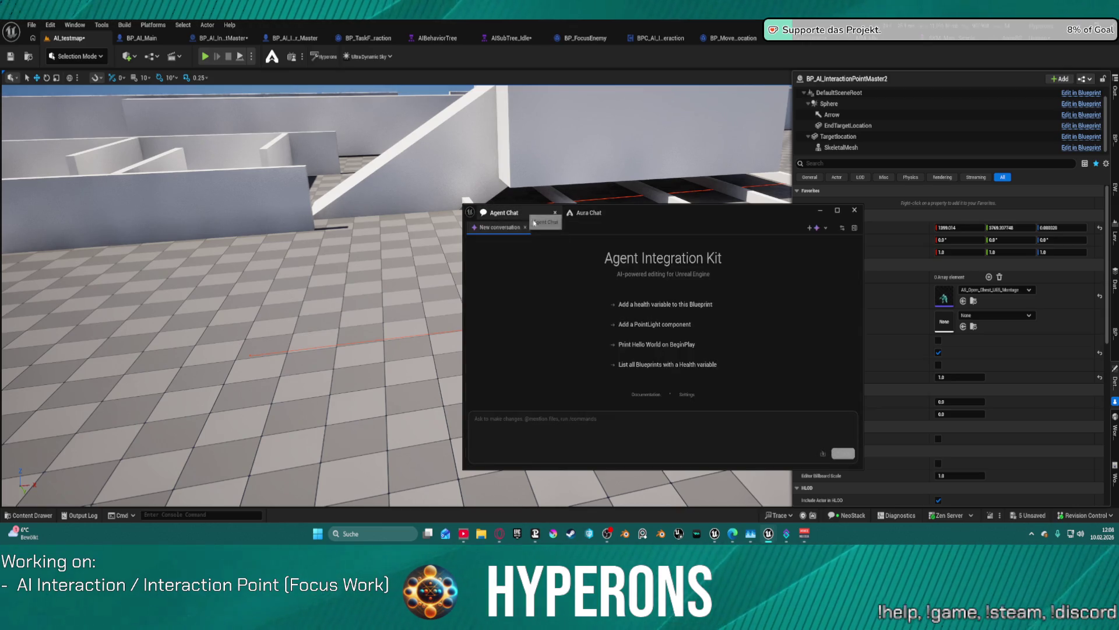
left_click(827, 229)
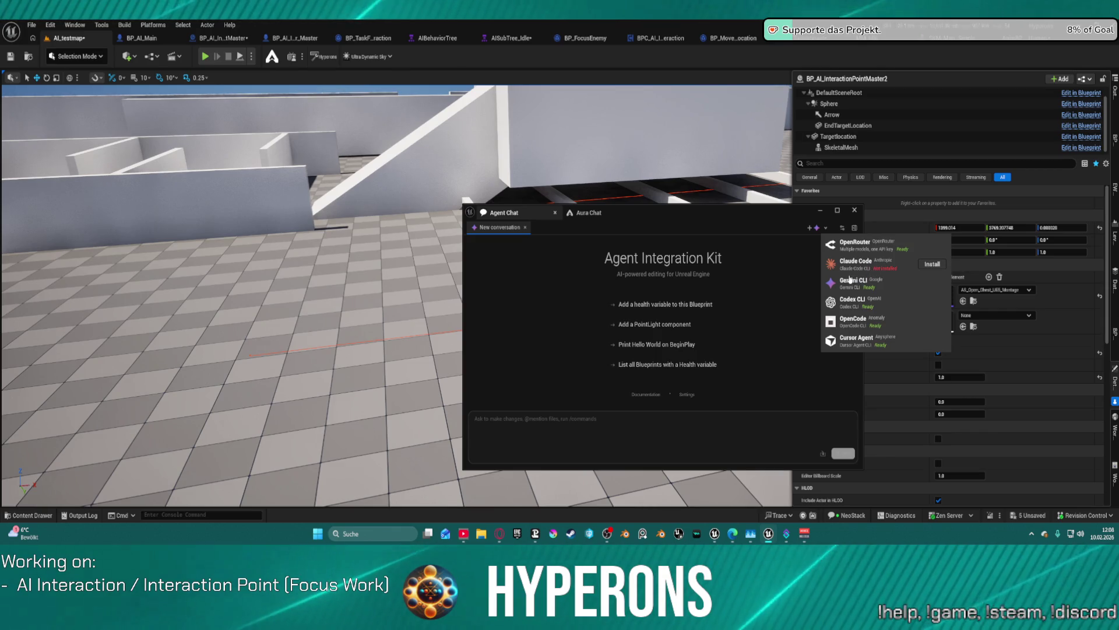
left_click(639, 233)
mouse_move(663, 214)
left_mouse_down()
mouse_move(571, 95)
mouse_move(483, 188)
left_mouse_up()
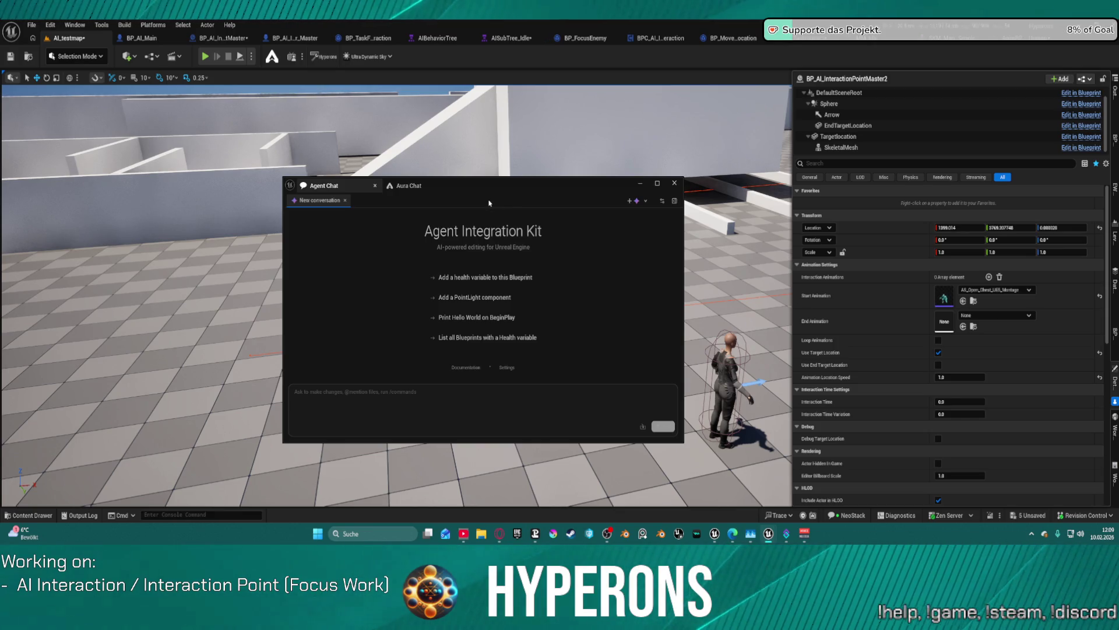
Step: Scroll through Aura's Panner and Time explanation, then show the Home panel's Getting Started page
left_click(408, 186)
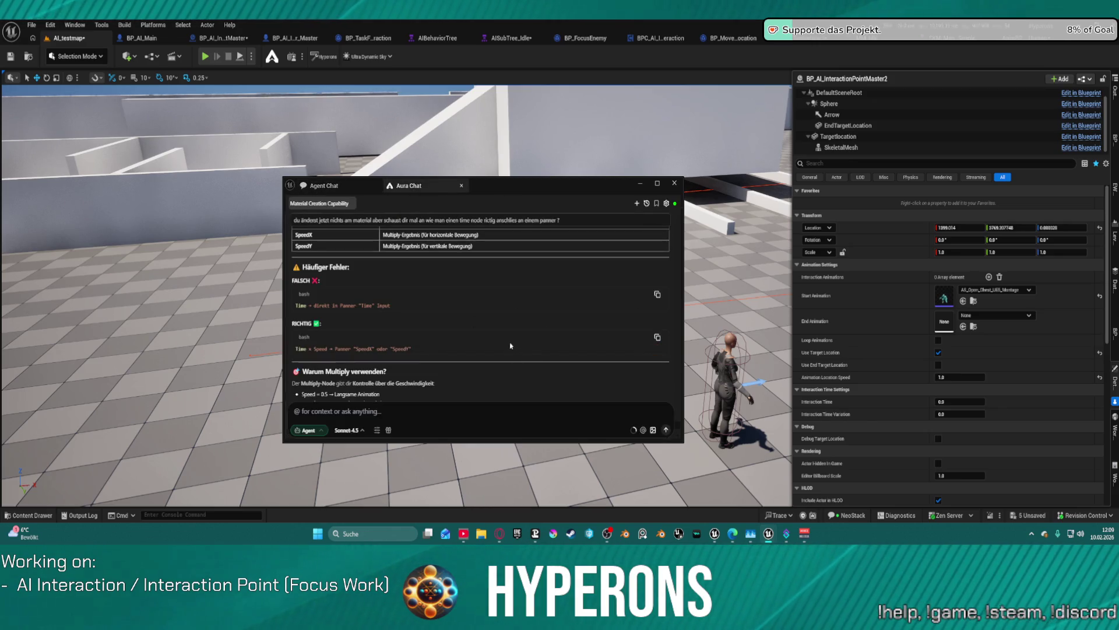
scroll(519, 357, "up", 10)
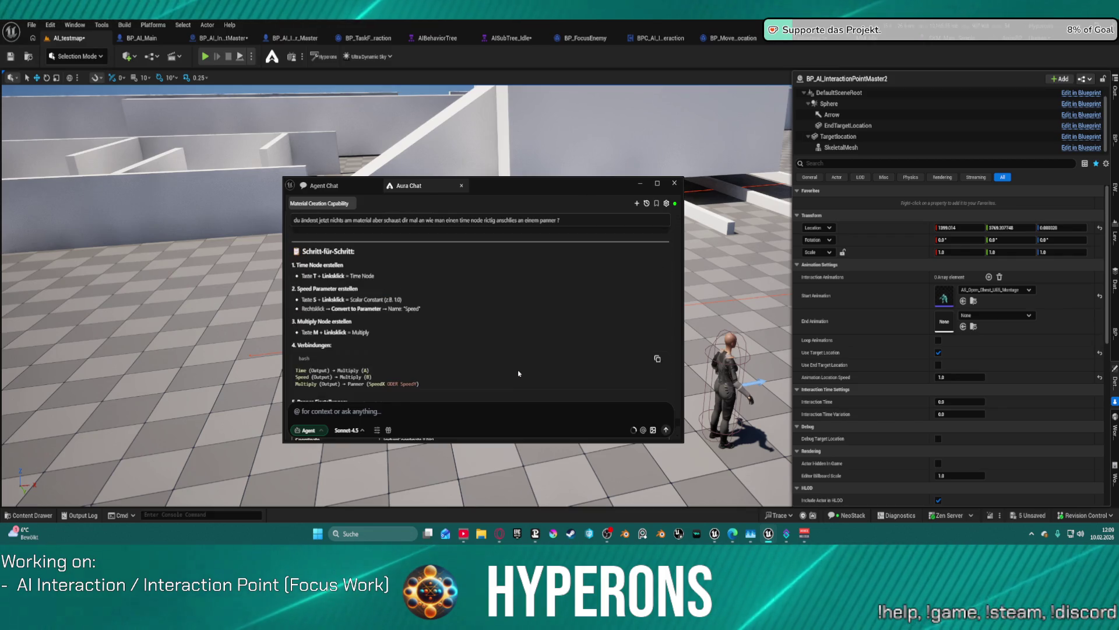
scroll(530, 356, "up", 10)
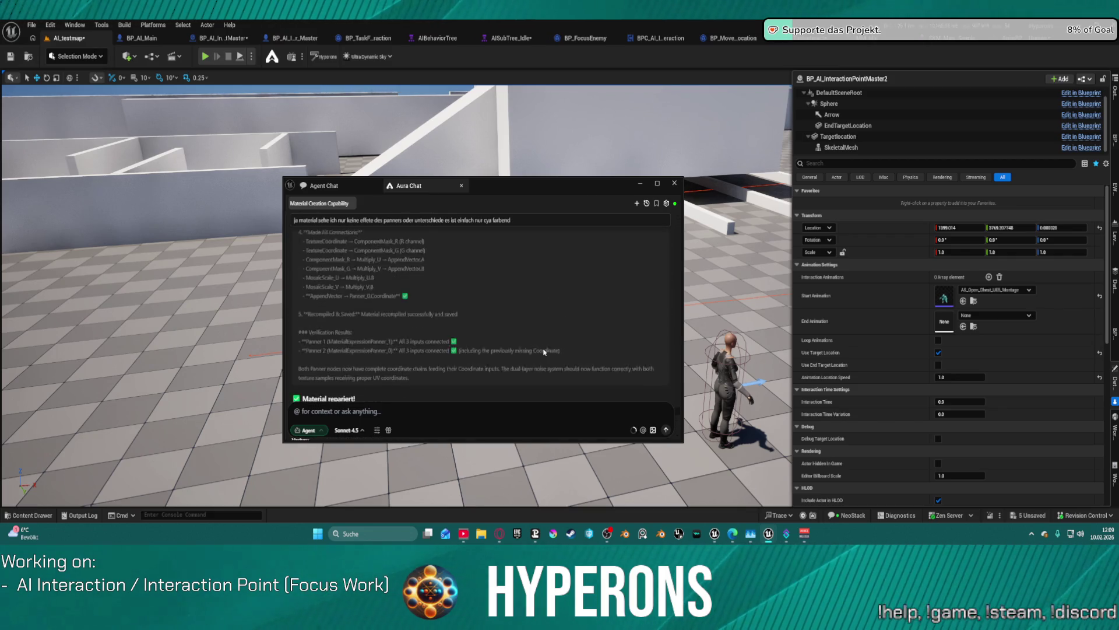
scroll(547, 351, "up", 3)
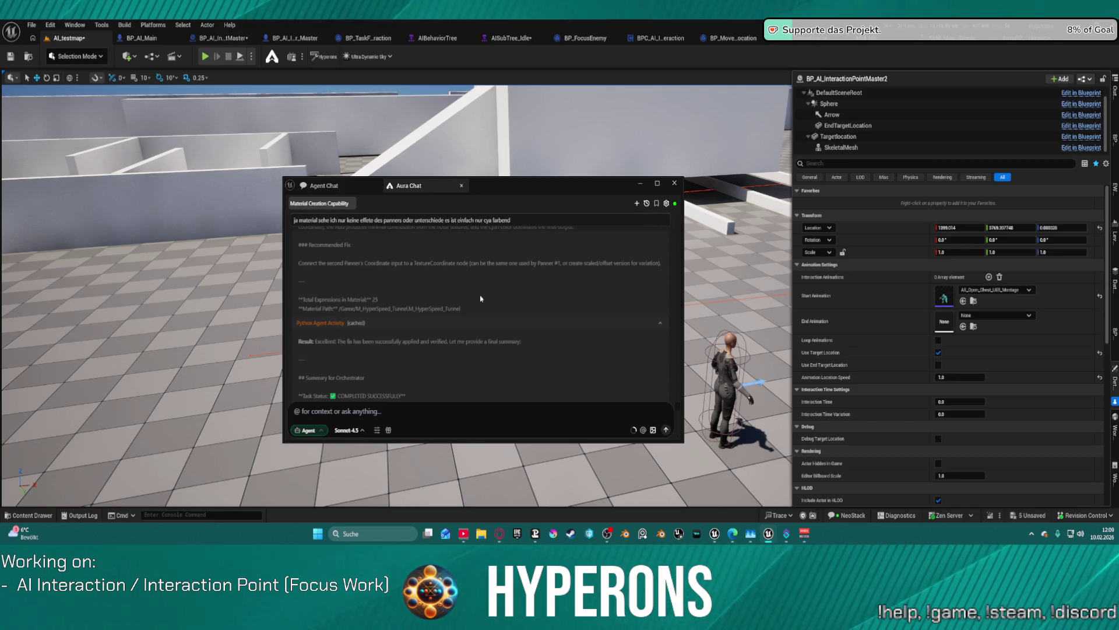
scroll(511, 352, "down", 15)
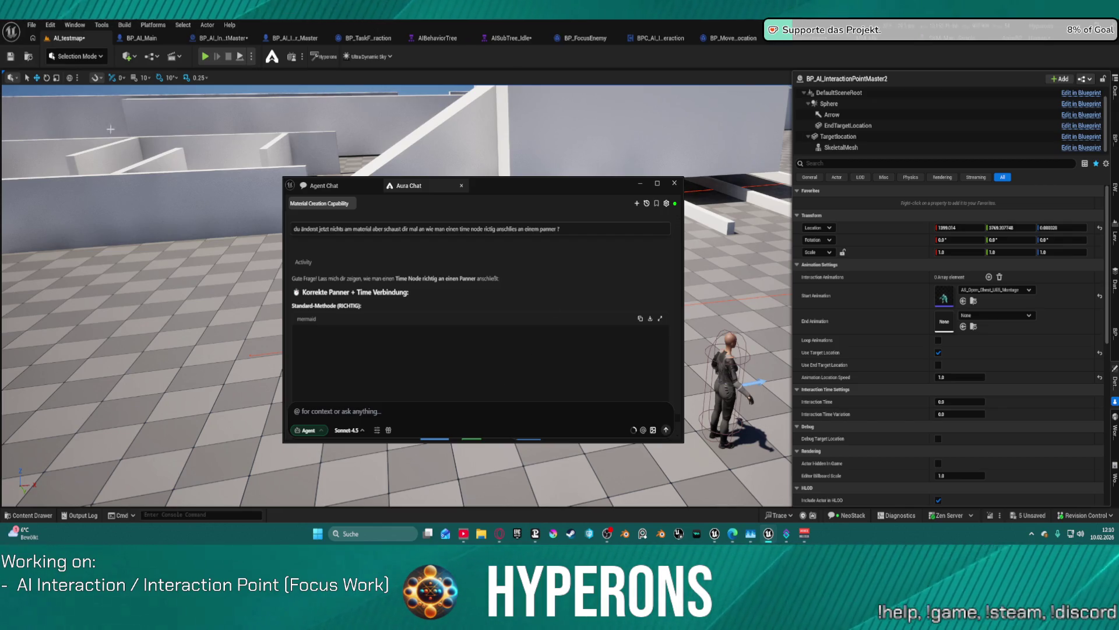
left_click(33, 38)
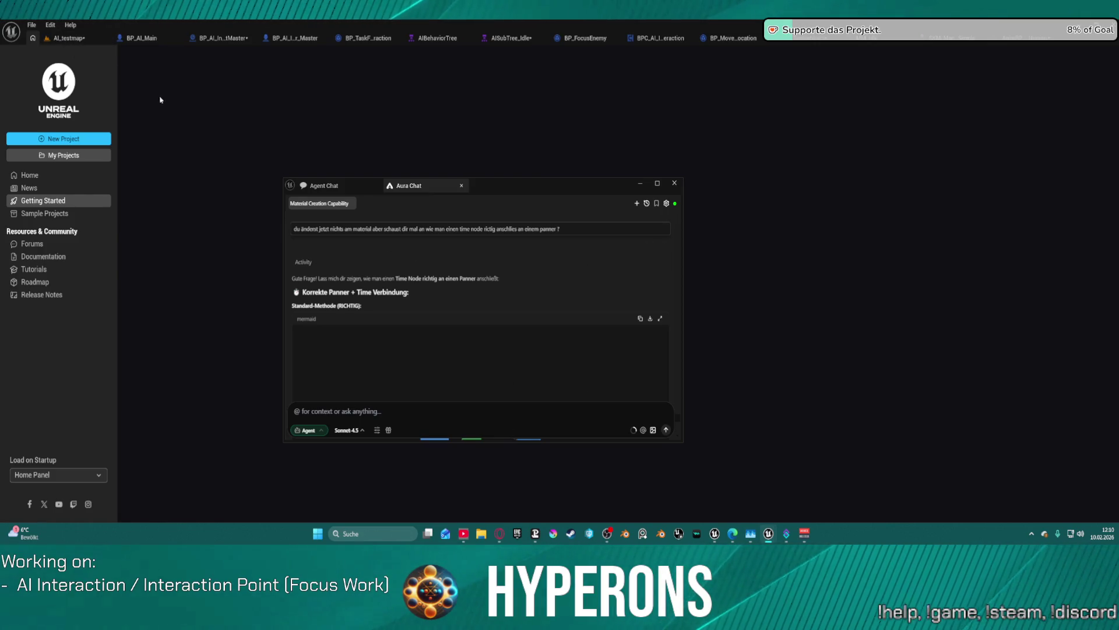
Step: Switch back to the AI_testmap level editor tab
left_click(77, 41)
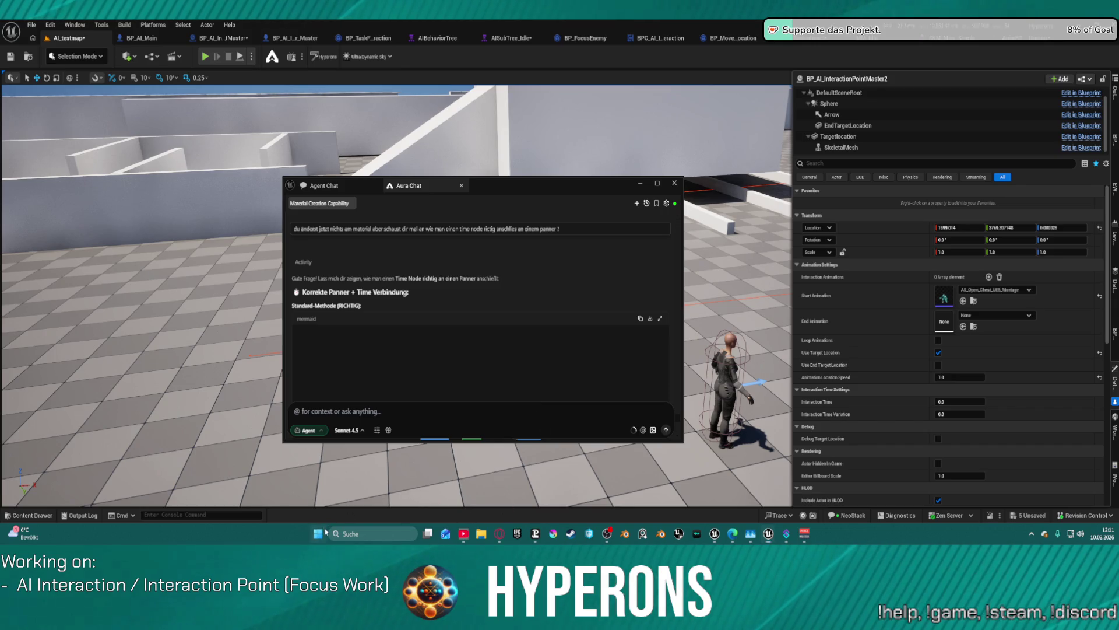
left_click(319, 533)
left_click(319, 532)
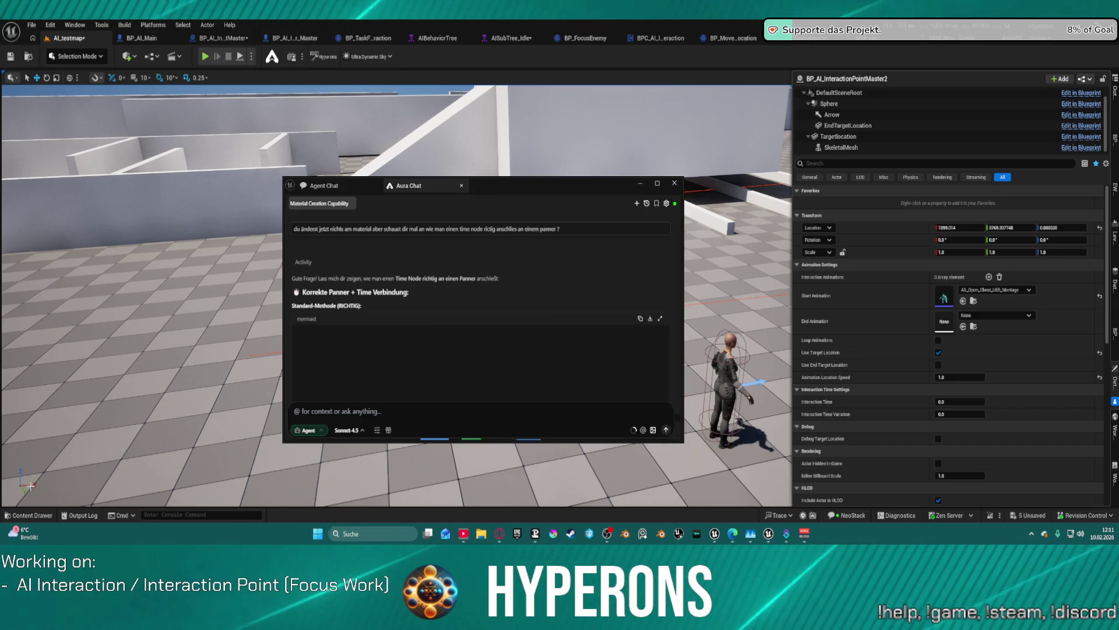
key("ctrl+space")
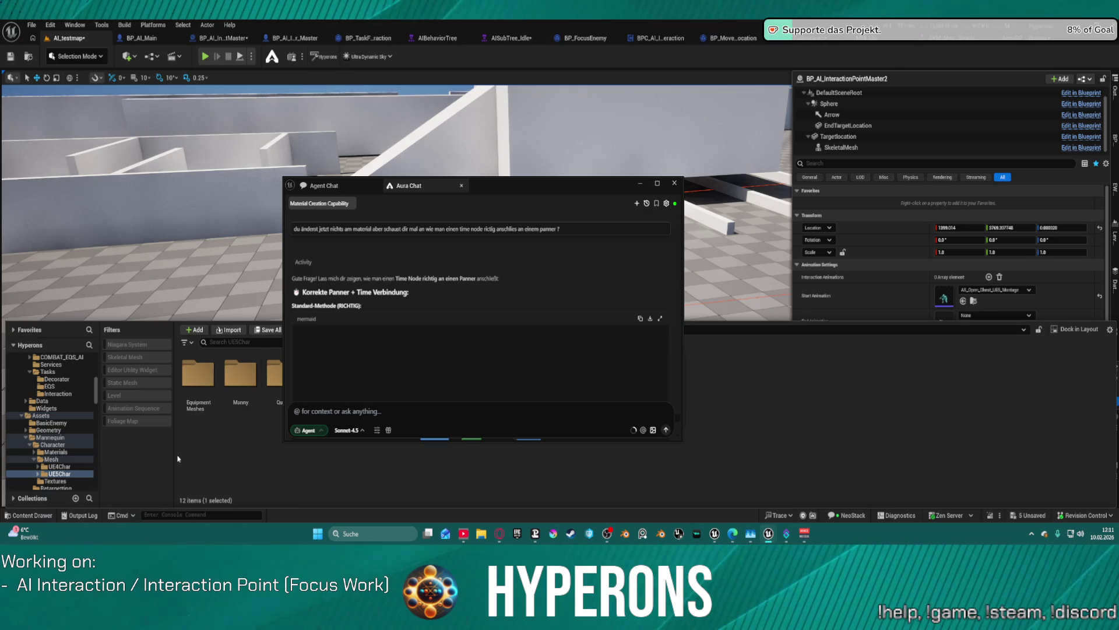
scroll(95, 487, "down", 10)
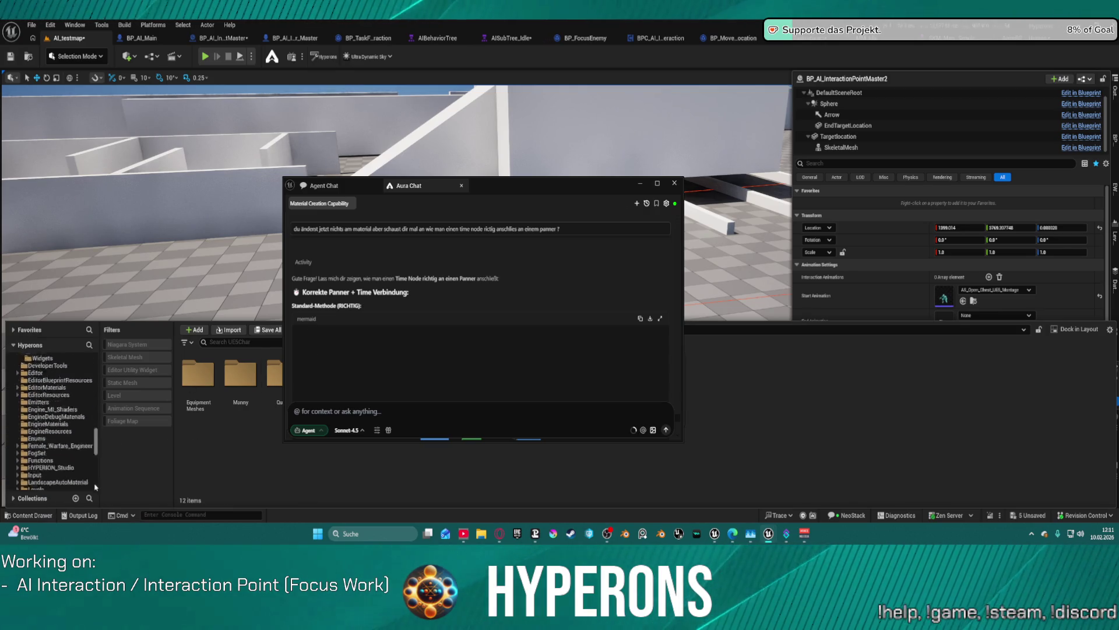
scroll(95, 487, "down", 10)
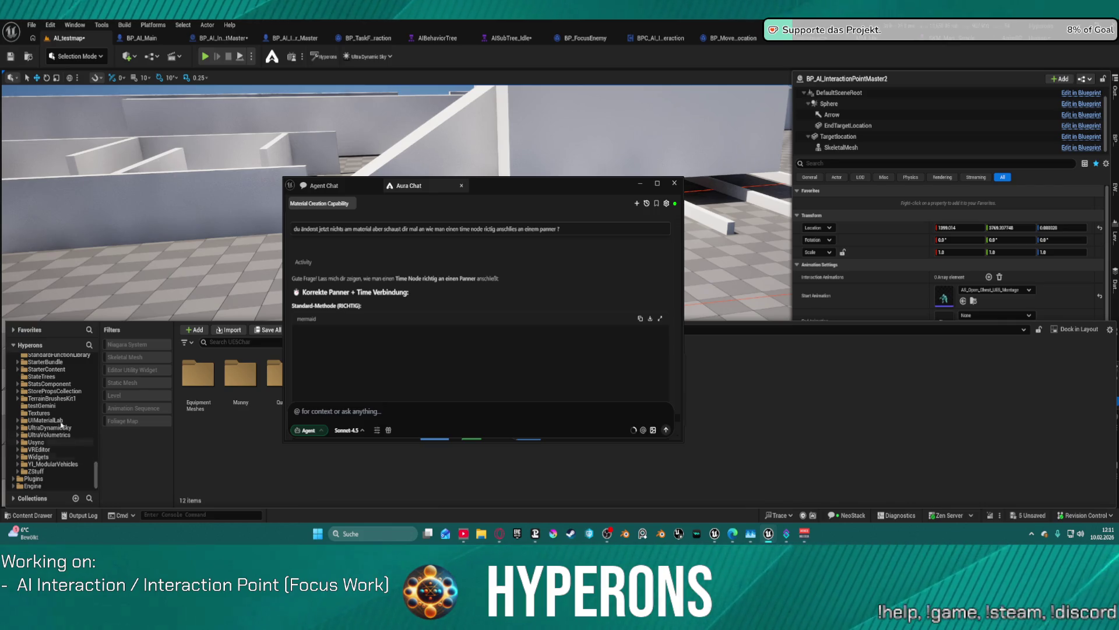
left_click(70, 406)
scroll(82, 429, "up", 10)
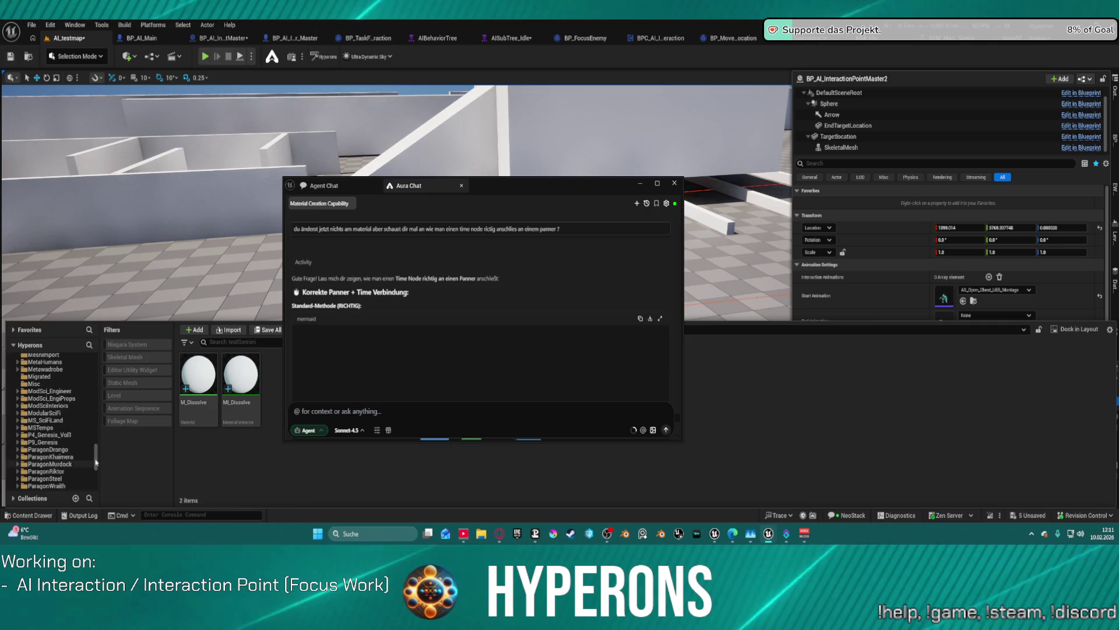
scroll(95, 397, "up", 10)
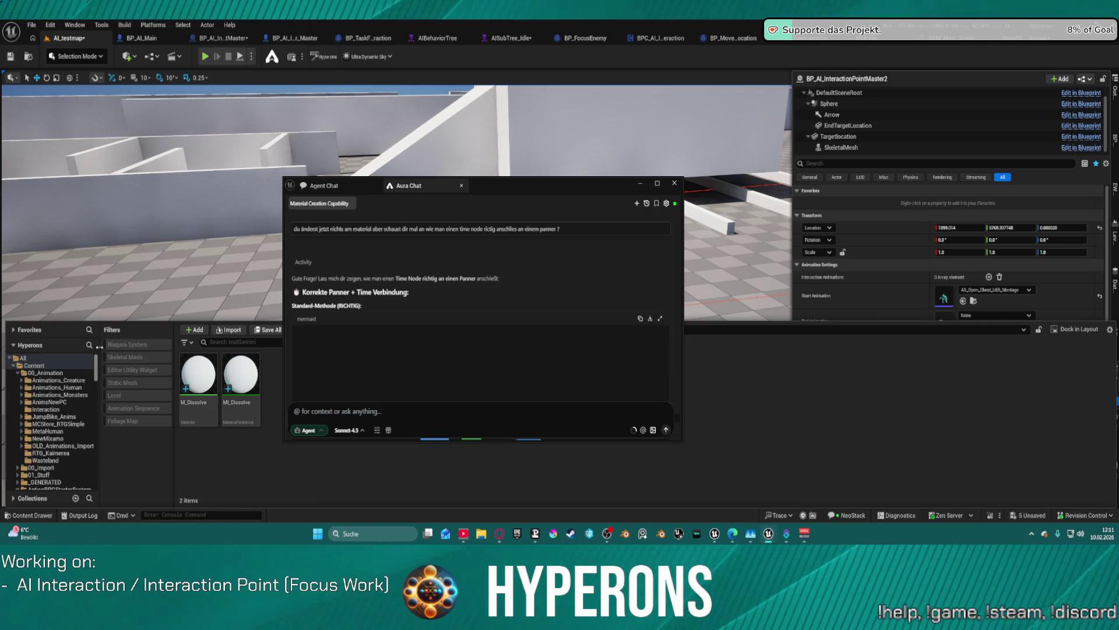
scroll(99, 379, "down", 3)
scroll(102, 383, "down", 10)
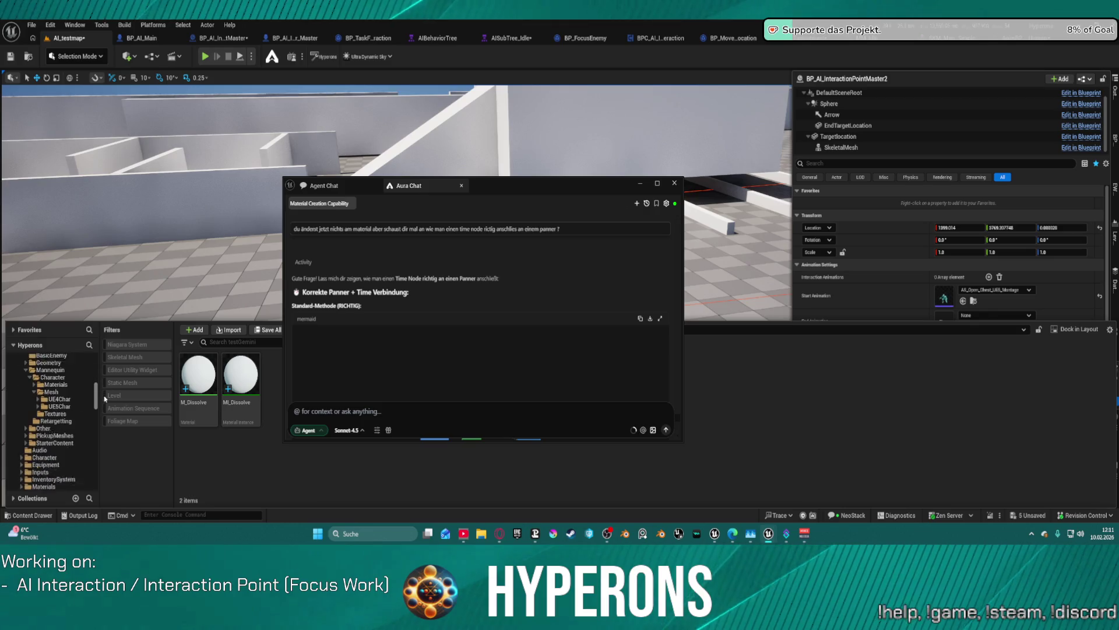
scroll(106, 401, "down", 10)
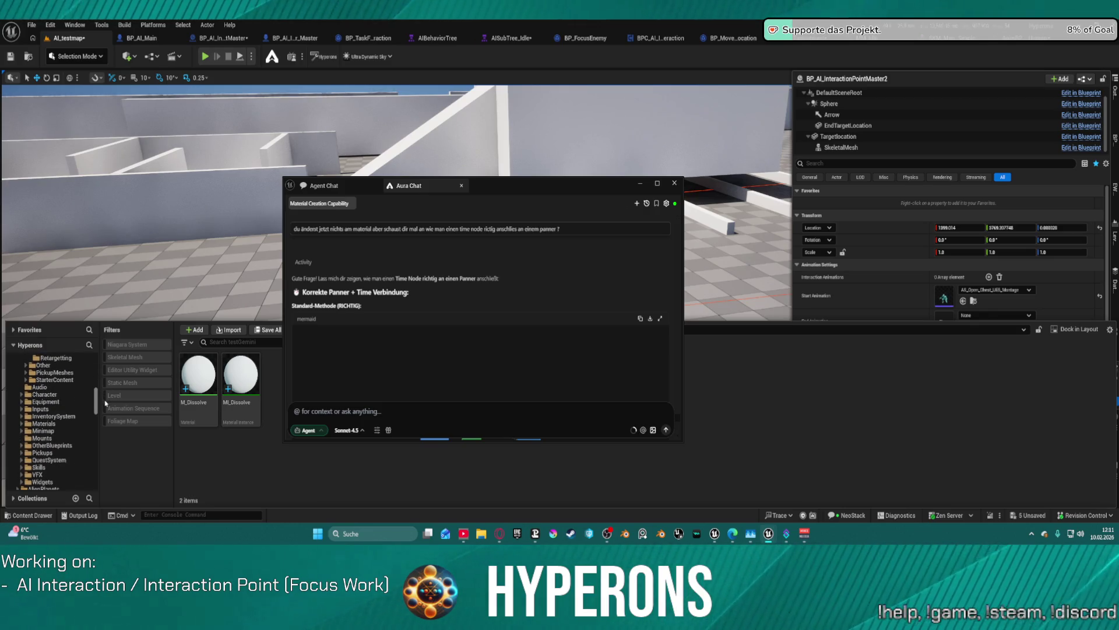
scroll(105, 413, "down", 3)
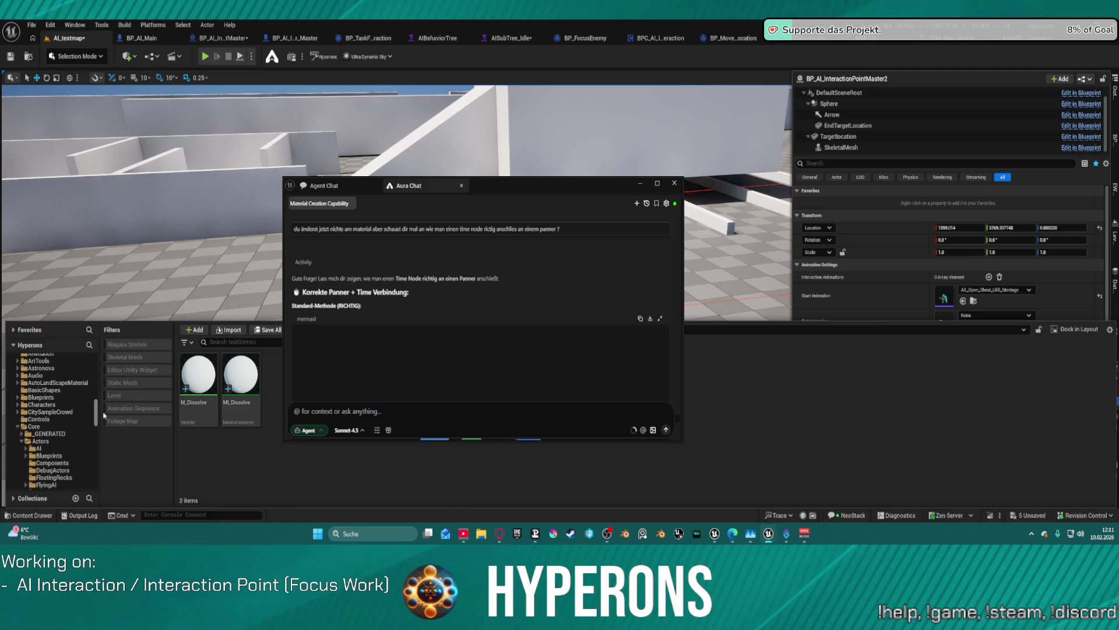
left_click(41, 388)
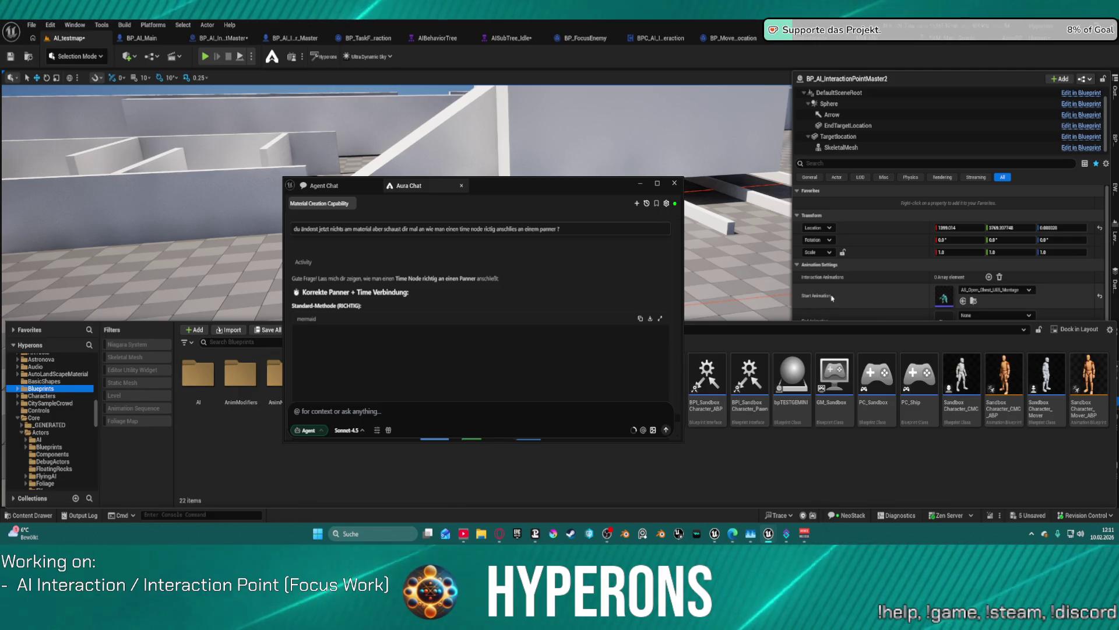
left_click(728, 290)
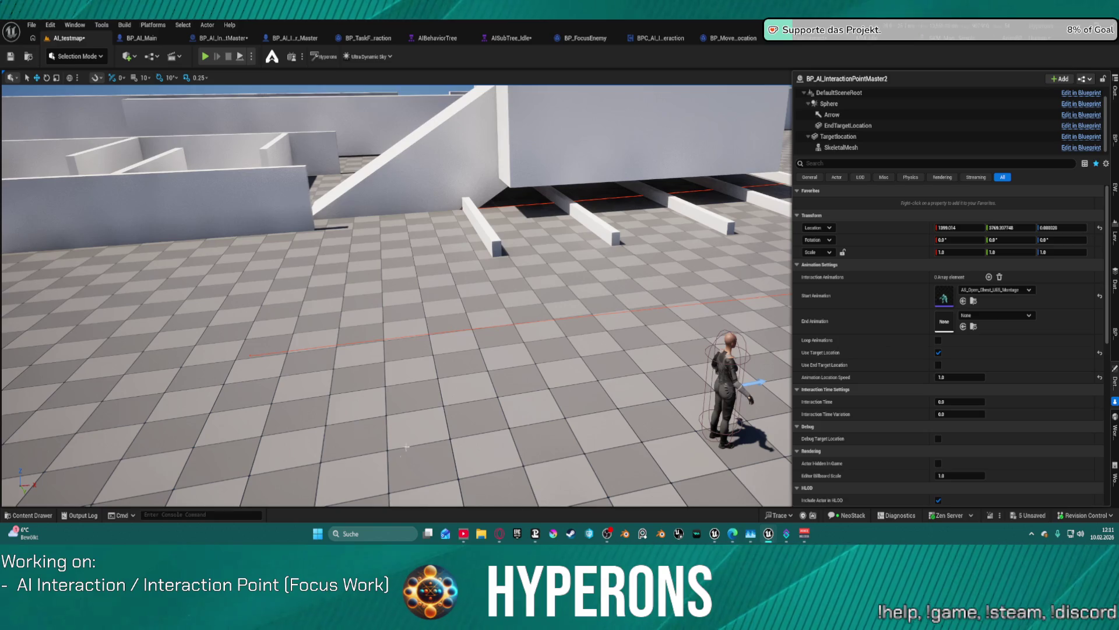
left_click(19, 515)
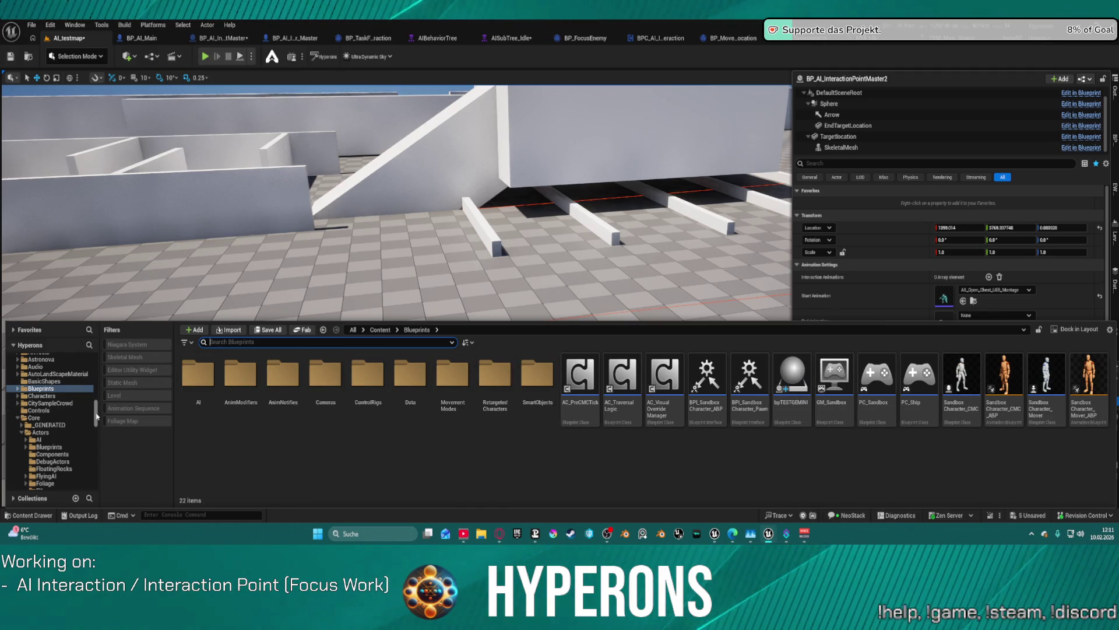
scroll(67, 384, "up", 3)
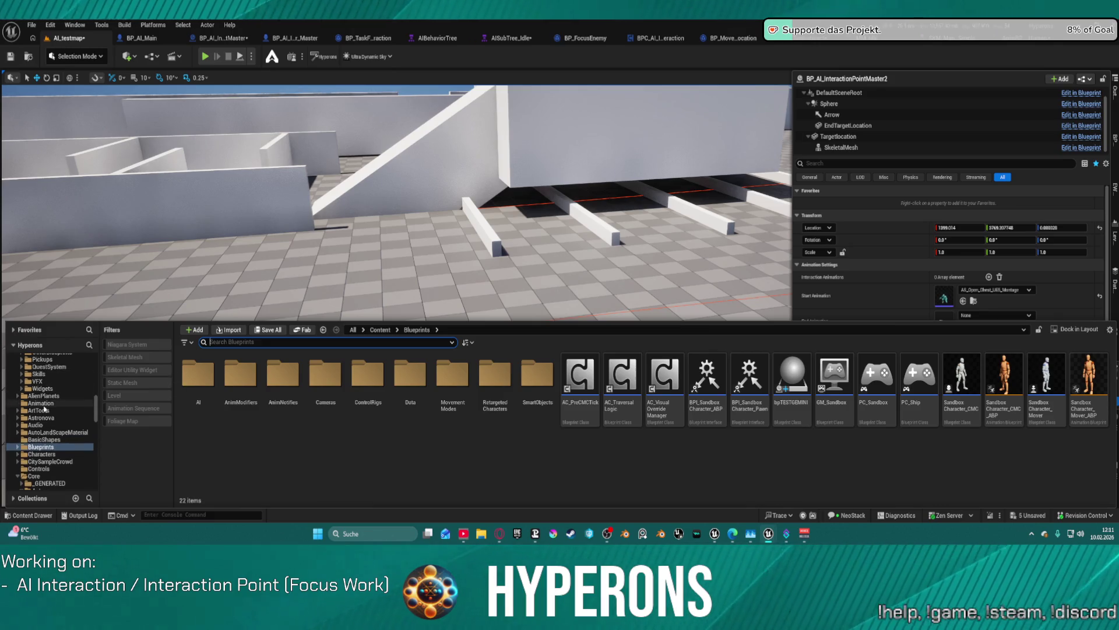
left_click(44, 403)
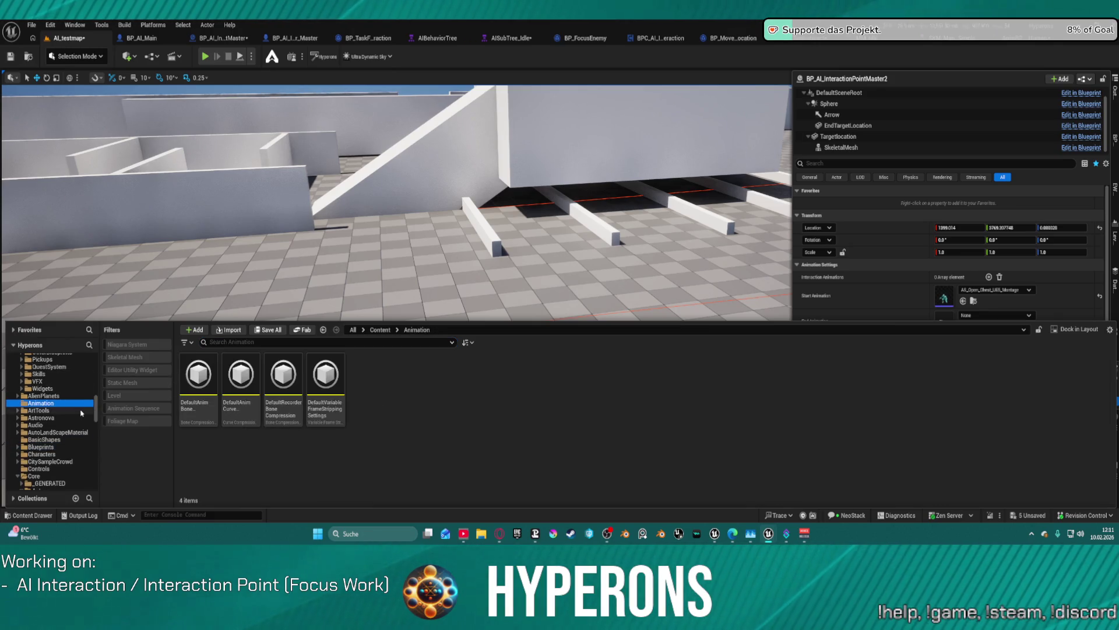
left_click(53, 448)
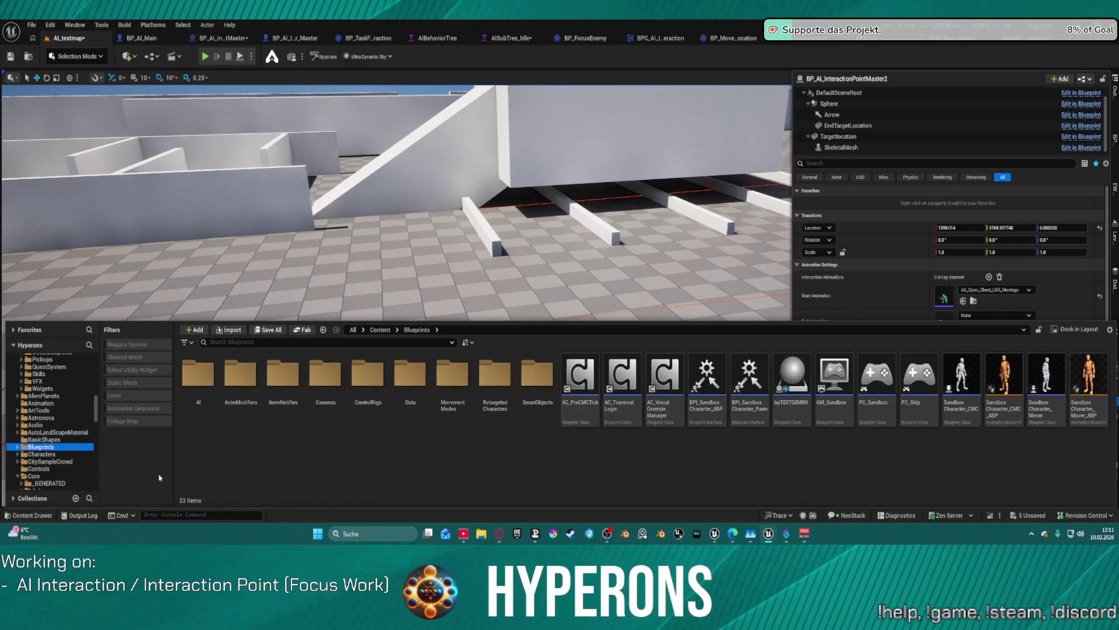
scroll(59, 431, "down", 5)
scroll(59, 455, "down", 2)
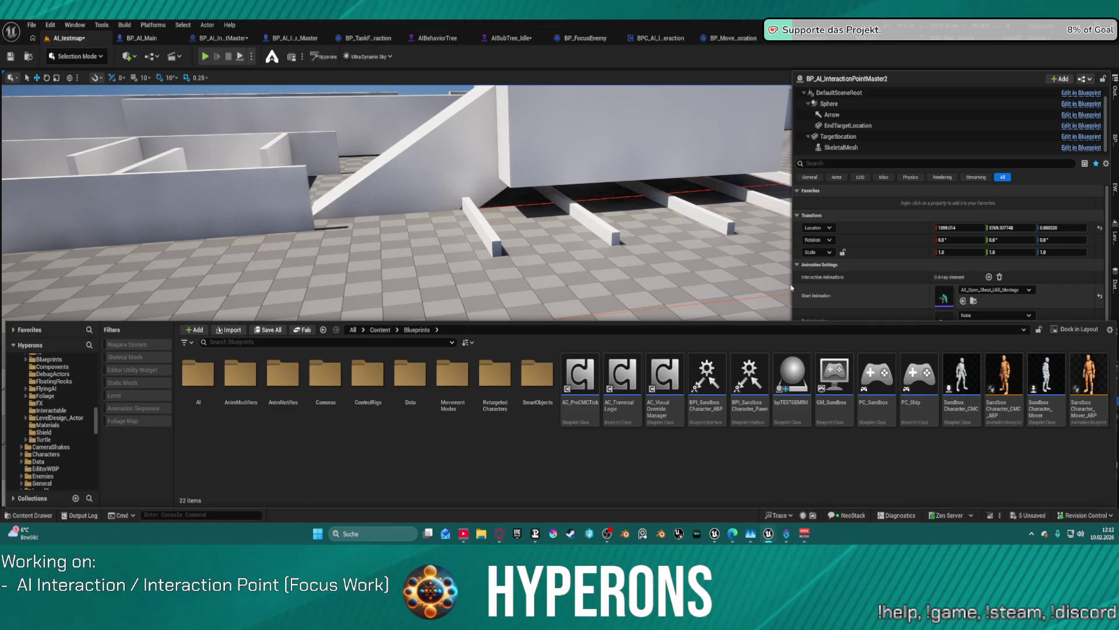
Step: Close the Content Drawer, fly around the level, then show AnimBP_SKM_UE5_Human's AnimGraph
left_click(593, 282)
left_click_drag(616, 328, 617, 328)
left_click_drag(715, 289, 715, 288)
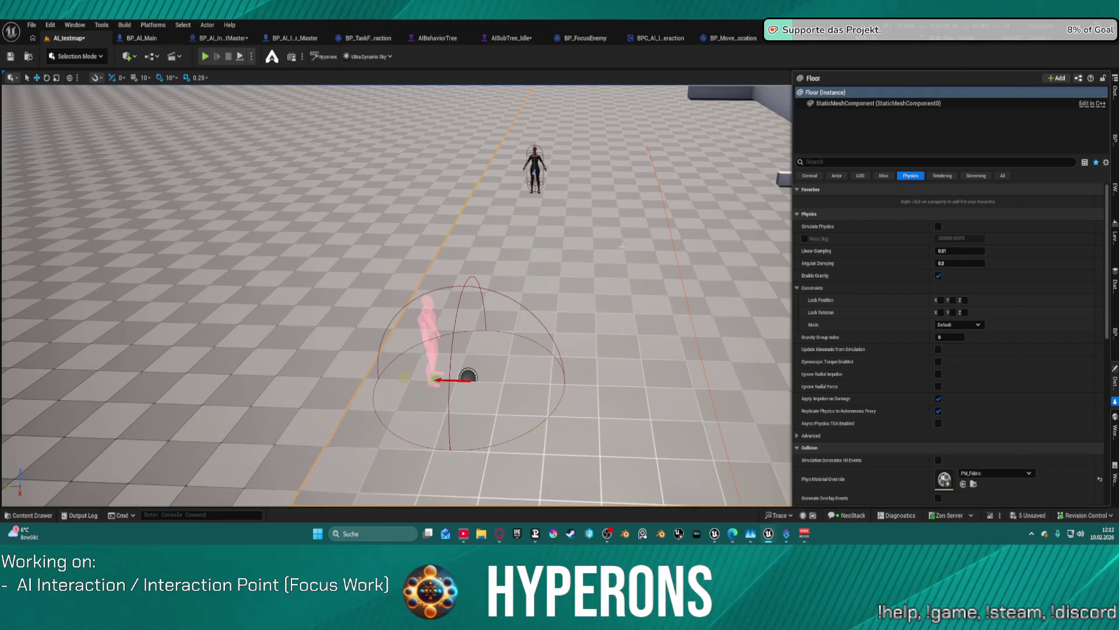
left_click(1029, 42)
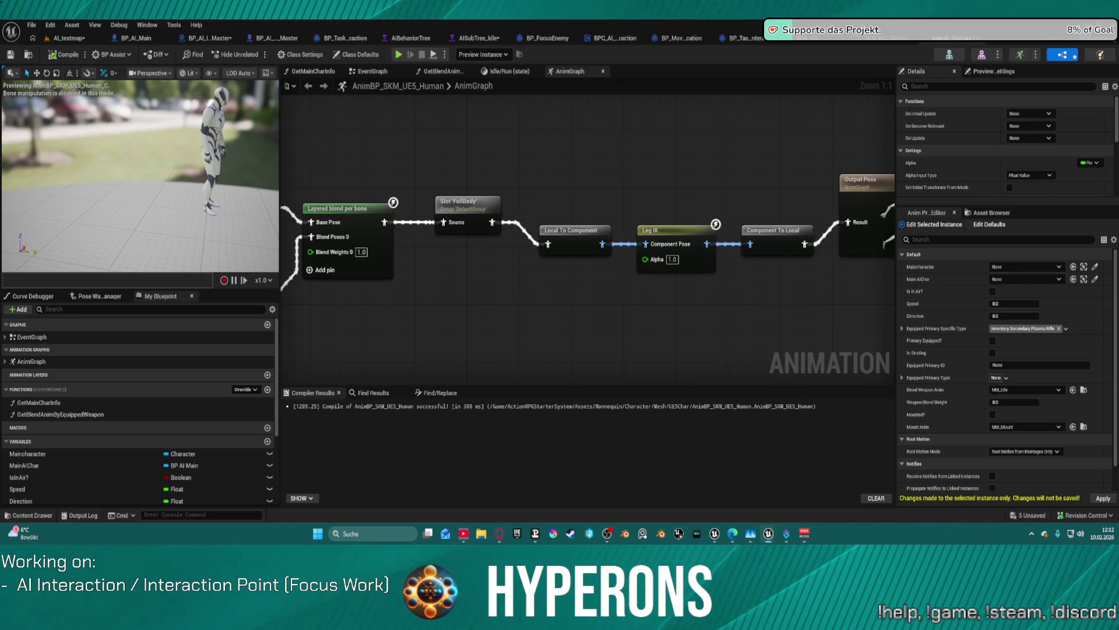
Step: Start a new Agent Chat conversation with an agent chosen from the agent list
key("alt+Tab")
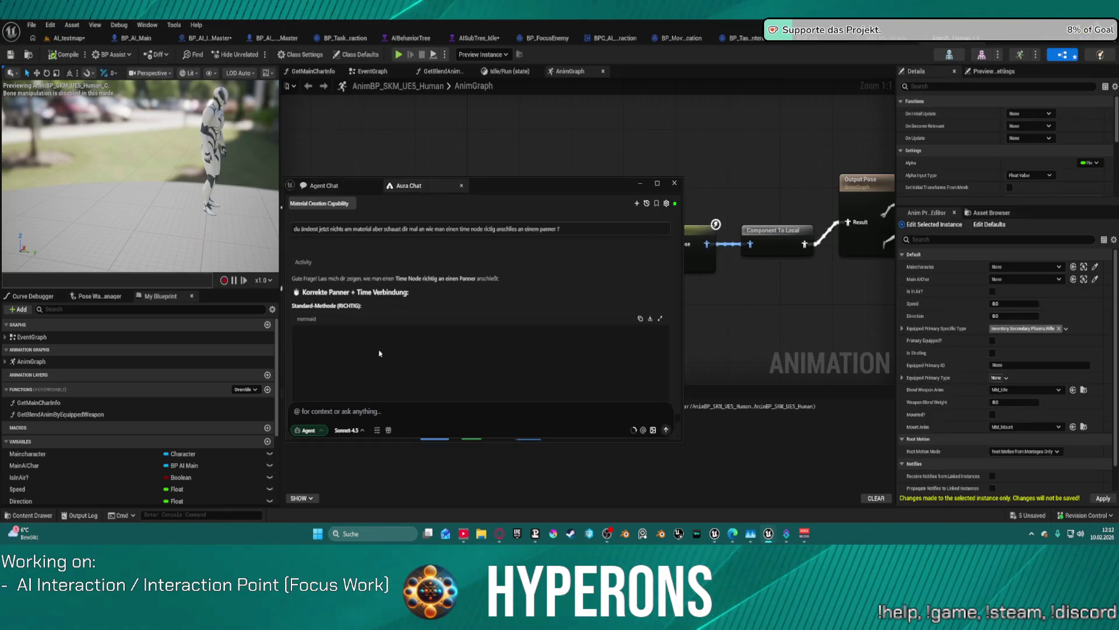
left_click(324, 185)
left_click(643, 201)
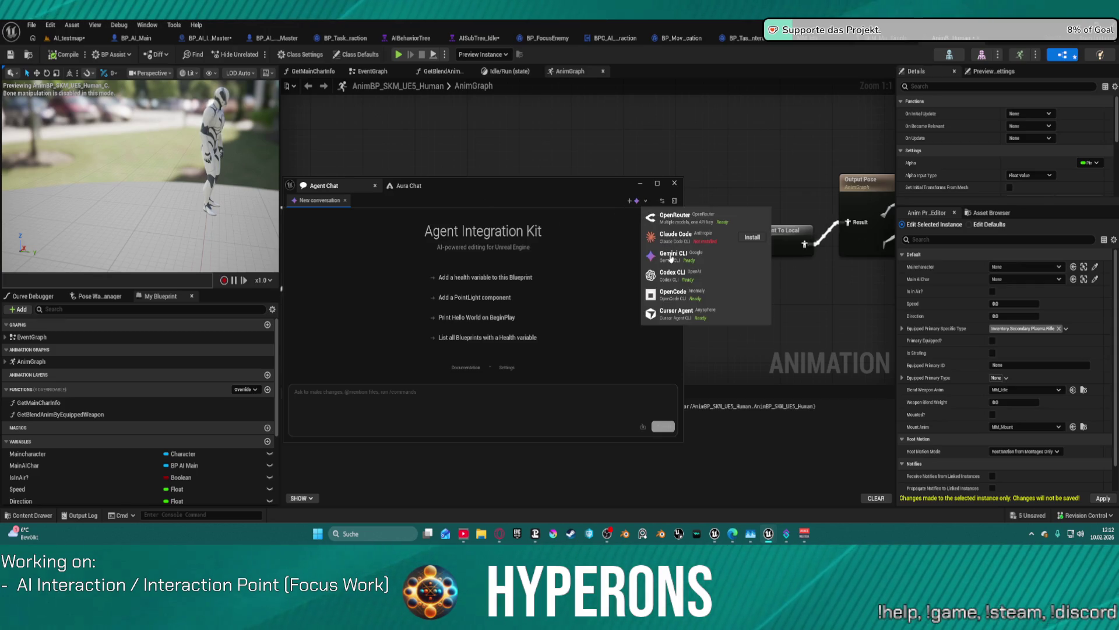
left_click(672, 260)
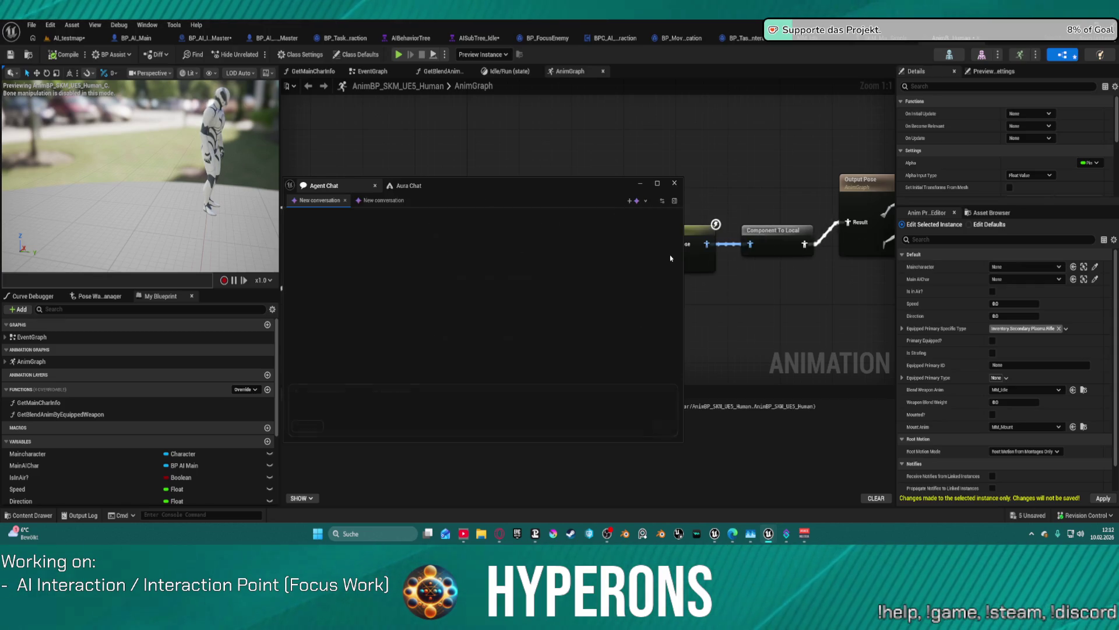
Step: Ask the agent to create a random-pitch MetaSound in the geminitest folder
left_click(397, 390)
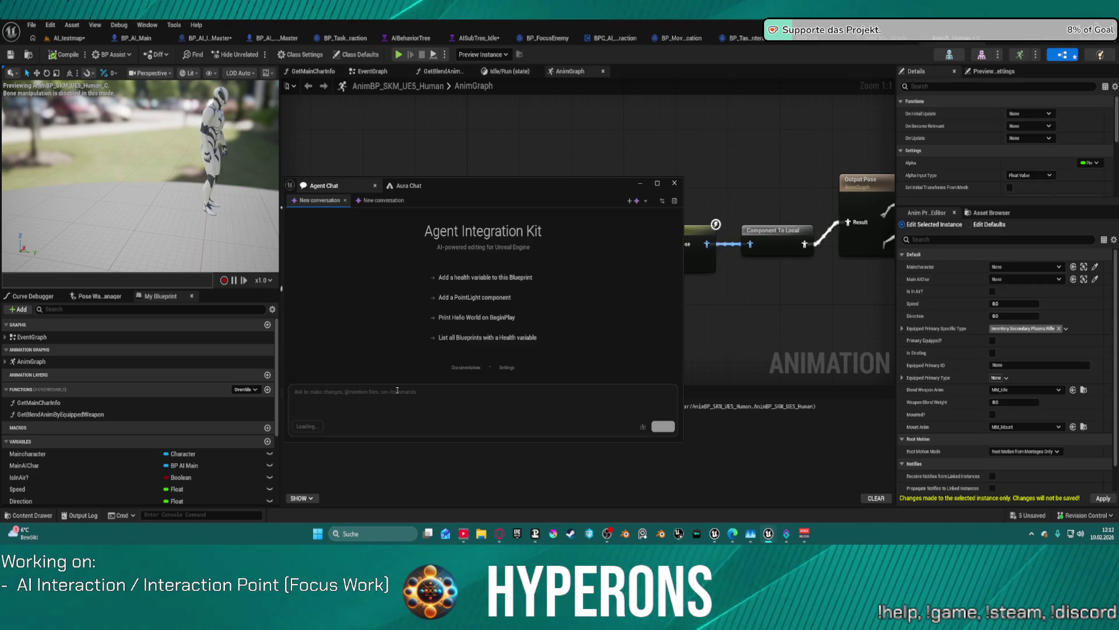
type("er")
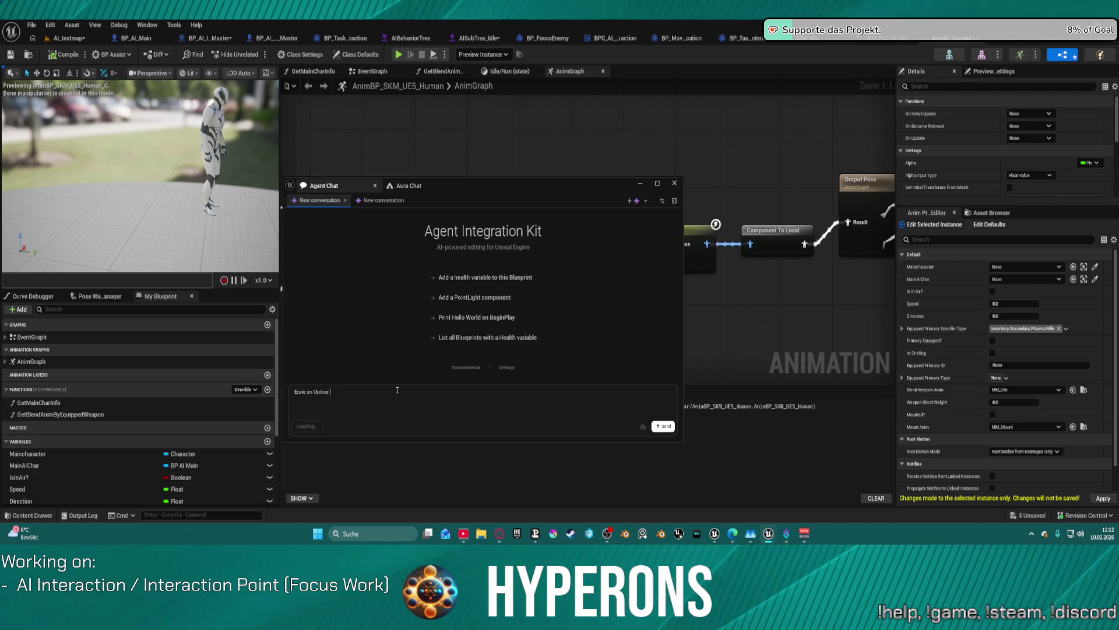
type(" geminitest einen Meta sound")
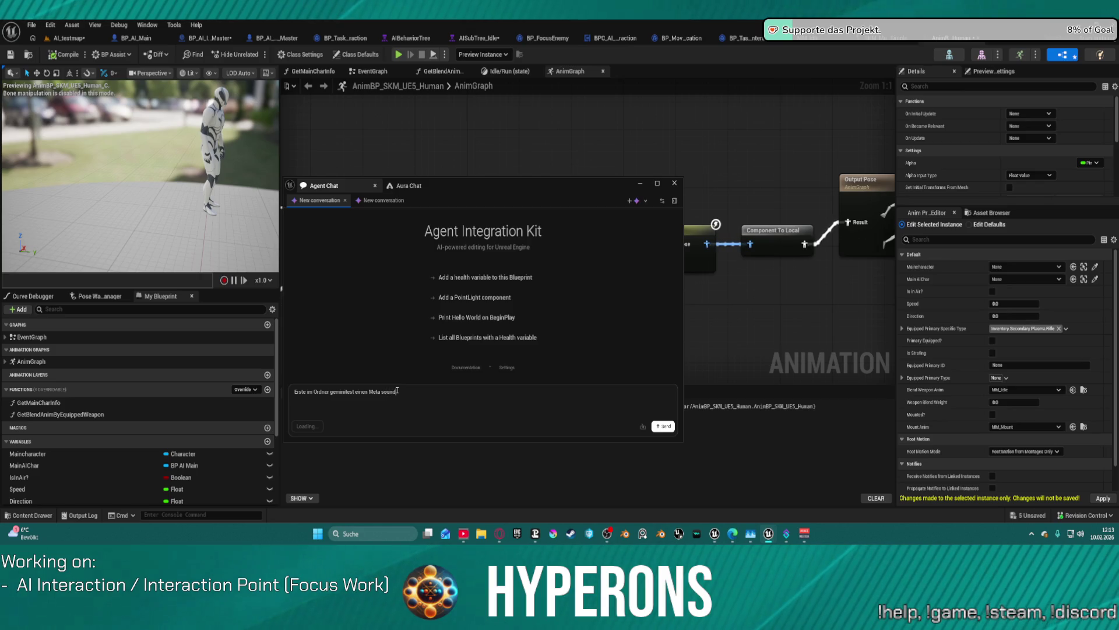
type(" in dem")
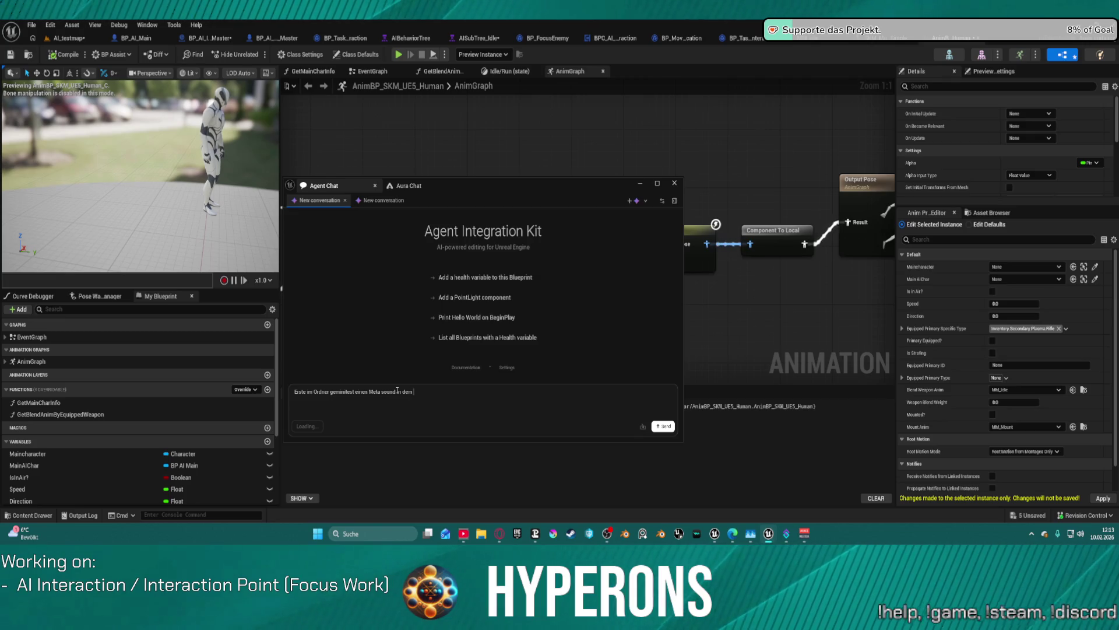
type(" ein S")
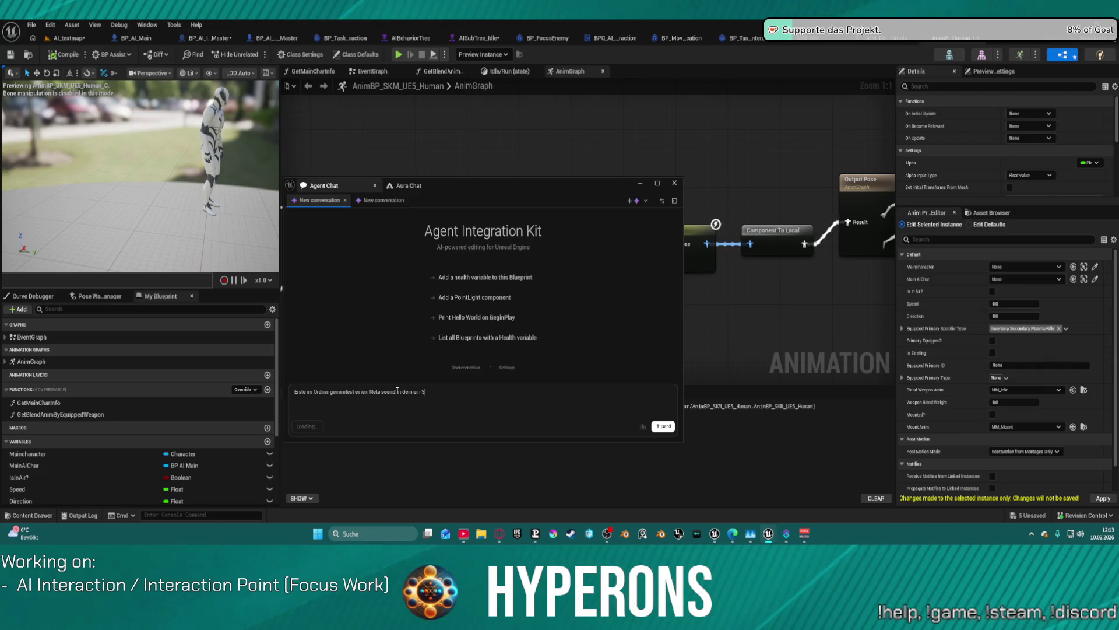
type("ound mit")
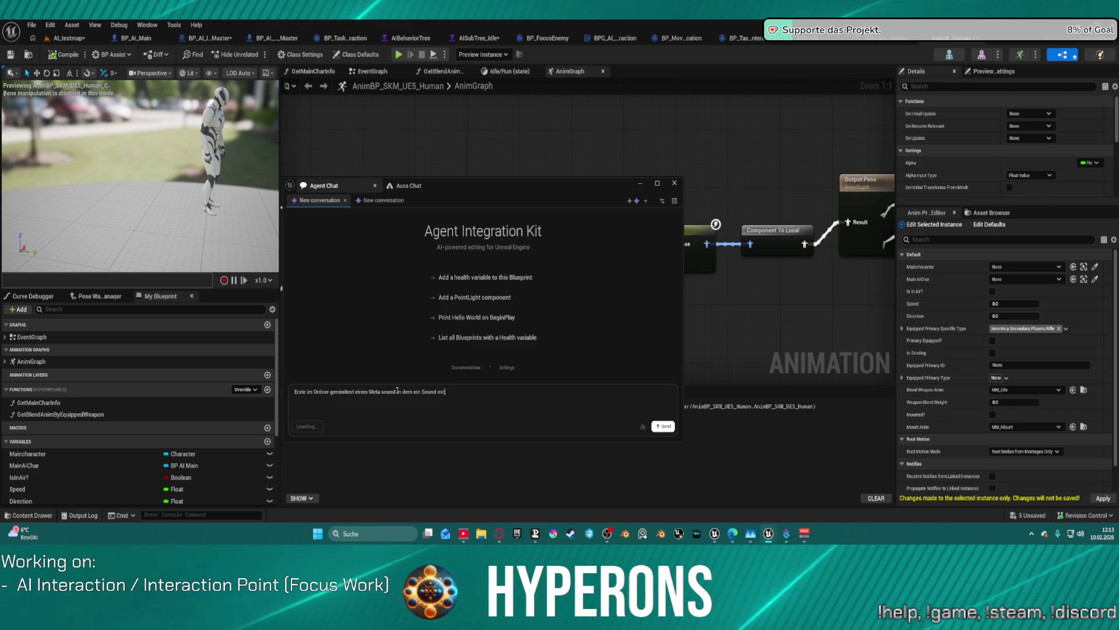
type(" random")
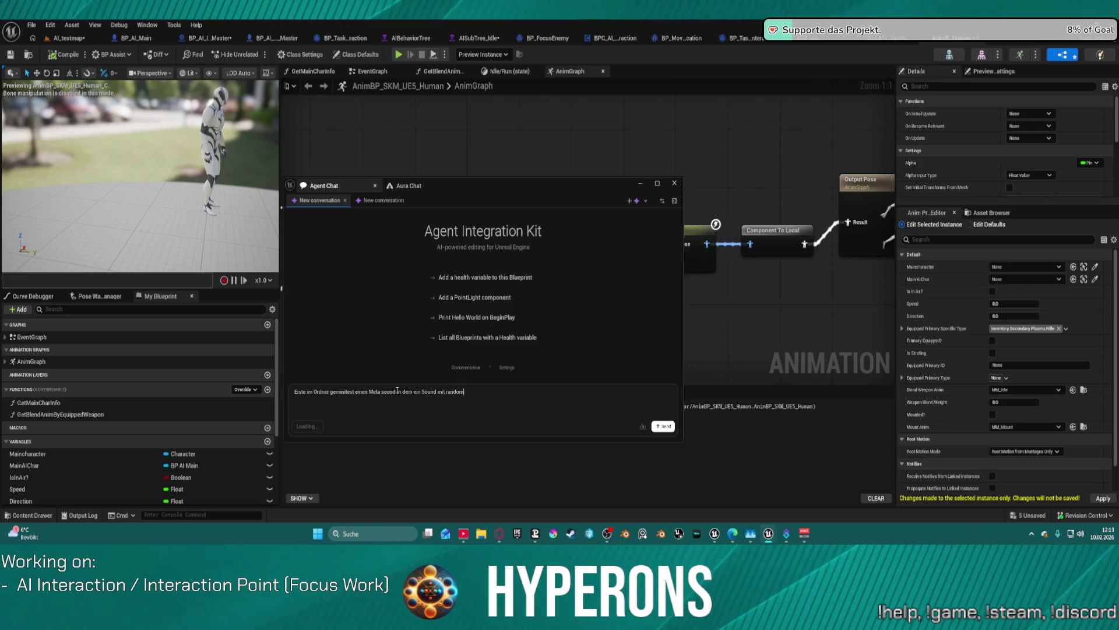
type(" pitch wieder gegeben wird")
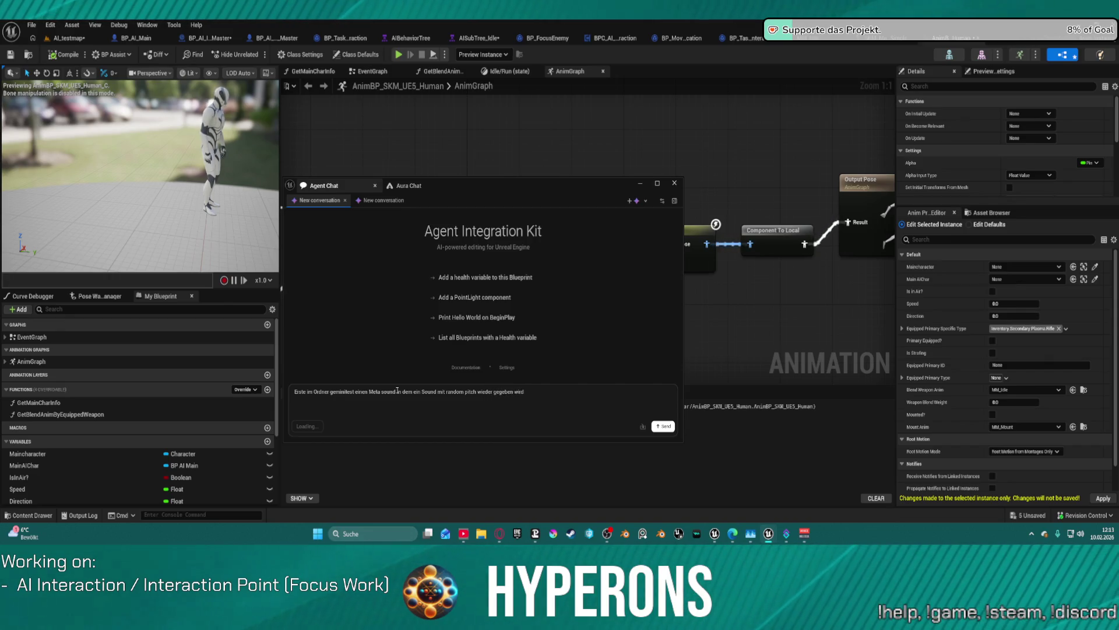
key("Return")
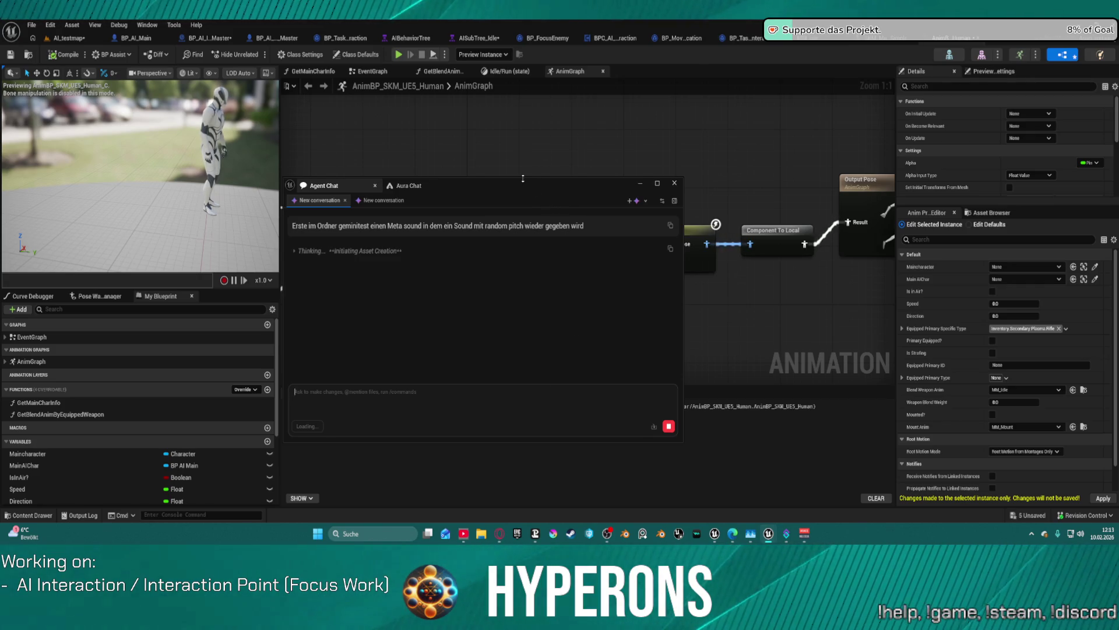
Step: Rearrange the chat windows, then always allow the agent's dir listing command in Agent Chat
mouse_move(533, 189)
left_mouse_down()
mouse_move(752, 178)
mouse_move(708, 133)
mouse_move(691, 133)
left_mouse_up()
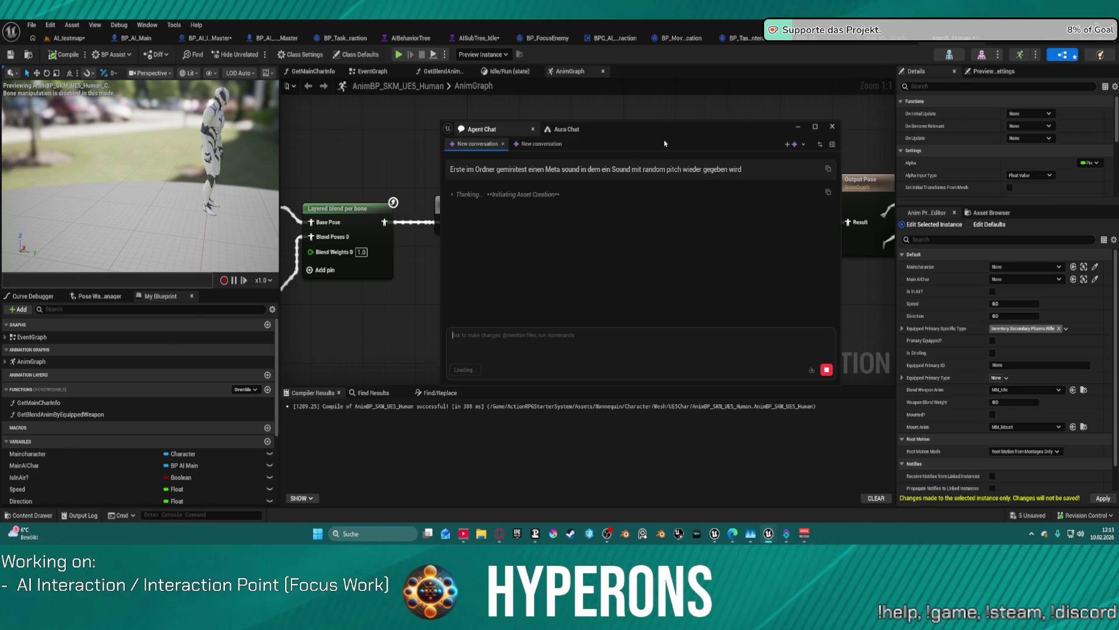
left_click_drag(557, 129, 513, 134)
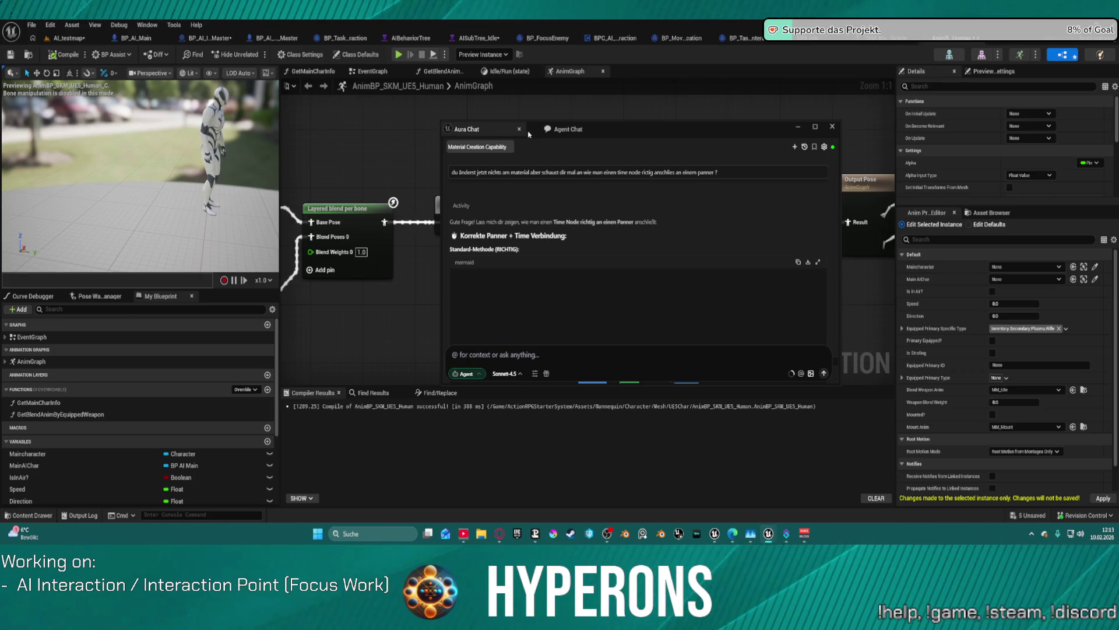
left_click(565, 129)
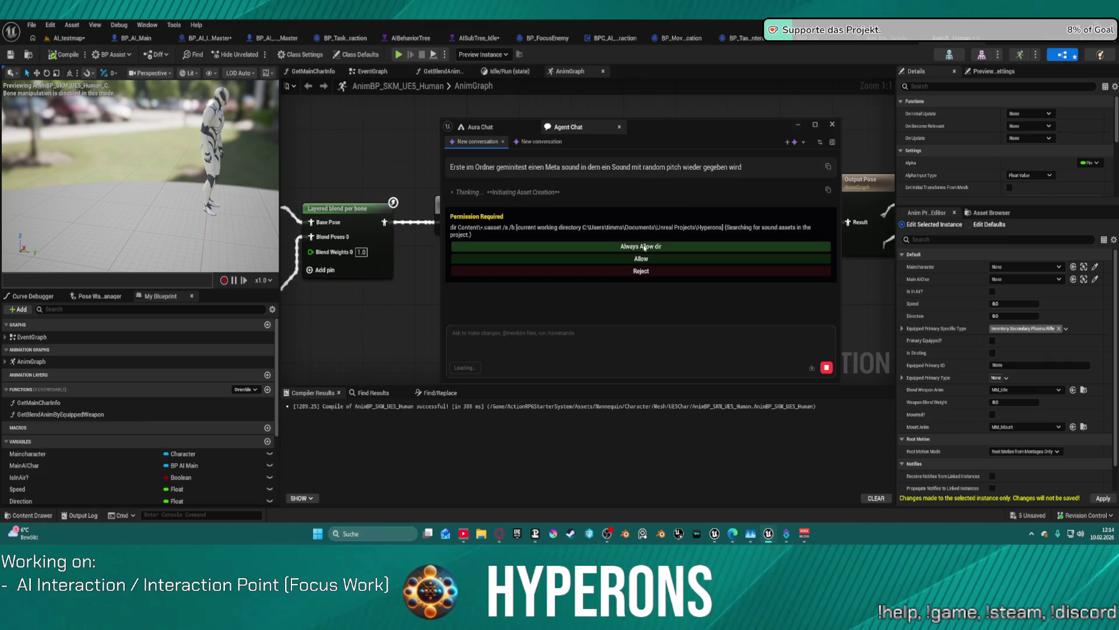
left_click(645, 247)
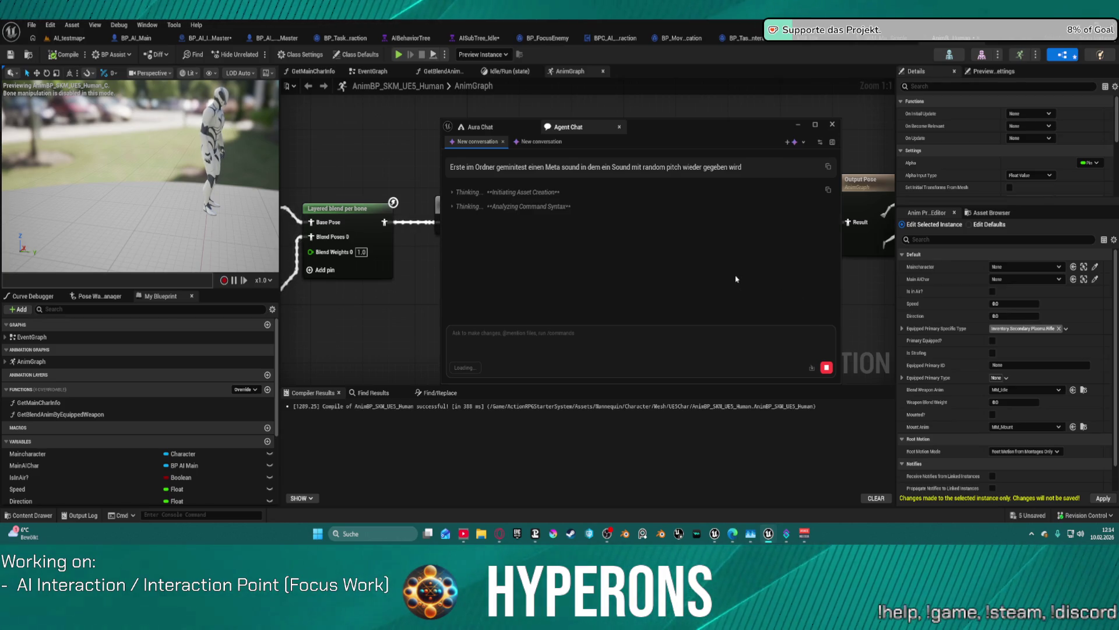
Step: Check Project Settings > Plugins > Agent Integration Kit, then always allow execute_python in Agent Chat
left_click(50, 24)
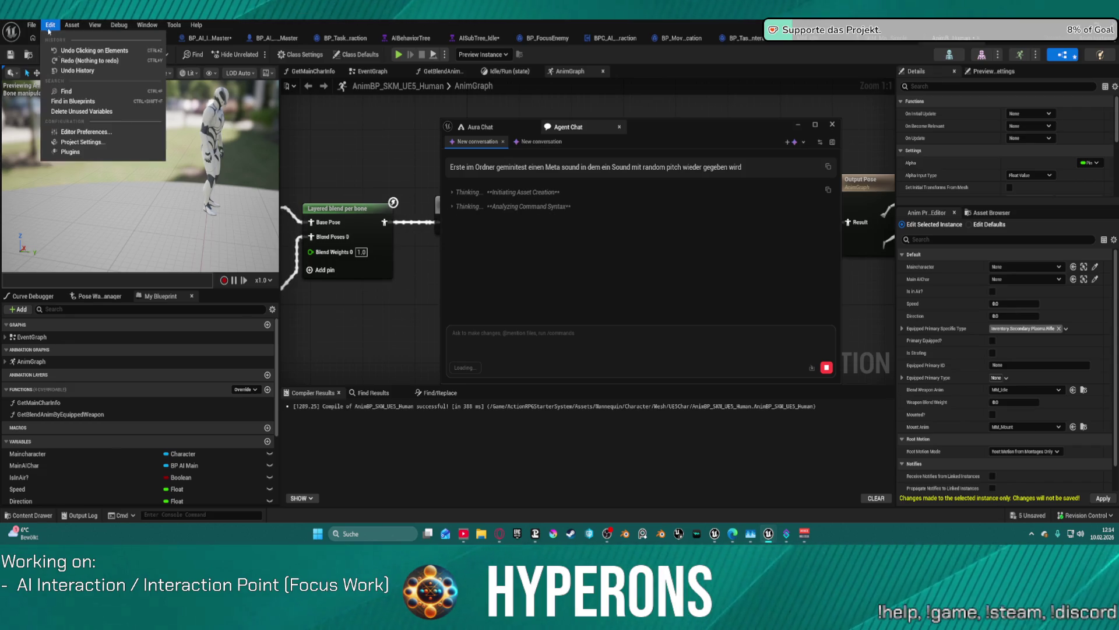
left_click(114, 143)
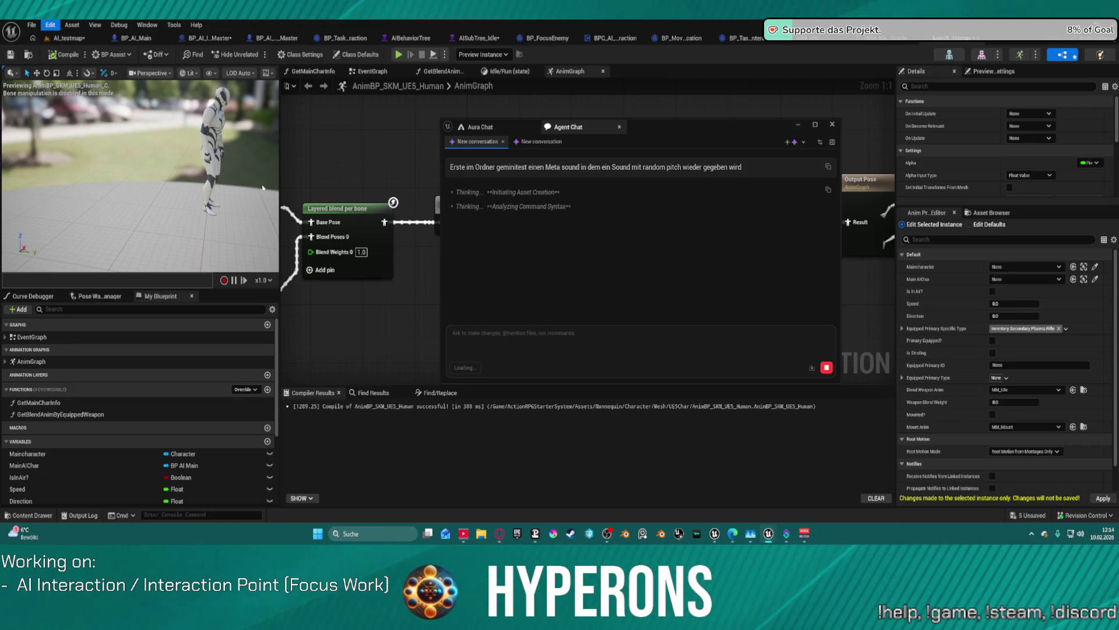
scroll(491, 327, "down", 15)
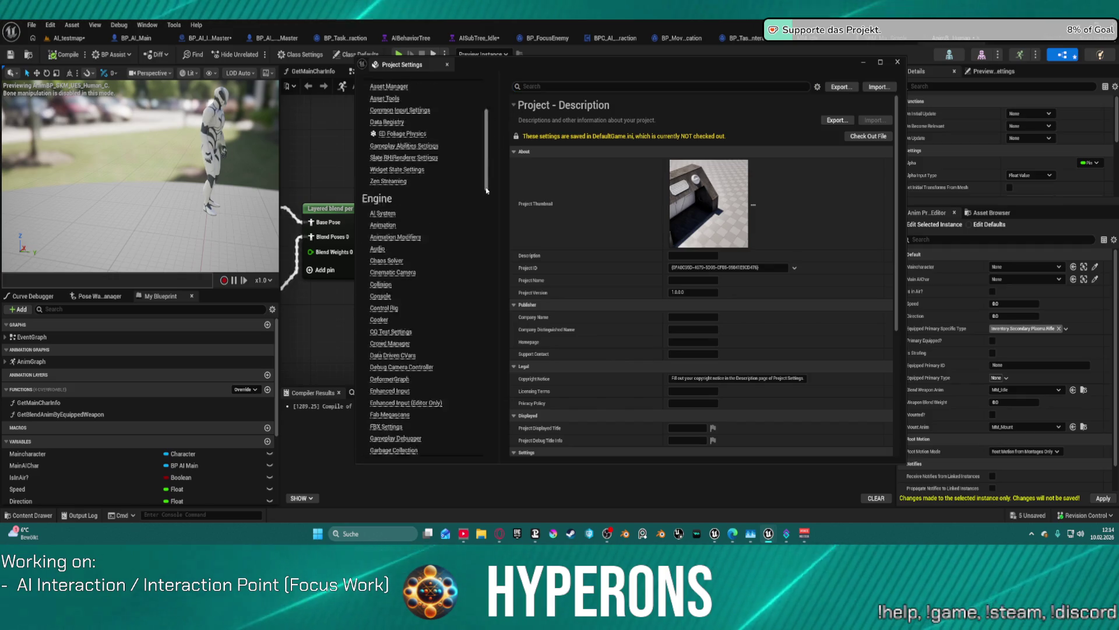
scroll(491, 327, "down", 10)
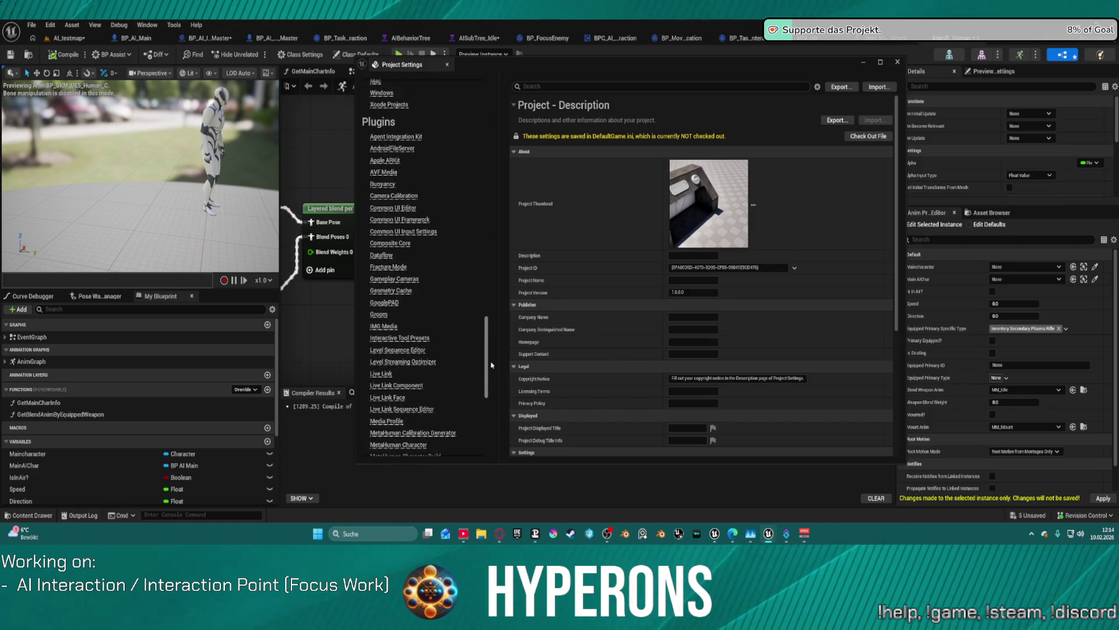
left_click(399, 166)
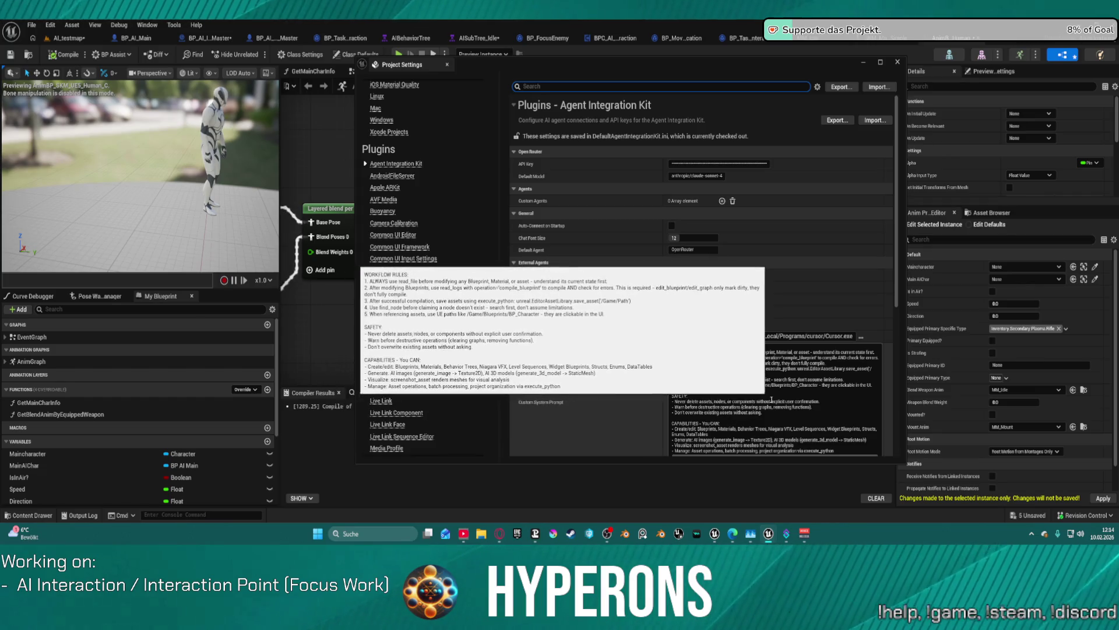
left_click(898, 62)
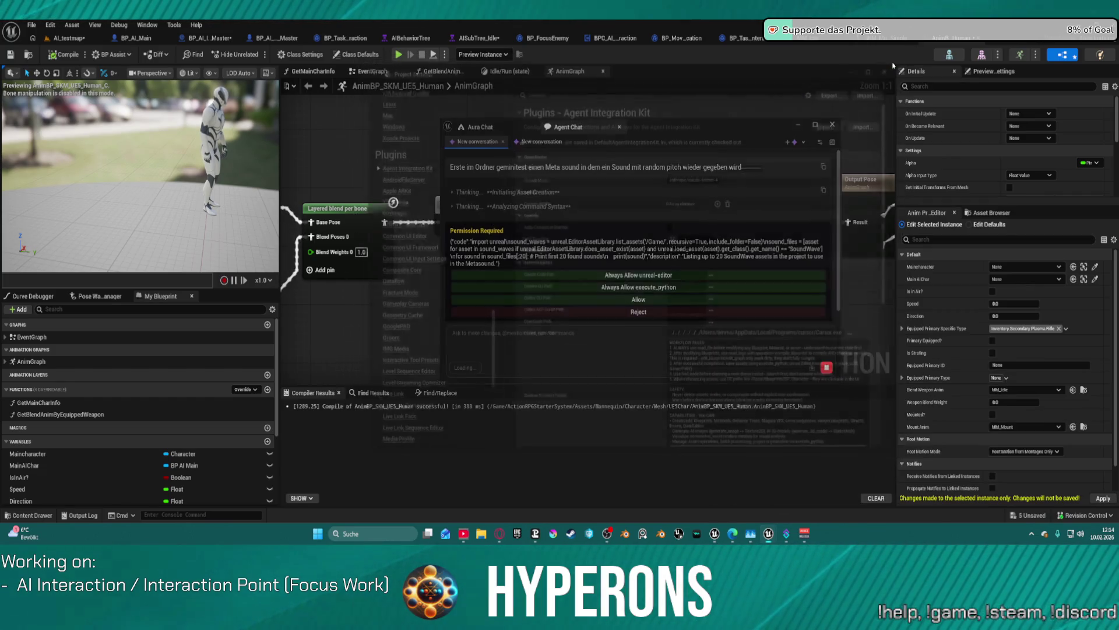
left_click(628, 288)
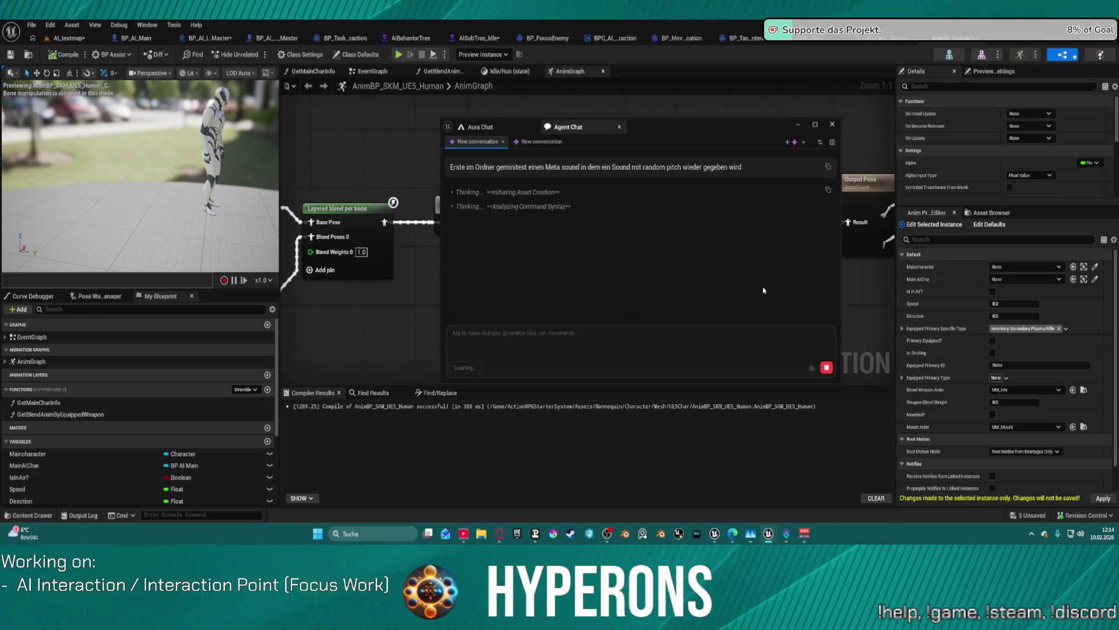
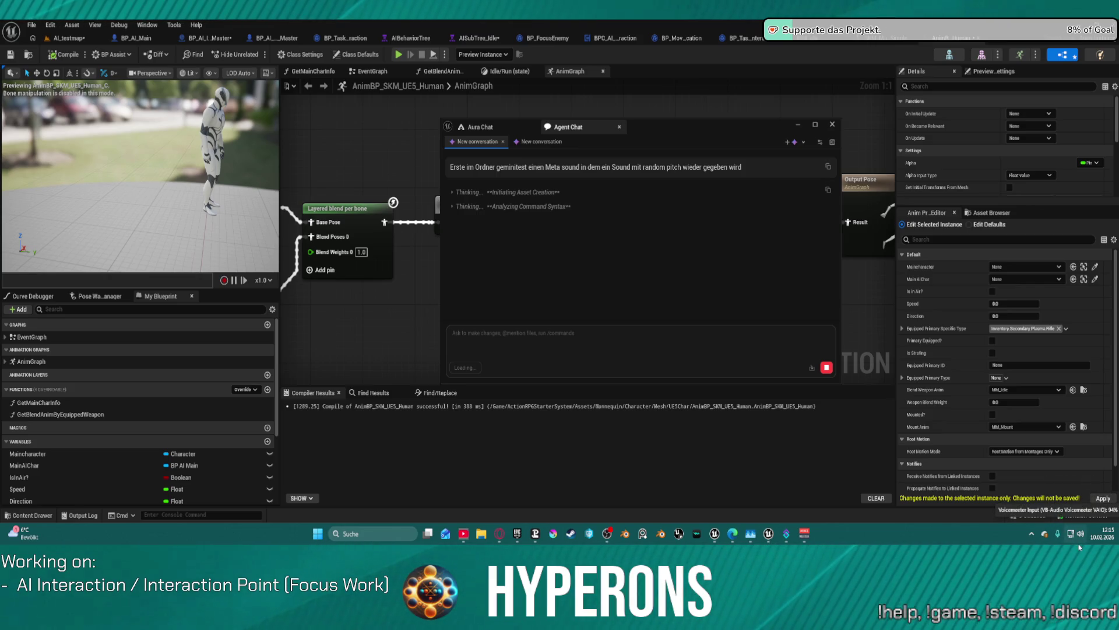
Step: Deselect the AnimGraph node and move the Agent Chat window off the top of the screen
mouse_move(1058, 540)
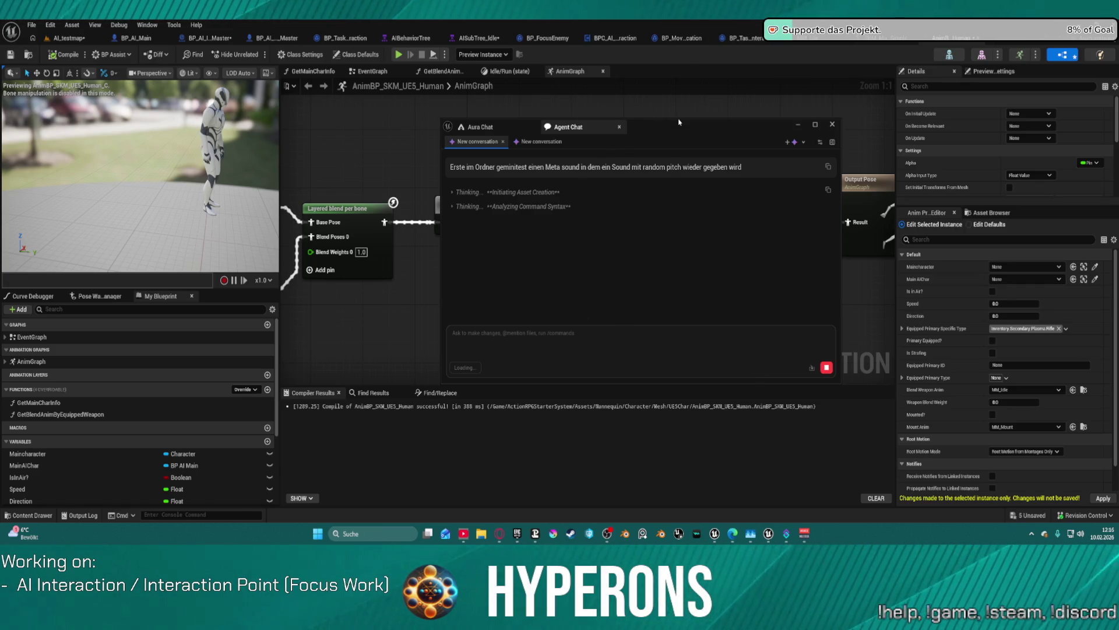
left_click_drag(749, 129, 670, 138)
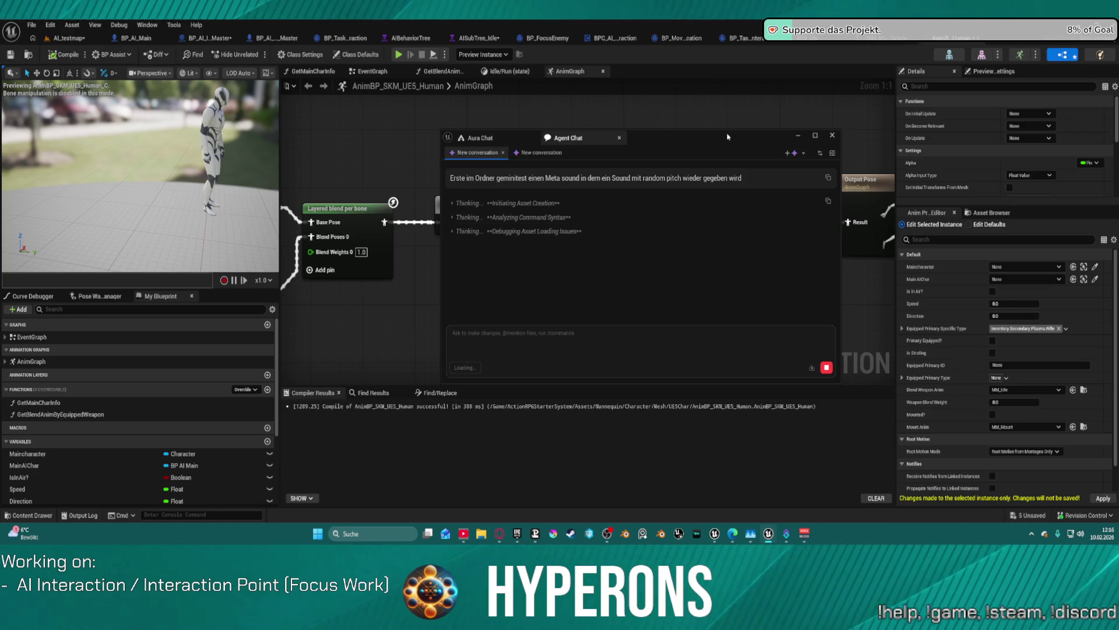
left_click(693, 123)
mouse_move(673, 143)
left_mouse_down()
mouse_move(622, 146)
mouse_move(688, 3)
left_mouse_up()
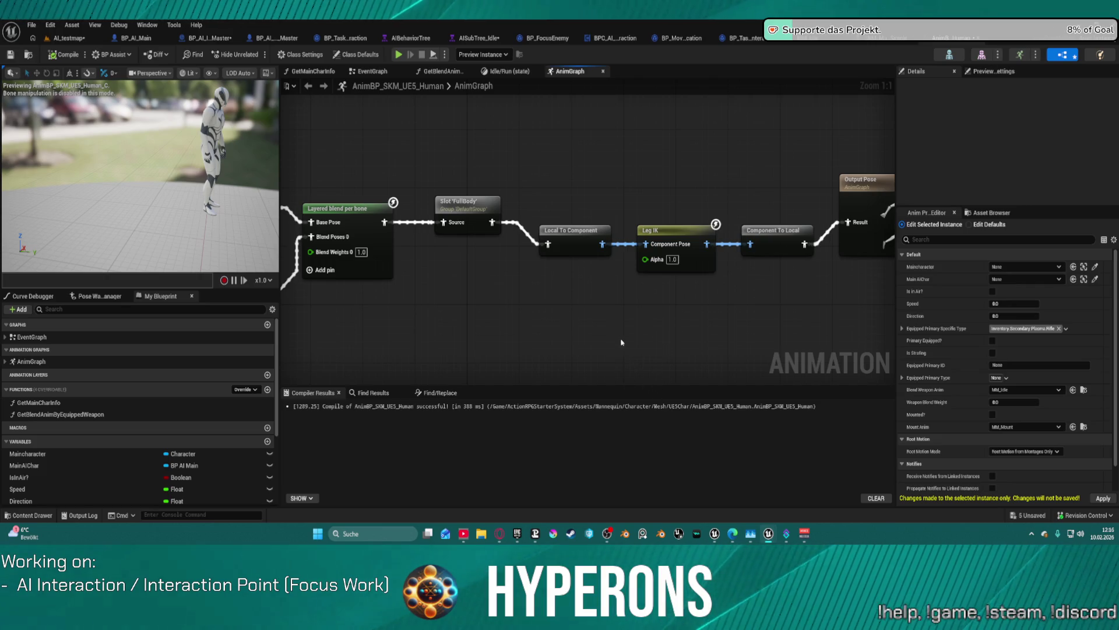
Step: Zoom out over the human AnimGraph, then bring the Agent Chat conversation back up
key("Tab")
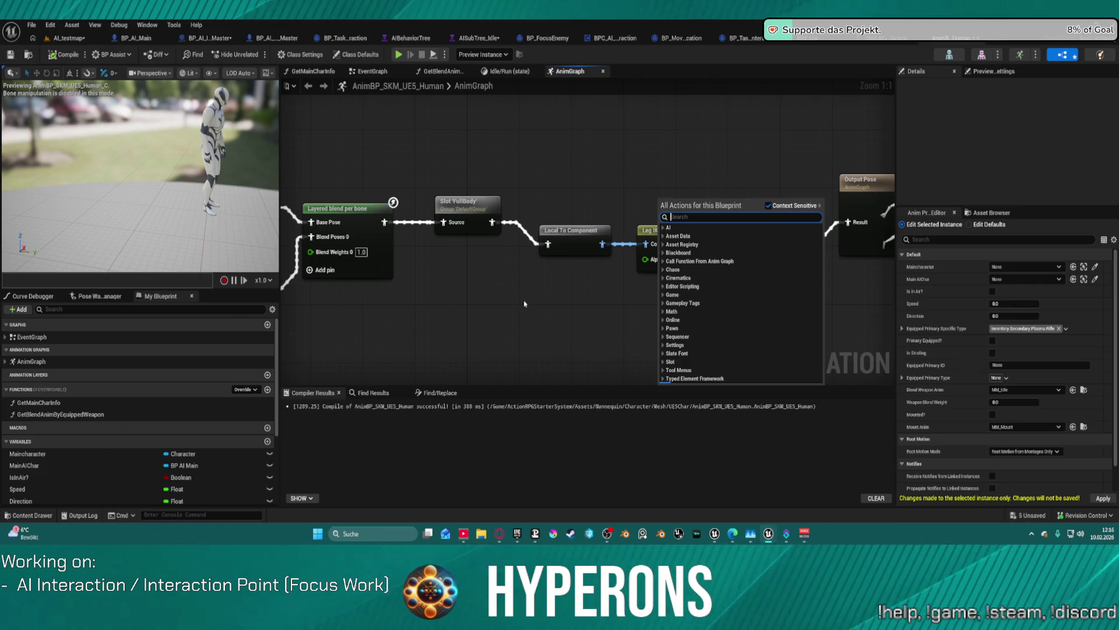
scroll(511, 292, "down", 2)
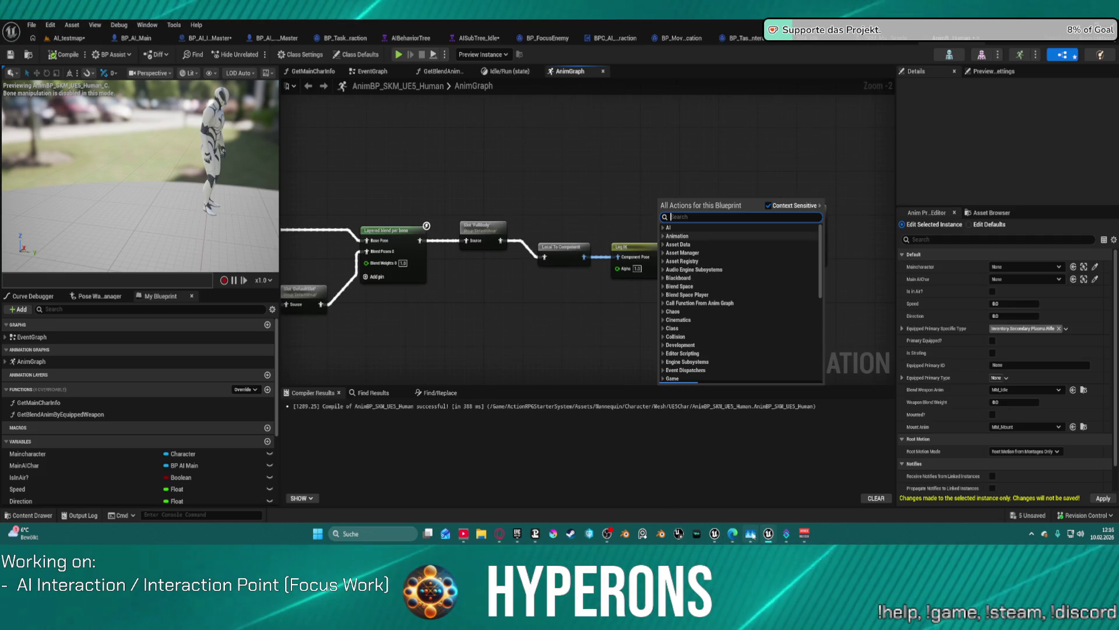
mouse_move(754, 536)
key("Escape")
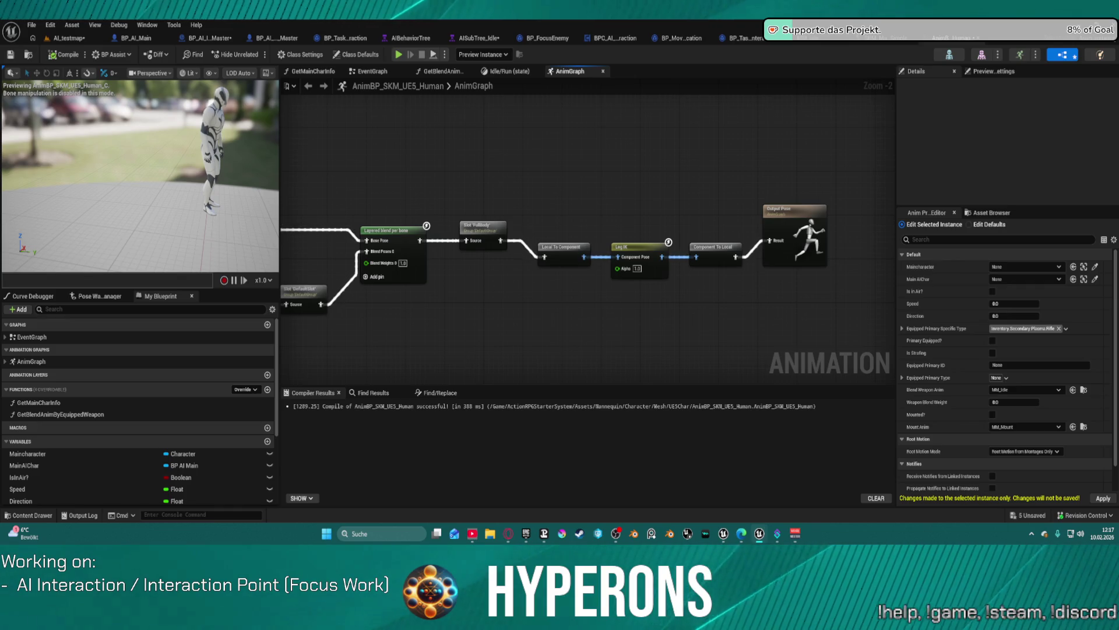
key("alt+Tab")
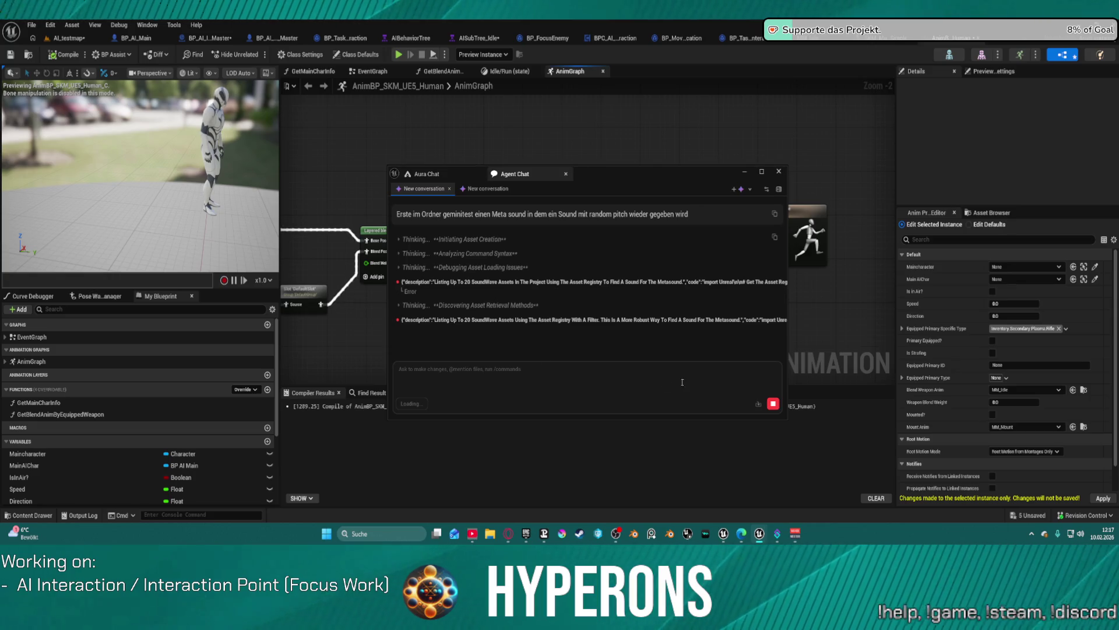
Step: Stop the agent's request, move the chat away, and pan to the Control Rig nodes using 'MainLoco'
left_click(773, 404)
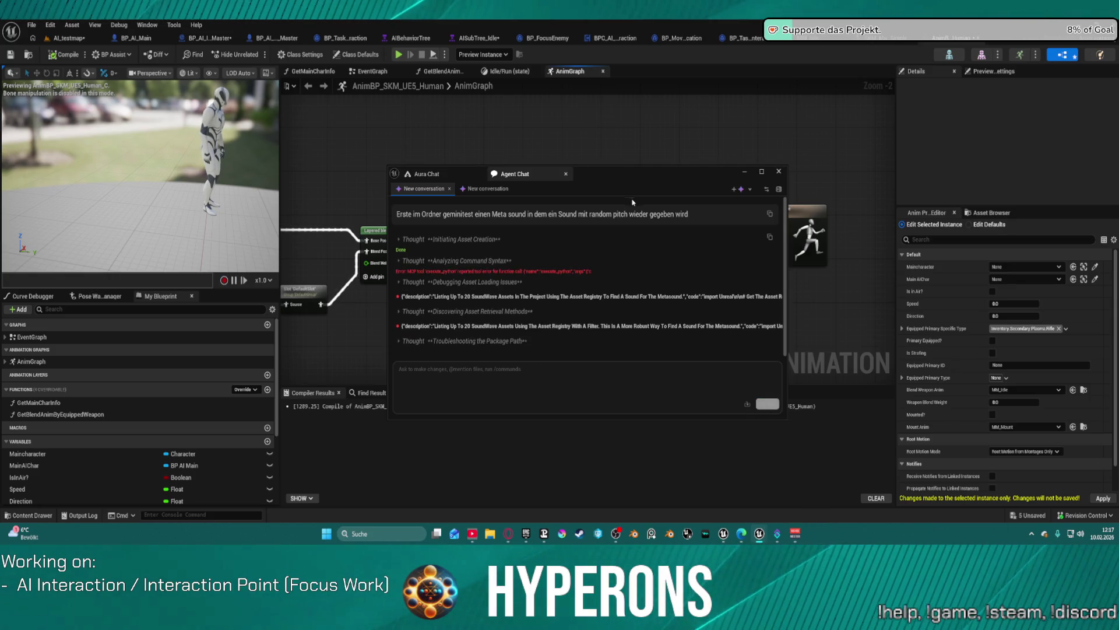
mouse_move(650, 176)
left_mouse_down()
mouse_move(659, 135)
mouse_move(624, 108)
mouse_move(606, 3)
left_mouse_up()
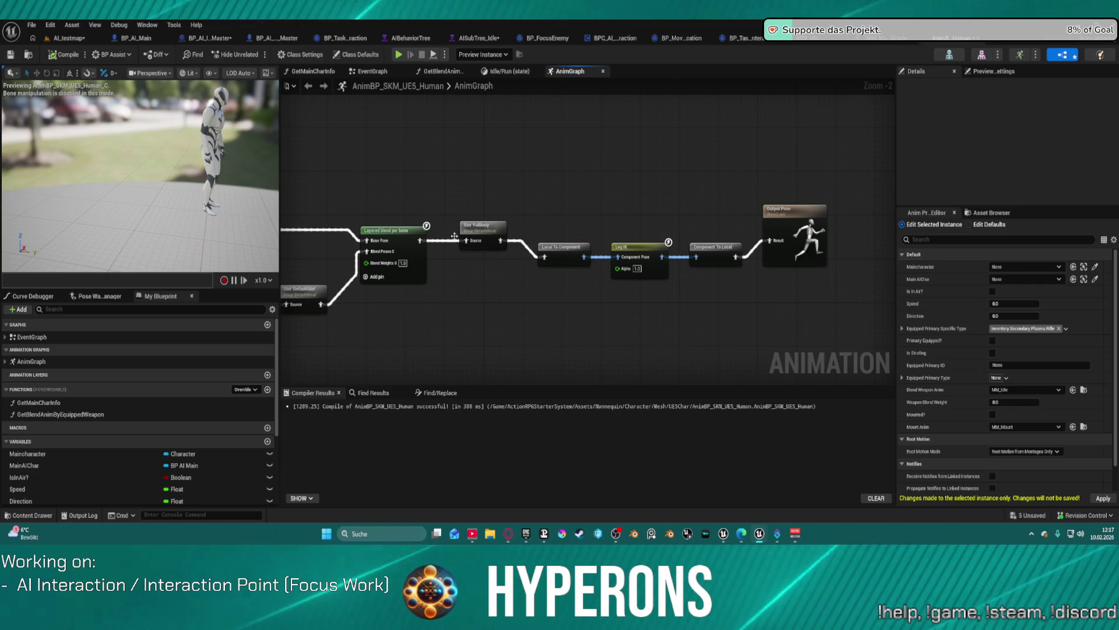
left_click_drag(420, 190, 973, 250)
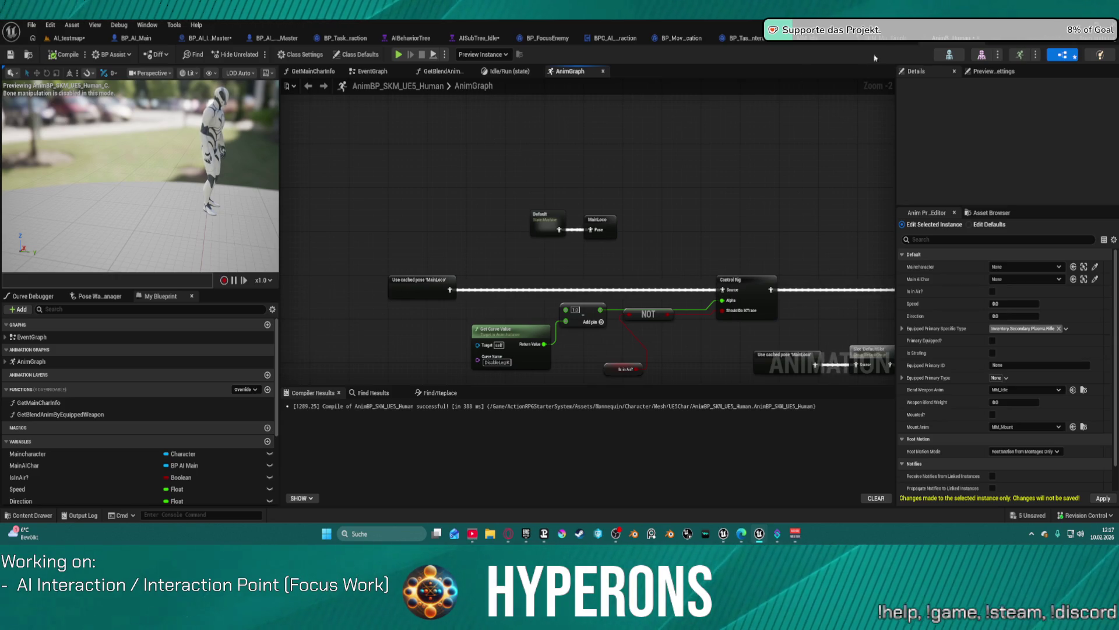
Step: In AI_testmap, select BP_AI_Interactor and locate its Anim Class blueprint in the content drawer
left_click(59, 40)
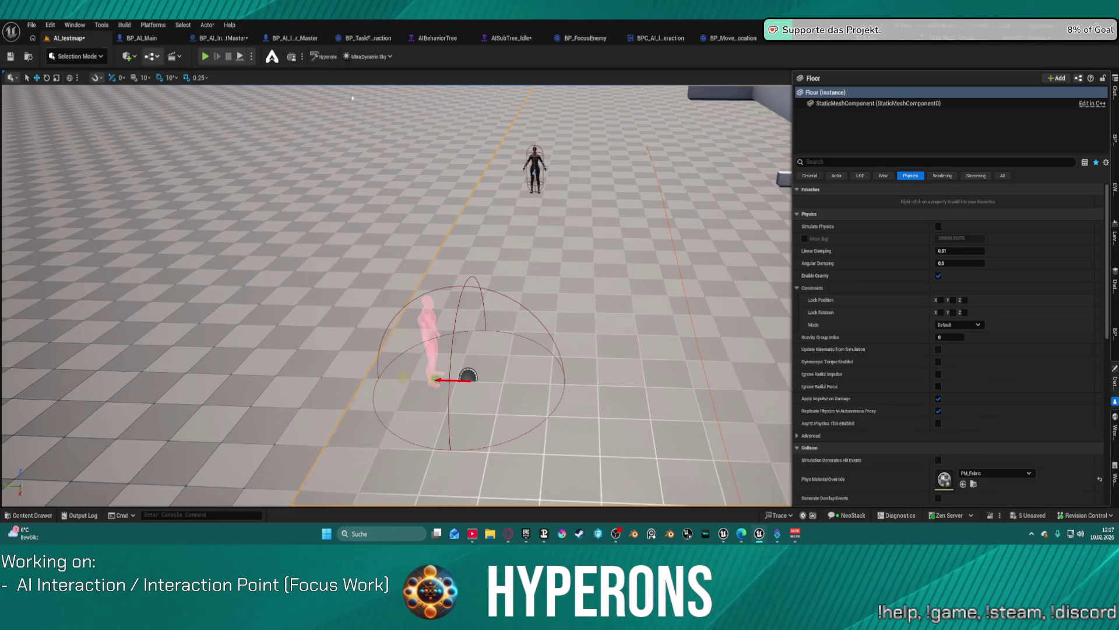
left_click(535, 166)
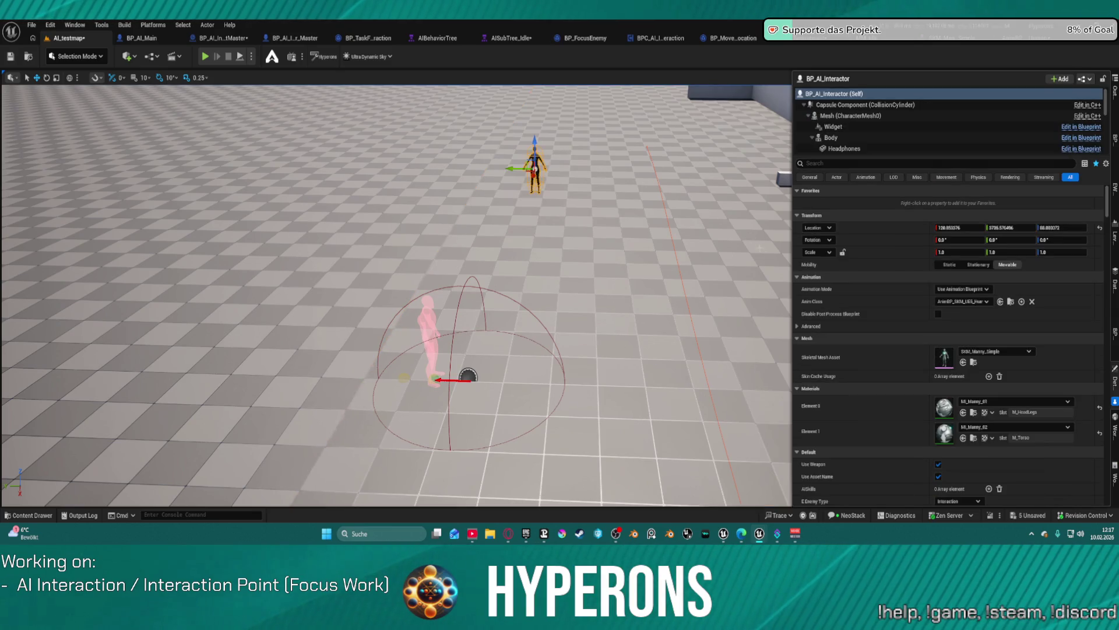
key("ctrl+space")
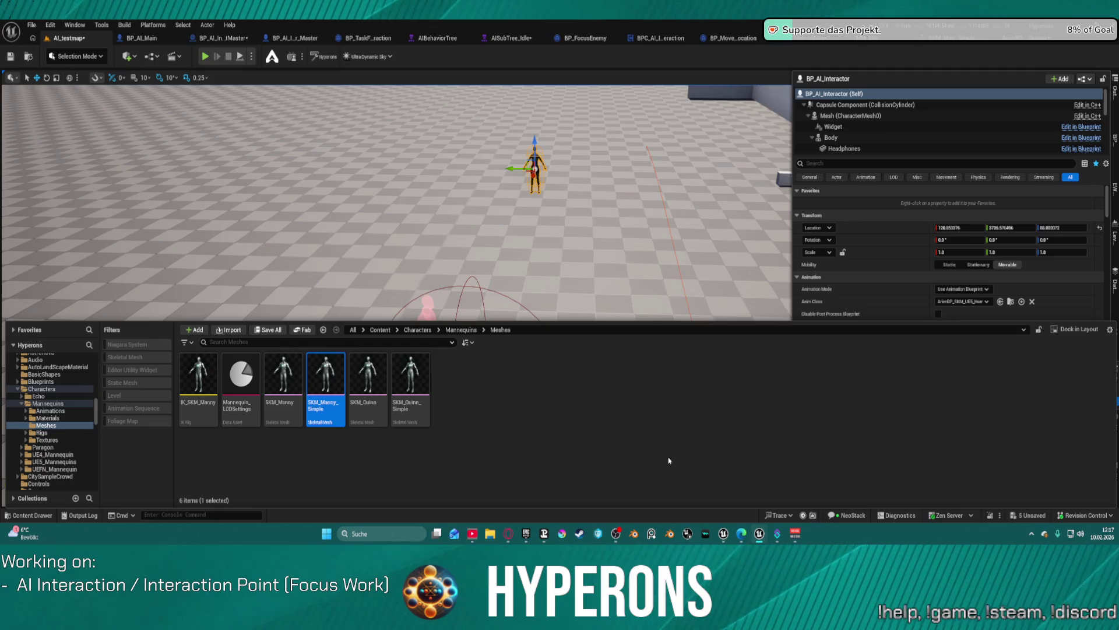
left_click(1010, 301)
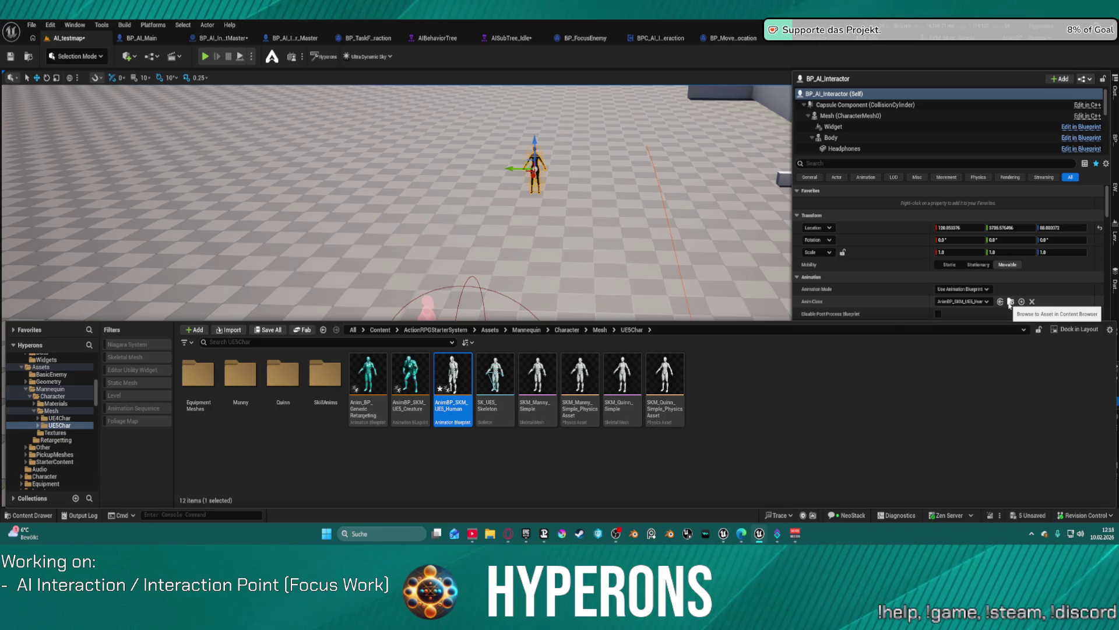
Step: Search 'manny' in the skeleton chooser for AnimBP_SKM_UE5_Human, then close it without assigning
right_click(452, 408)
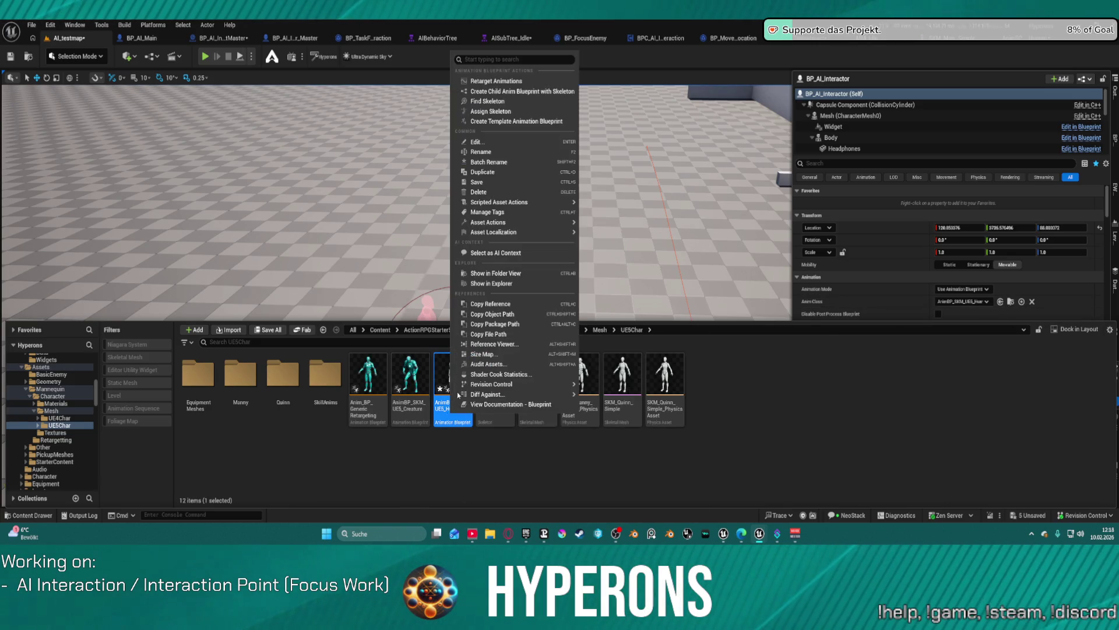
key("Escape")
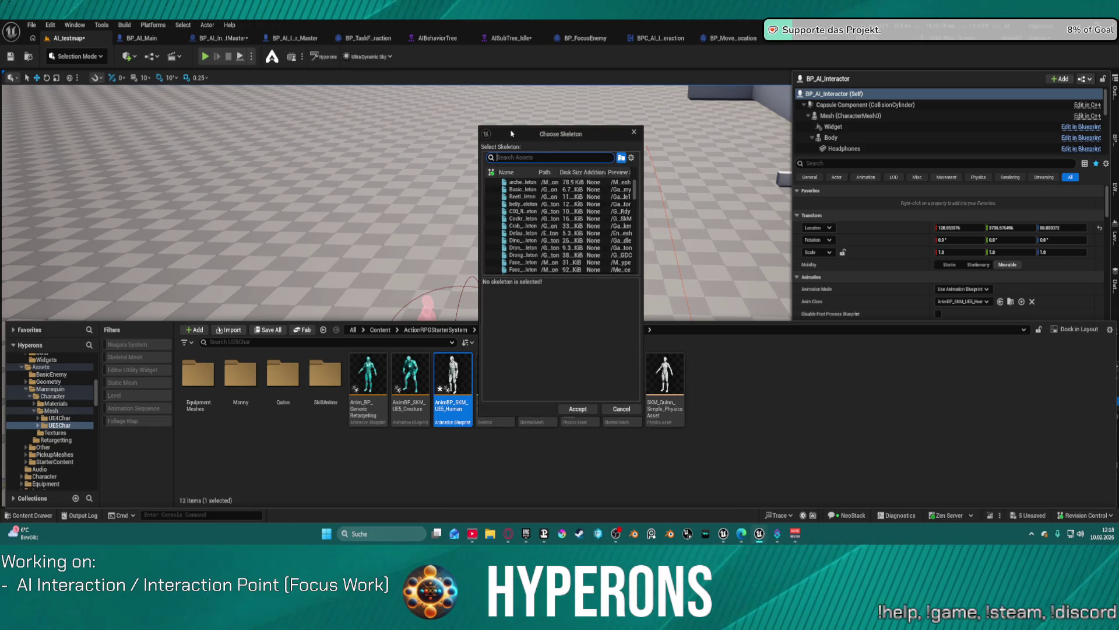
mouse_move(511, 134)
left_mouse_down()
mouse_move(804, 169)
mouse_move(858, 237)
left_mouse_up()
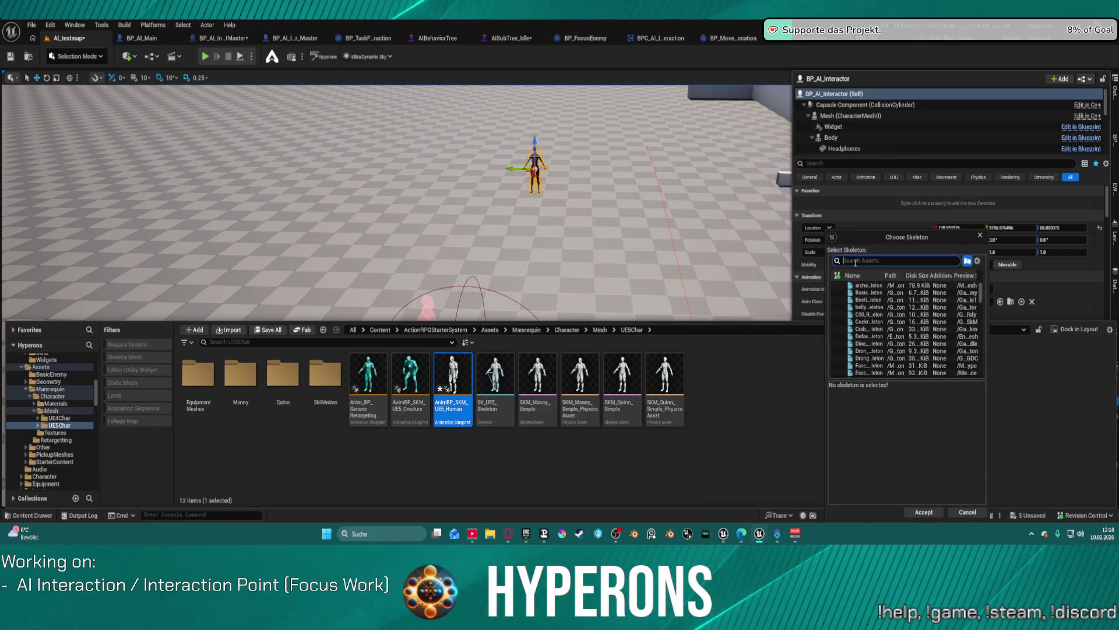
type("ma")
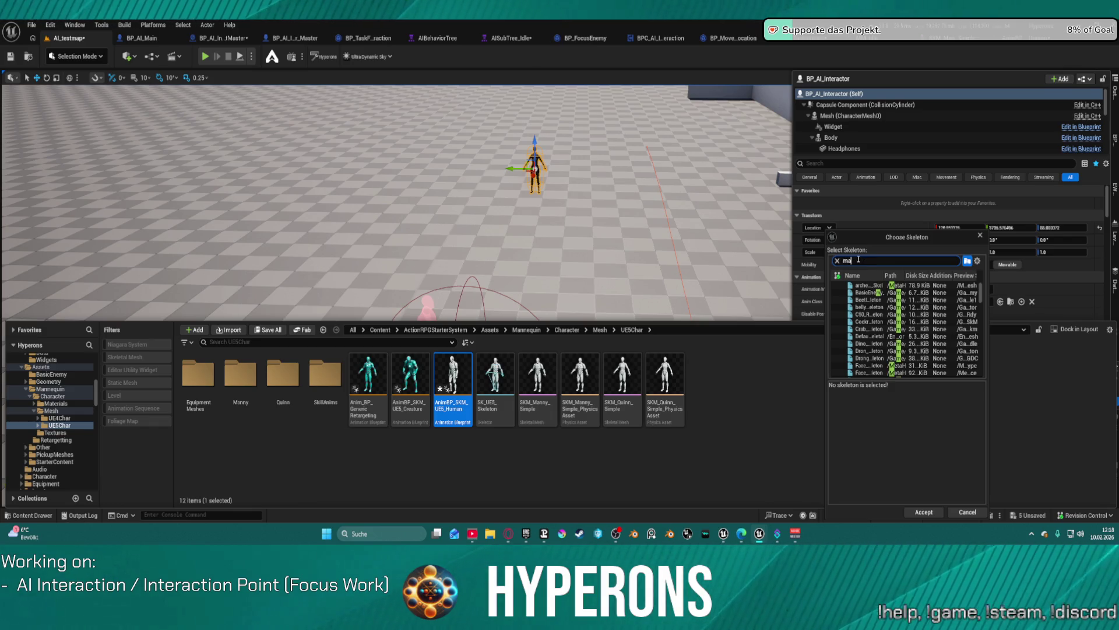
type("nny")
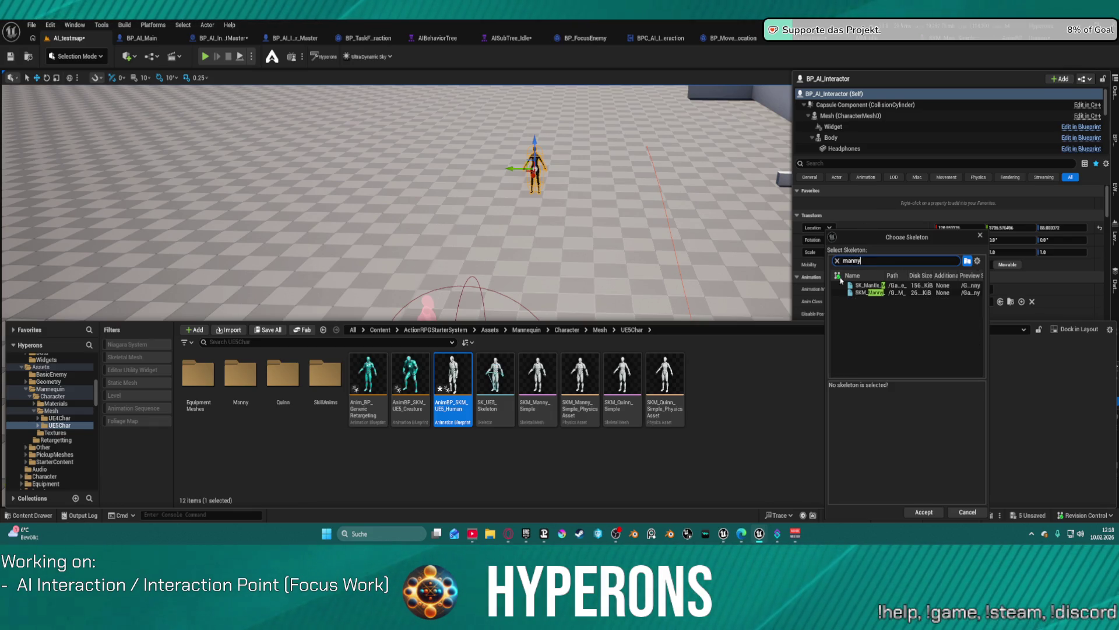
mouse_move(872, 293)
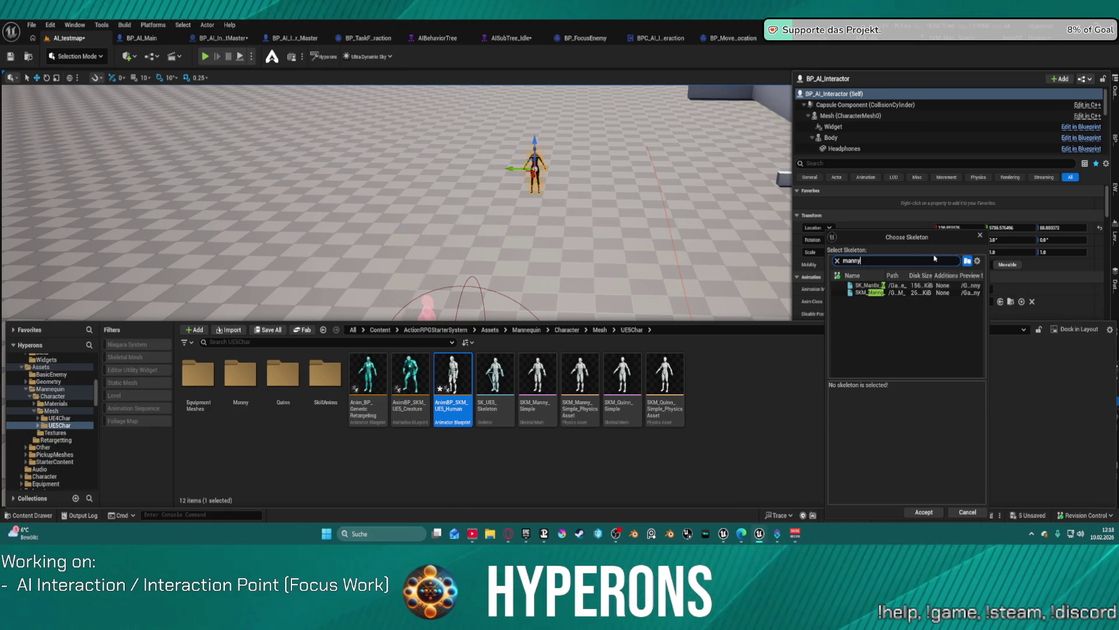
left_click(980, 235)
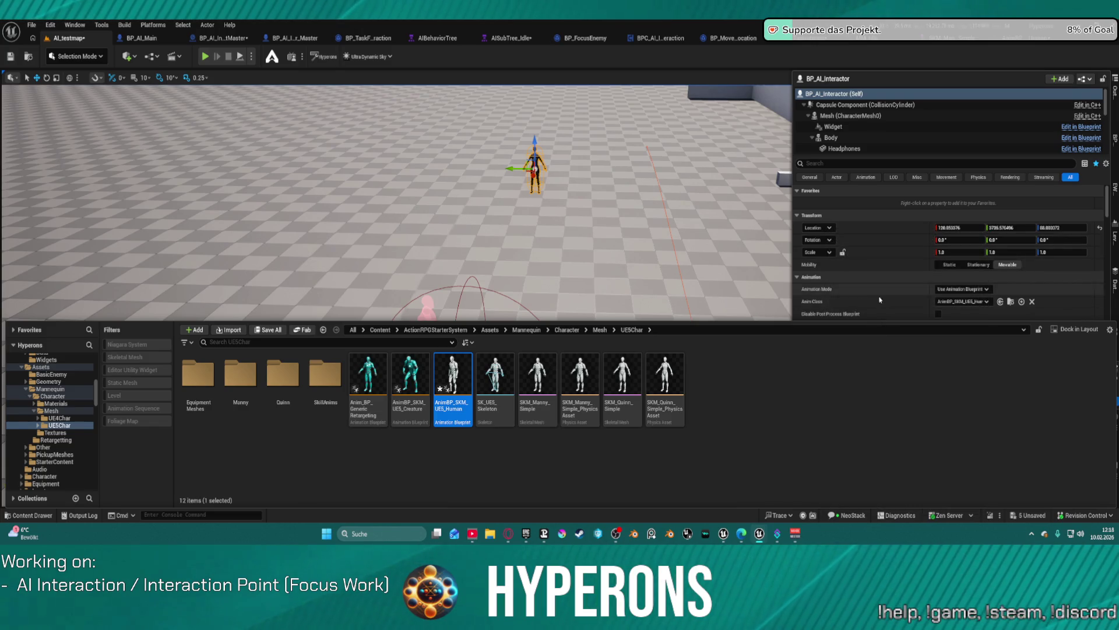
Step: Scroll the details and locate the interactor's SKM_Manny_Simple skeletal mesh asset
scroll(890, 252, "down", 2)
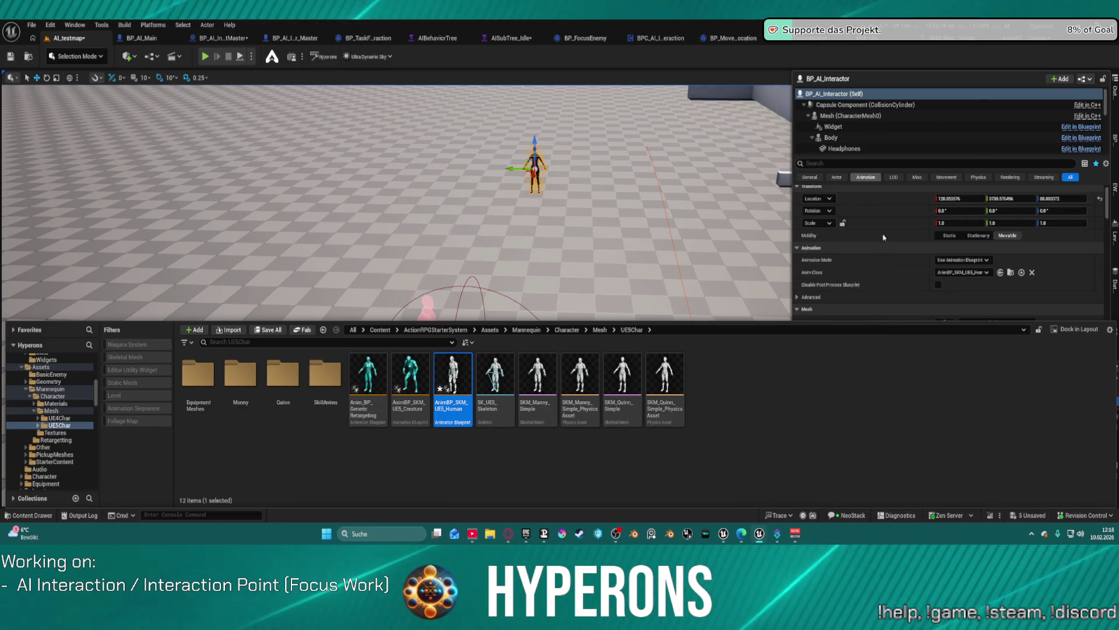
scroll(933, 280, "down", 1)
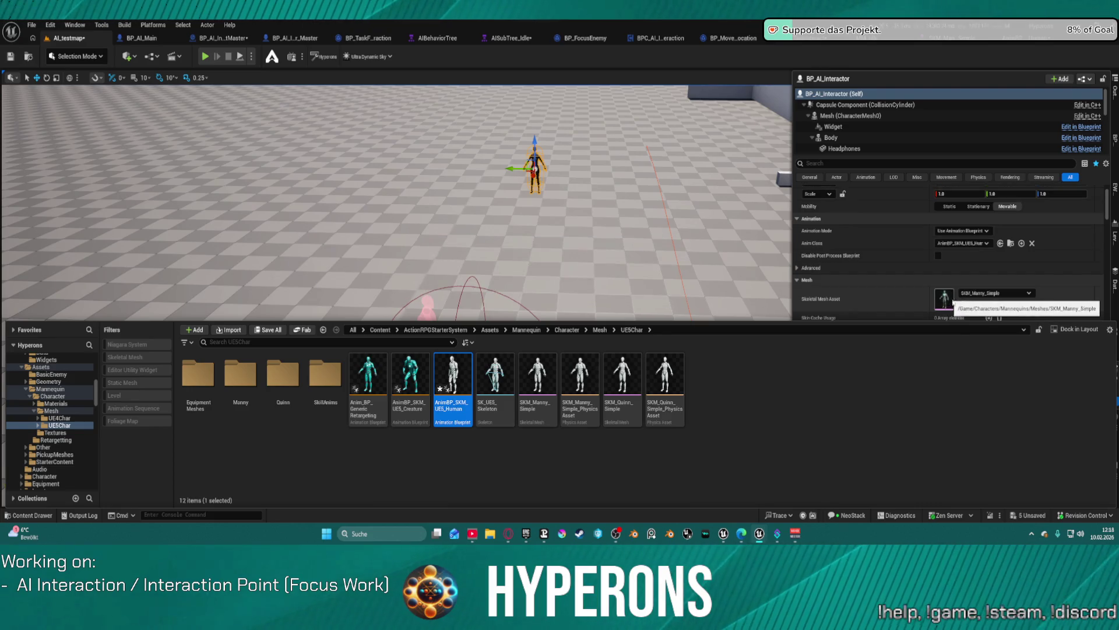
left_click(973, 303)
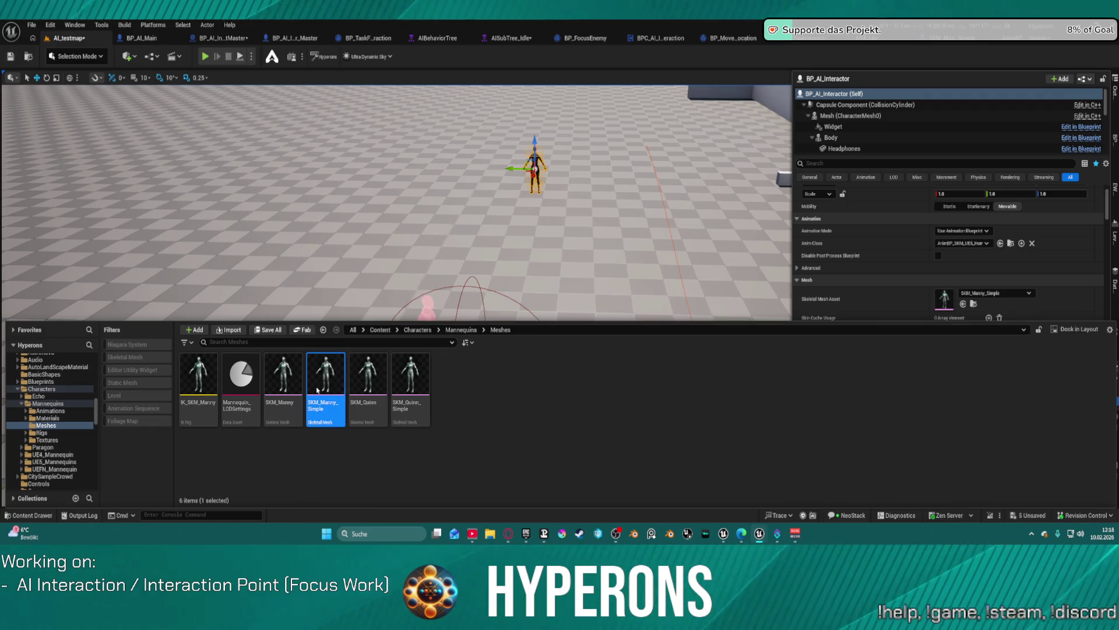
Step: Inspect SKM_Manny_Simple and its skeleton, then return to the human AnimBP
left_click(937, 42)
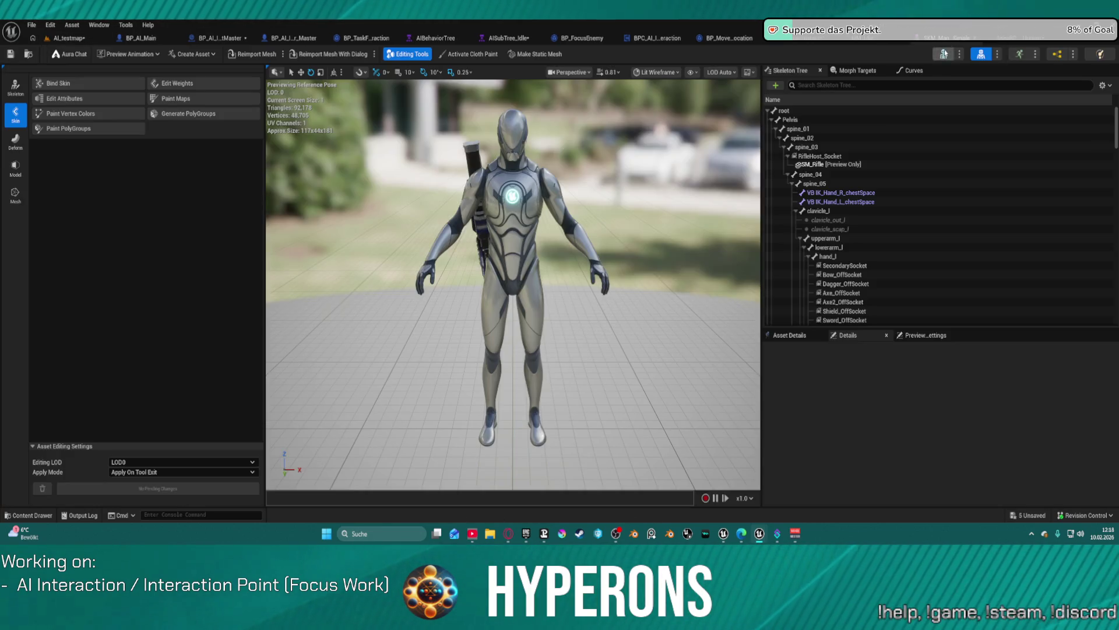
left_click(943, 56)
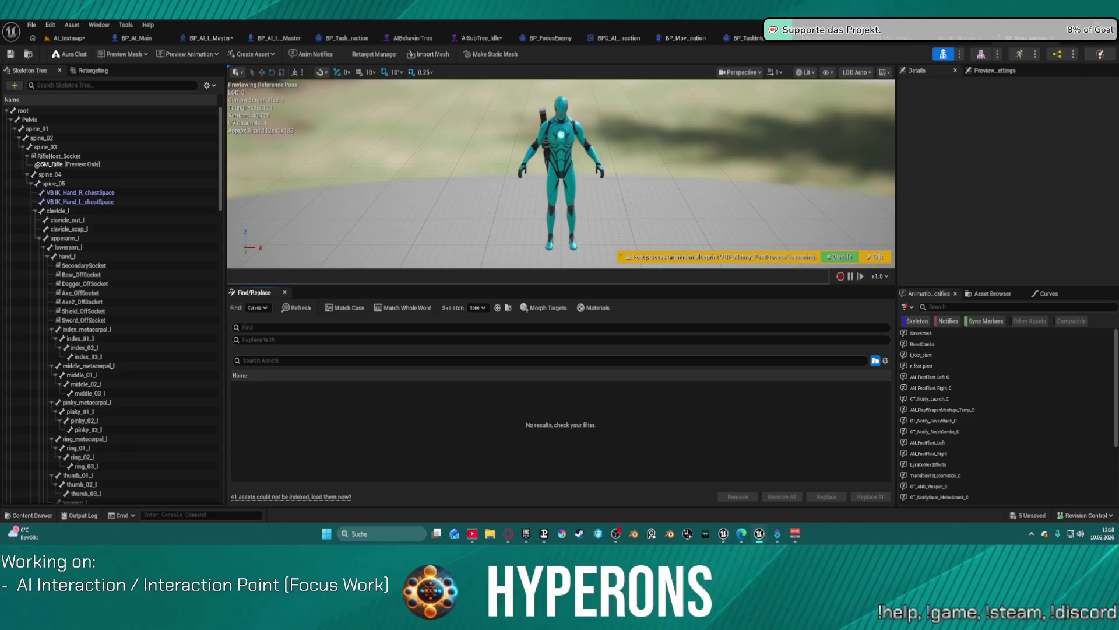
left_click(947, 39)
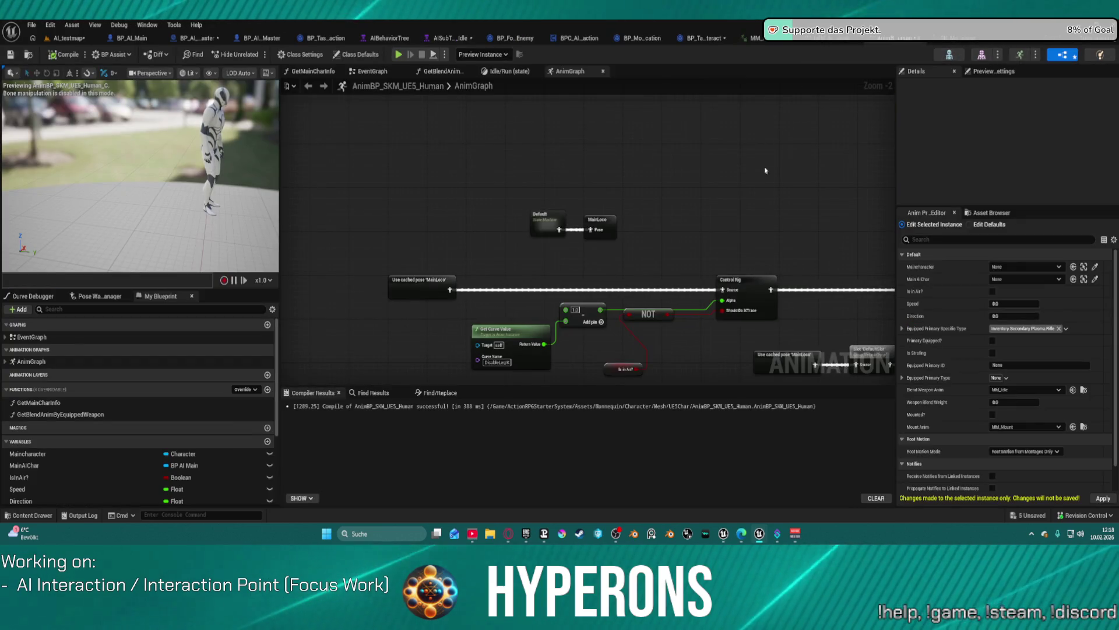
Step: Assign the SK_Mannequin_Hyperon skeleton to AnimBP_SKM_UE5_Human via a 'ron' search
key("ctrl+space")
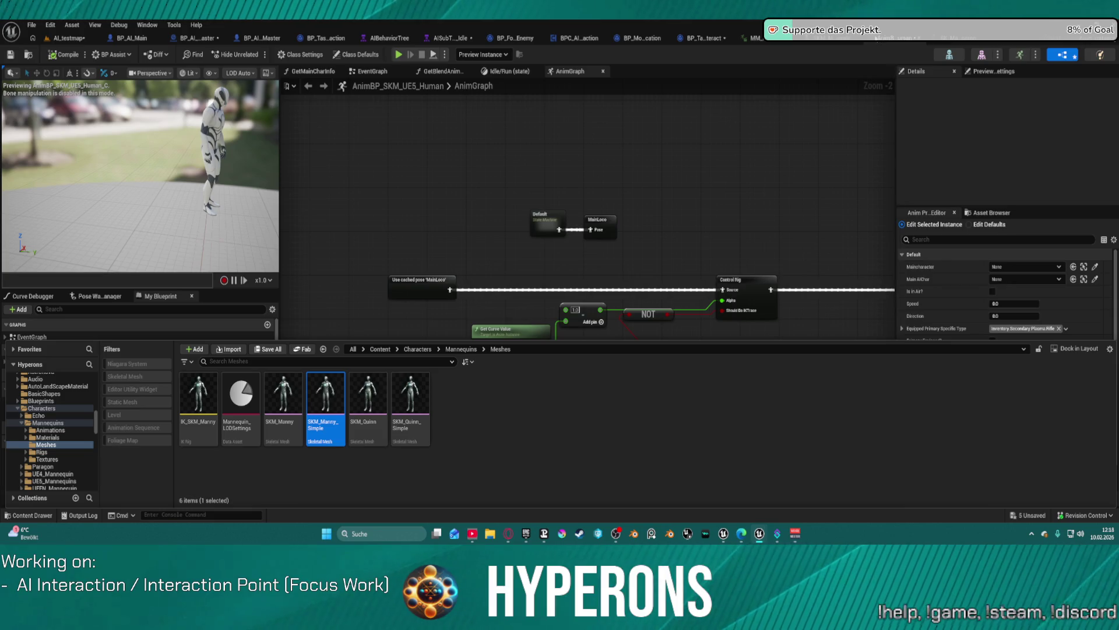
key("ctrl+b")
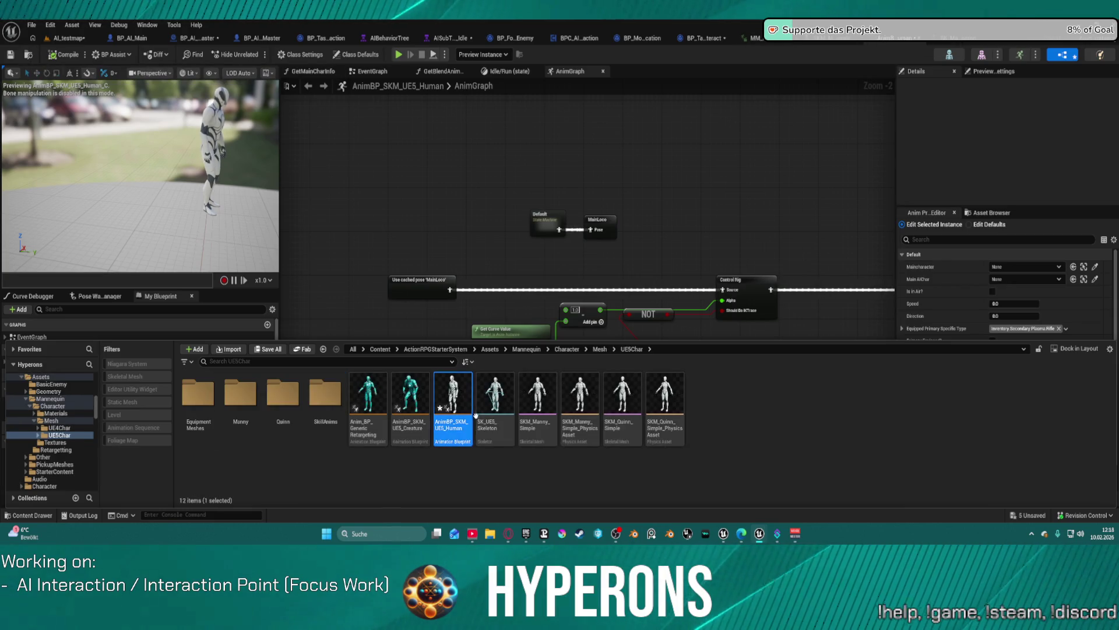
right_click(460, 435)
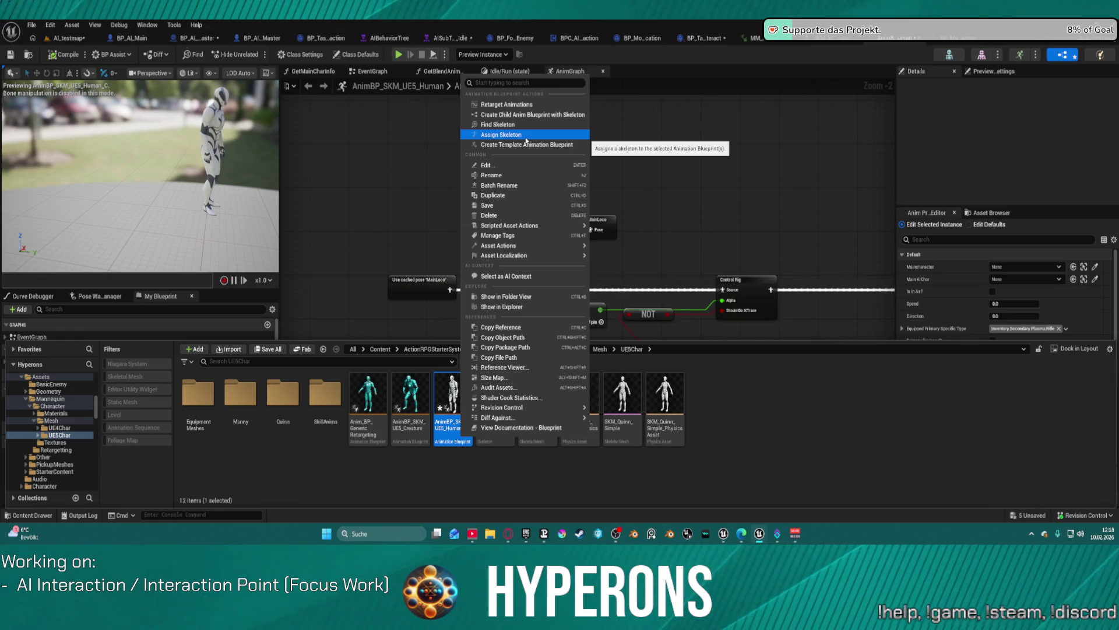
left_click(526, 135)
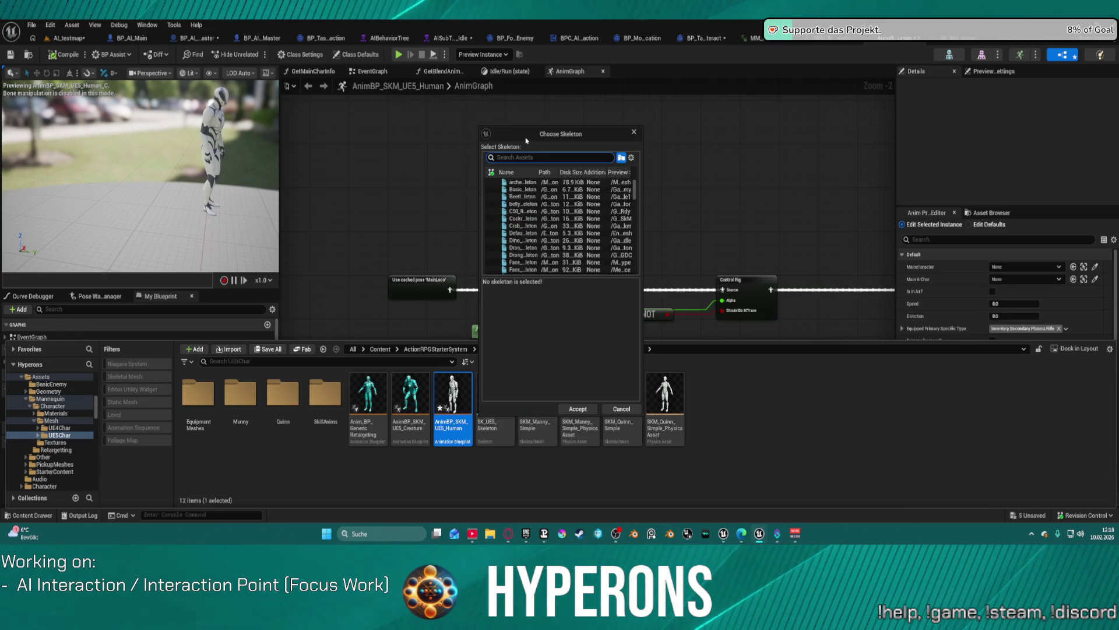
type("hyperon")
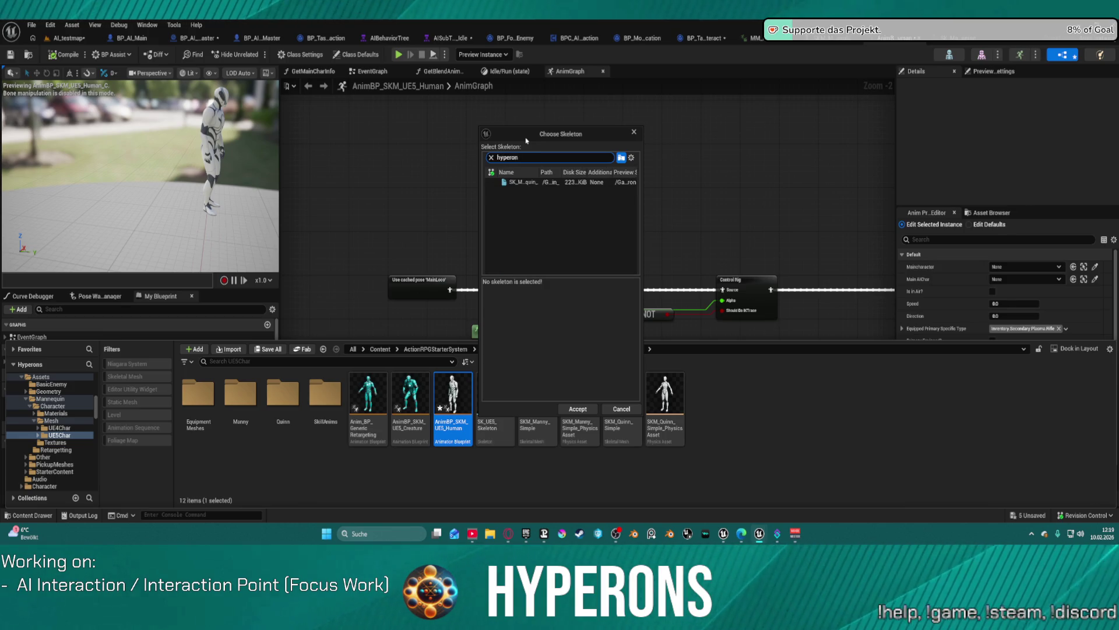
left_click(525, 182)
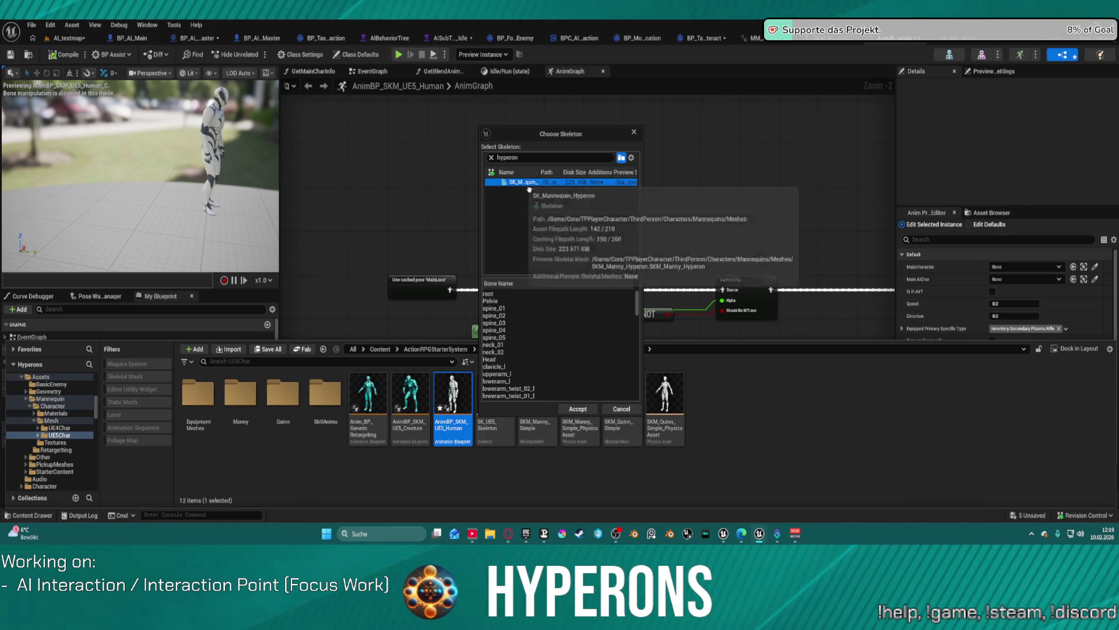
left_click(577, 409)
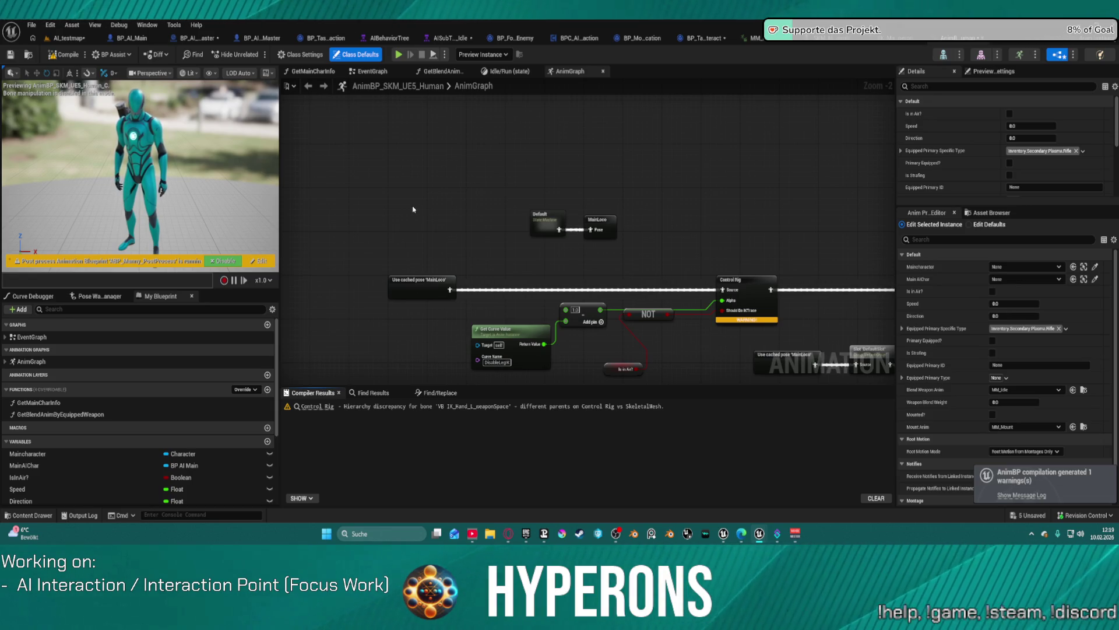
Step: Compile AnimBP_SKM_UE5_Human and go back to the AI_testmap level editor
left_click(64, 55)
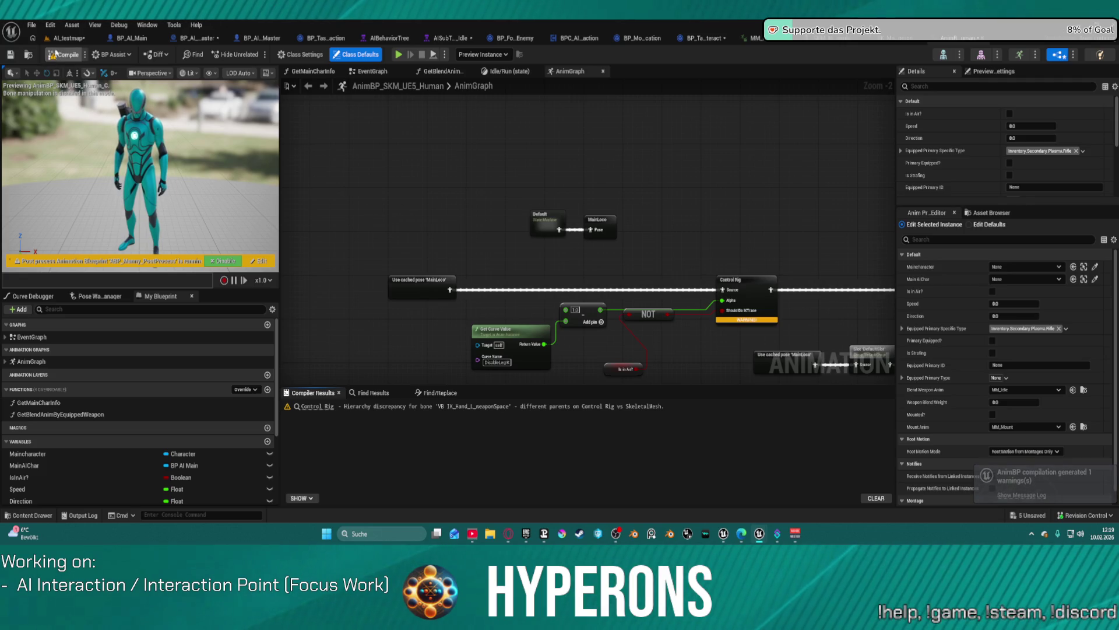
left_click(67, 39)
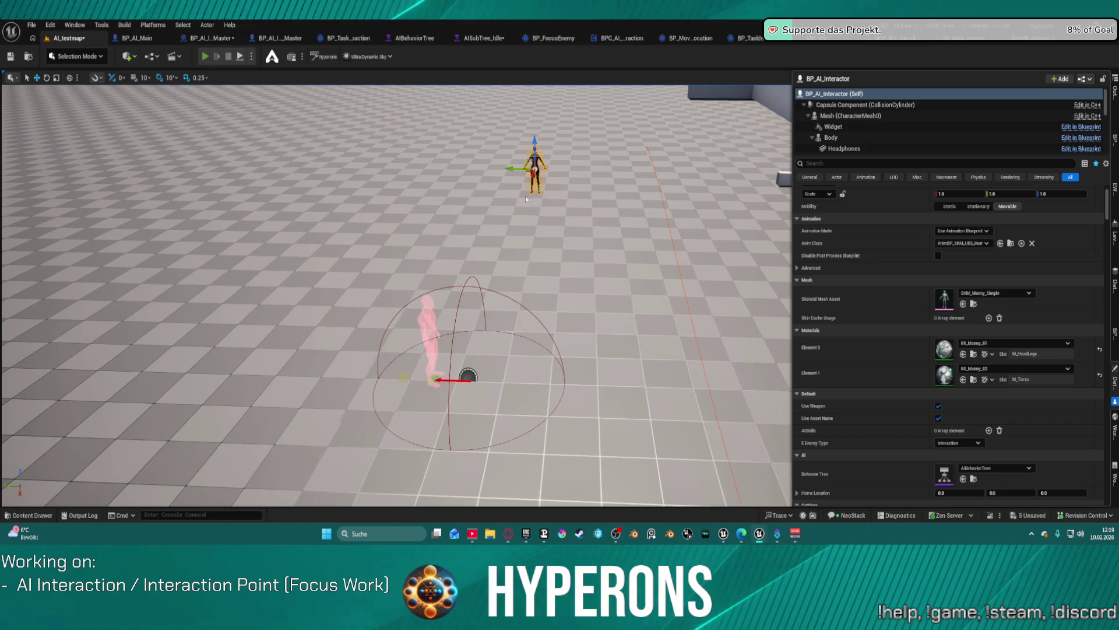
Step: Play the level, remove the Branch node's breakpoint, and resume to follow the walking character
key("alt+p")
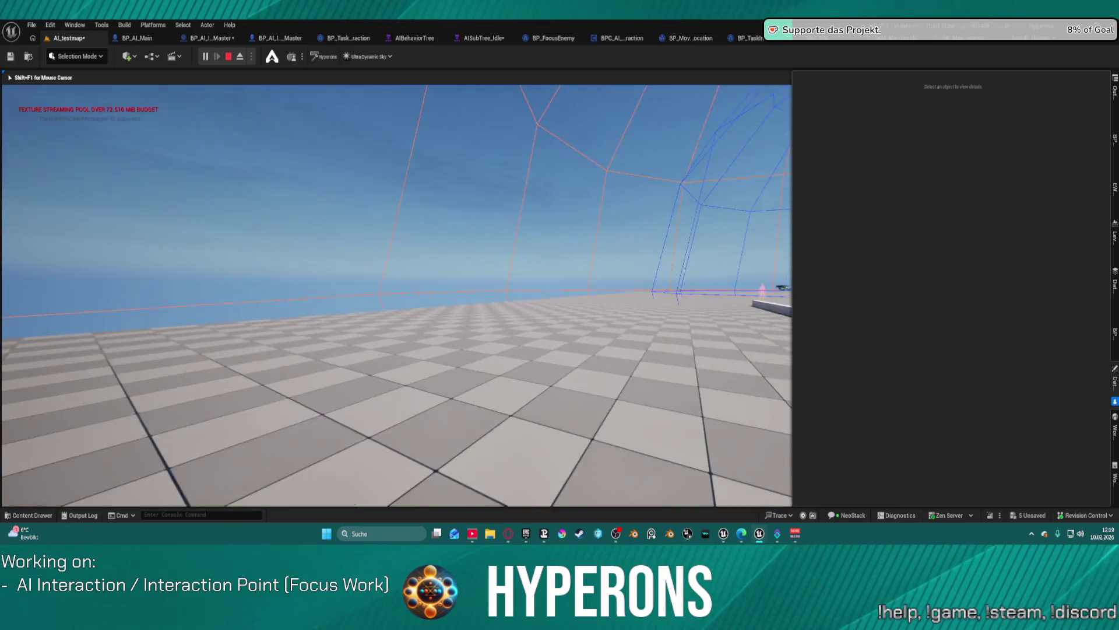
key("w")
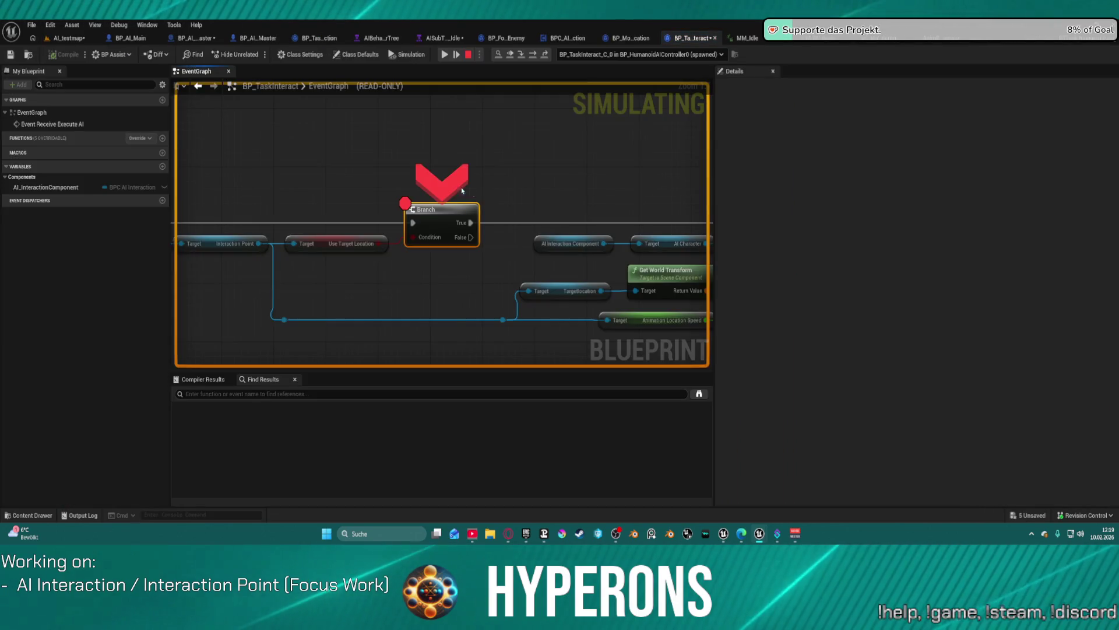
right_click(439, 211)
left_click(466, 314)
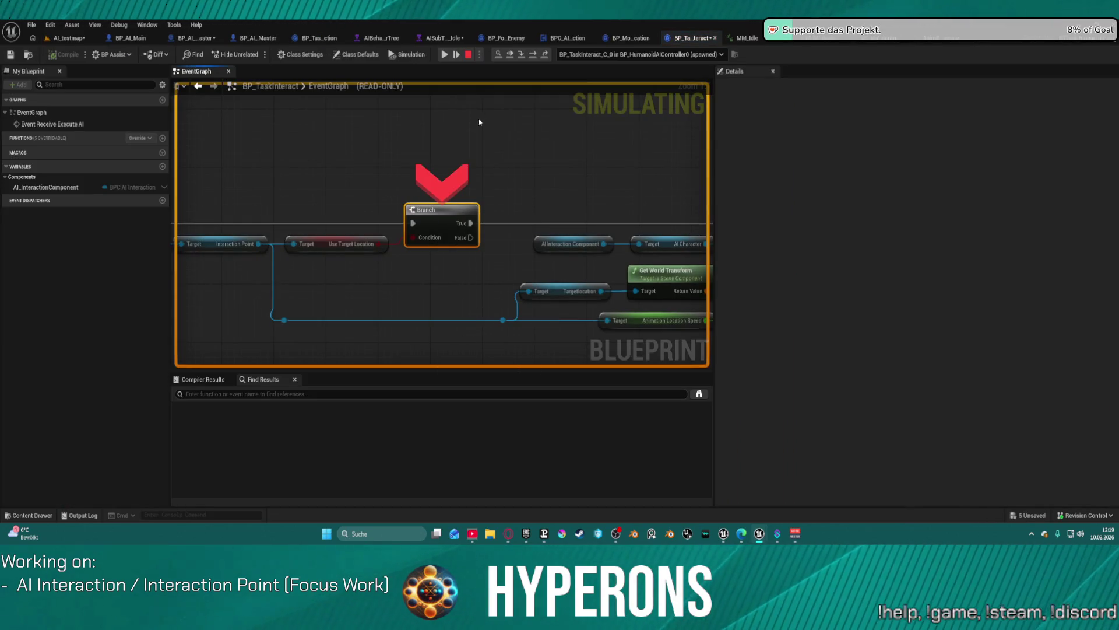
left_click(445, 55)
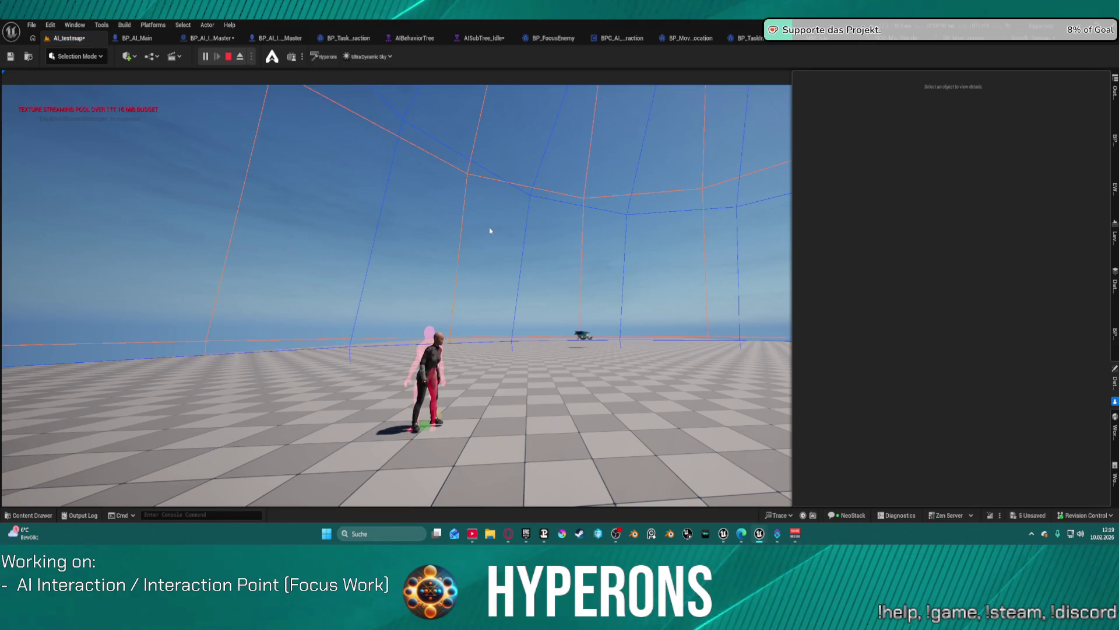
left_click(443, 303)
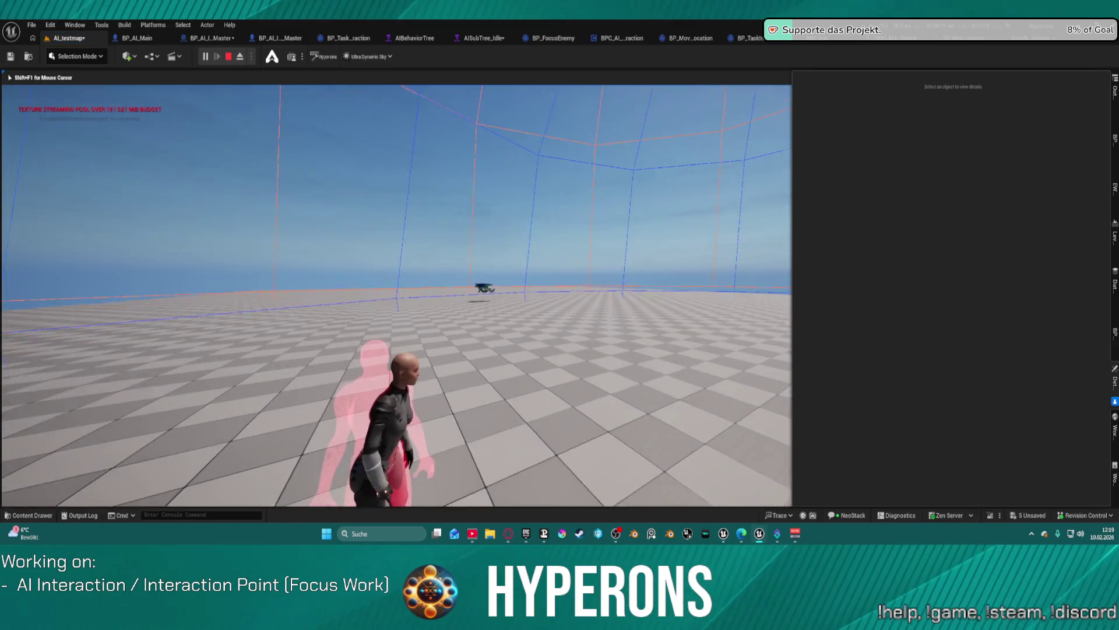
Step: Stop the play session and return to the human AnimBP's AnimGraph
key("Escape")
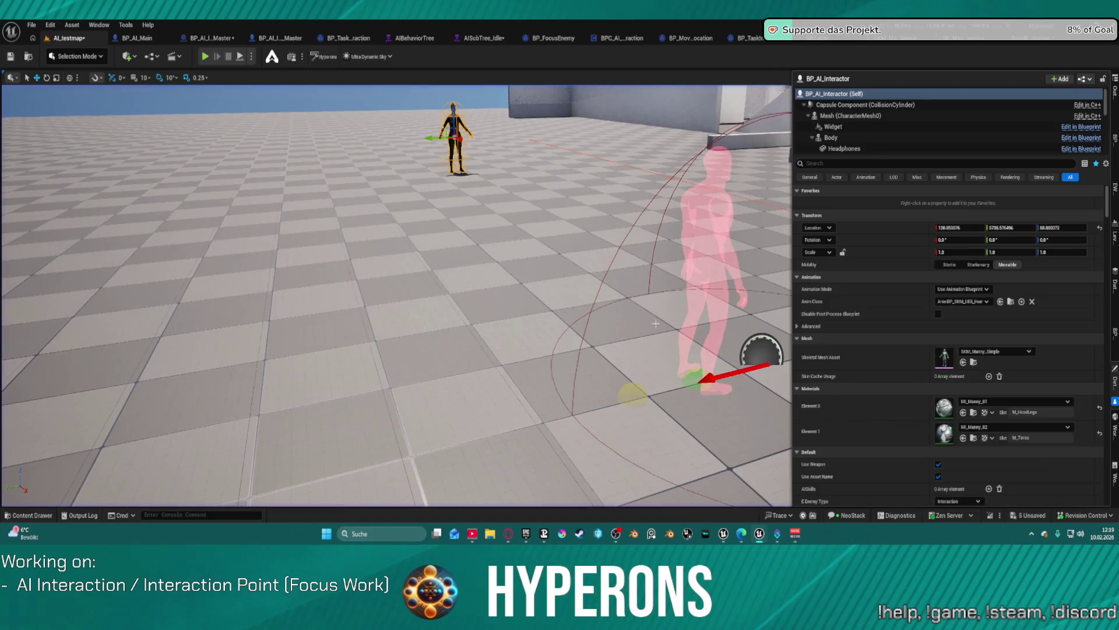
mouse_move(408, 291)
left_mouse_down()
mouse_move(478, 280)
mouse_move(426, 262)
mouse_move(809, 155)
left_mouse_up()
key("alt+Tab")
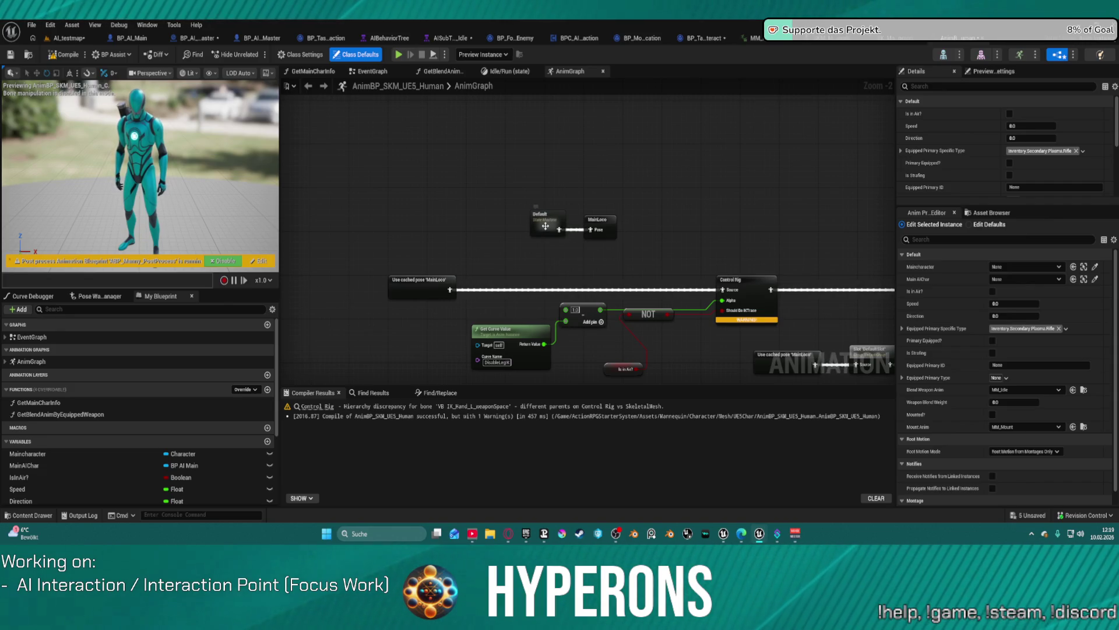
Step: Open the Default state machine and then its Idle/Run state graph
left_click(545, 226)
mouse_move(761, 233)
left_mouse_down()
mouse_move(482, 208)
mouse_move(314, 164)
mouse_move(444, 187)
left_mouse_up()
double_click(374, 185)
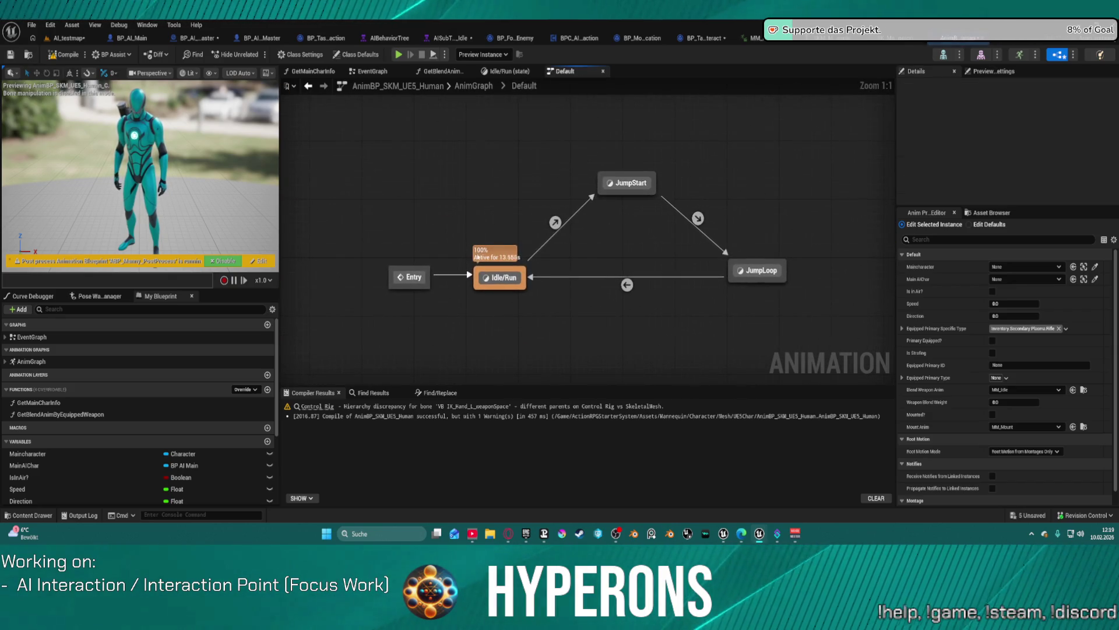
double_click(500, 278)
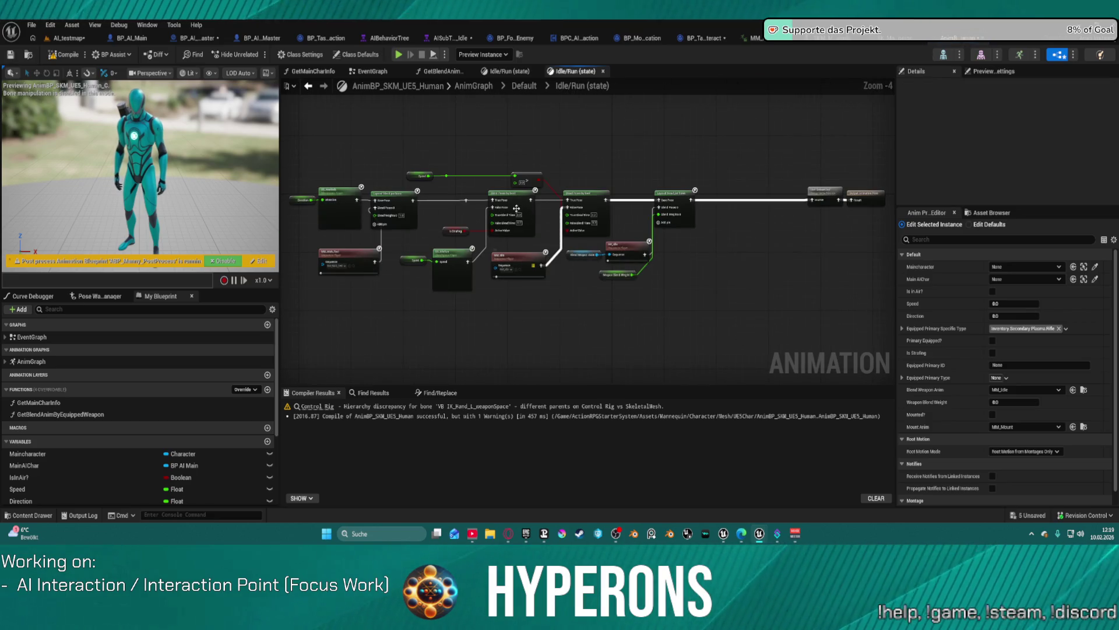
Step: Open the BS_IdleRun blend space node from the Idle/Run graph
scroll(517, 208, "up", 5)
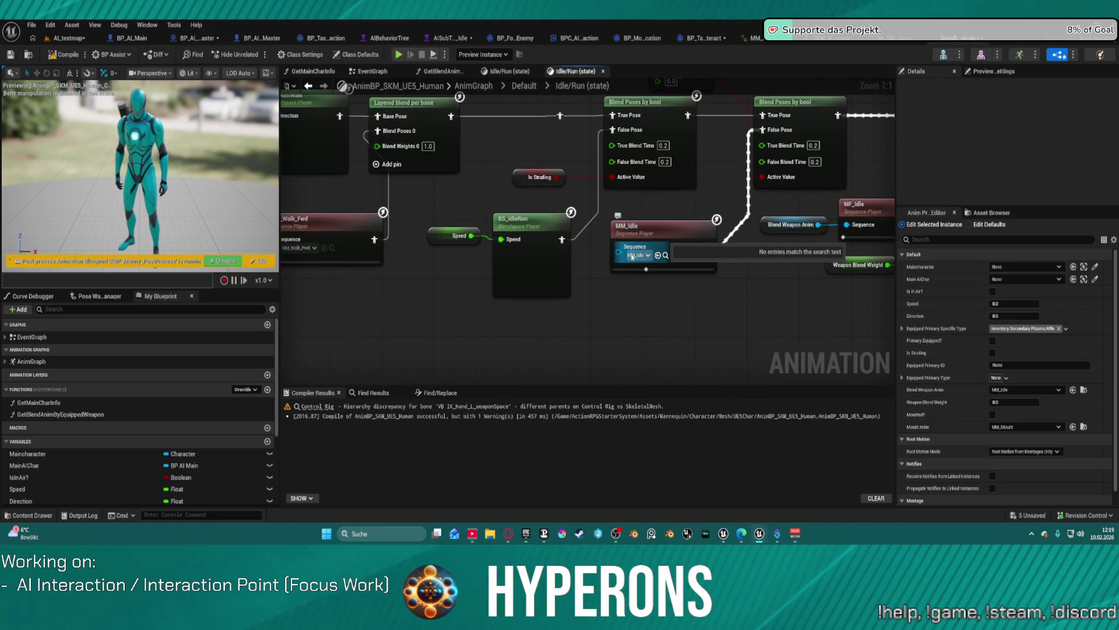
mouse_move(632, 256)
left_mouse_down()
mouse_move(576, 274)
mouse_move(699, 263)
left_mouse_up()
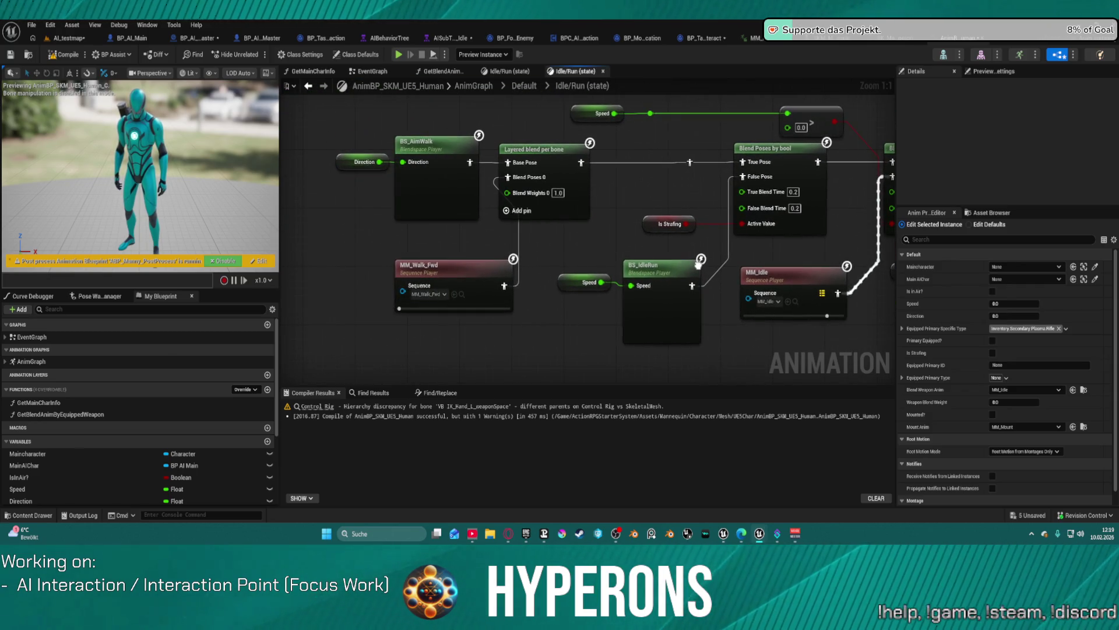
left_click(662, 297)
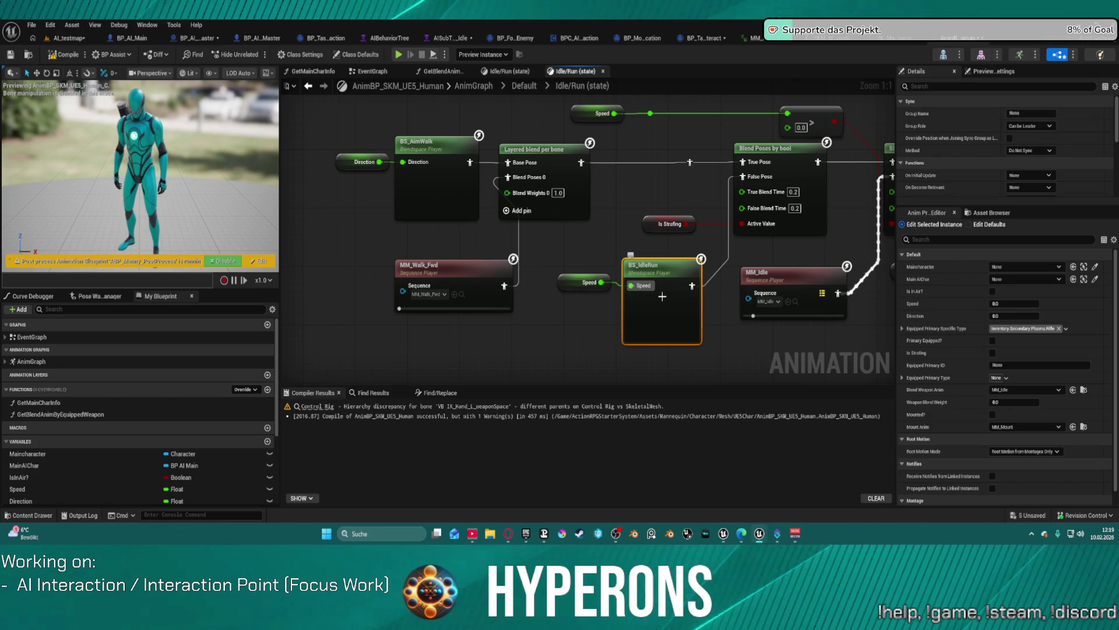
double_click(662, 297)
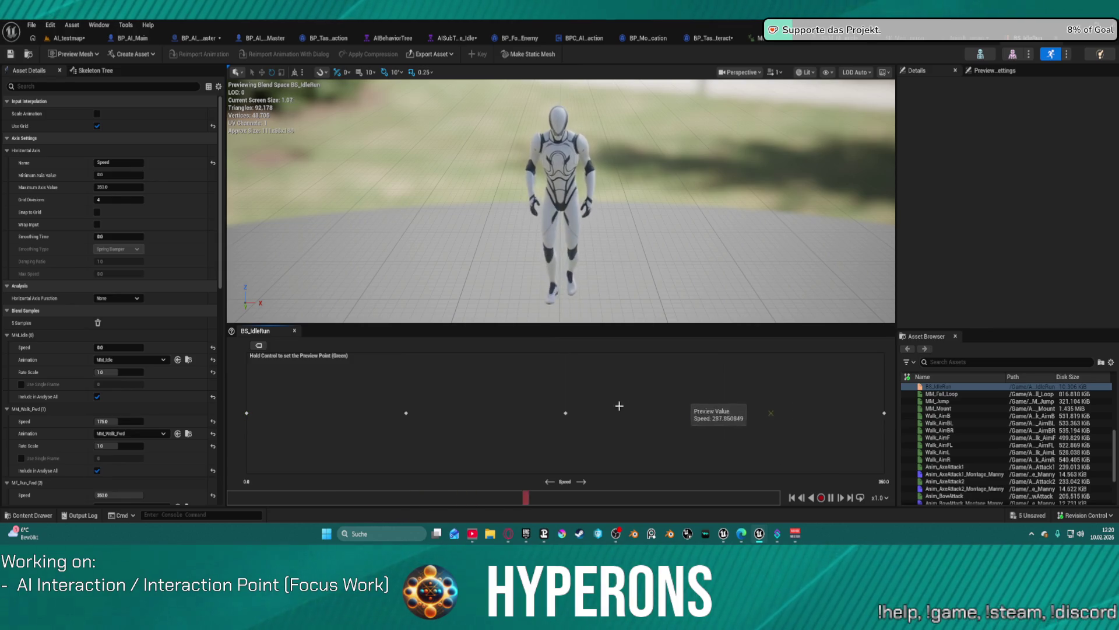
Step: Preview a walking-speed blend in BS_IdleRun, then inspect BS_AimWalk and return to Idle/Run
left_click(454, 413, "ctrl")
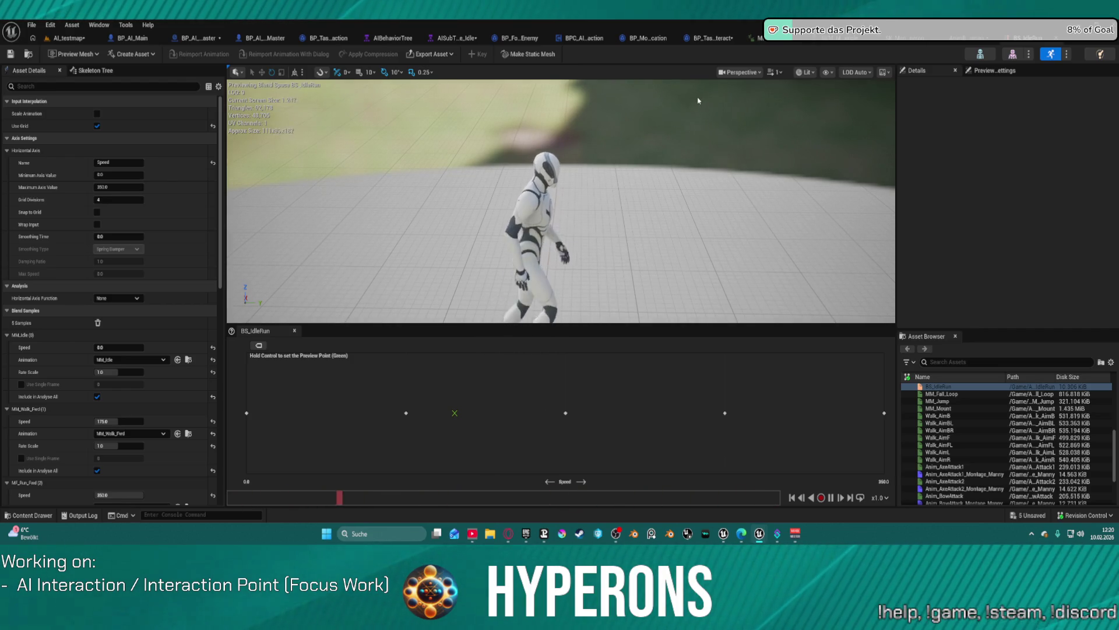
left_click(1058, 39)
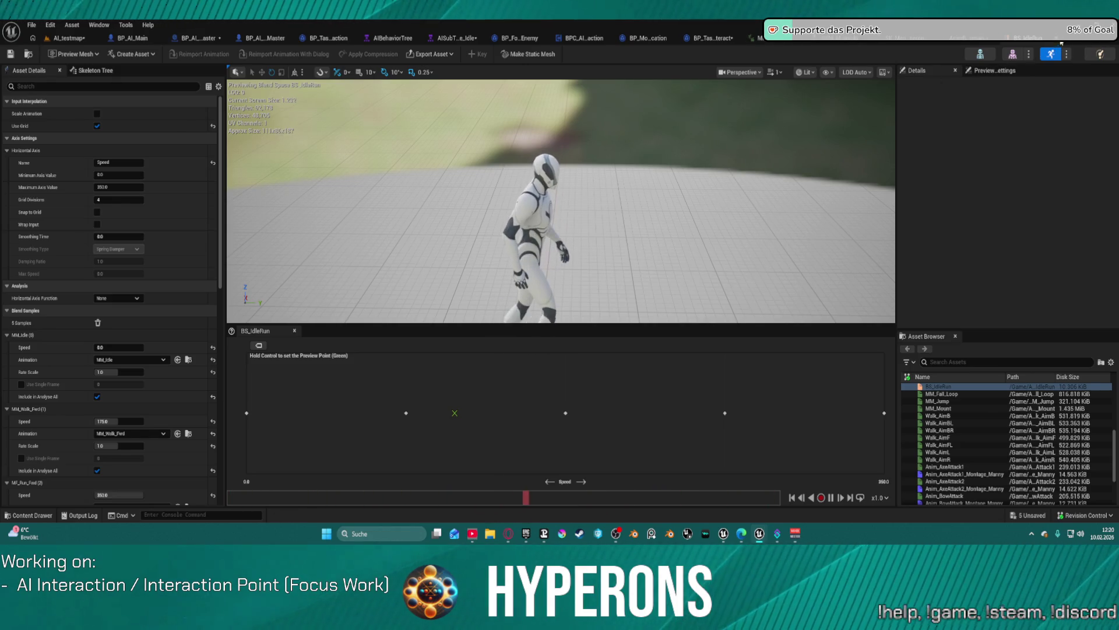
left_click(429, 189)
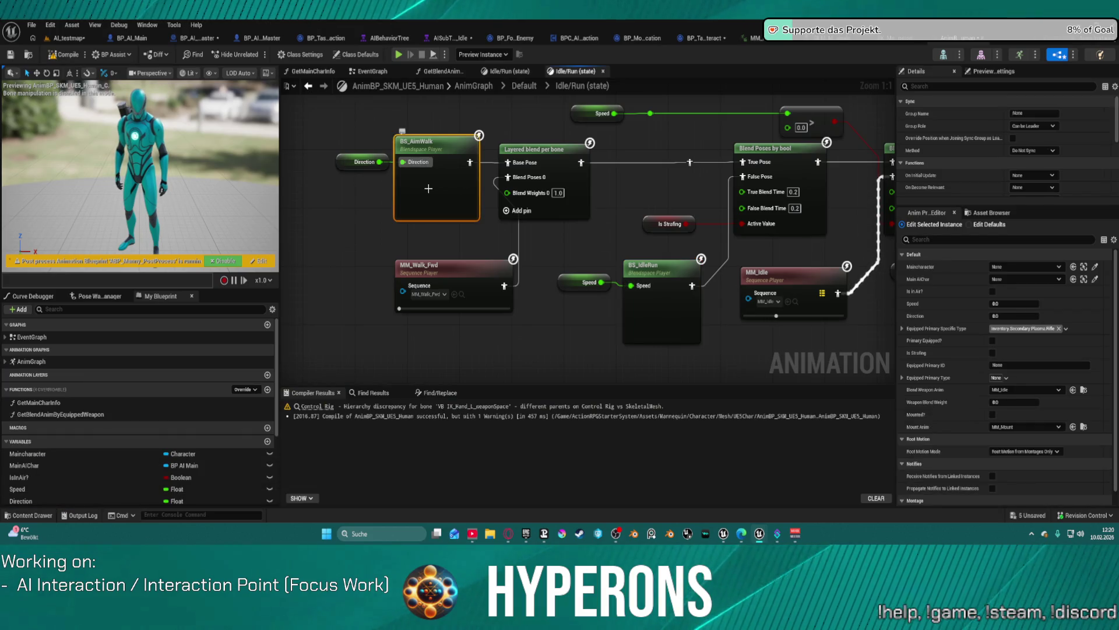
double_click(440, 148)
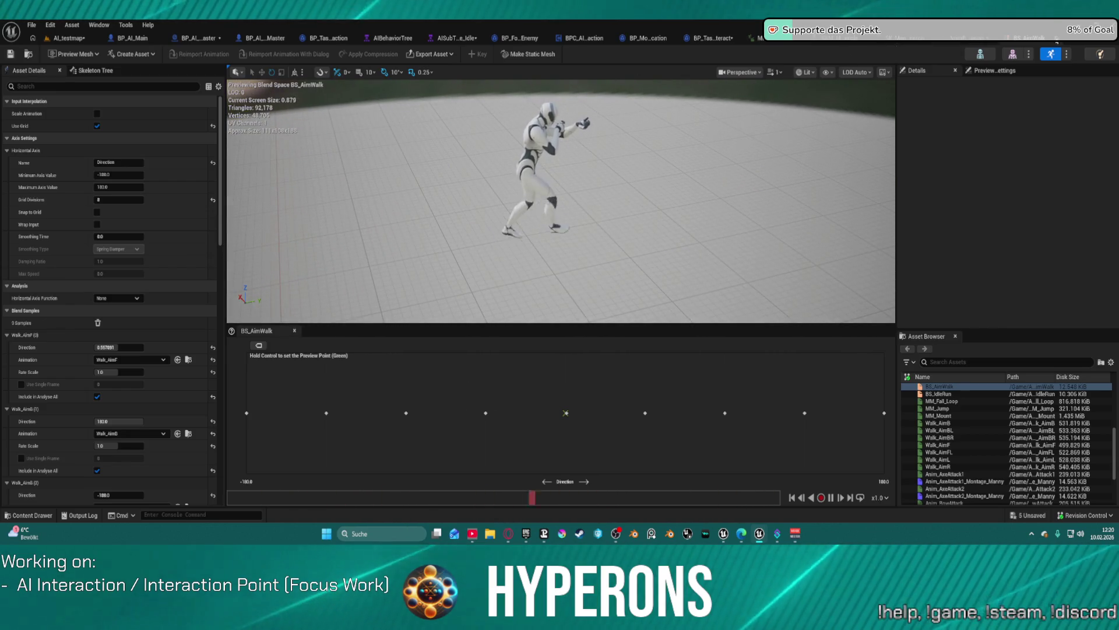
left_click(950, 39)
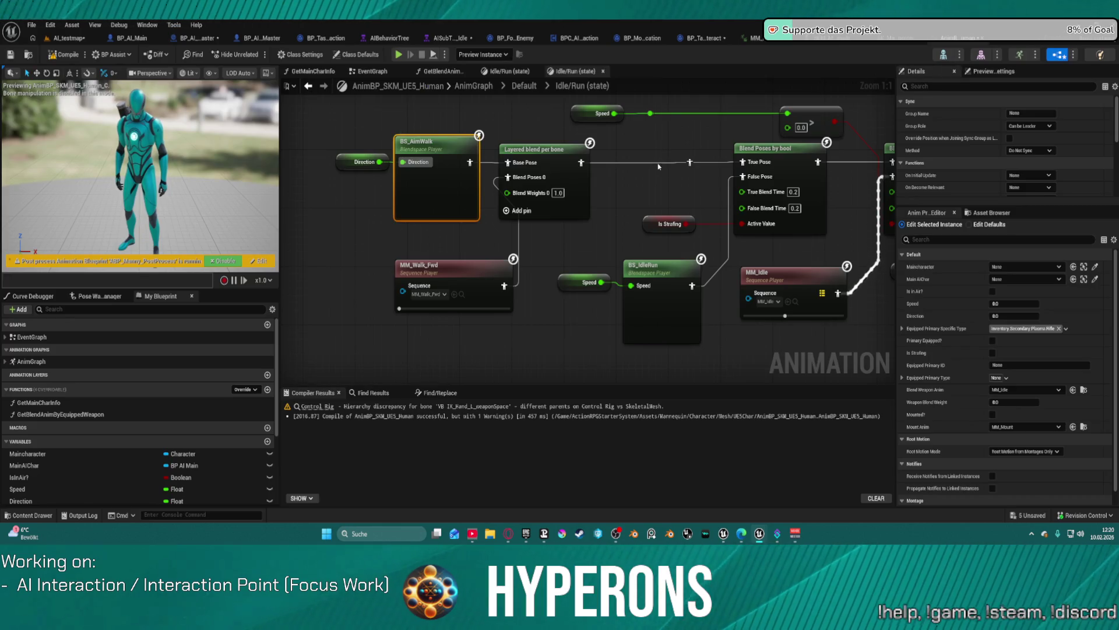
Step: Pan across the Layered blend, MF_Idle, Slot and blend space nodes, then select Weapon Blend Weight
mouse_move(659, 167)
left_mouse_down()
mouse_move(481, 201)
mouse_move(202, 201)
left_mouse_up()
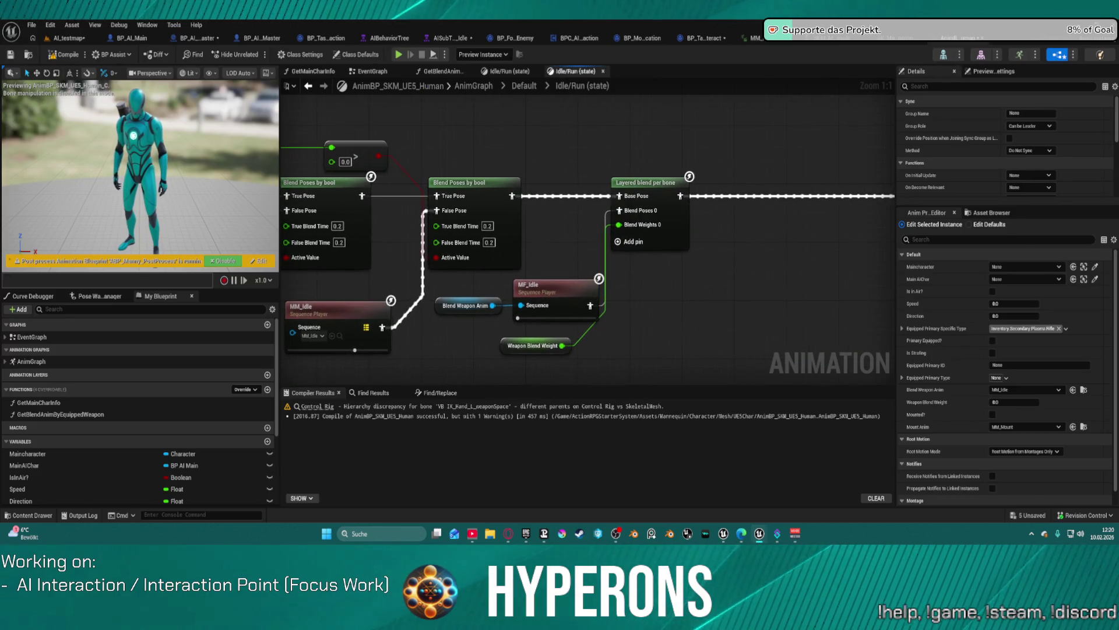
left_click_drag(583, 262, 447, 249)
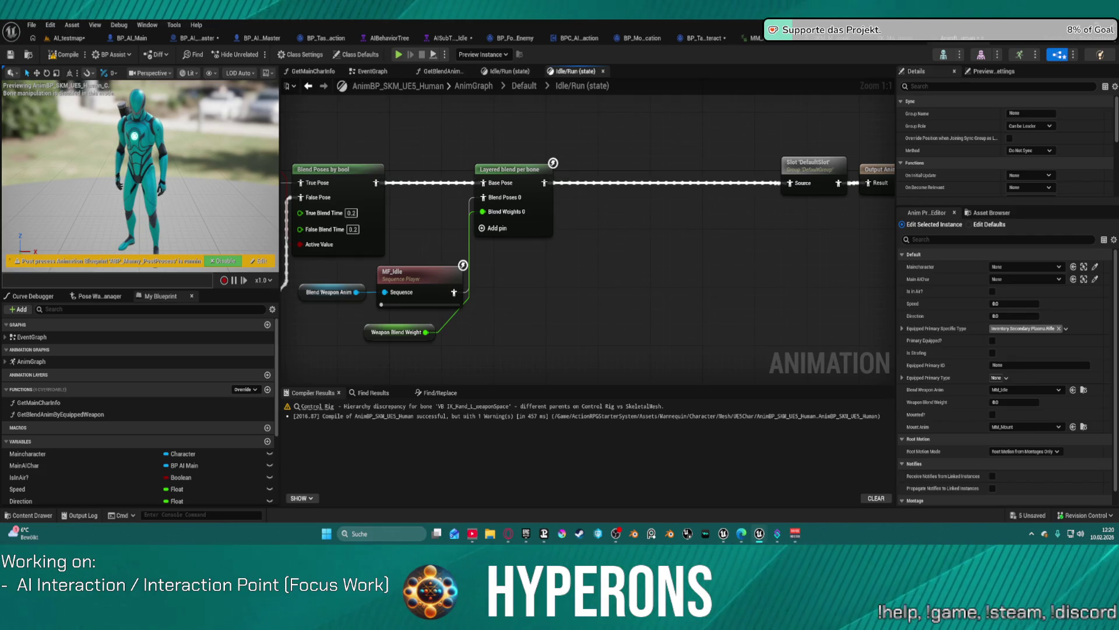
left_click_drag(583, 262, 616, 253)
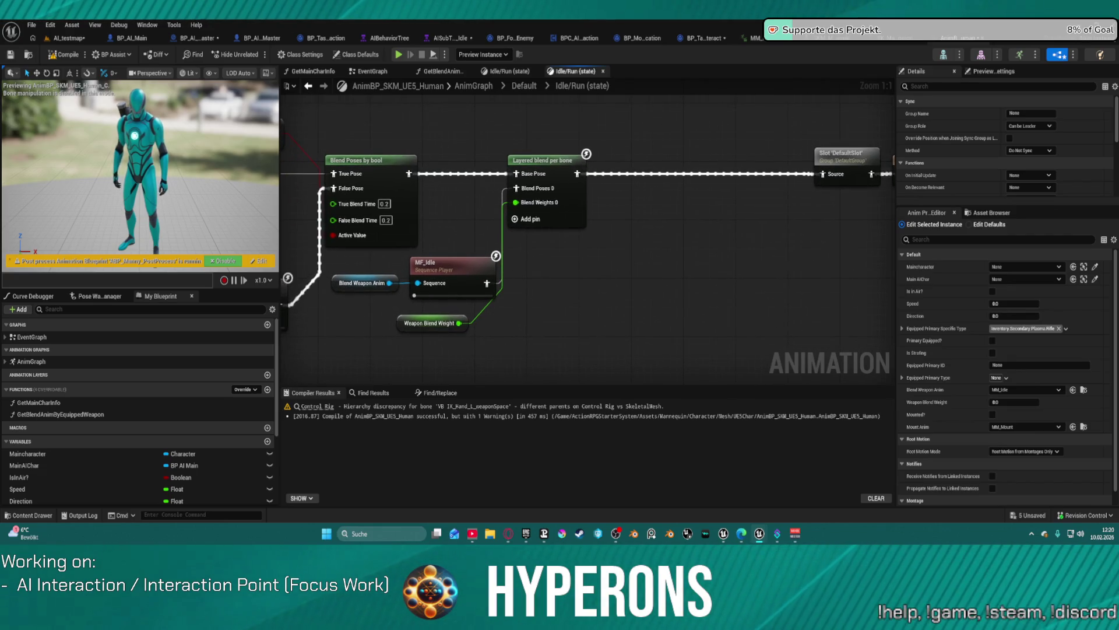
mouse_move(326, 181)
left_mouse_down()
mouse_move(549, 187)
mouse_move(402, 115)
mouse_move(387, 95)
left_mouse_up()
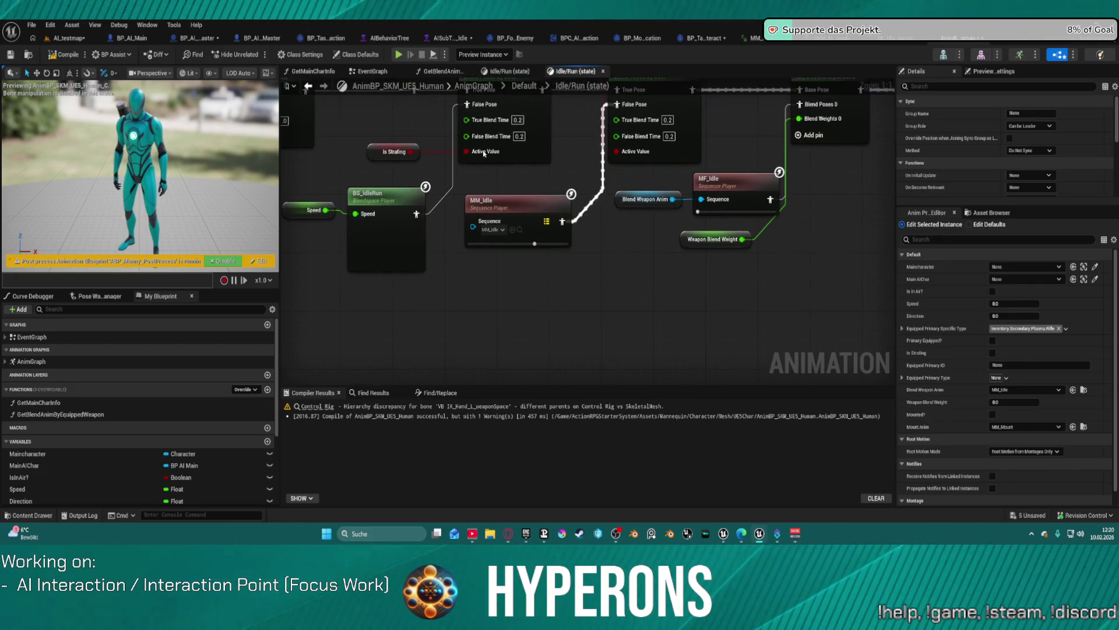
left_click(691, 242)
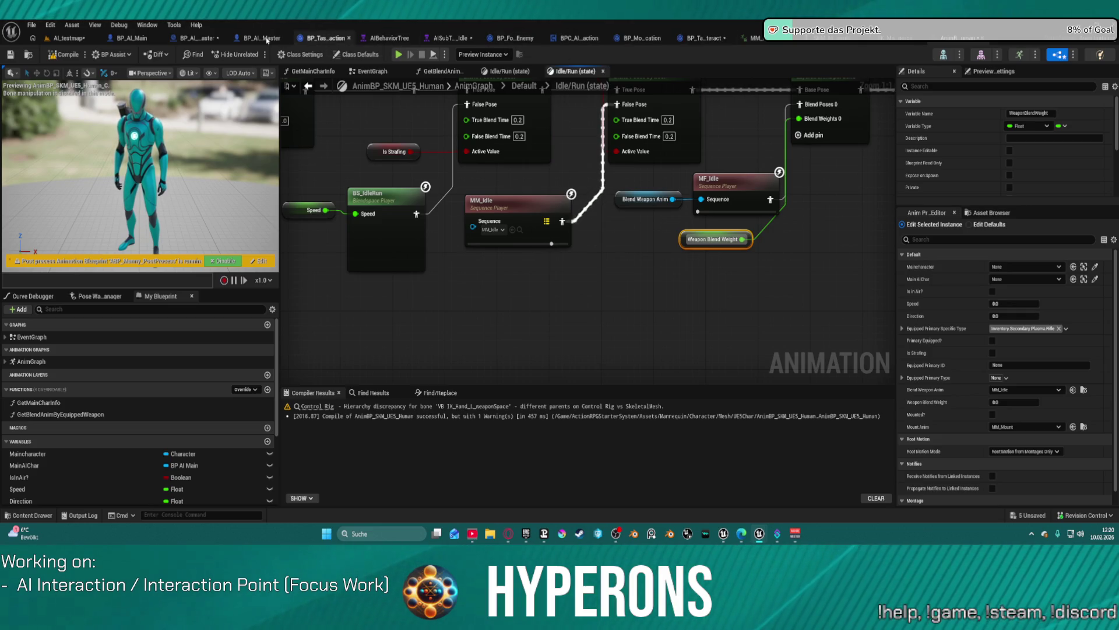
Step: Clear the Details search filter and return to the human AnimBP's Idle/Run state graph
left_click(211, 39)
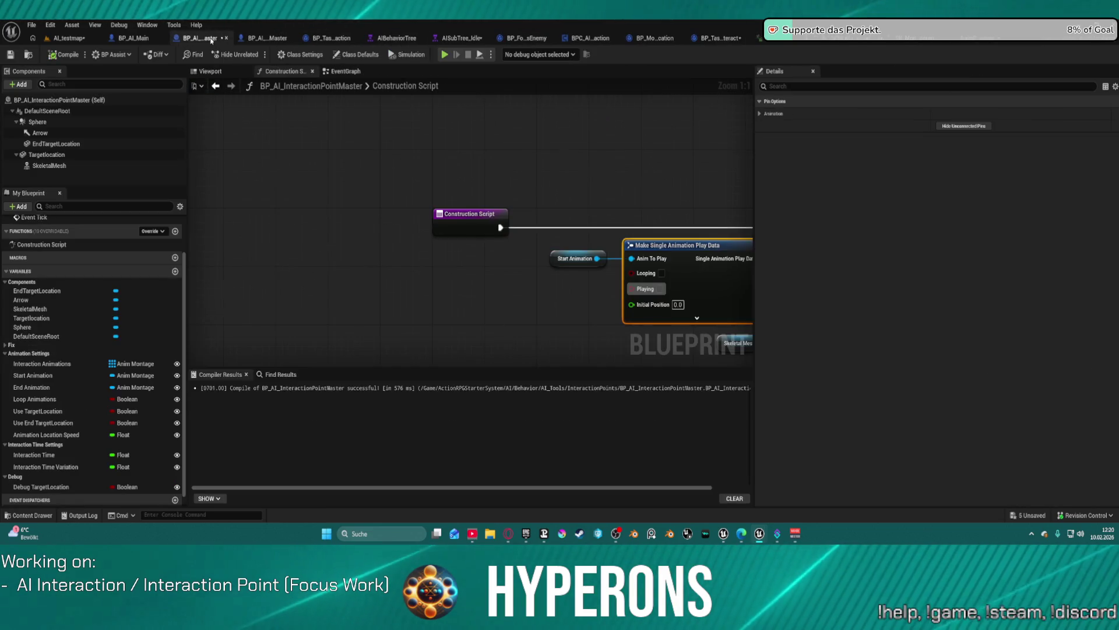
left_click(250, 39)
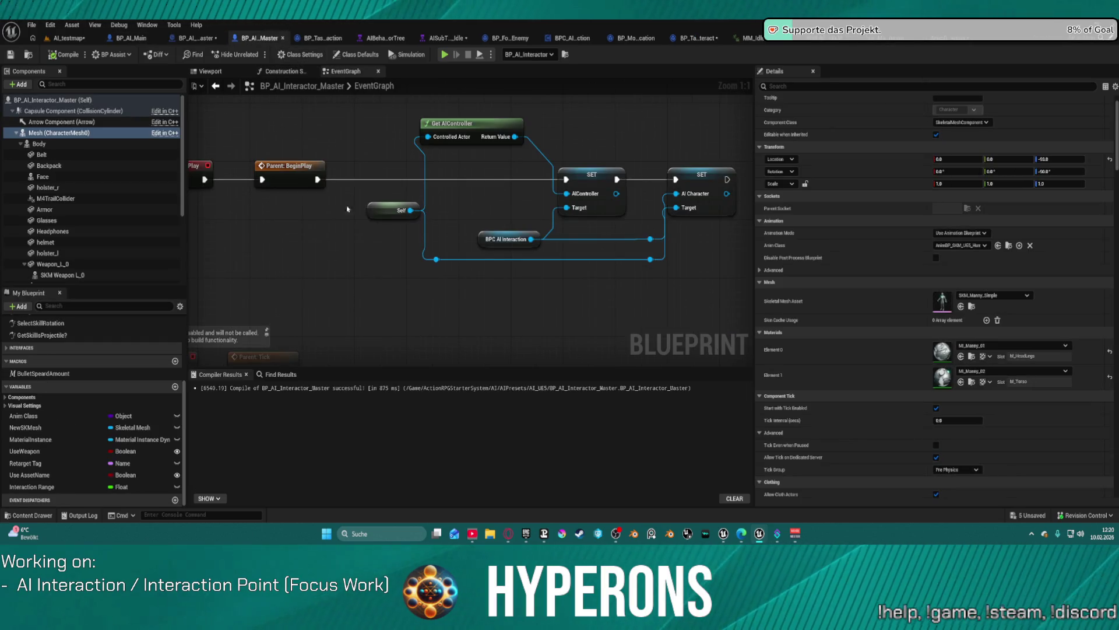
left_click(828, 86)
type("w")
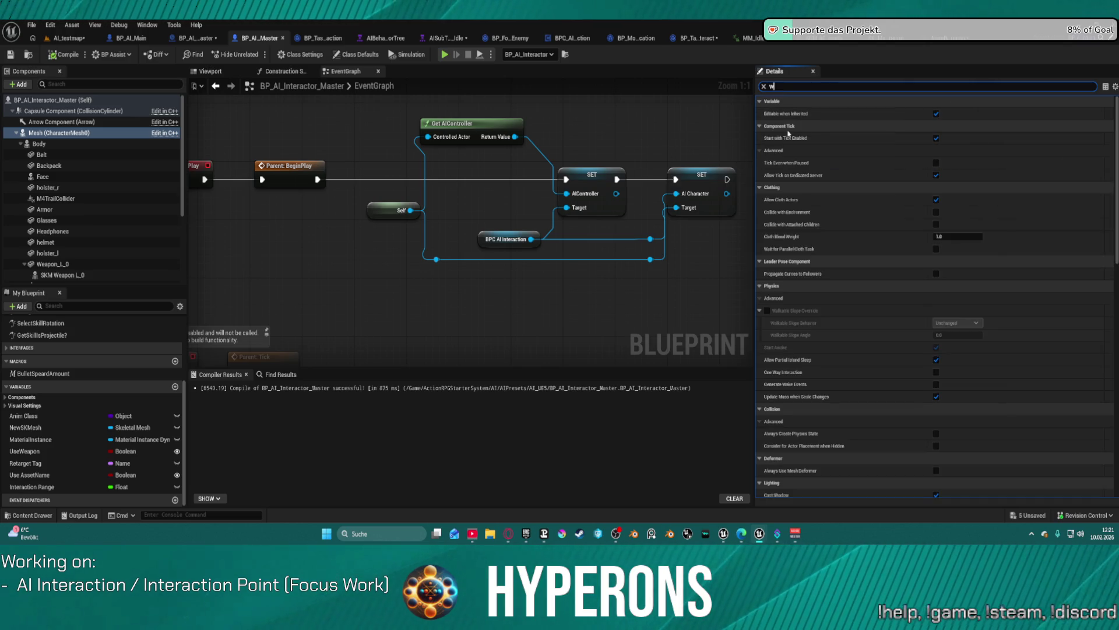
key("BackSpace")
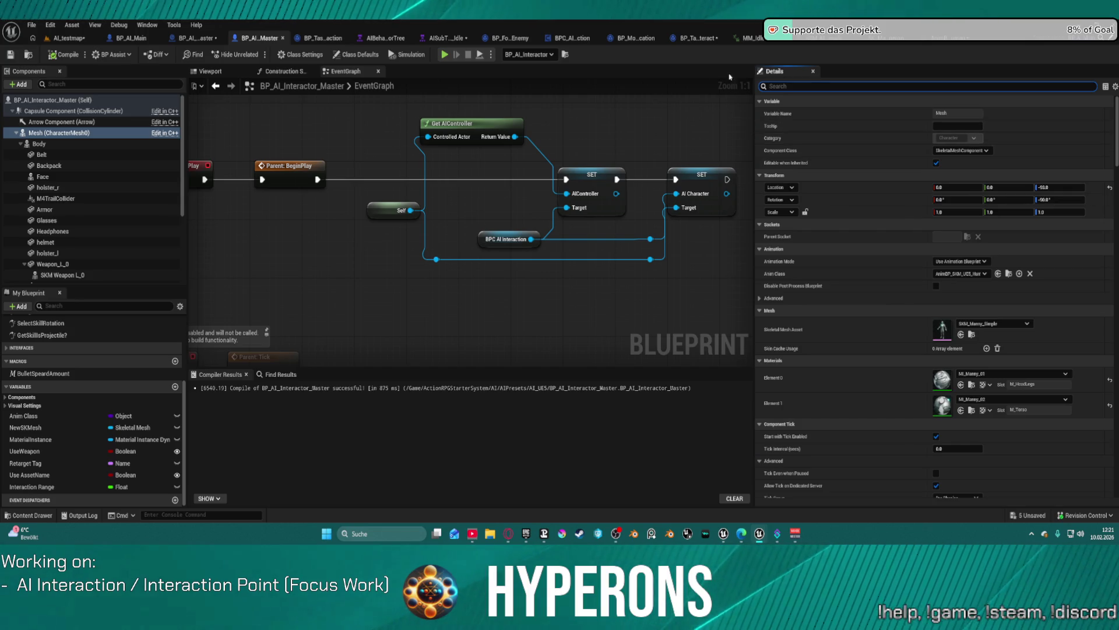
left_click(939, 41)
Step: Go up to the Default state machine and open GetMainCharInfo from the animation EventGraph
scroll(595, 237, "down", 2)
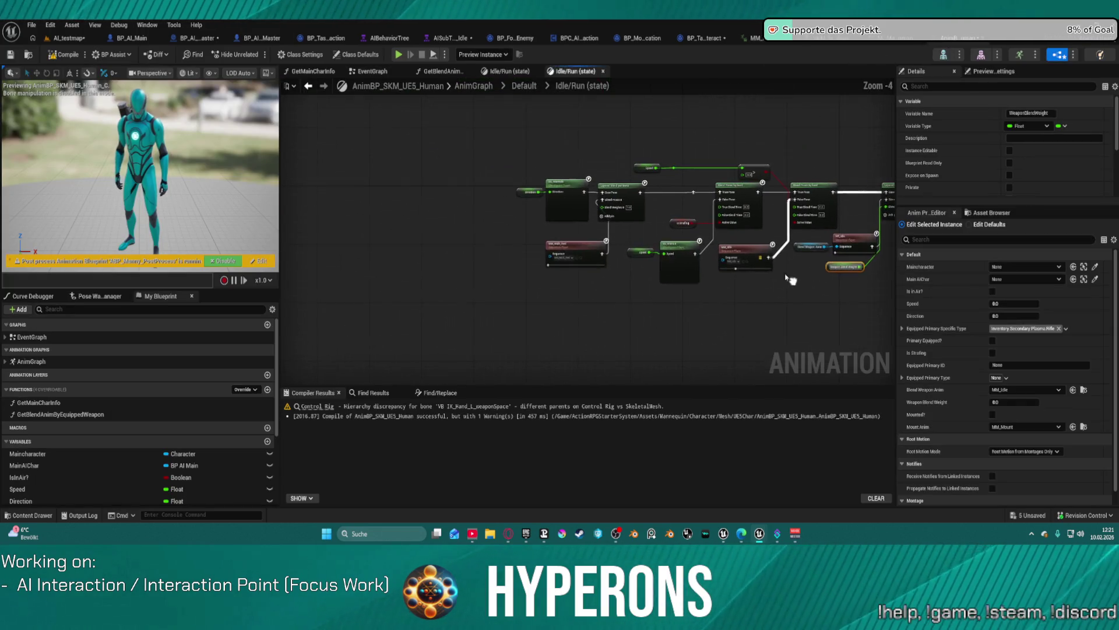
left_click(525, 86)
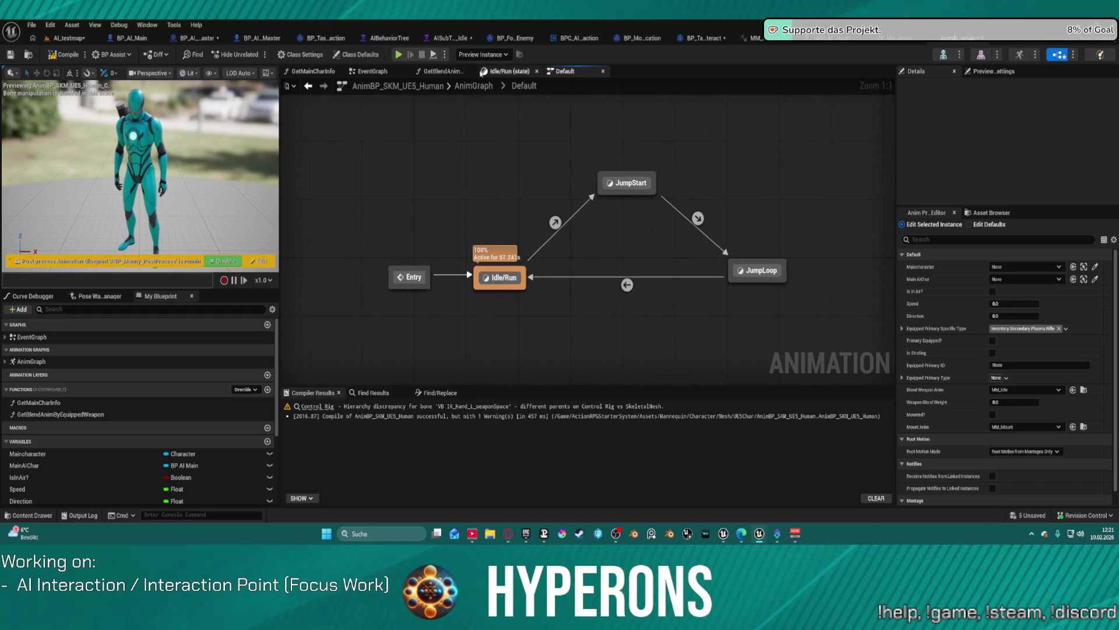
left_click(364, 72)
scroll(536, 253, "down", 4)
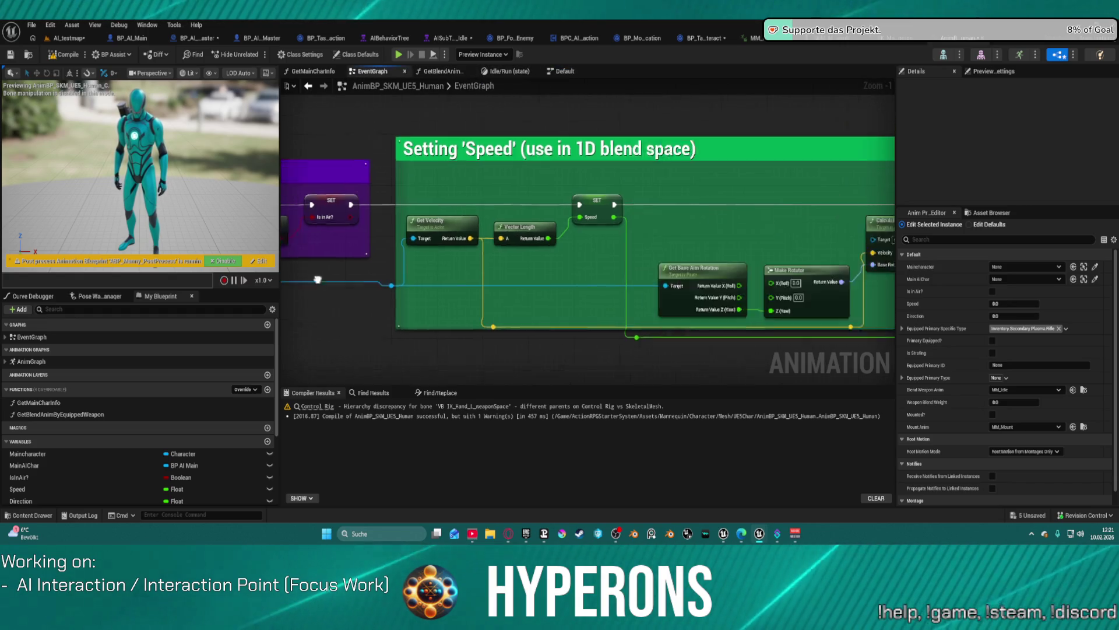
scroll(505, 340, "up", 3)
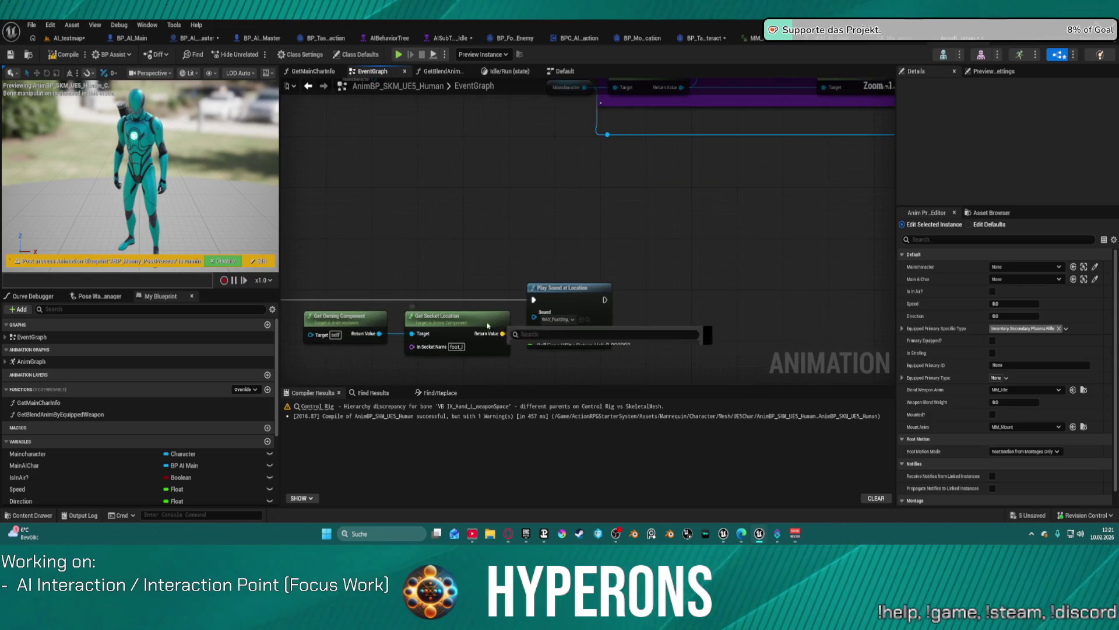
mouse_move(452, 173)
left_mouse_down()
mouse_move(577, 402)
mouse_move(647, 489)
mouse_move(369, 509)
mouse_move(387, 305)
mouse_move(542, 302)
left_mouse_up()
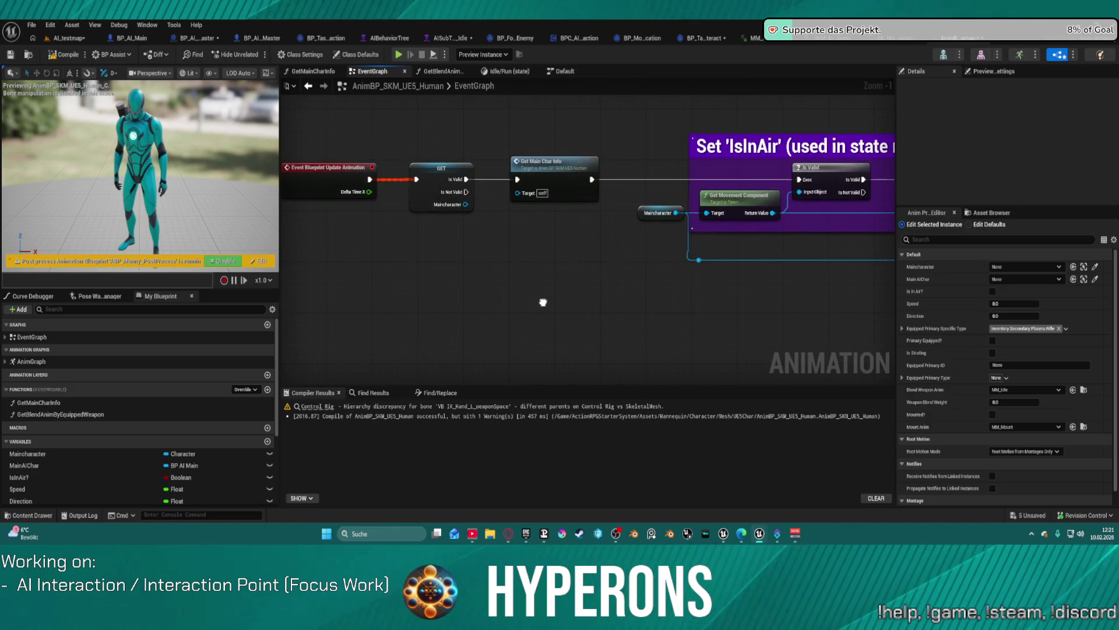
double_click(580, 193)
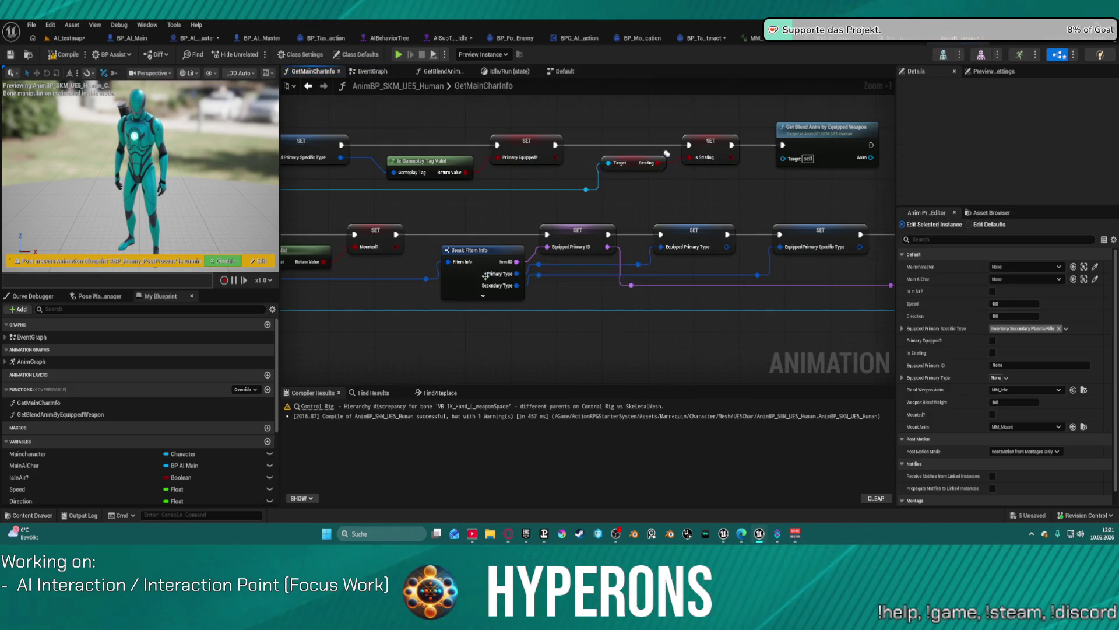
Step: Pan along GetMainCharInfo to the Branch, Break FItem Info and Get Blend Anim call
left_click_drag(827, 285, 319, 268)
left_click_drag(717, 199, 373, 210)
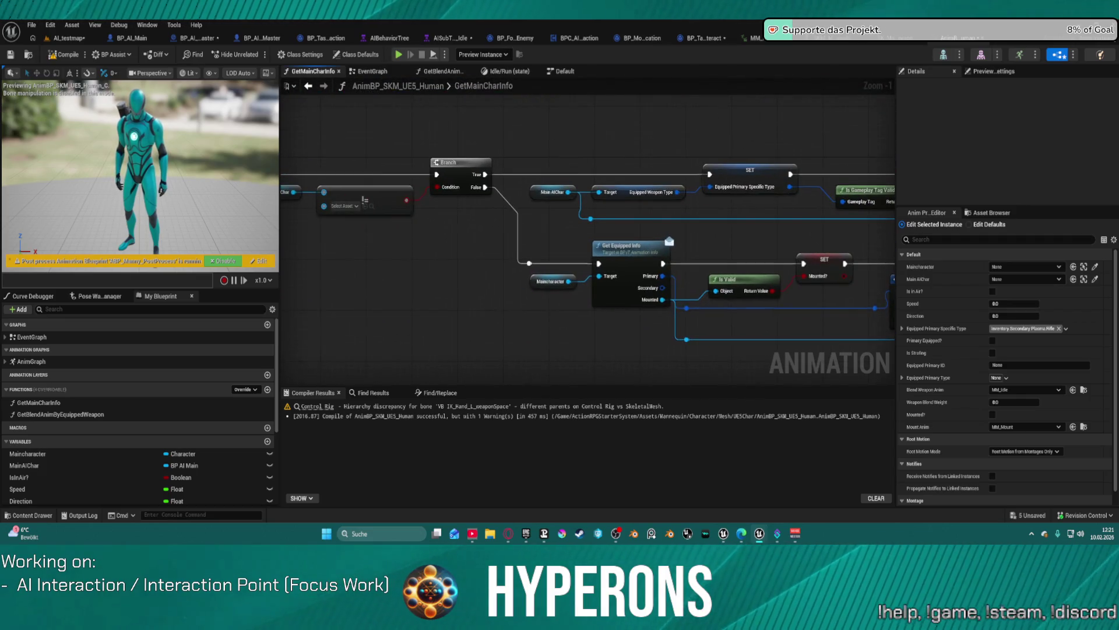
left_click_drag(816, 274, 332, 285)
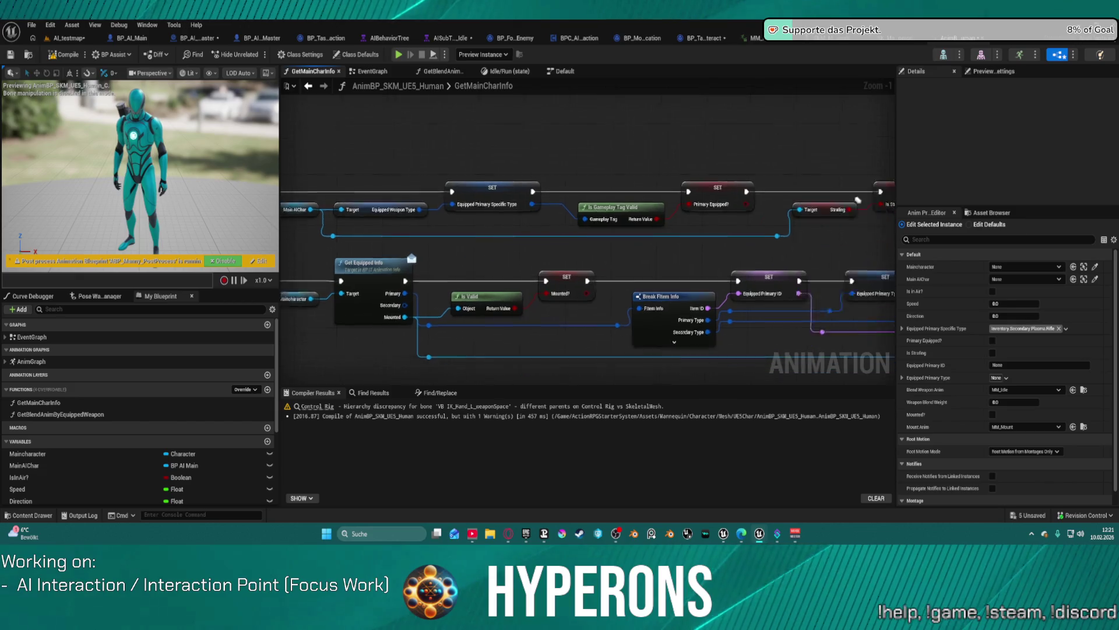
left_click_drag(747, 376, 800, 368)
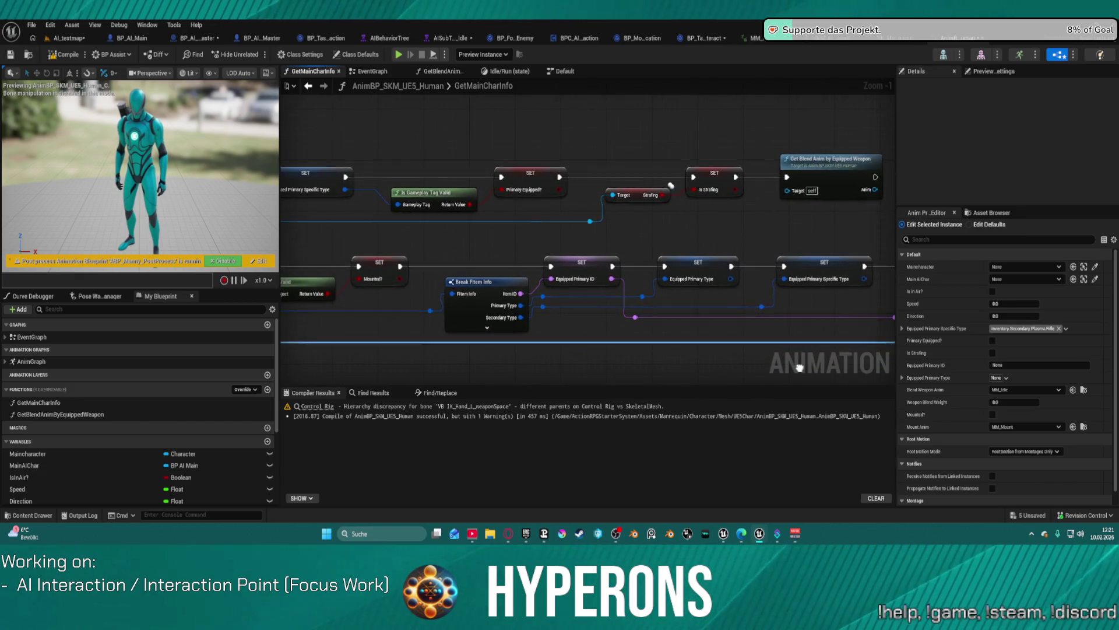
Step: In GetBlendAnimByEquippedWeapon, wire a duplicated SET Weapon Blend Weight of 0.0 to the Switch's Default case
double_click(846, 182)
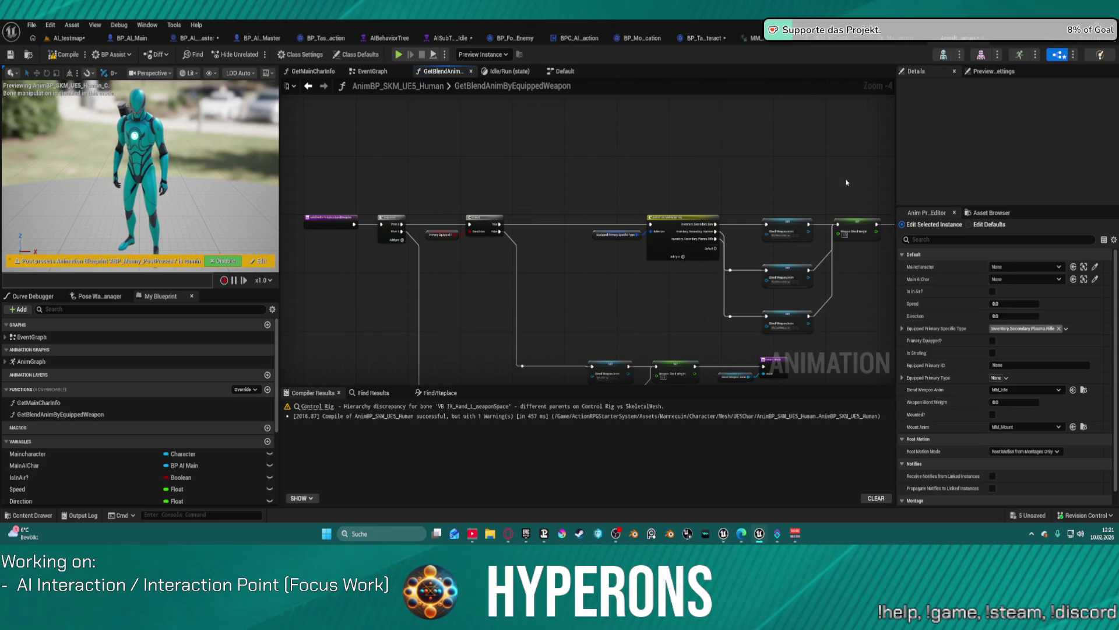
scroll(840, 234, "up", 5)
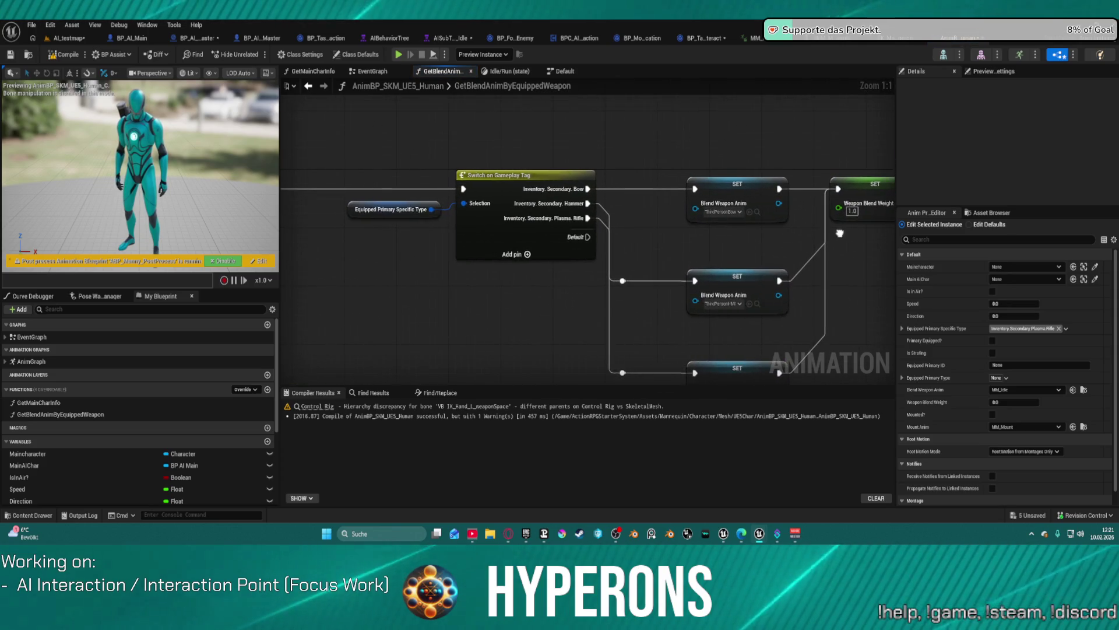
left_click_drag(583, 229, 428, 194)
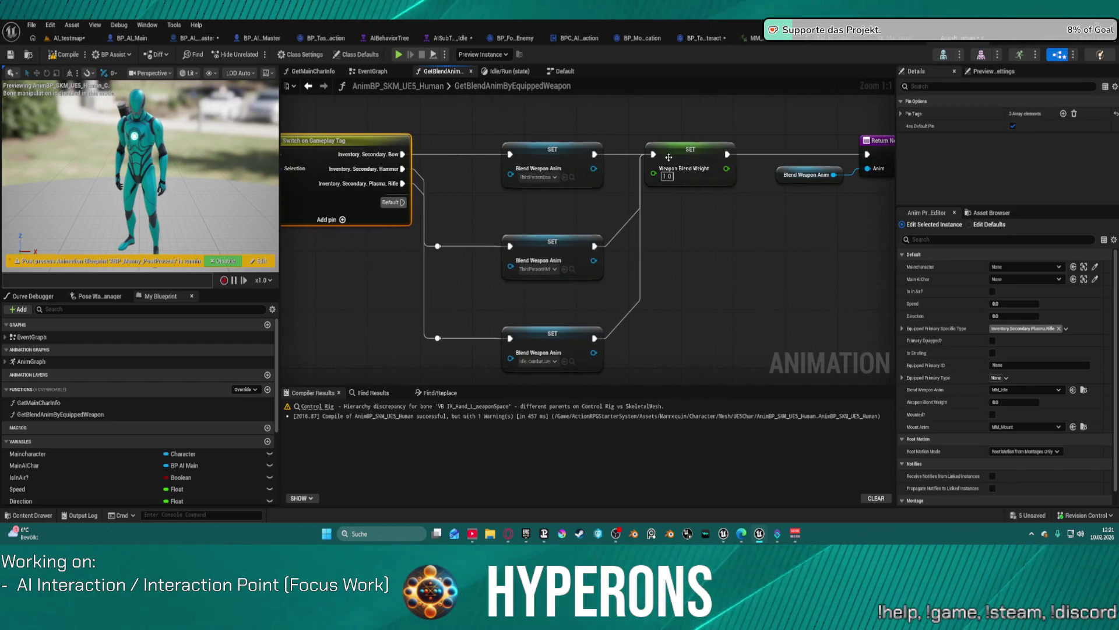
left_click(699, 176)
key("ctrl+d")
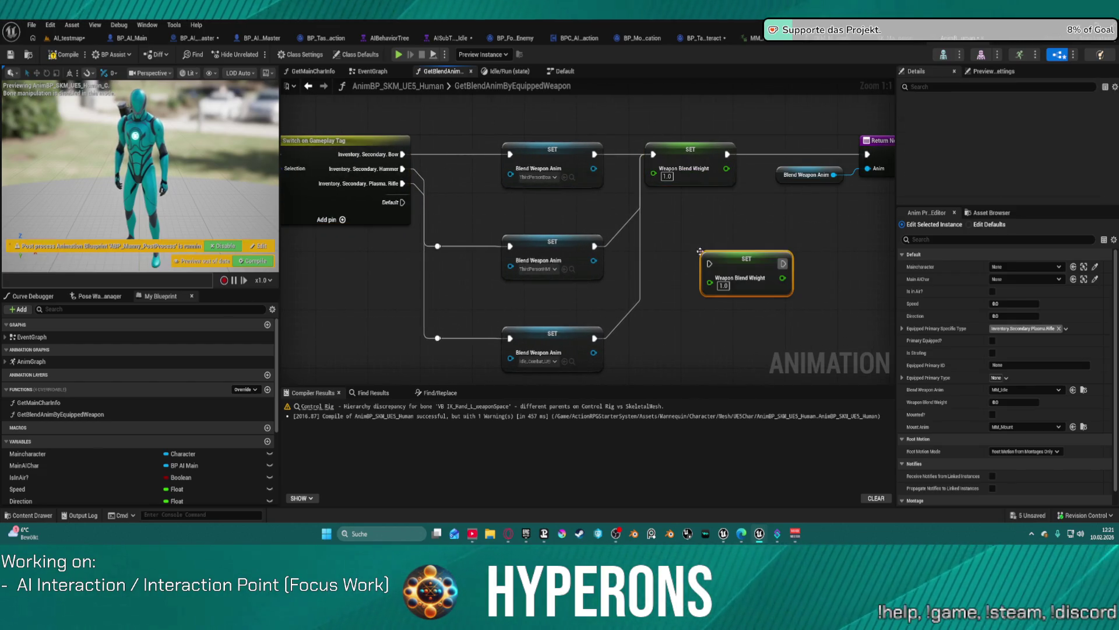
mouse_move(402, 202)
left_mouse_down()
mouse_move(735, 265)
mouse_move(709, 264)
left_mouse_up()
type("0")
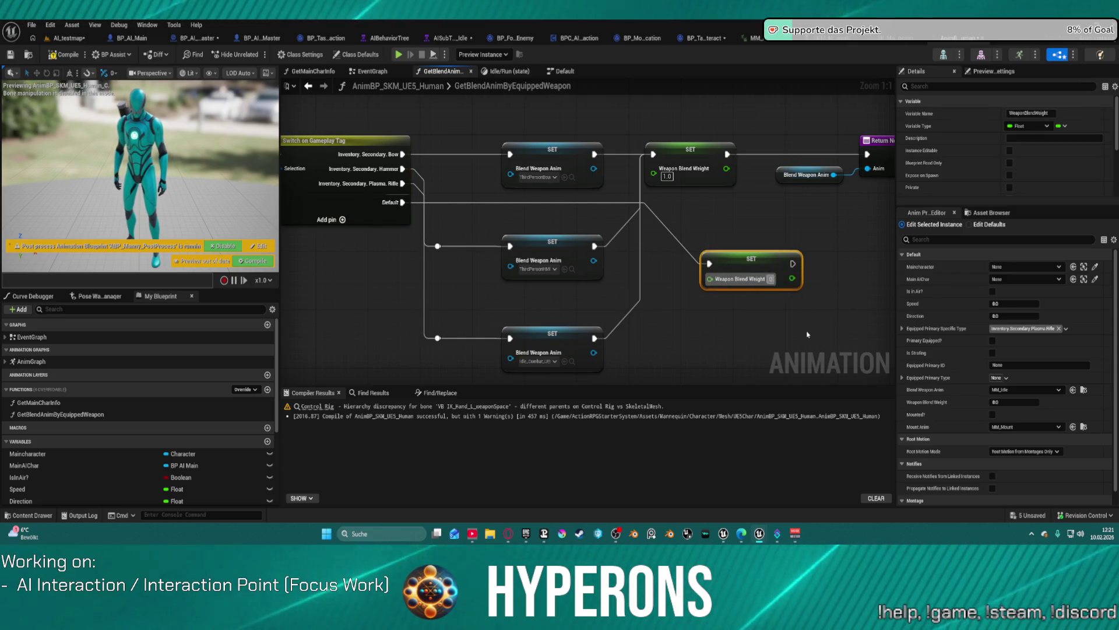
key("Return")
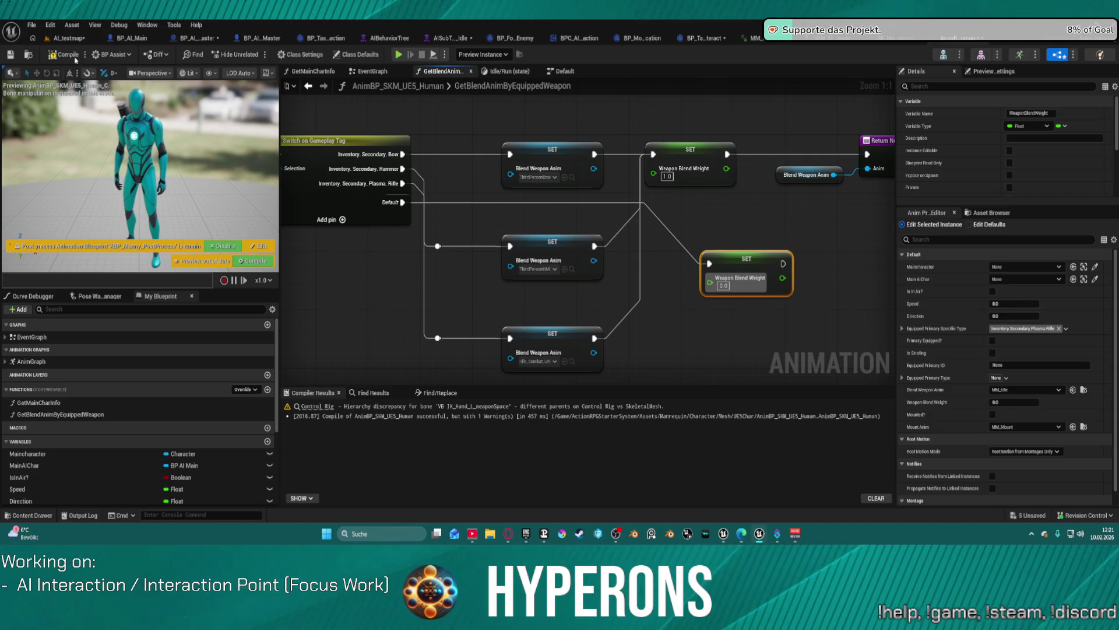
left_click(68, 38)
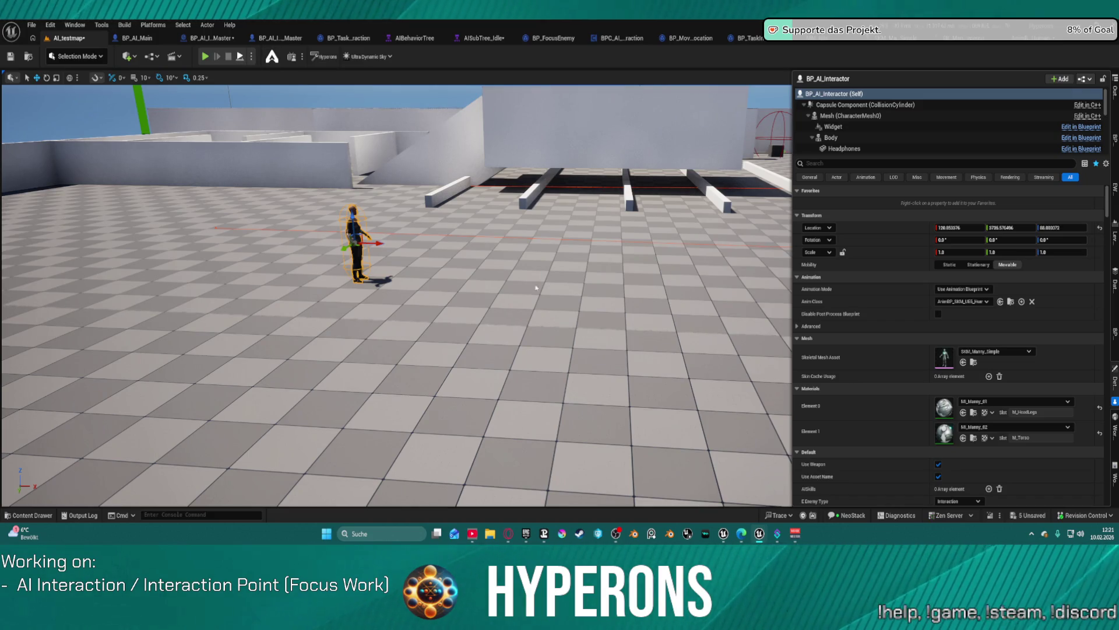
Step: Play the level to watch the AI interactor walk, then select and frame BP_AI_Interactor
key("alt+p")
left_click(512, 239)
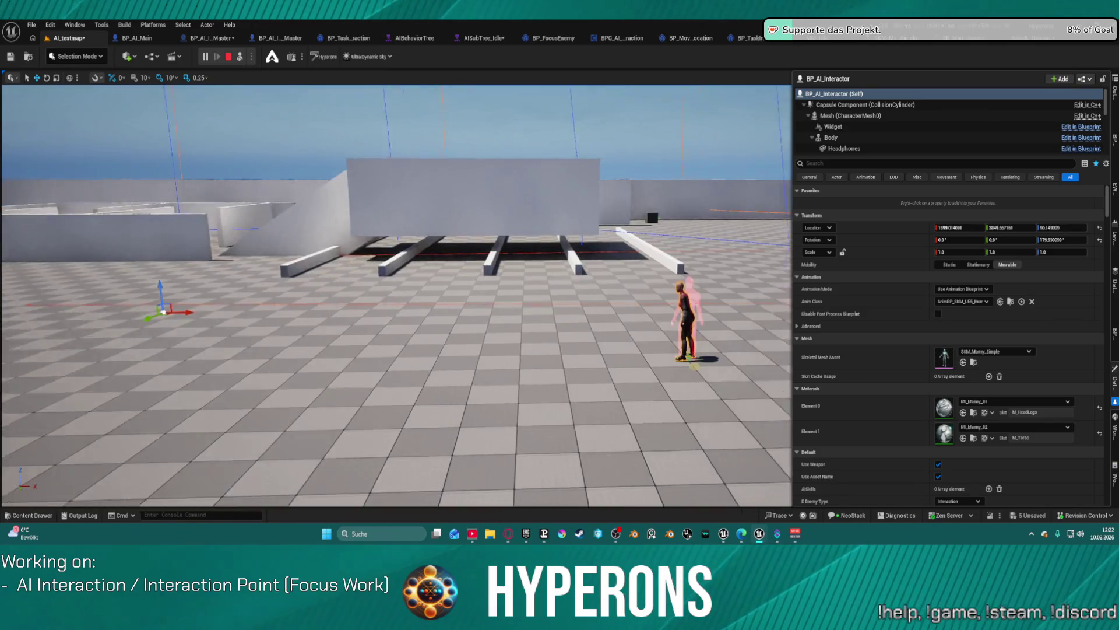
key("Escape")
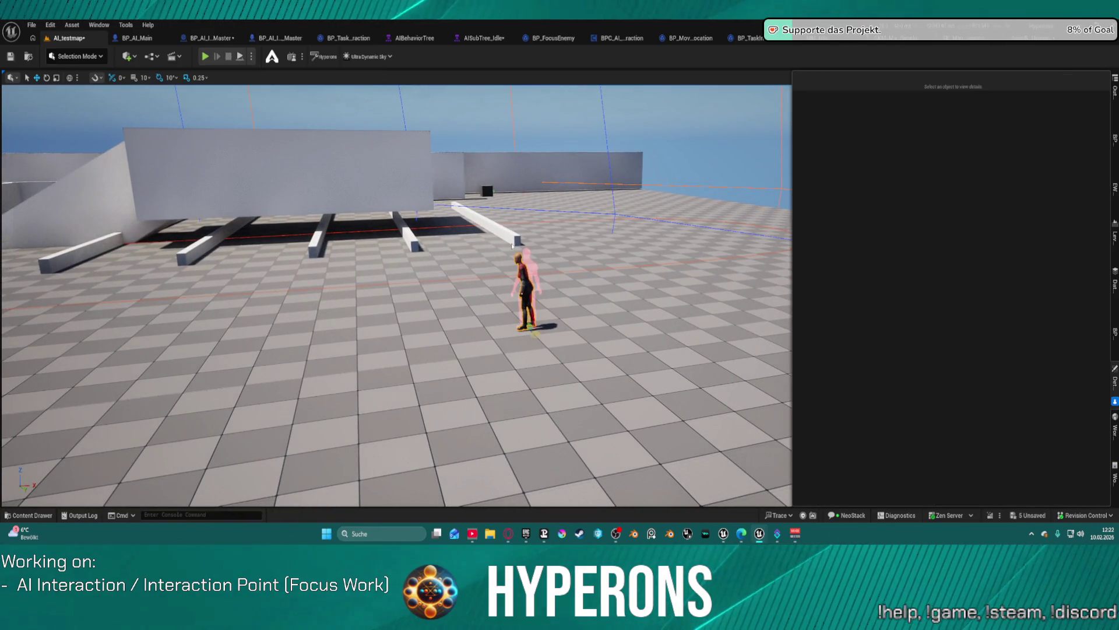
left_click(505, 254)
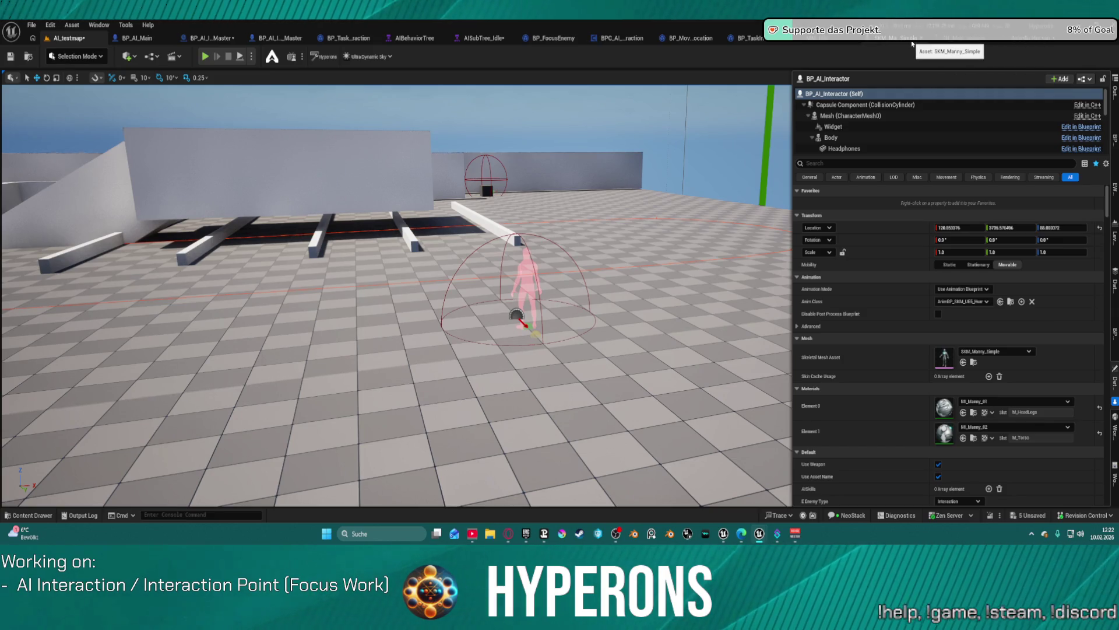
key("f")
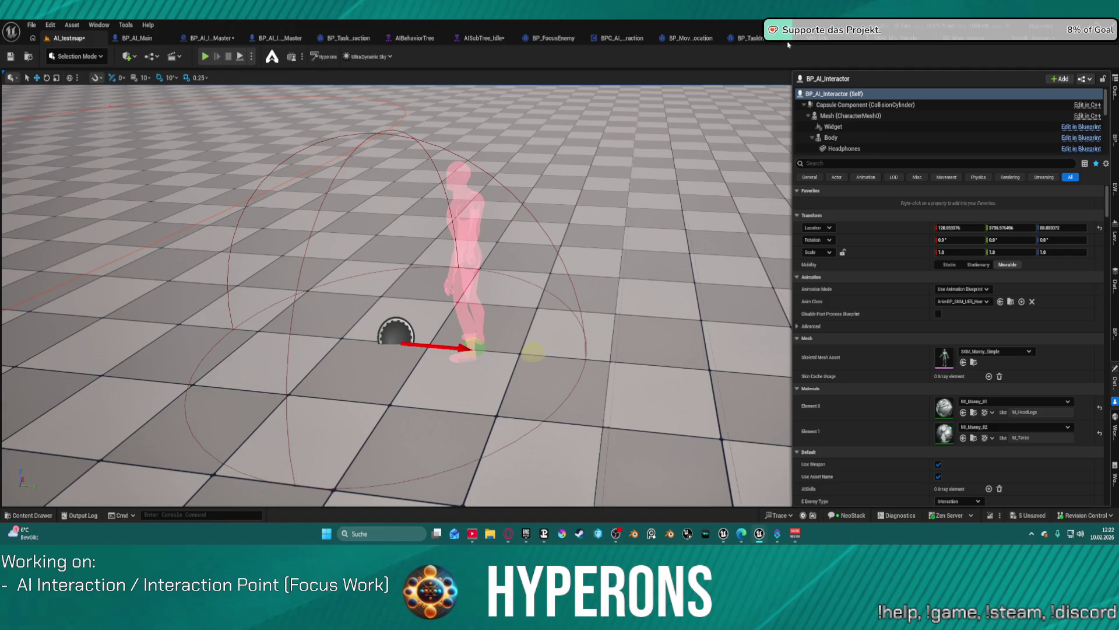
left_click(134, 39)
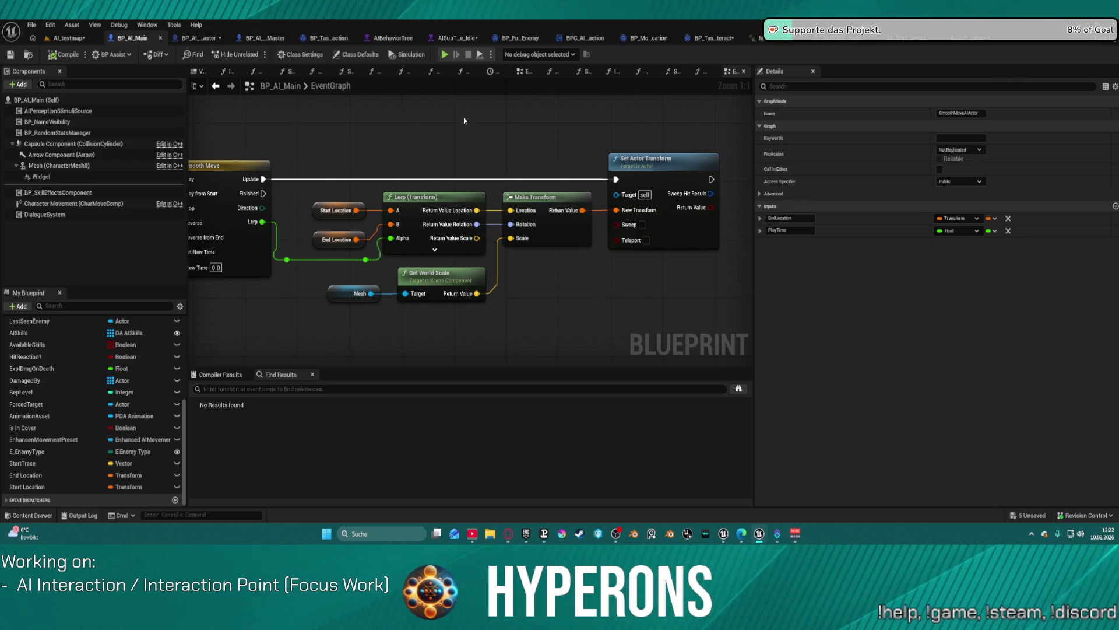
Step: Return to the human AnimBP function and pan to the SET Blend Weapon Anim nodes
mouse_move(465, 121)
left_mouse_down()
mouse_move(641, 140)
mouse_move(583, 146)
left_mouse_up()
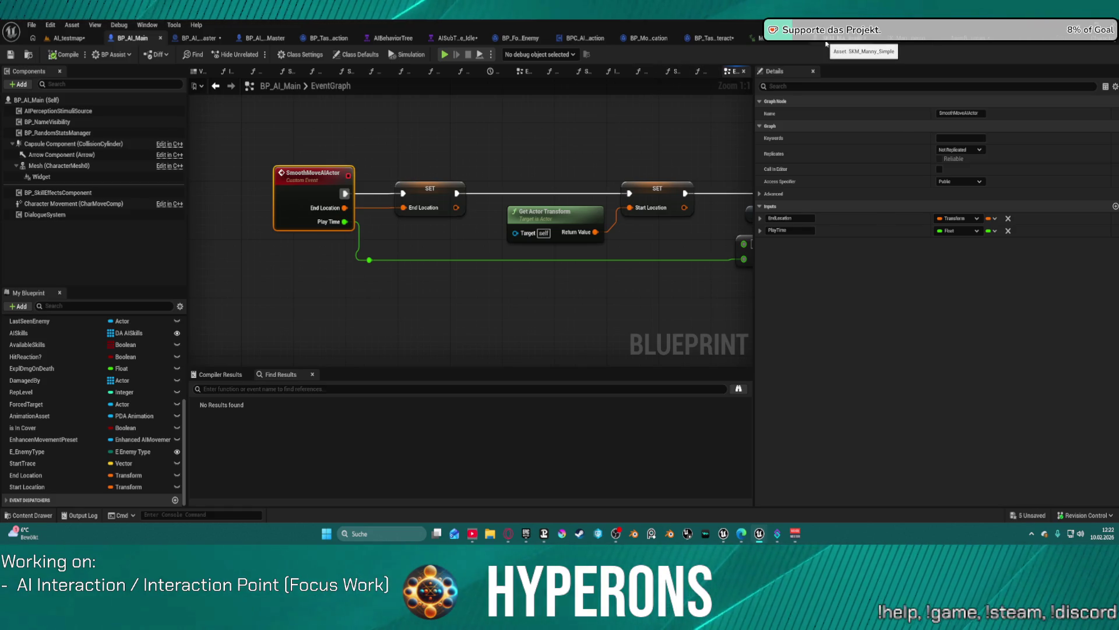
left_click(826, 43)
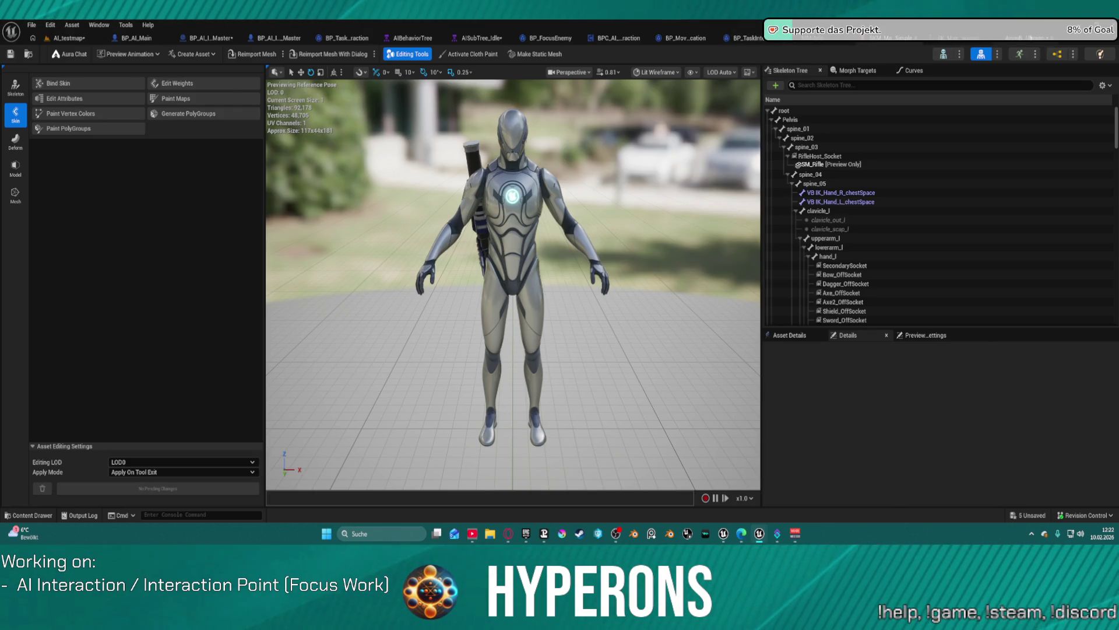
key("ctrl+Tab")
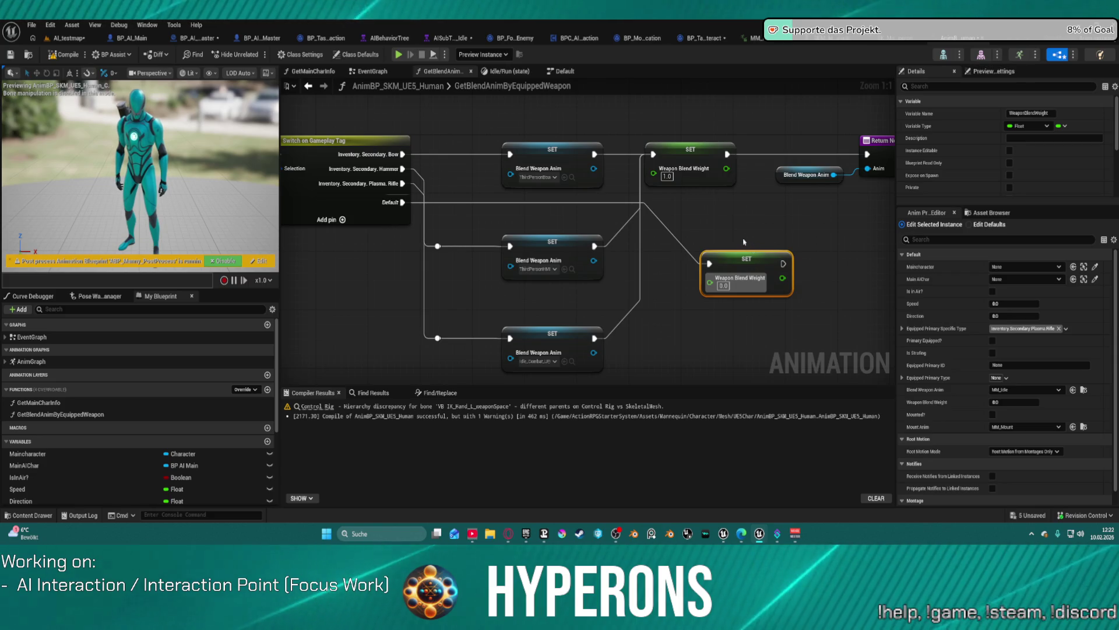
left_click_drag(583, 175, 969, 175)
mouse_move(583, 234)
left_mouse_down()
mouse_move(897, 224)
mouse_move(880, 203)
mouse_move(866, 262)
mouse_move(607, 242)
mouse_move(642, 187)
left_mouse_up()
scroll(641, 187, "down", 3)
scroll(565, 283, "up", 3)
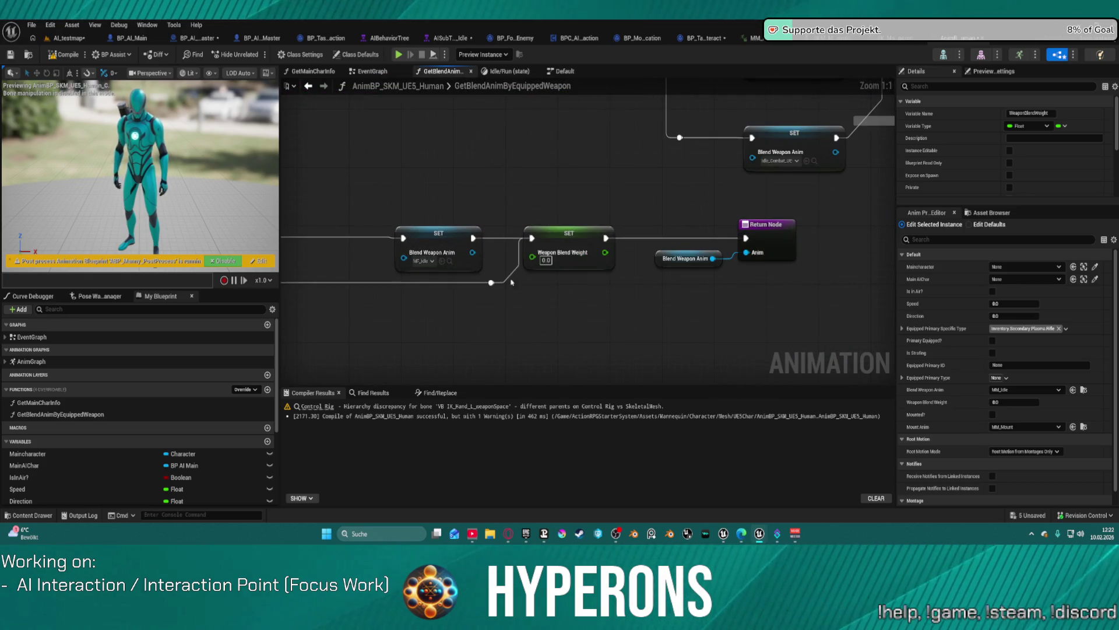
mouse_move(447, 286)
left_mouse_down()
mouse_move(687, 309)
mouse_move(632, 315)
left_mouse_up()
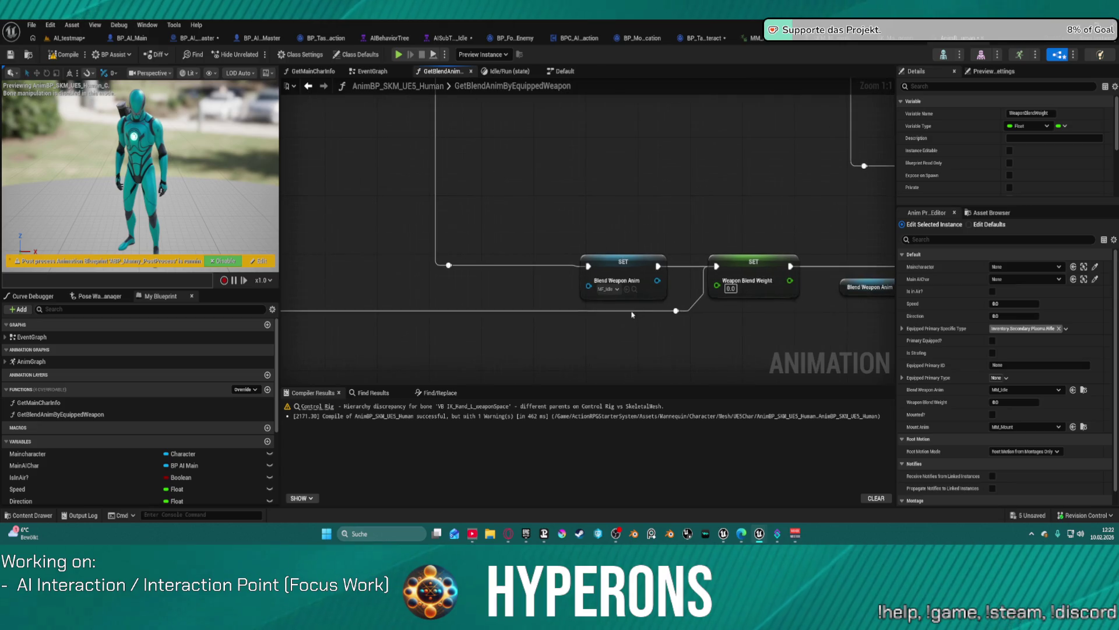
Step: Locate the MF_Idle animation from the Blend Weapon Anim node and open it in the animation editor
left_click(609, 289)
left_click(650, 353)
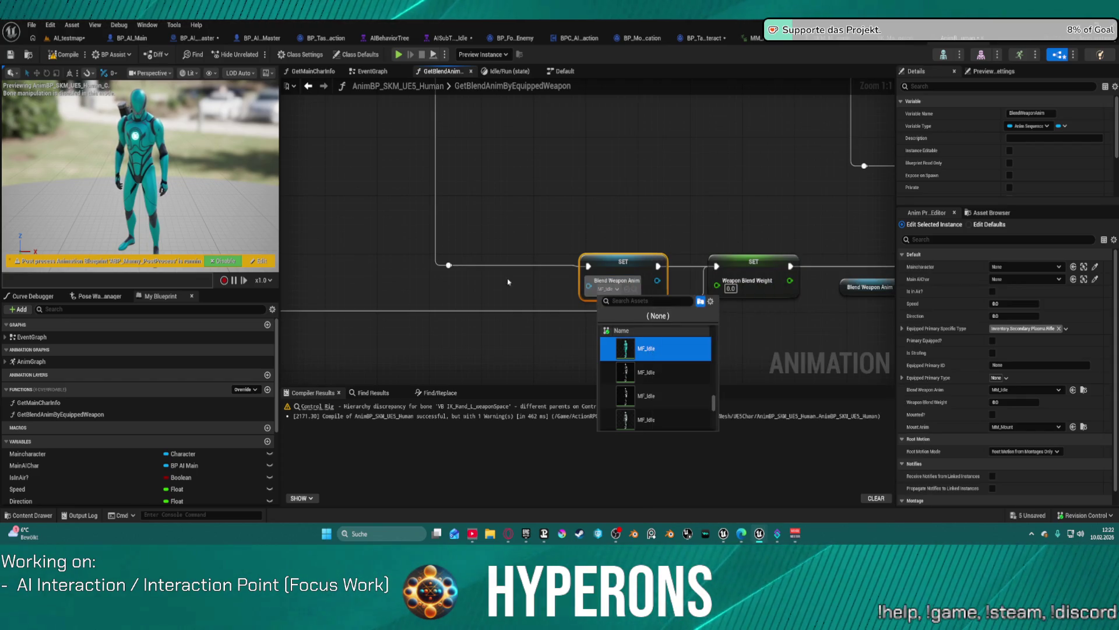
left_click(637, 288)
left_click(634, 292)
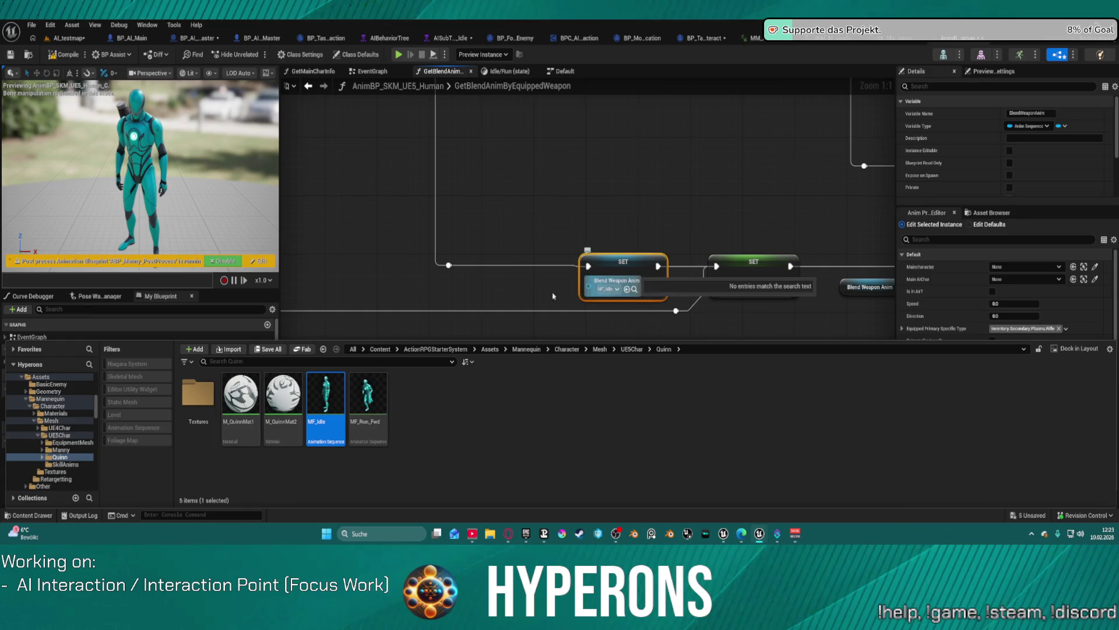
double_click(330, 401)
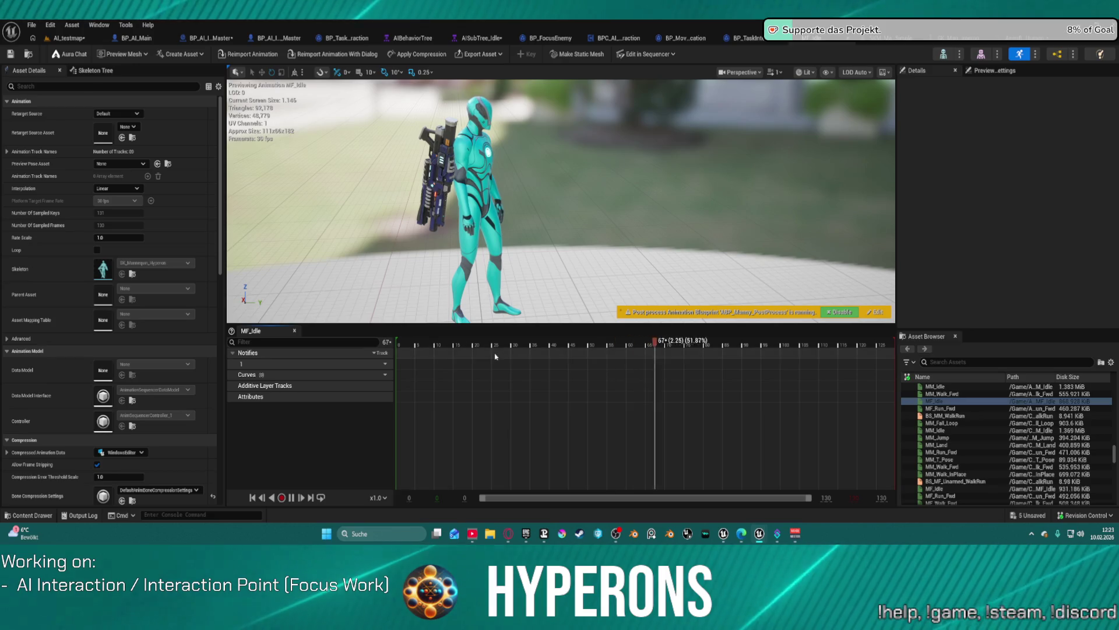
Step: Preview the MF_Run_Fwd animation from the Content Drawer, then switch to the skeletal mesh editor
key("ctrl+space")
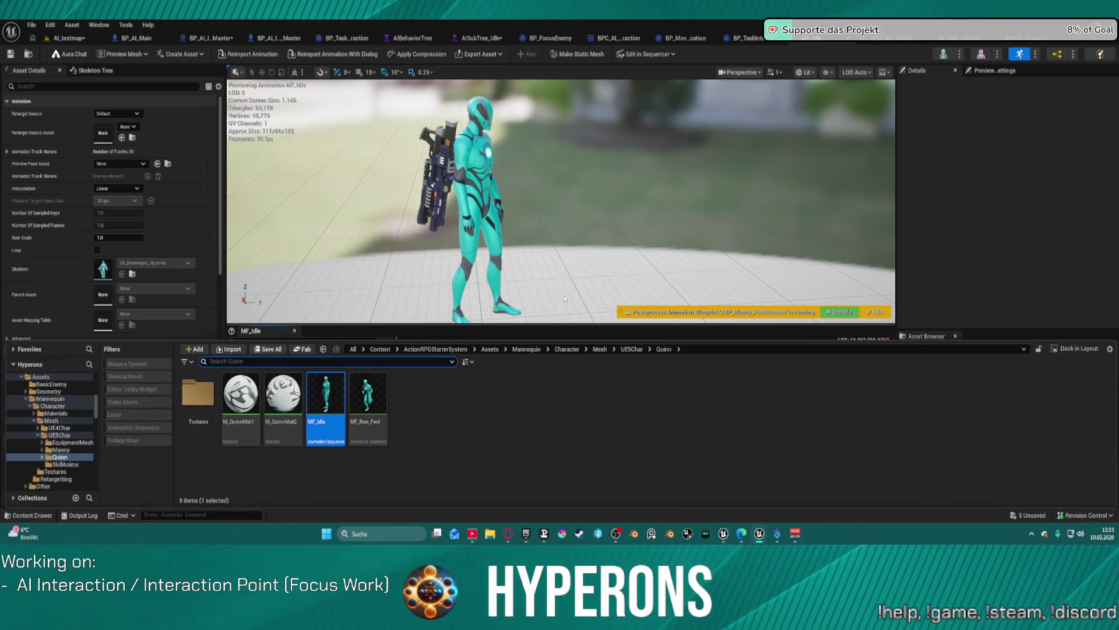
left_click(364, 396)
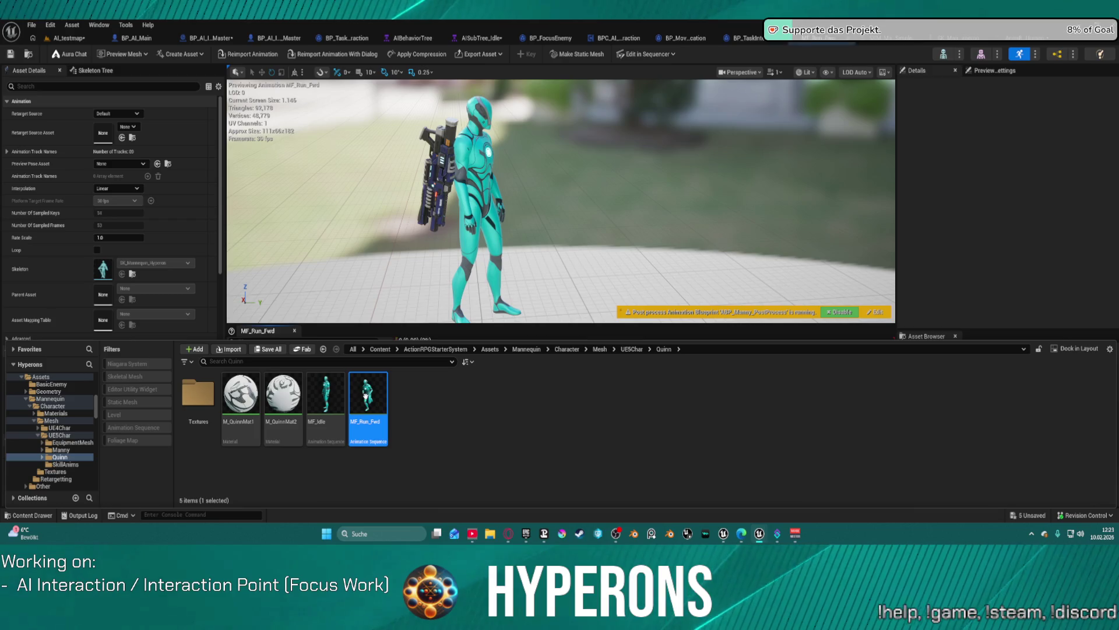
mouse_move(365, 396)
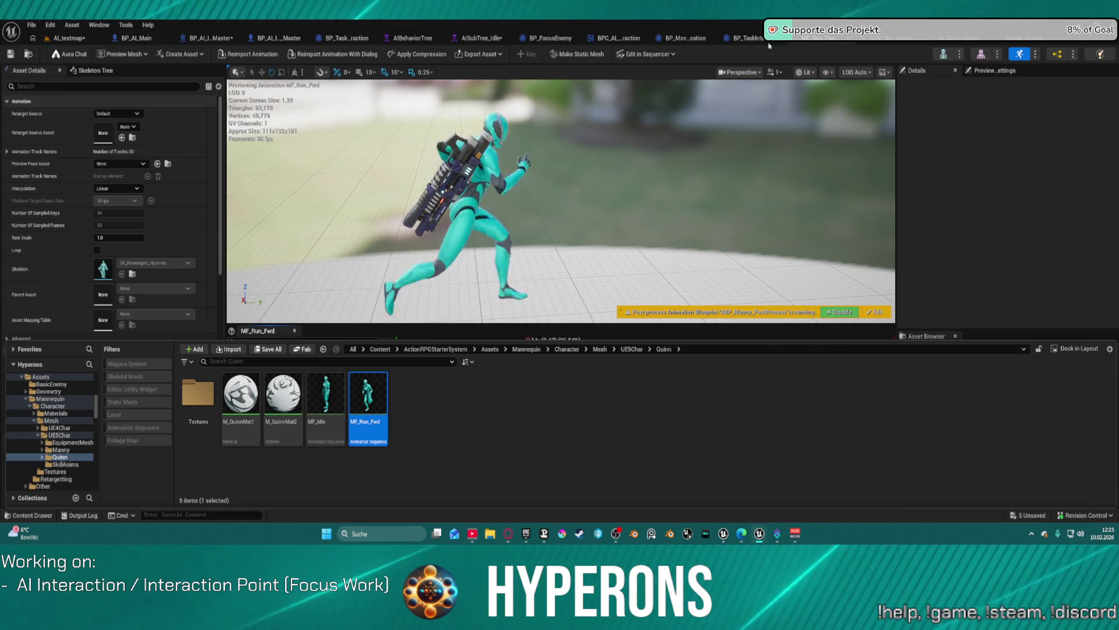
left_click(817, 42)
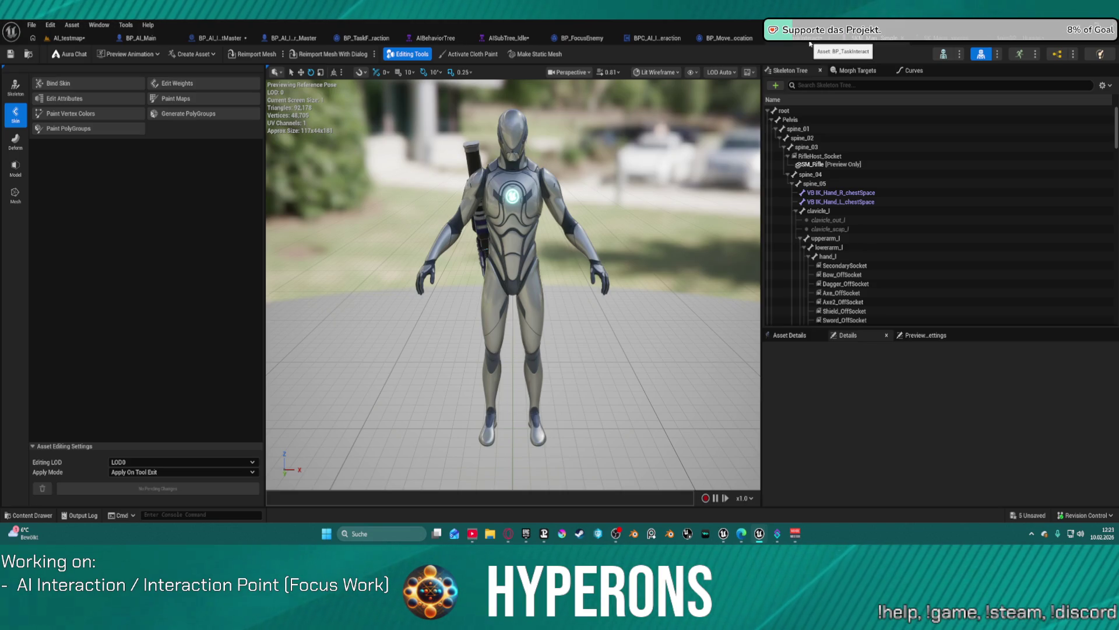
Step: Select the TargetLocation component in BP_AI_InteractionPointMaster and show the blueprint's Viewport preview
left_click(992, 38)
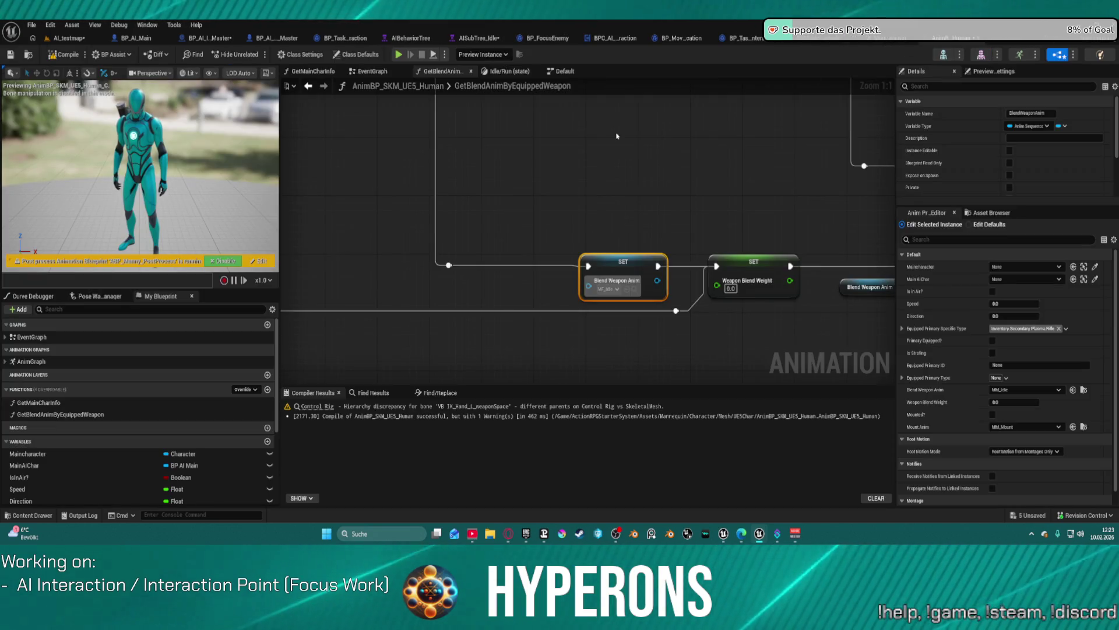
scroll(469, 253, "up", 3)
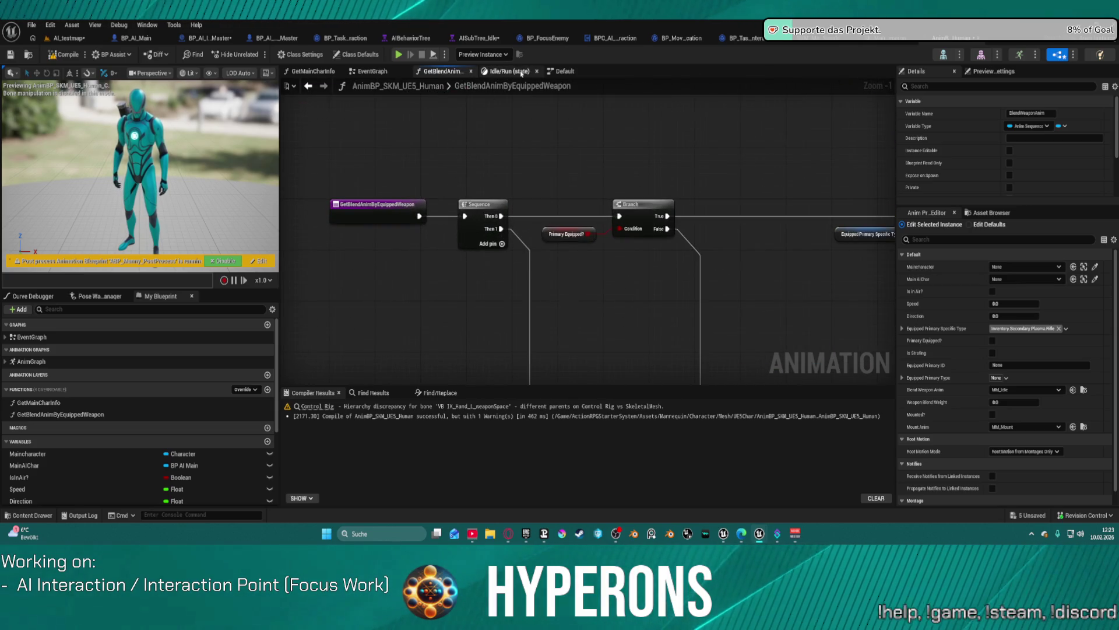
left_click(217, 39)
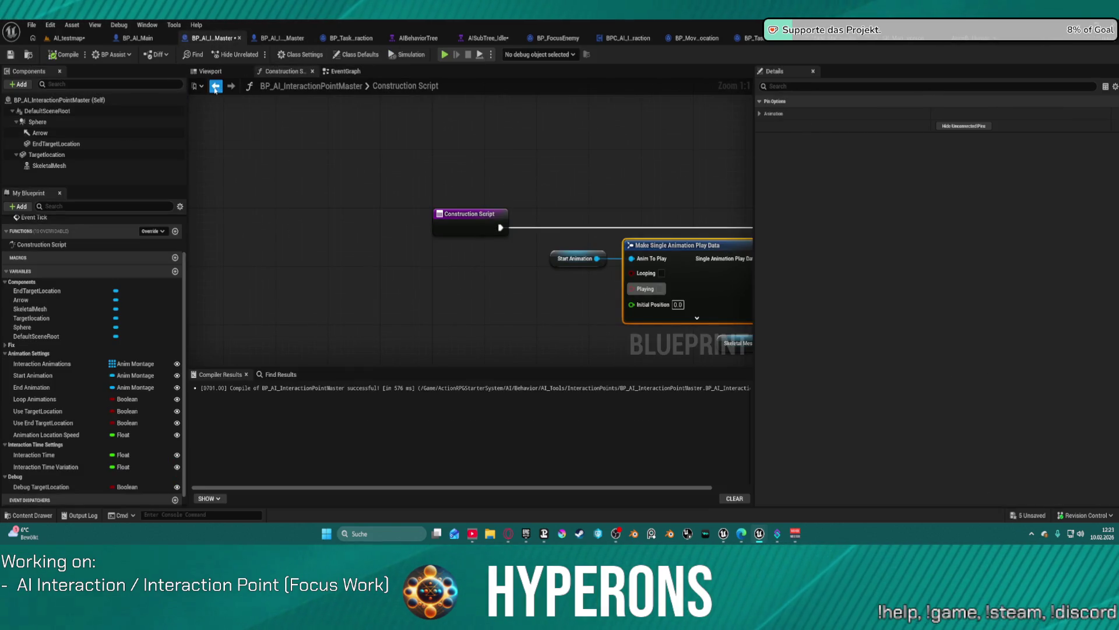
left_click(272, 39)
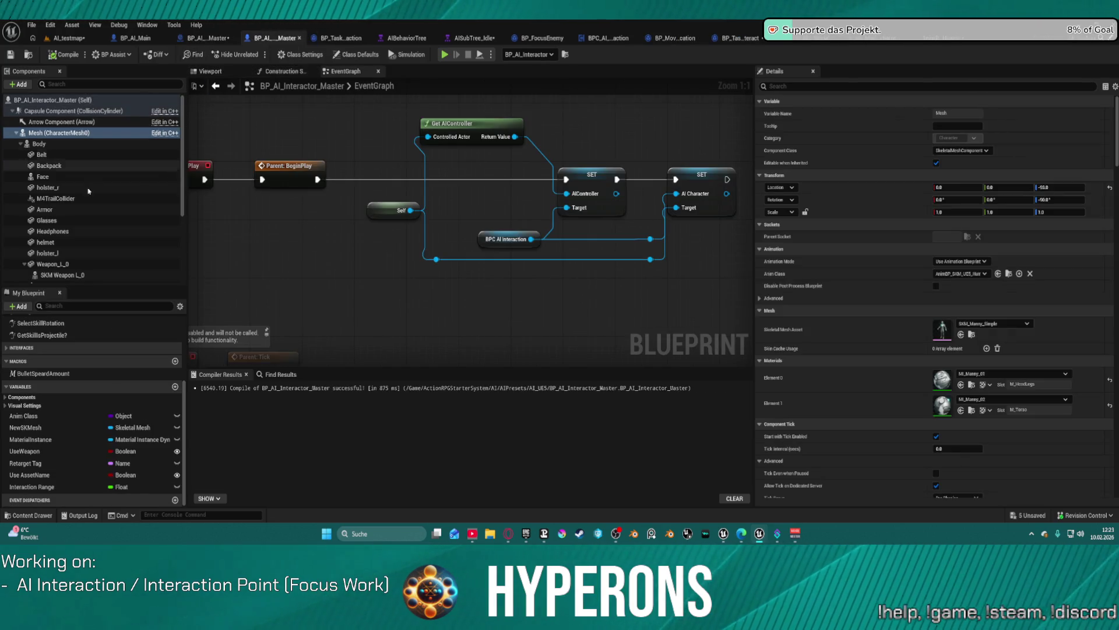
left_click(205, 39)
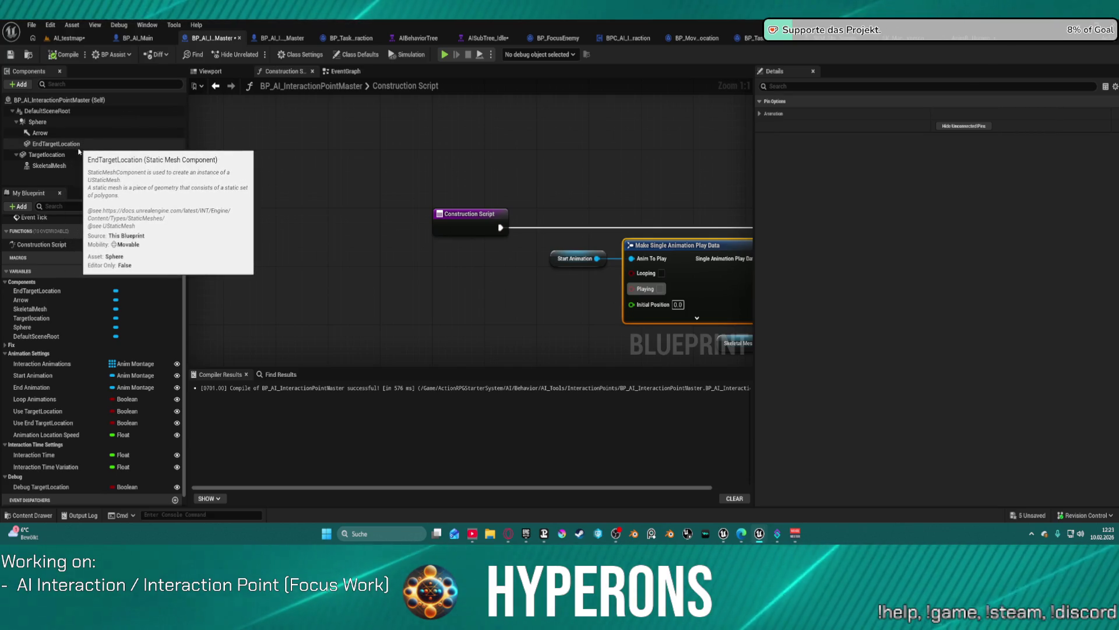
left_click(134, 155)
left_click(346, 71)
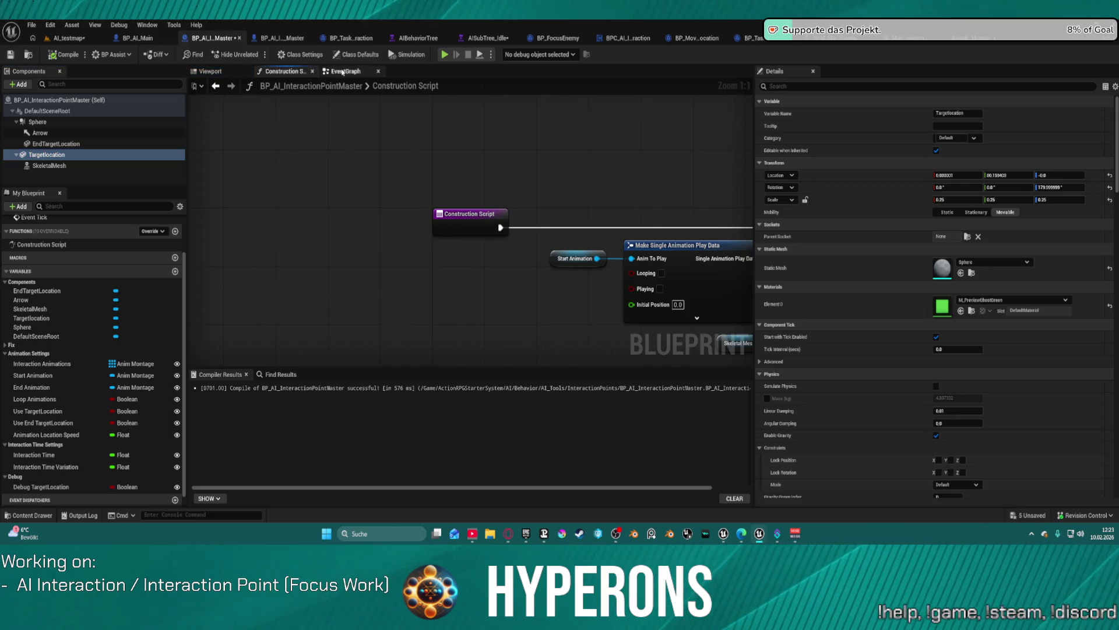
left_click(210, 71)
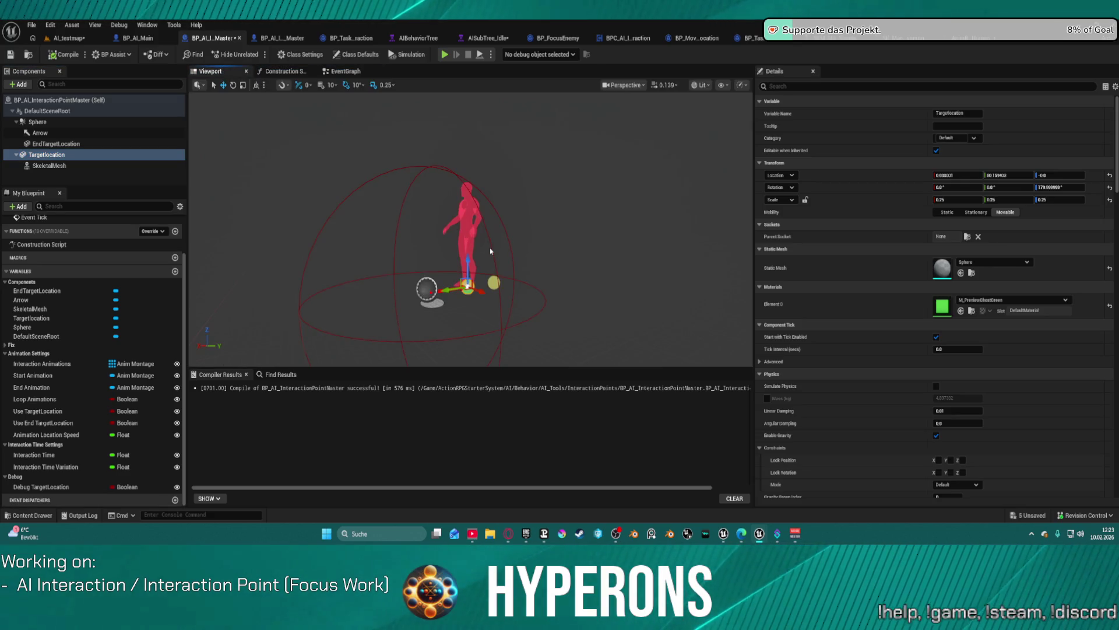
Step: Rotate the TargetLocation component 90° around the vertical axis
mouse_move(491, 251)
left_mouse_down()
mouse_move(467, 194)
mouse_move(457, 213)
left_mouse_up()
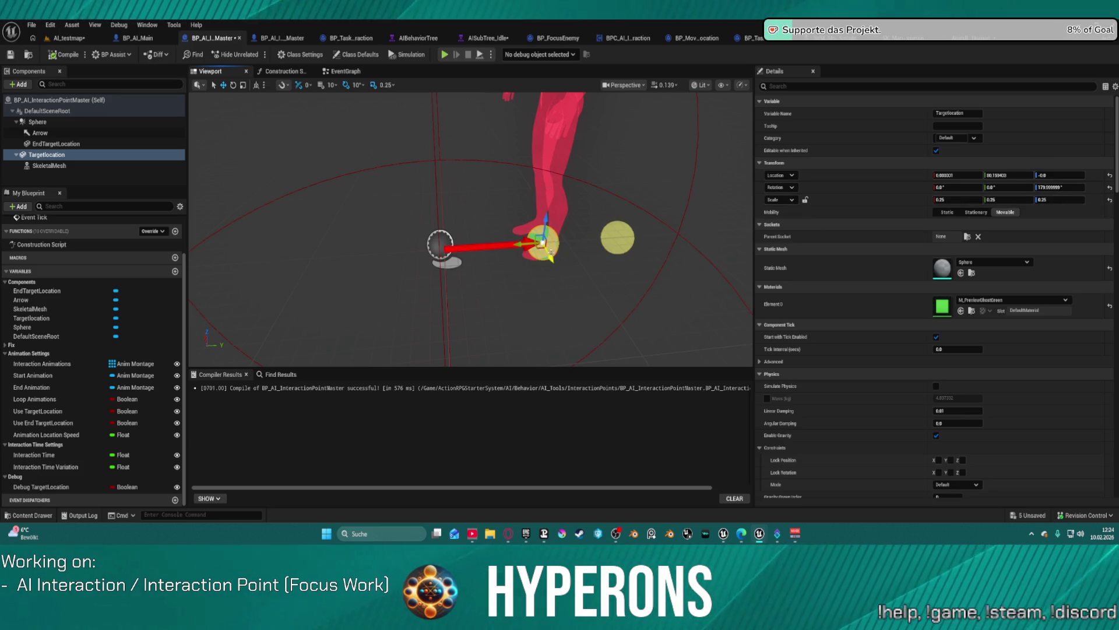
key("e")
mouse_move(528, 262)
left_mouse_down()
mouse_move(569, 278)
mouse_move(632, 278)
left_mouse_up()
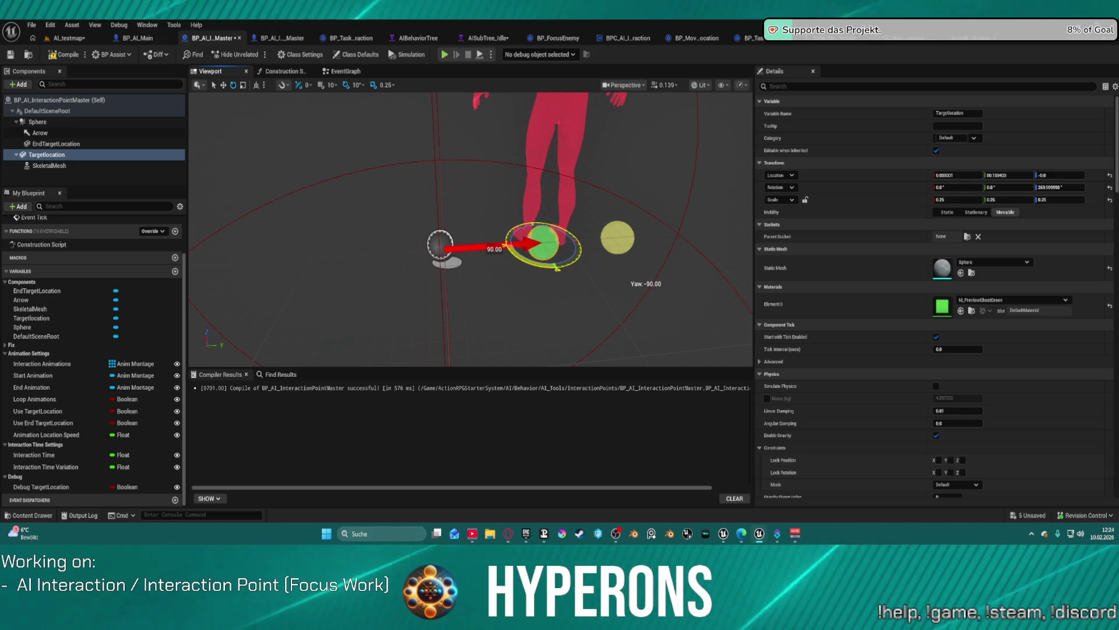
Step: Set the SkeletalMesh Rotation Z to -90, compile, and return to AI_testmap
left_click(75, 165)
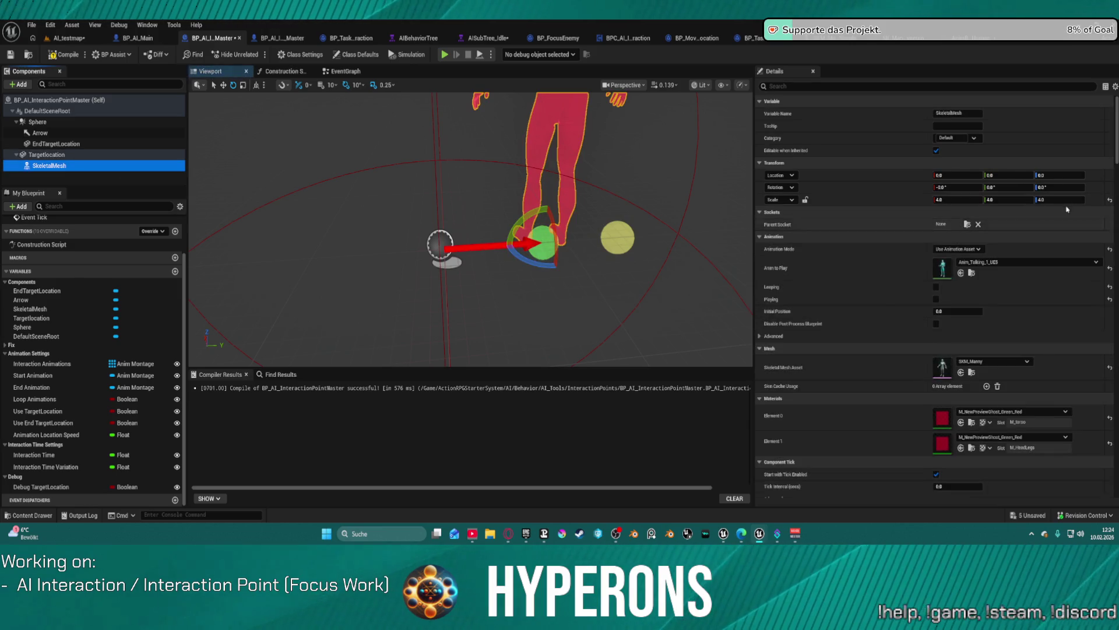
left_click(1060, 187)
type("90")
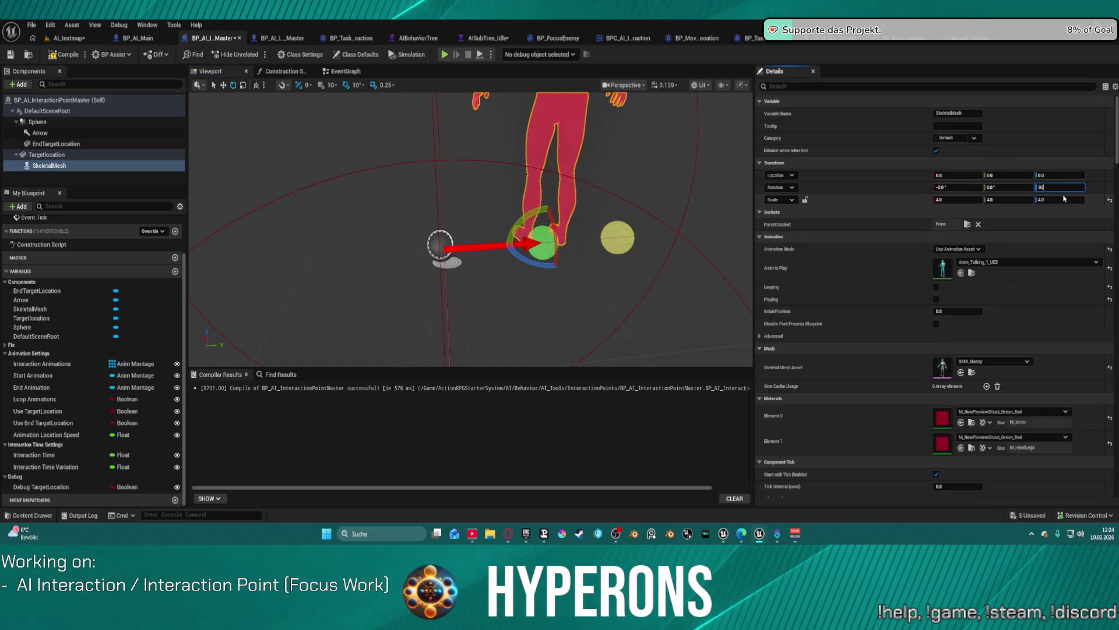
key("Return")
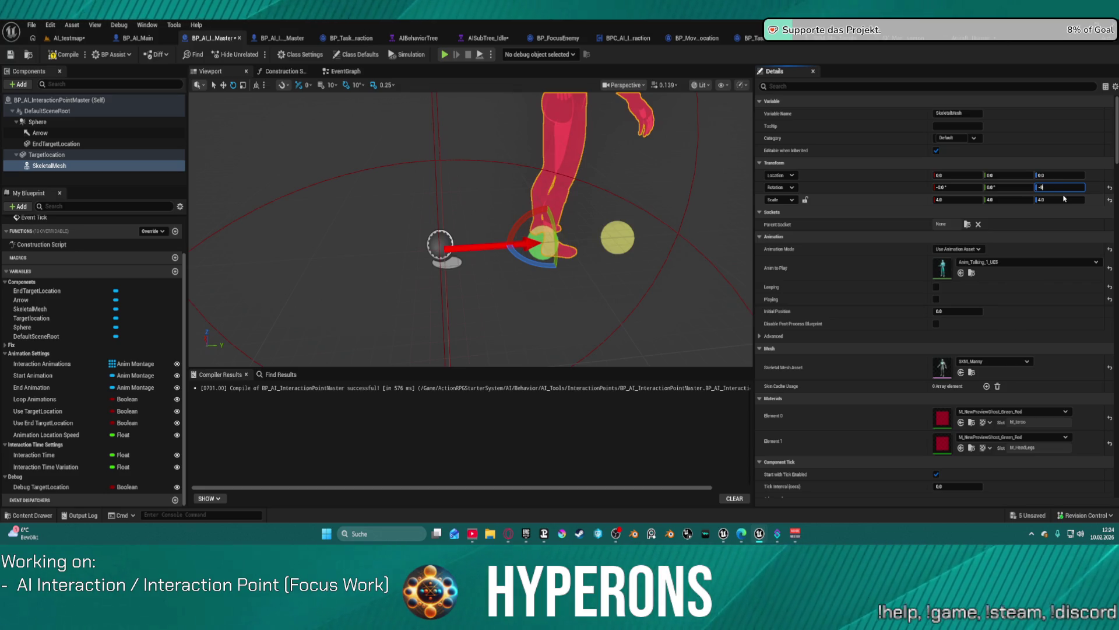
key("Return")
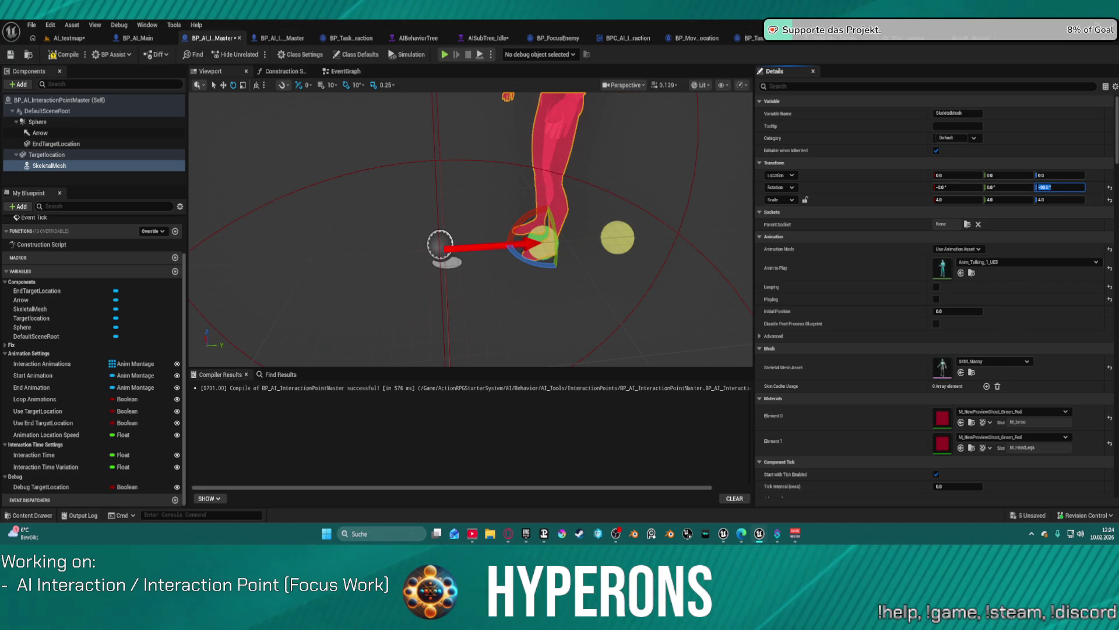
left_click(64, 54)
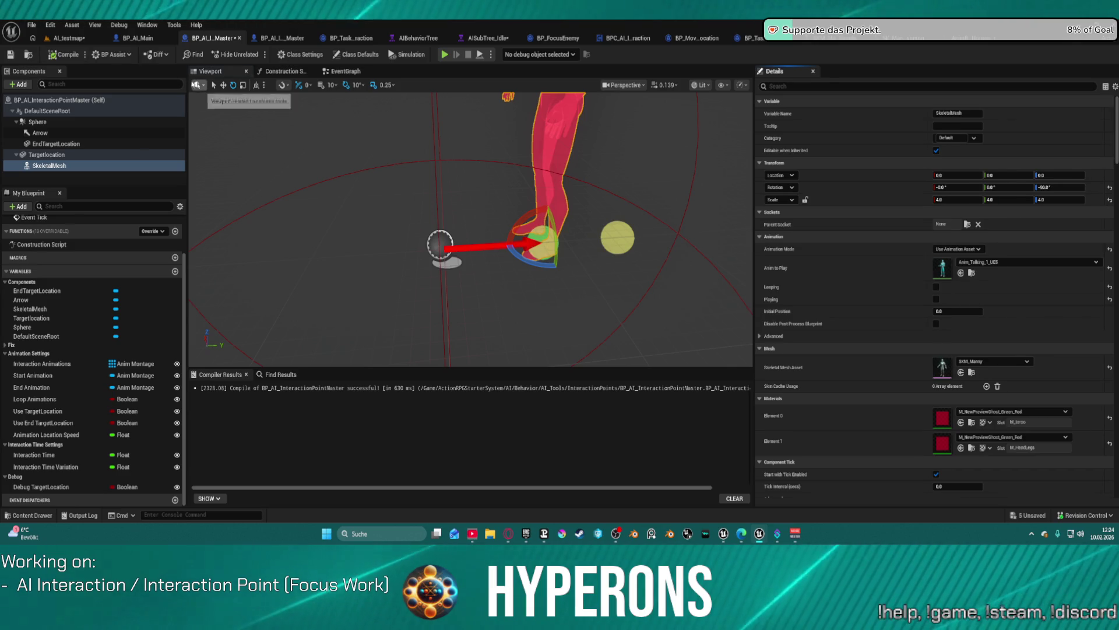
left_click(69, 38)
mouse_move(396, 291)
left_mouse_down()
mouse_move(420, 274)
mouse_move(443, 303)
mouse_move(431, 291)
mouse_move(408, 298)
mouse_move(402, 279)
mouse_move(414, 291)
mouse_move(402, 291)
mouse_move(408, 257)
left_mouse_up()
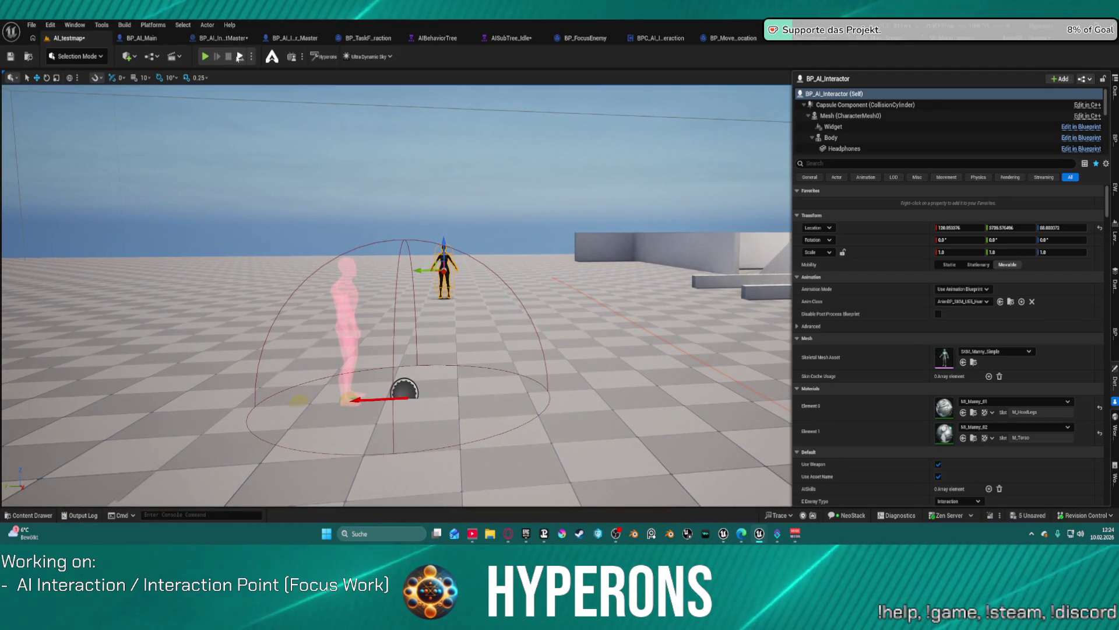
Step: Play-test AI_testmap, stop with Esc, and select the placed BP_AI_Interactor
left_click(205, 57)
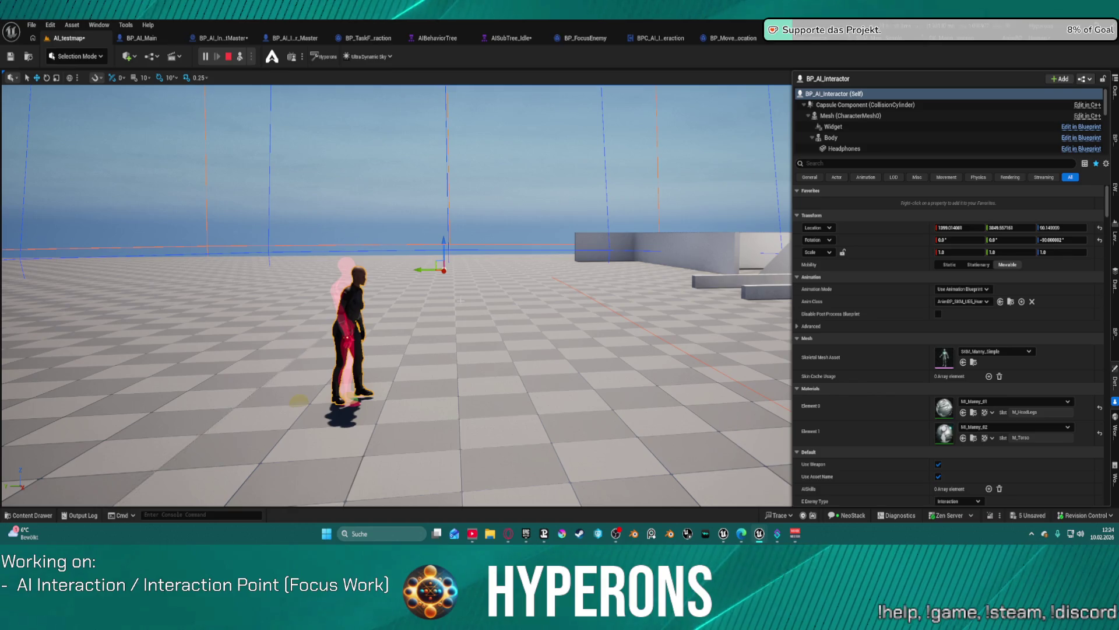
key("Escape")
left_click(416, 329)
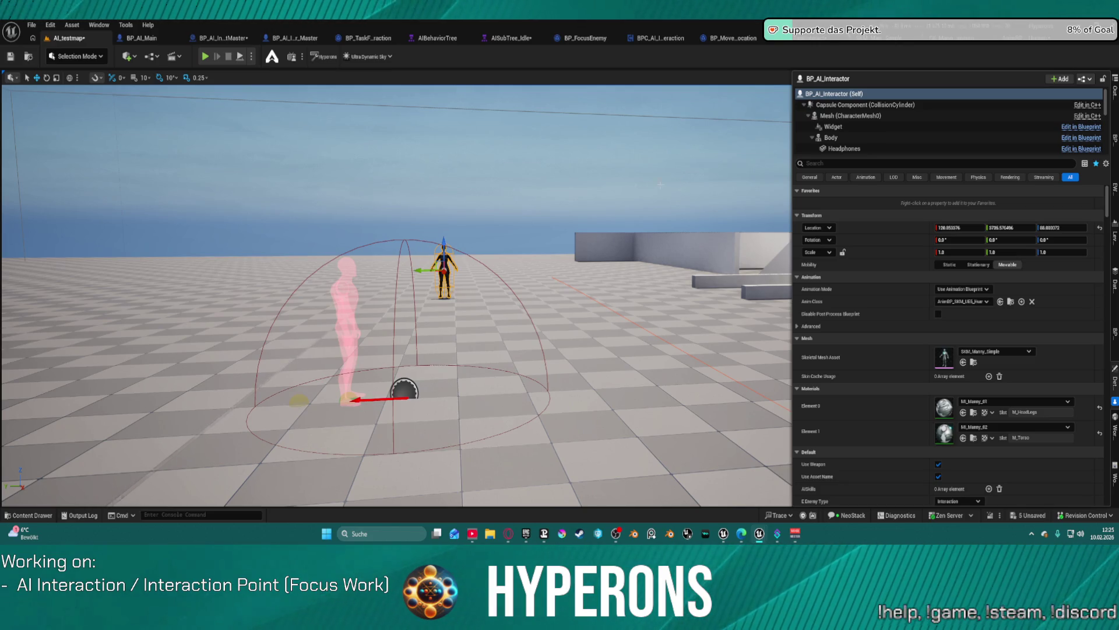
left_click(899, 39)
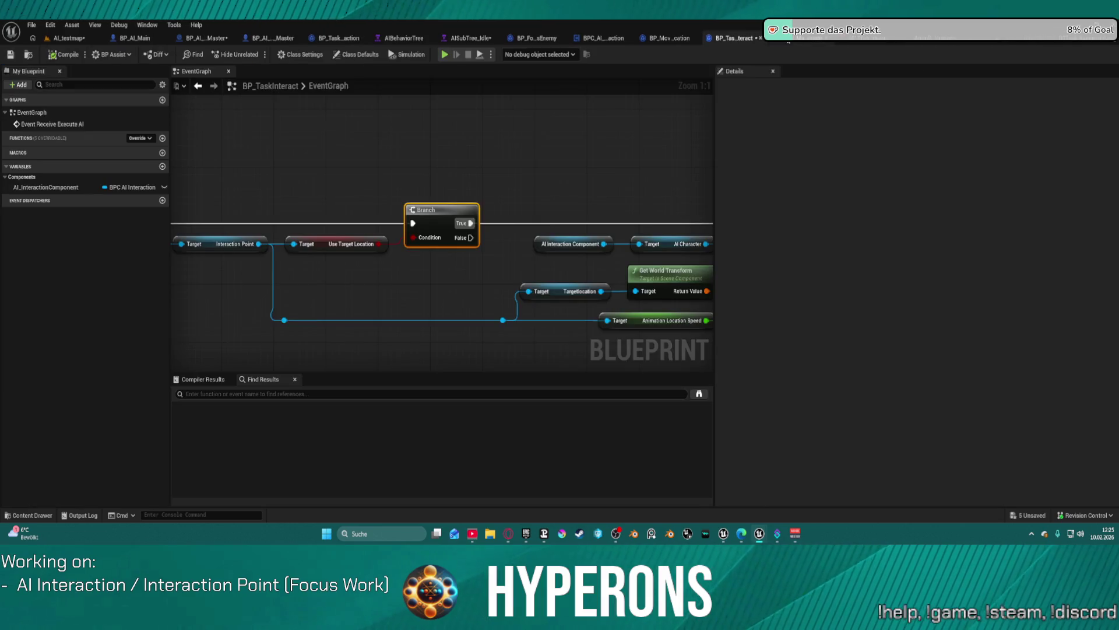
left_click(814, 39)
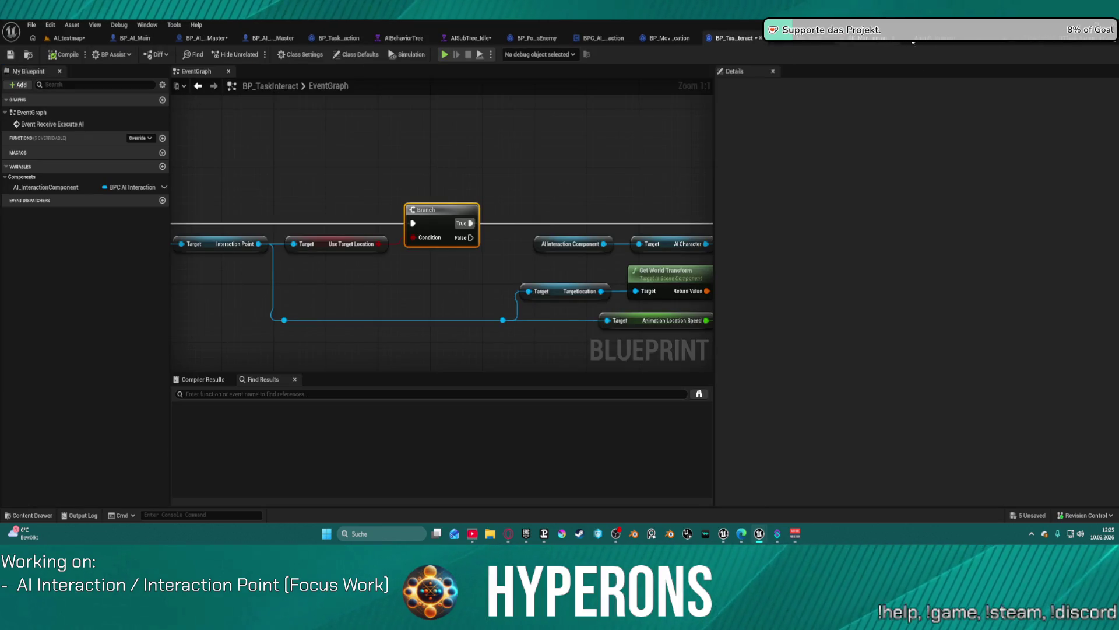
left_click(935, 39)
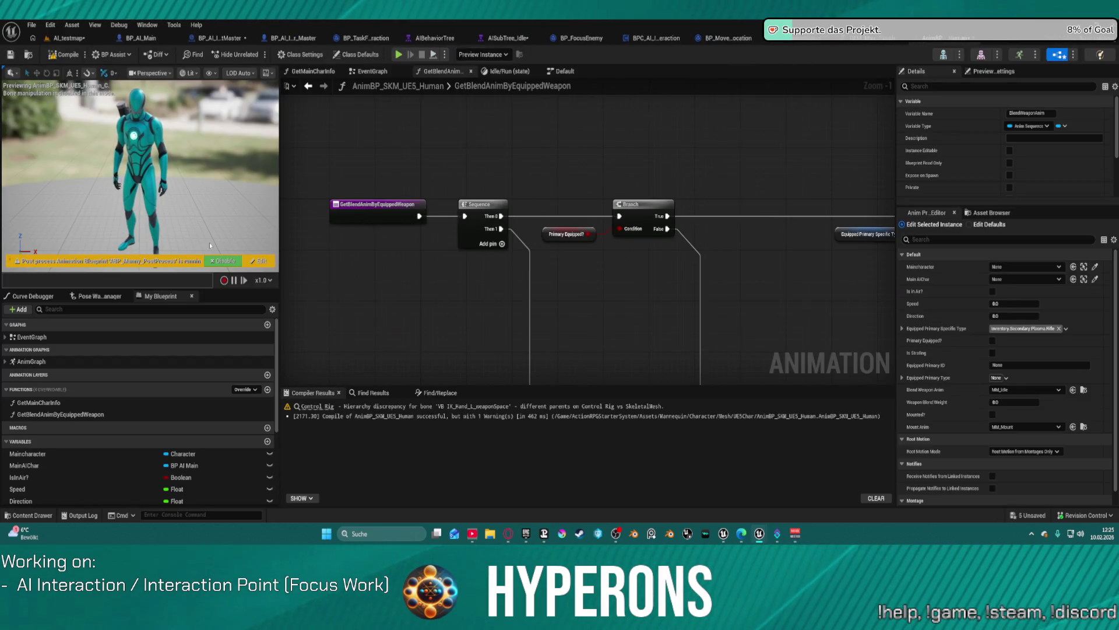
left_click(371, 71)
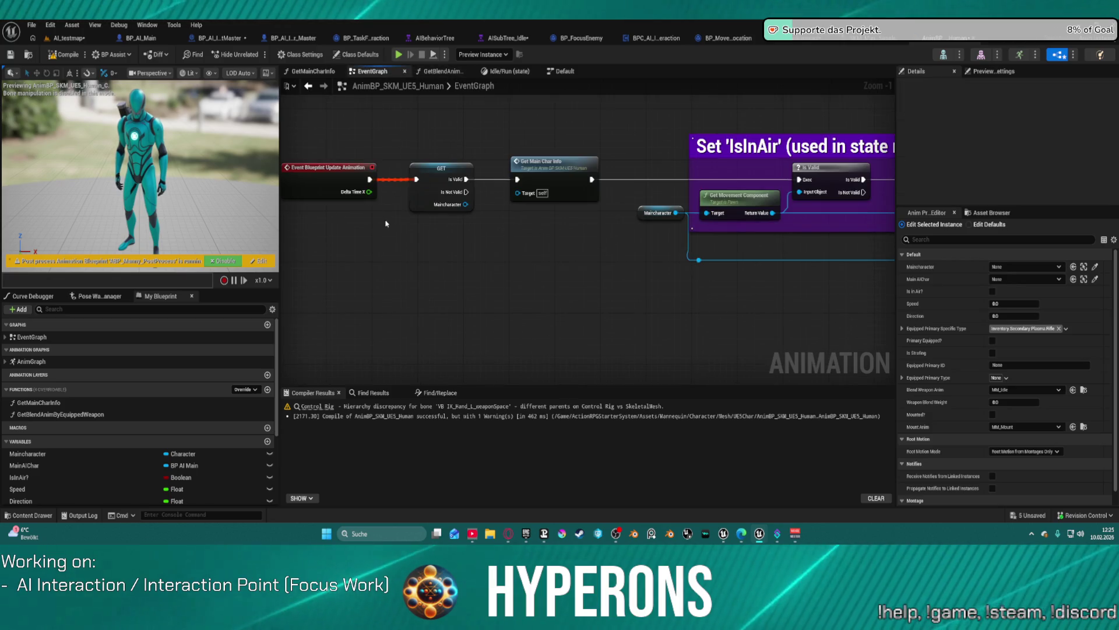
mouse_move(382, 276)
left_mouse_down()
mouse_move(461, 276)
mouse_move(169, 276)
left_mouse_up()
mouse_move(583, 262)
left_mouse_down()
mouse_move(483, 315)
mouse_move(350, 262)
mouse_move(515, 241)
mouse_move(541, 248)
left_mouse_up()
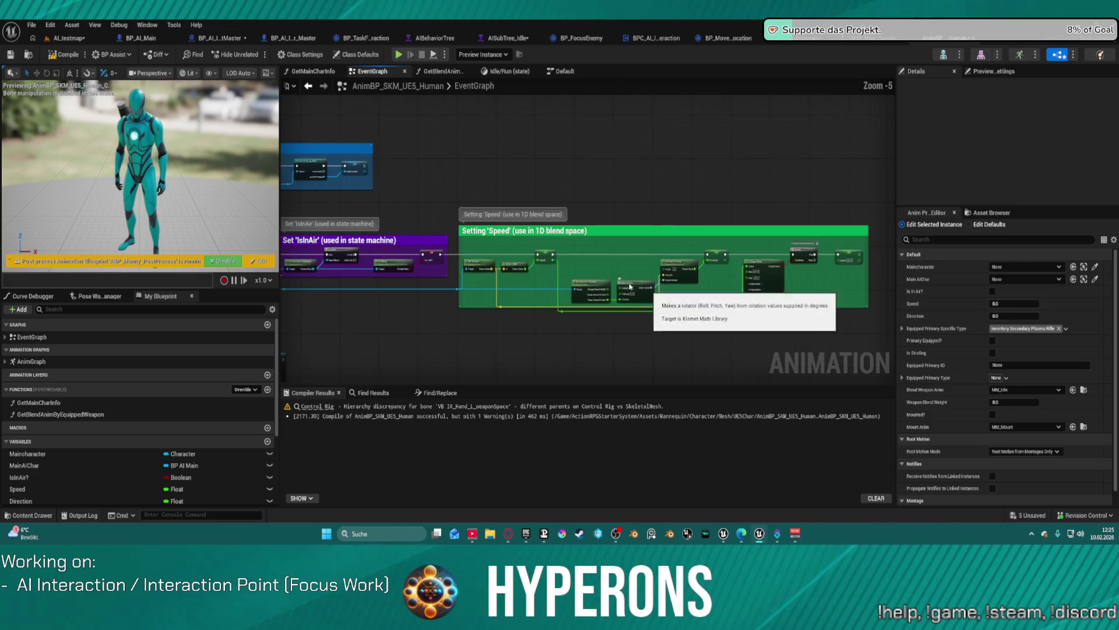
scroll(655, 292, "down", 2)
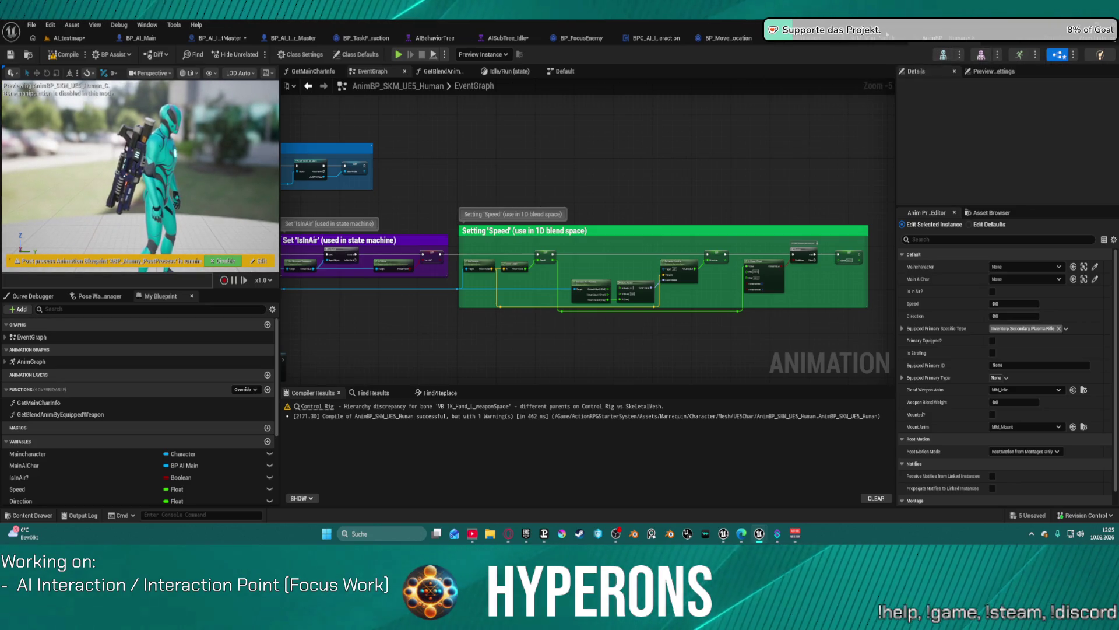
left_click(870, 40)
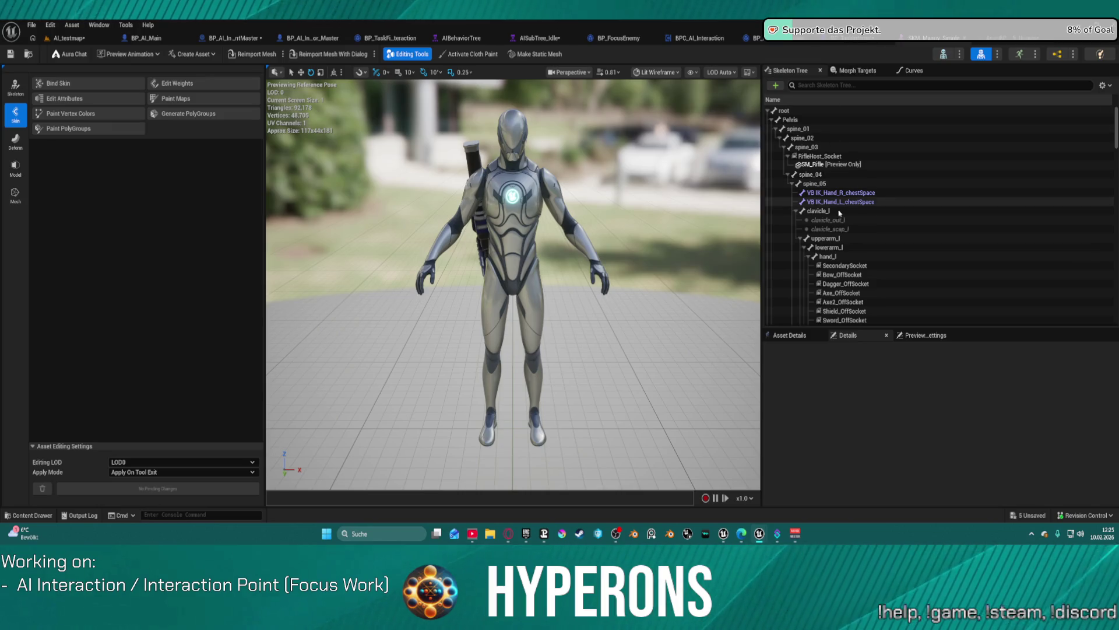
Step: Inspect the mesh and skeleton tree, checking the Dagger_OffSocket parameters and scrolling the bone list
scroll(933, 207, "down", 3)
right_click(485, 200)
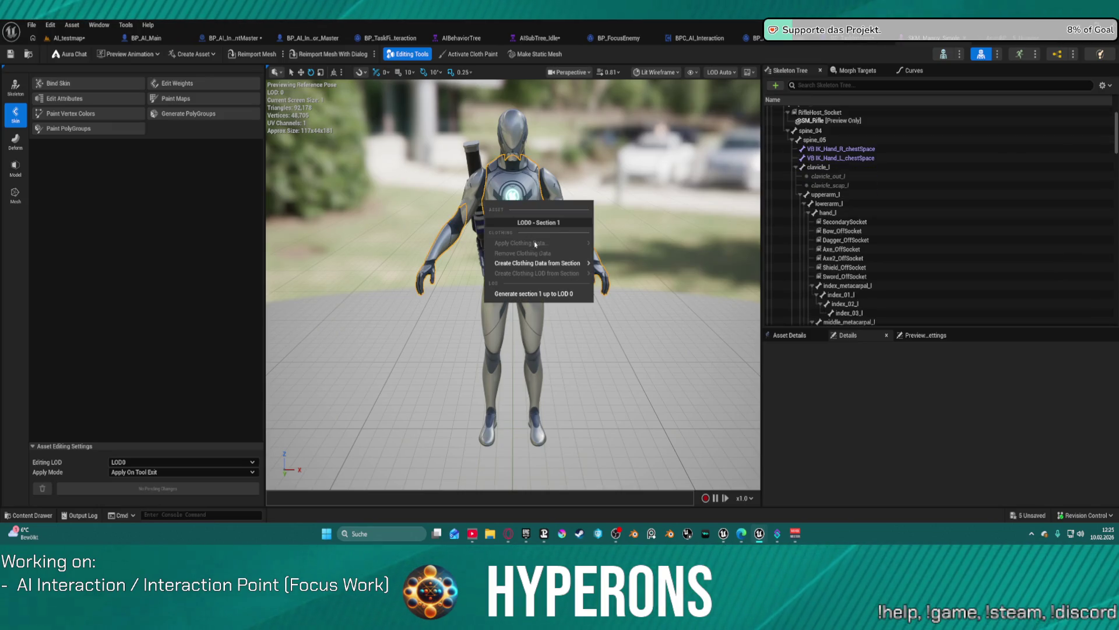
right_click(840, 149)
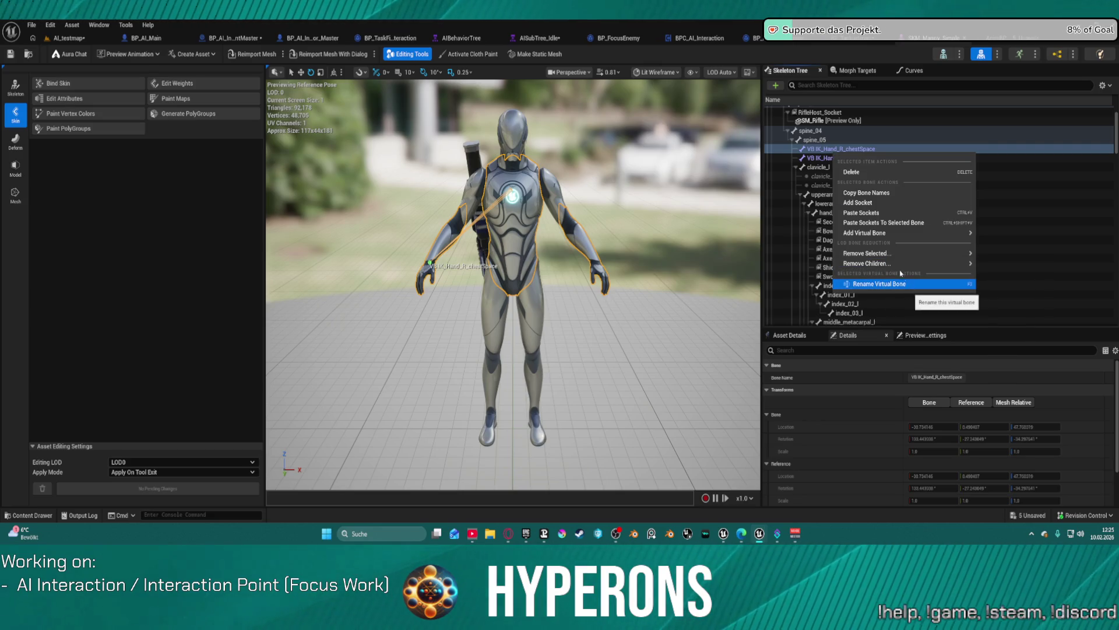
left_click(780, 241)
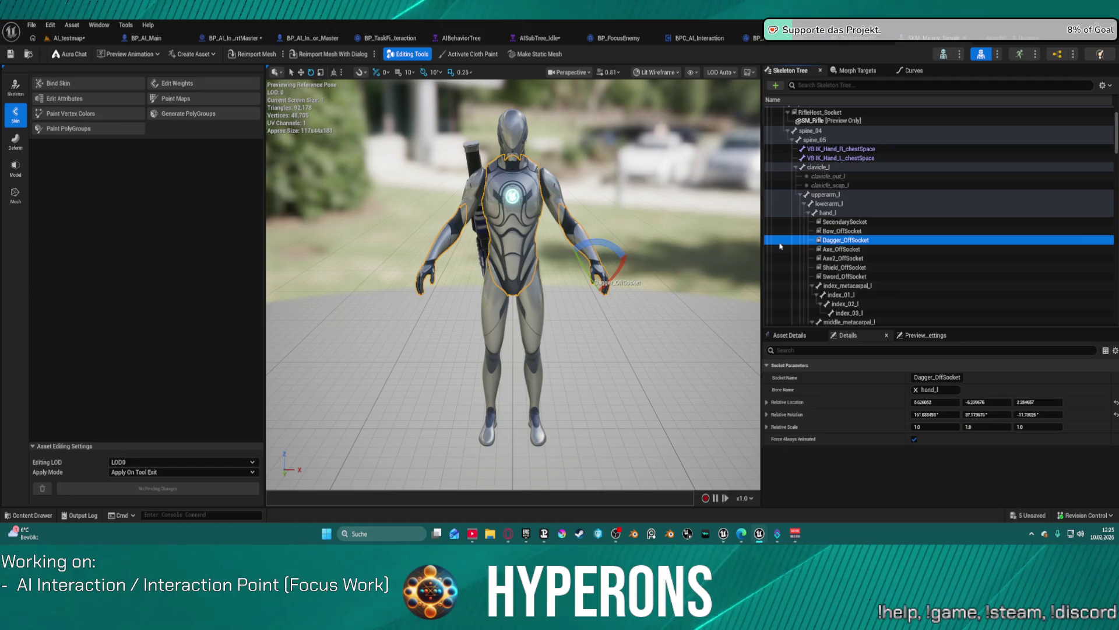
scroll(780, 245, "down", 10)
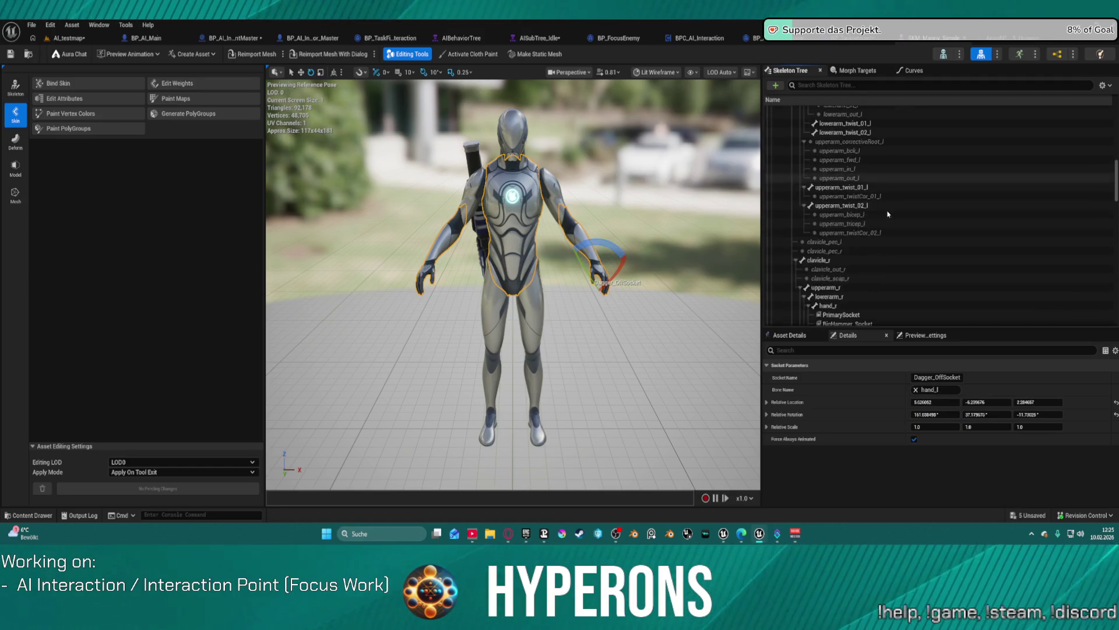
scroll(898, 210, "down", 15)
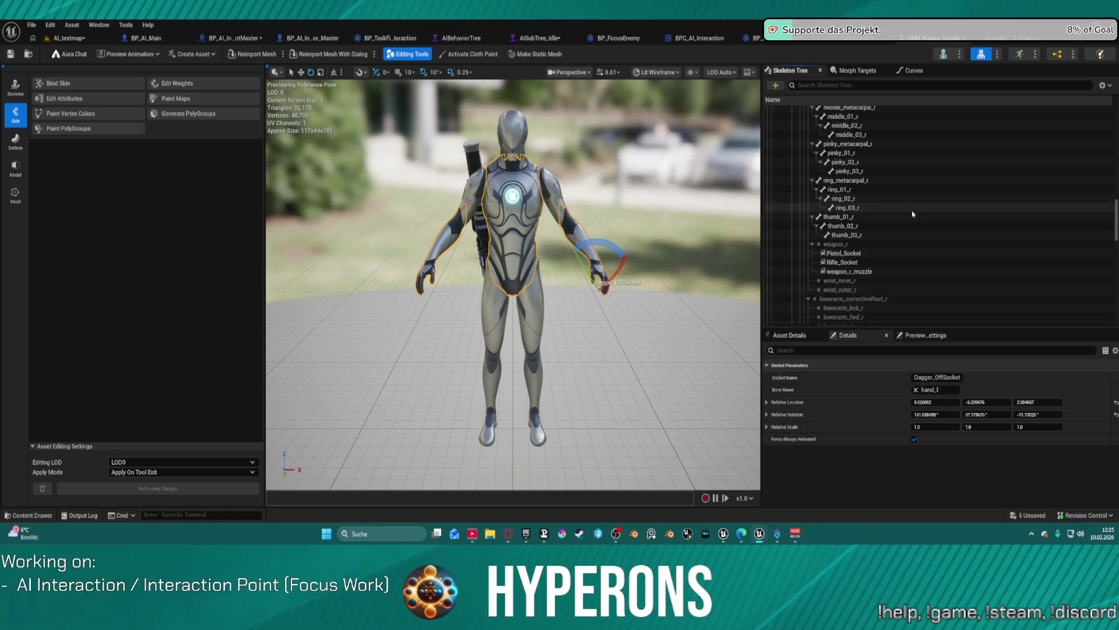
scroll(912, 211, "down", 15)
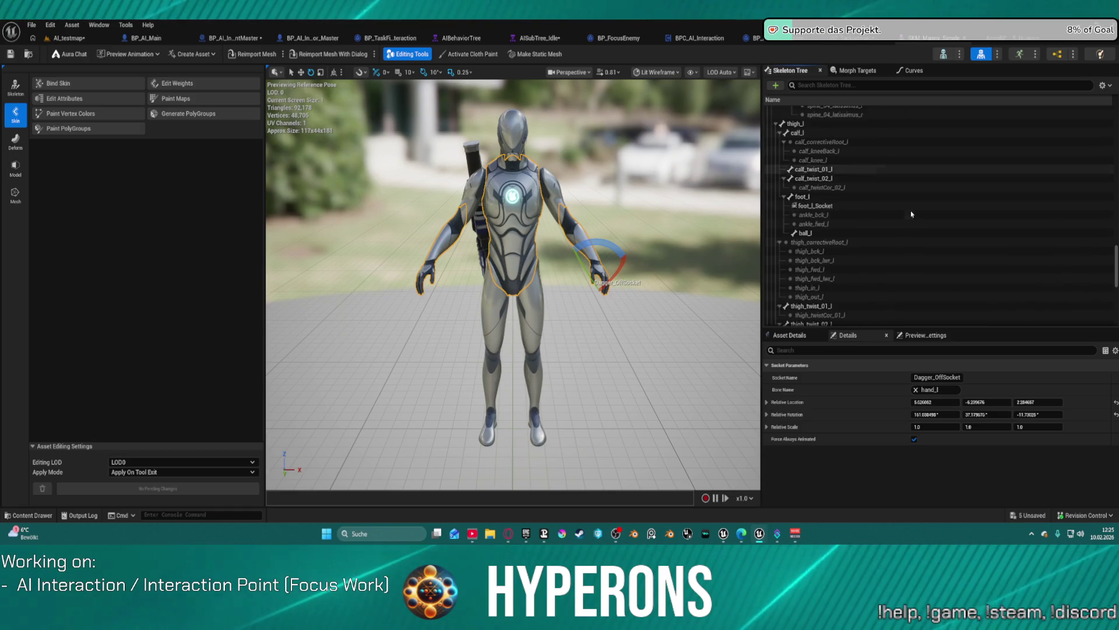
scroll(911, 211, "down", 8)
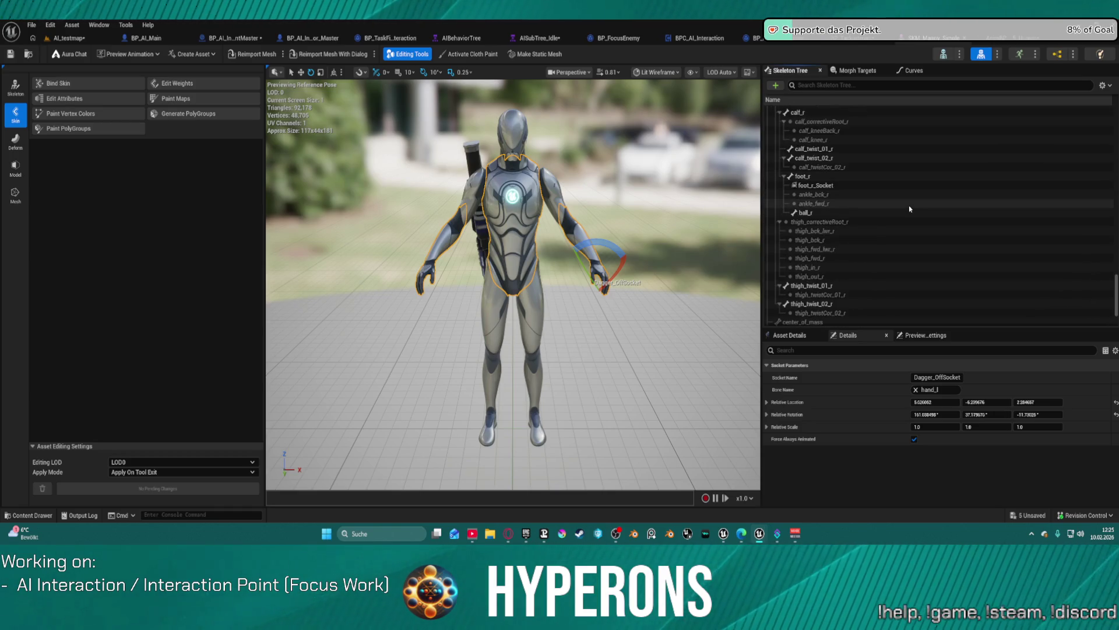
scroll(909, 208, "down", 5)
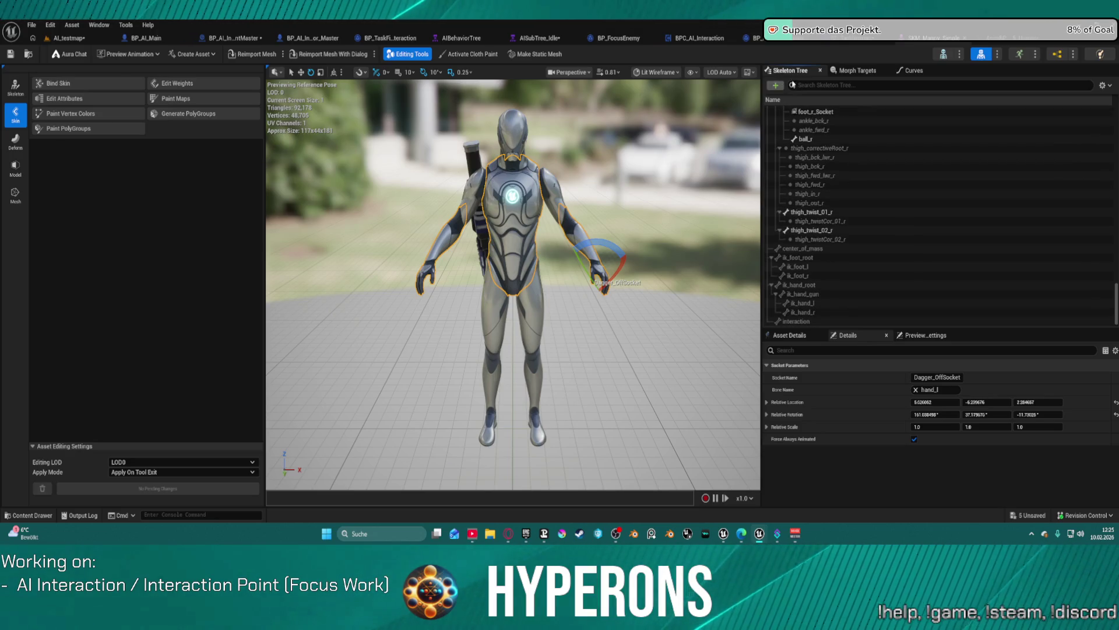
Step: Filter the skeleton tree for rifle sockets and parent Rifle_Socket under RifleHost_Socket
left_click(823, 85)
type("if")
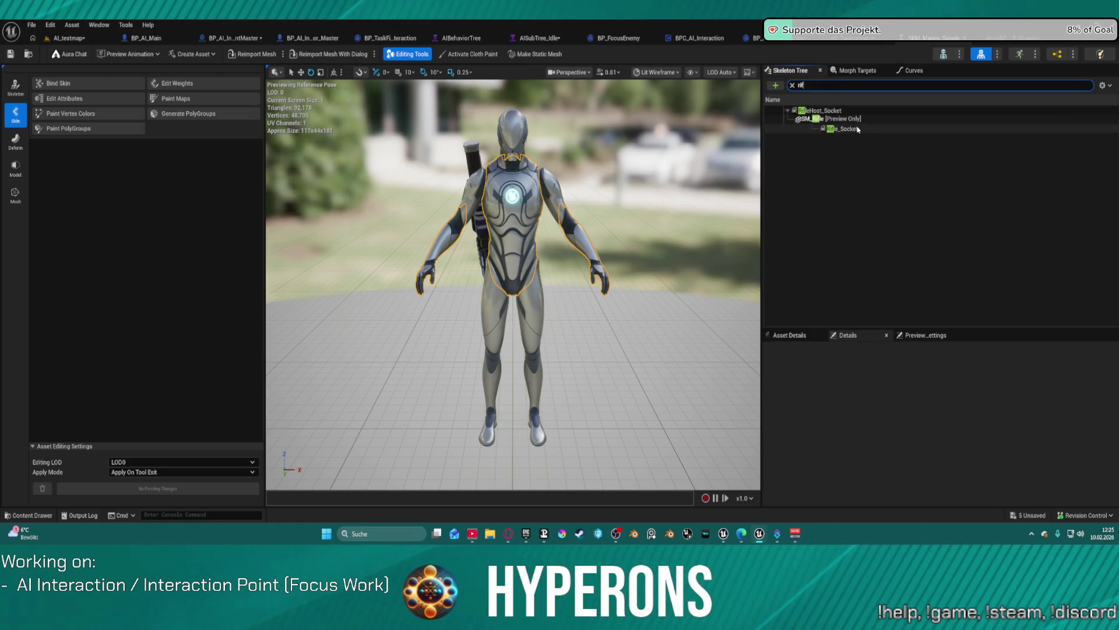
left_click(840, 129)
left_click(838, 118)
mouse_move(836, 128)
left_mouse_down()
mouse_move(811, 129)
mouse_move(811, 112)
left_mouse_up()
right_click(811, 112)
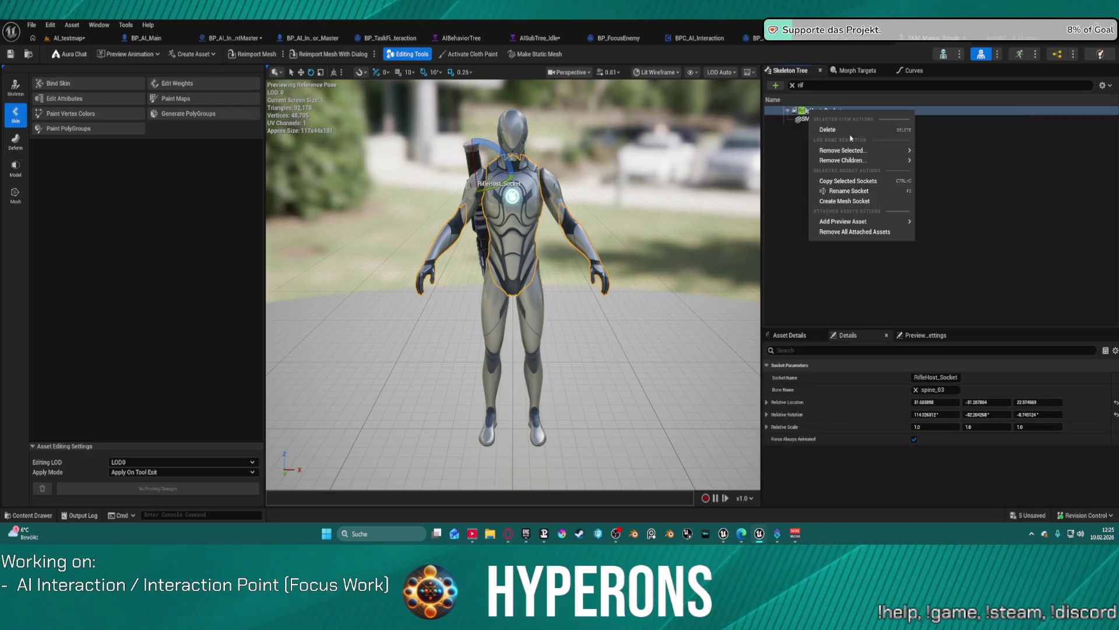
left_click(877, 236)
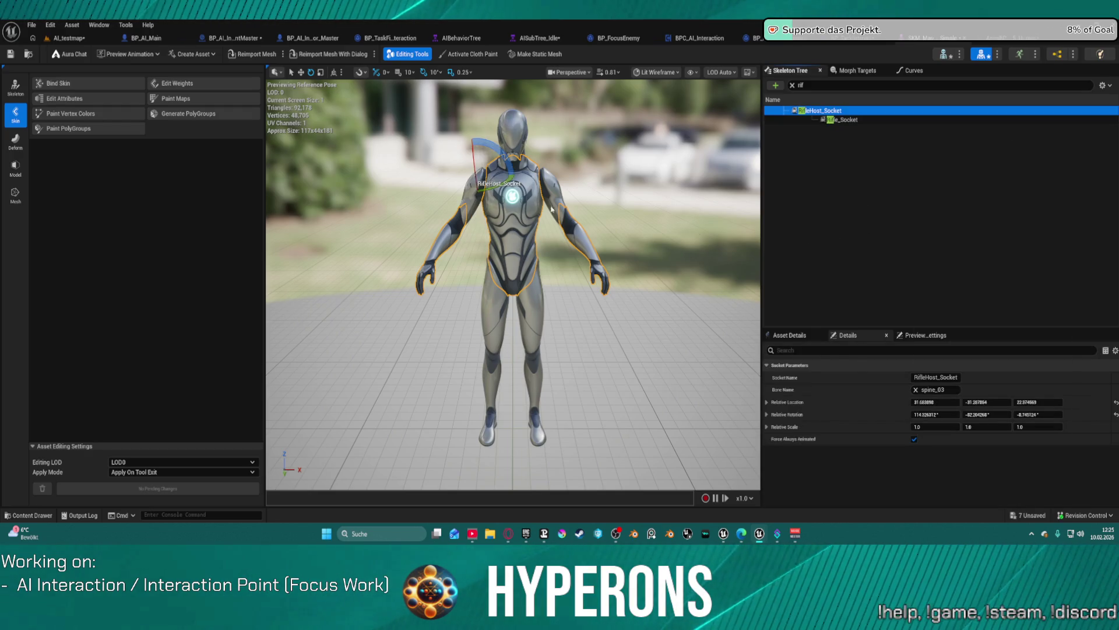
left_click_drag(513, 280, 361, 282)
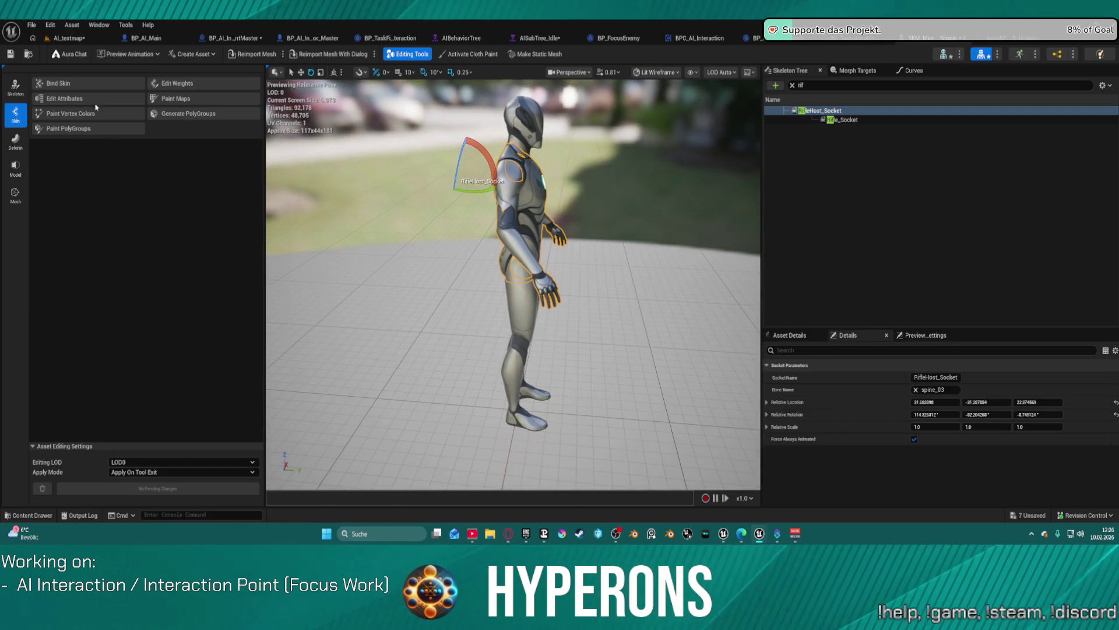
Step: Save SKM_Manny_Simple, checking it out to complete the save
left_click(10, 59)
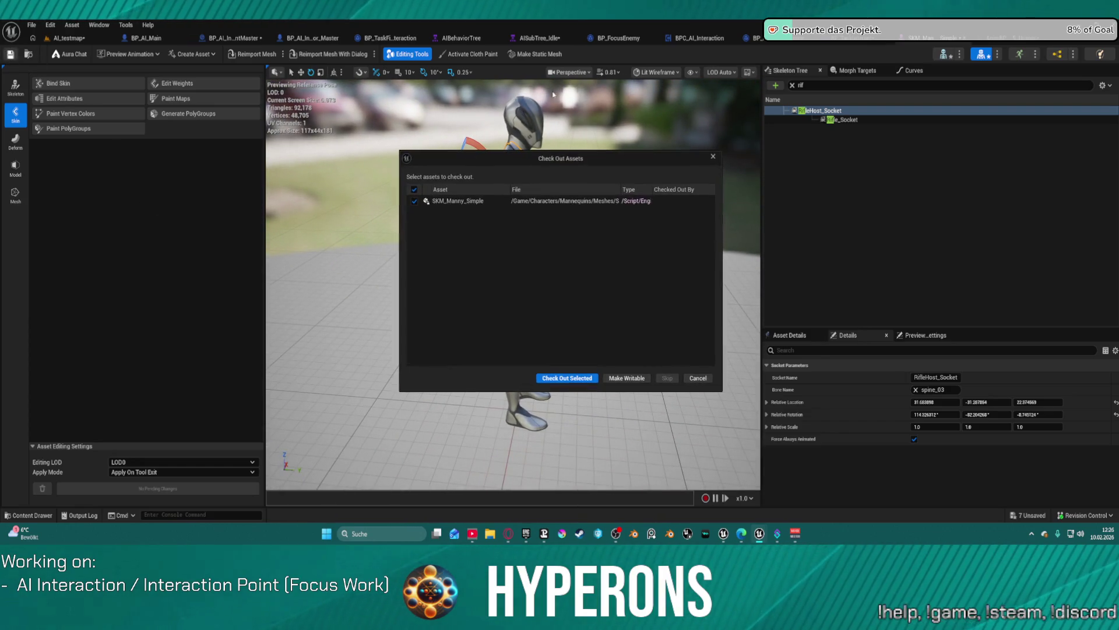
left_click(586, 376)
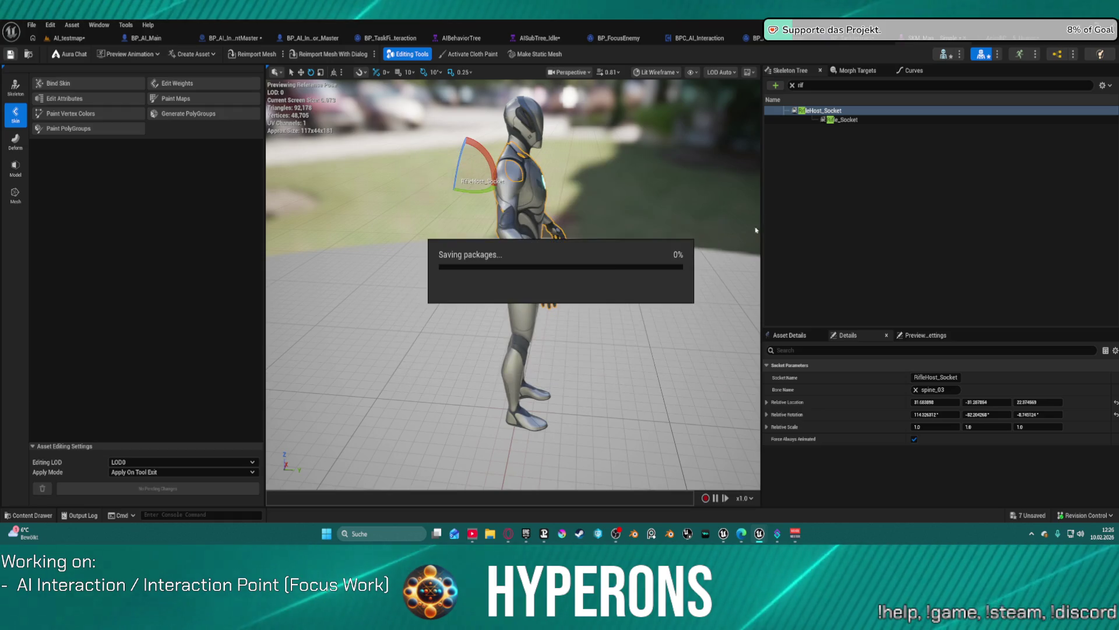
left_click(990, 42)
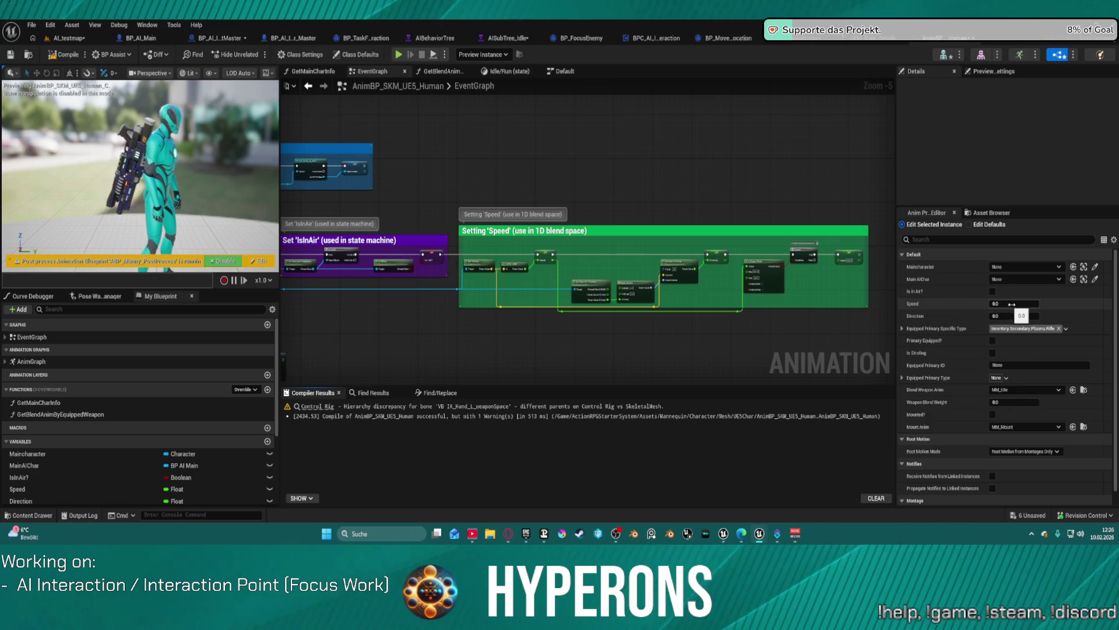
Step: Scrub the preview Speed up and down, settling near 175, to test the blend
left_click_drag(1016, 305, 1043, 305)
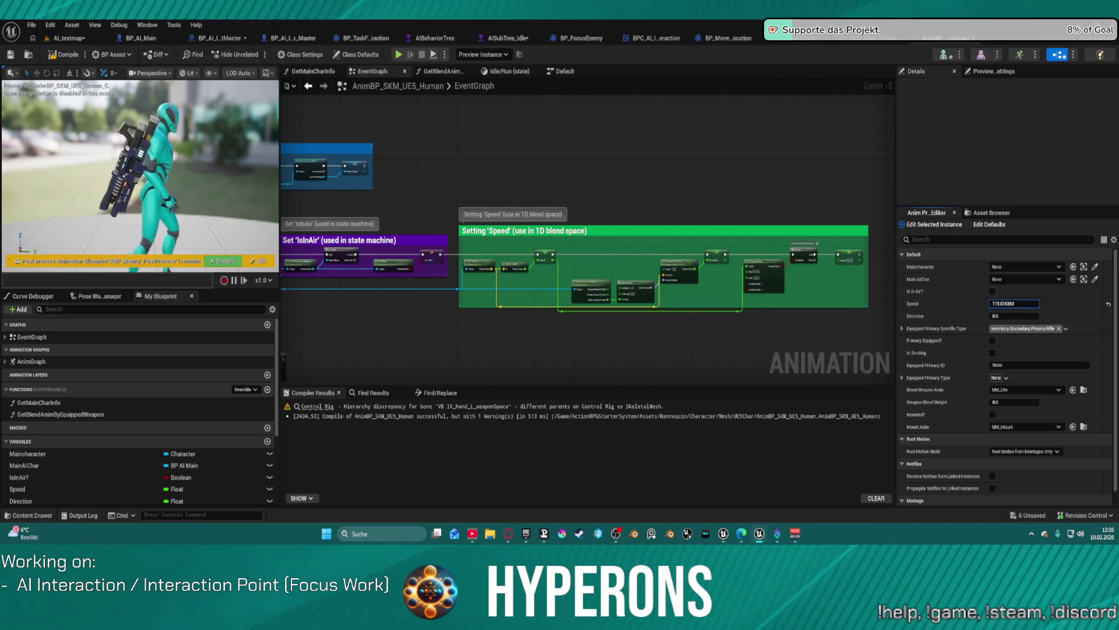
left_click_drag(1026, 304, 1009, 303)
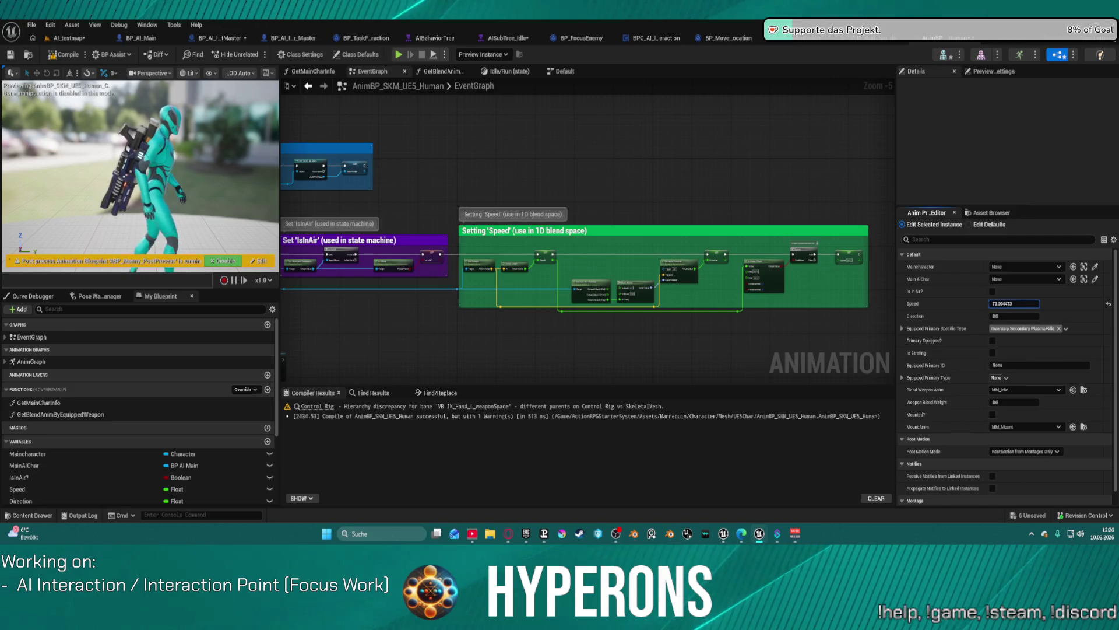
left_click_drag(1009, 303, 1018, 303)
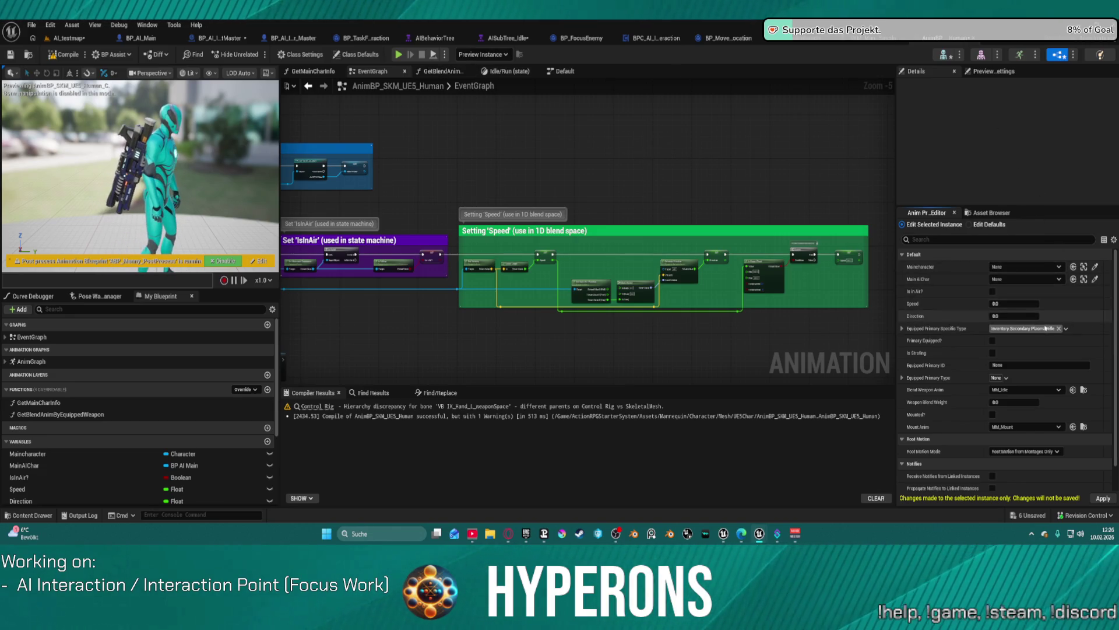
Step: Clear the Equipped Primary Specific Type tags to None and return to AI_testmap
left_click(1066, 328)
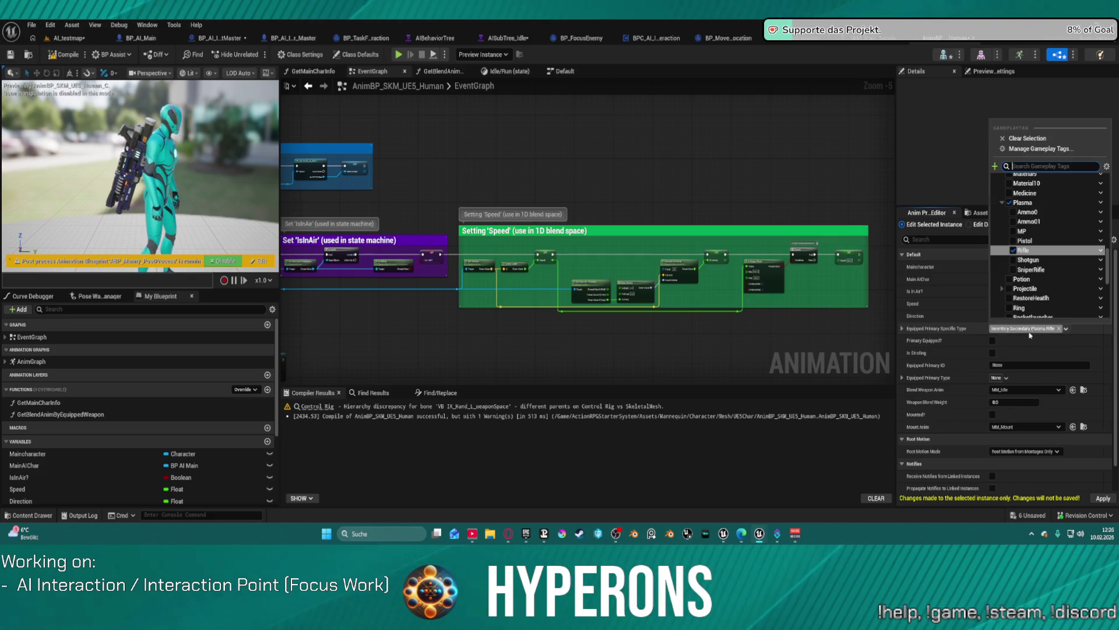
left_click(1009, 203)
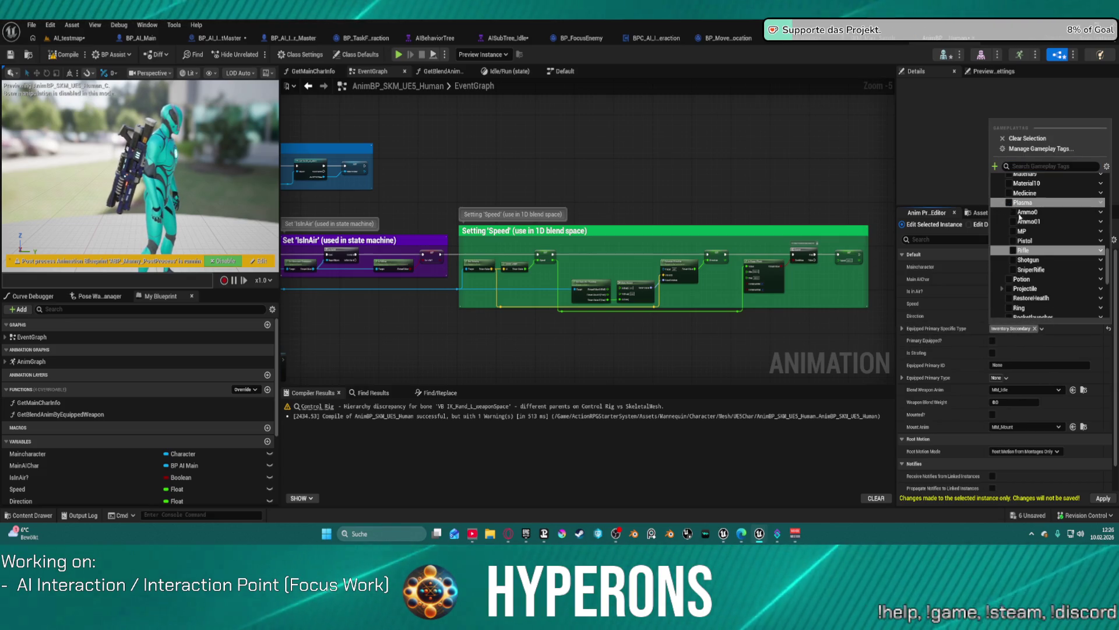
left_click(999, 326)
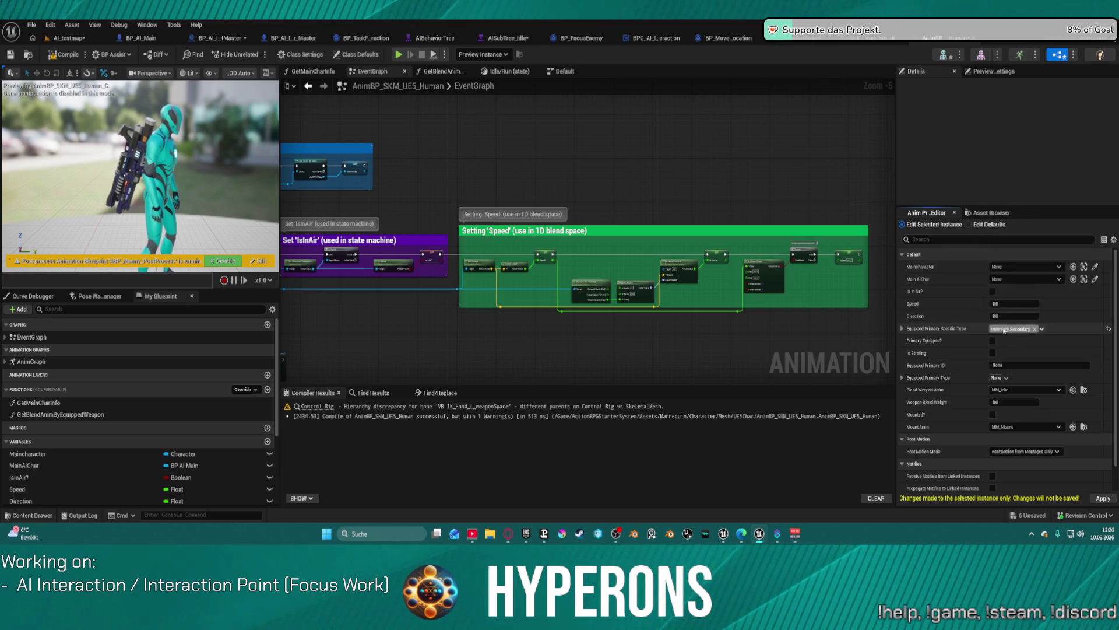
left_click(1000, 326)
left_click(1002, 203)
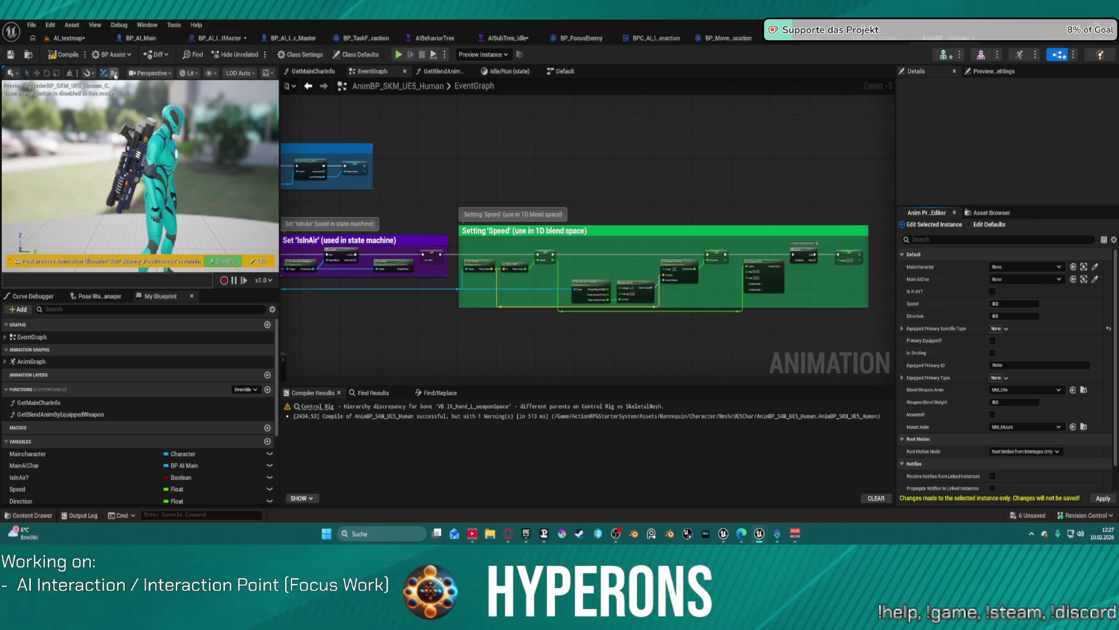
left_click(75, 39)
Step: Search the interactor's level details for 'equ' and 'prim' settings, then clear the filter
mouse_move(396, 292)
left_mouse_down()
mouse_move(373, 303)
mouse_move(408, 292)
left_mouse_up()
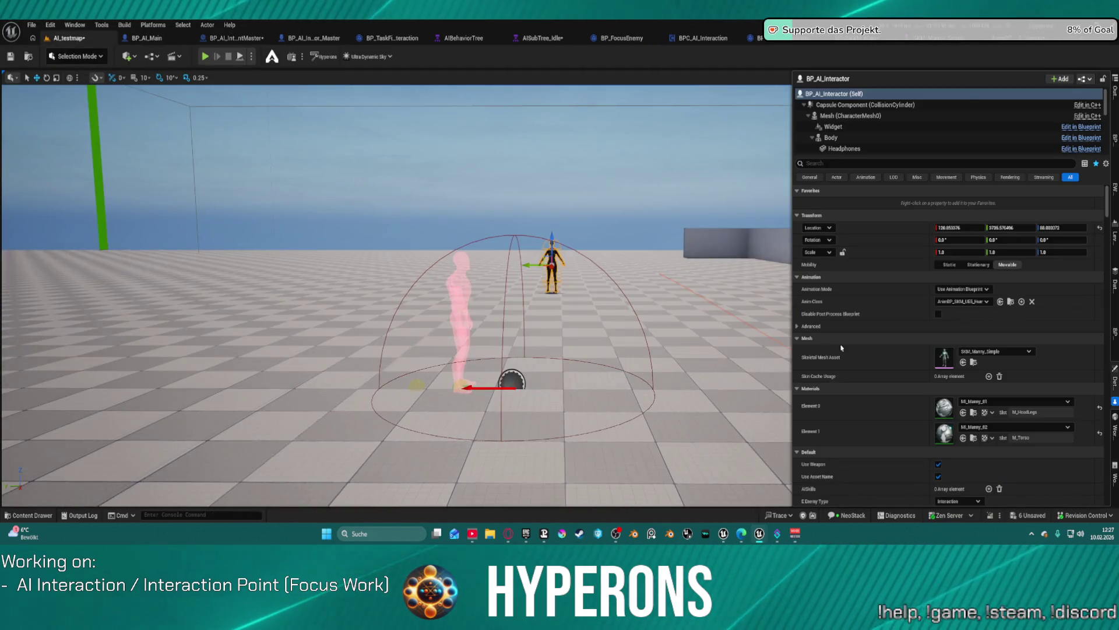
left_click(857, 164)
type("equ")
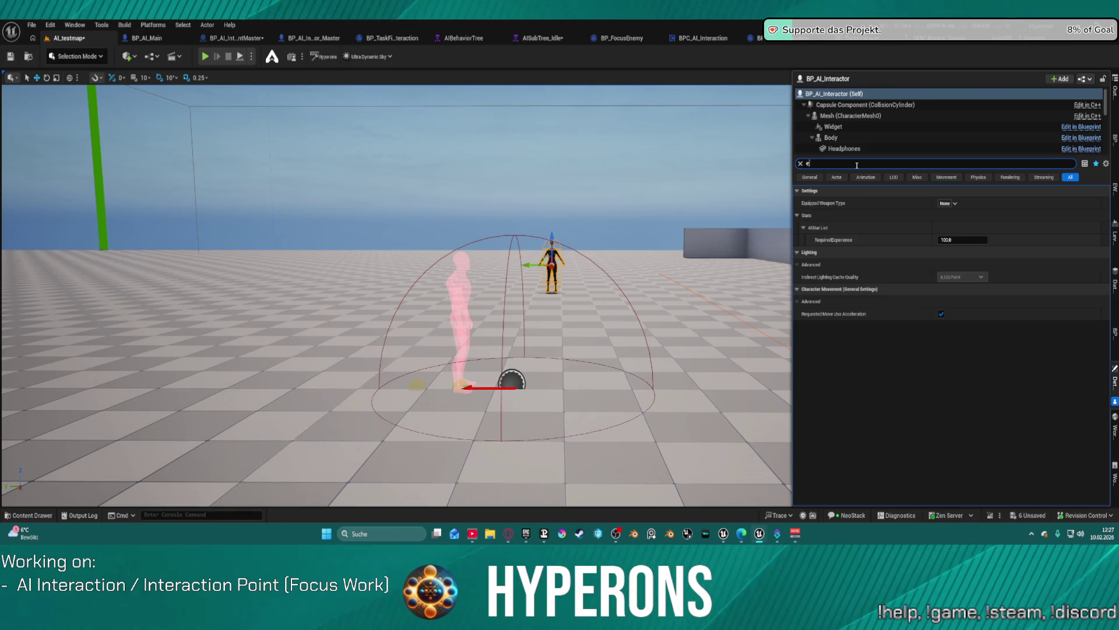
key("BackSpace")
type("pri")
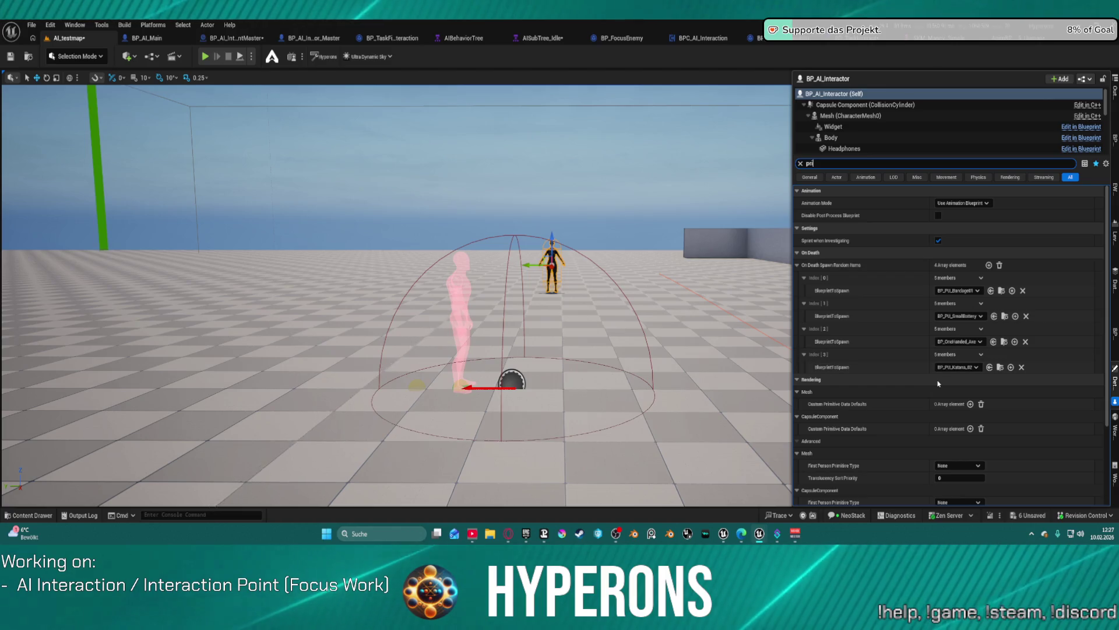
type("m")
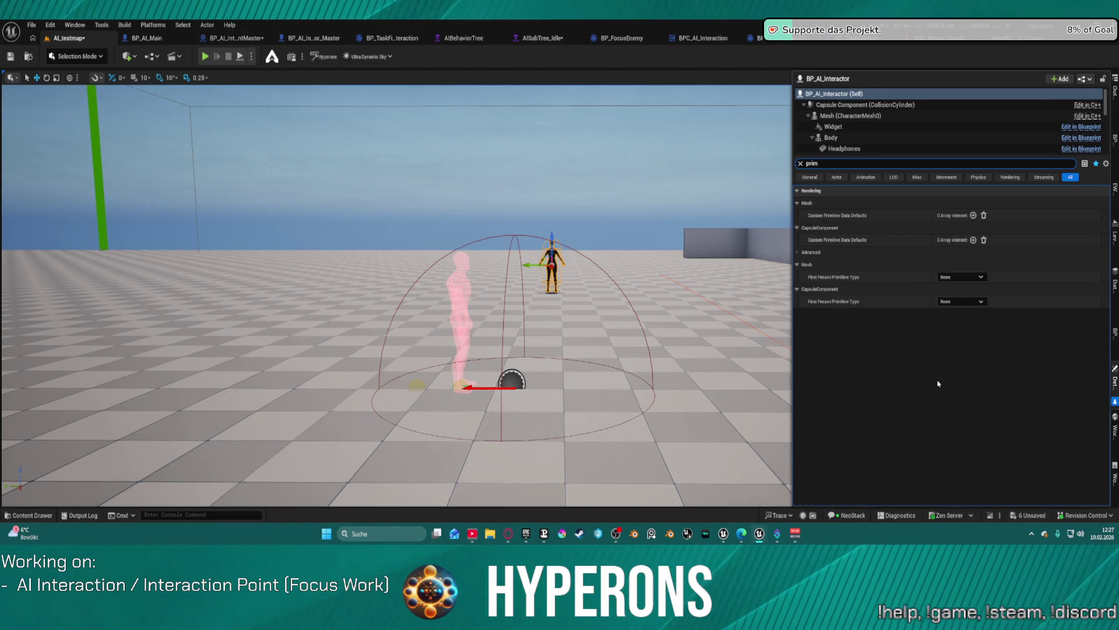
key("Escape")
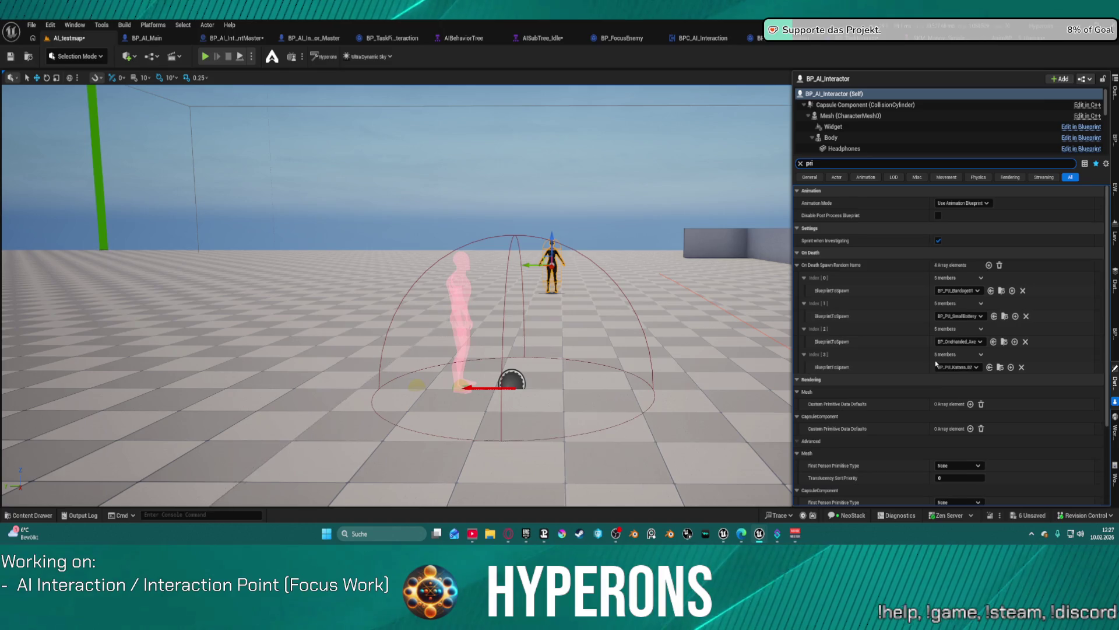
Step: In BP_AI_Interactor_Master, search the Mesh component's details for 'prin', then clear it
left_click(214, 38)
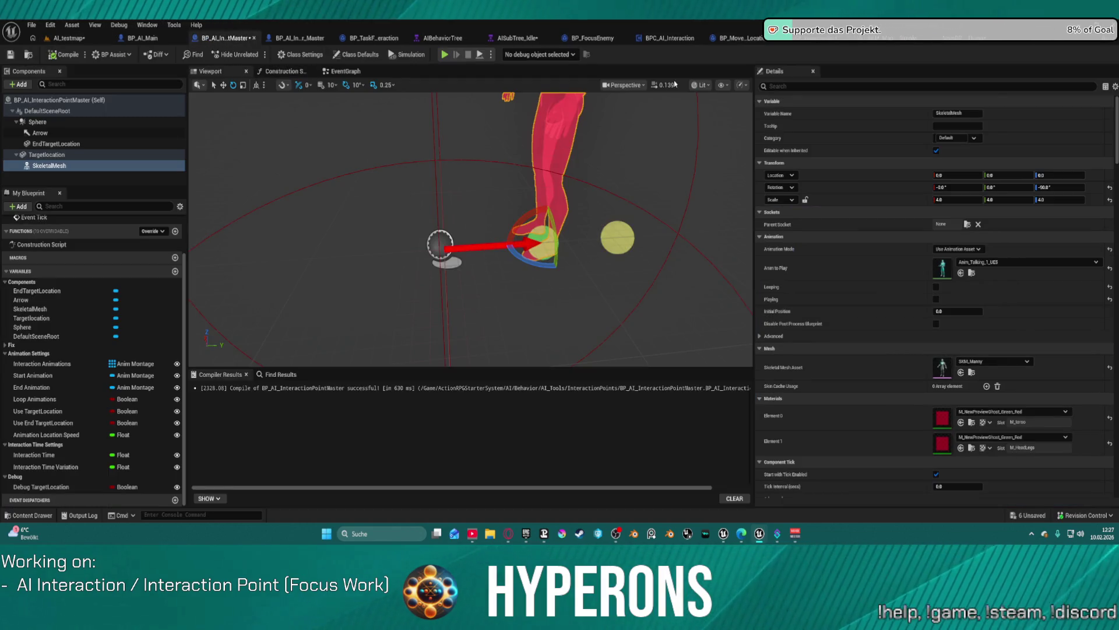
left_click(305, 39)
left_click(866, 85)
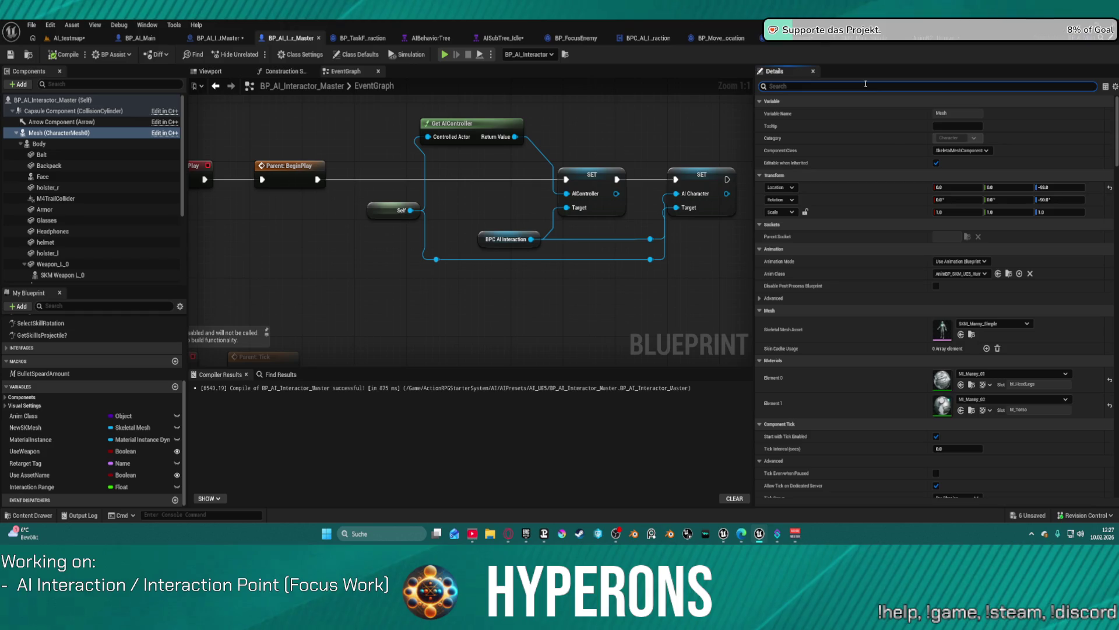
type("prin")
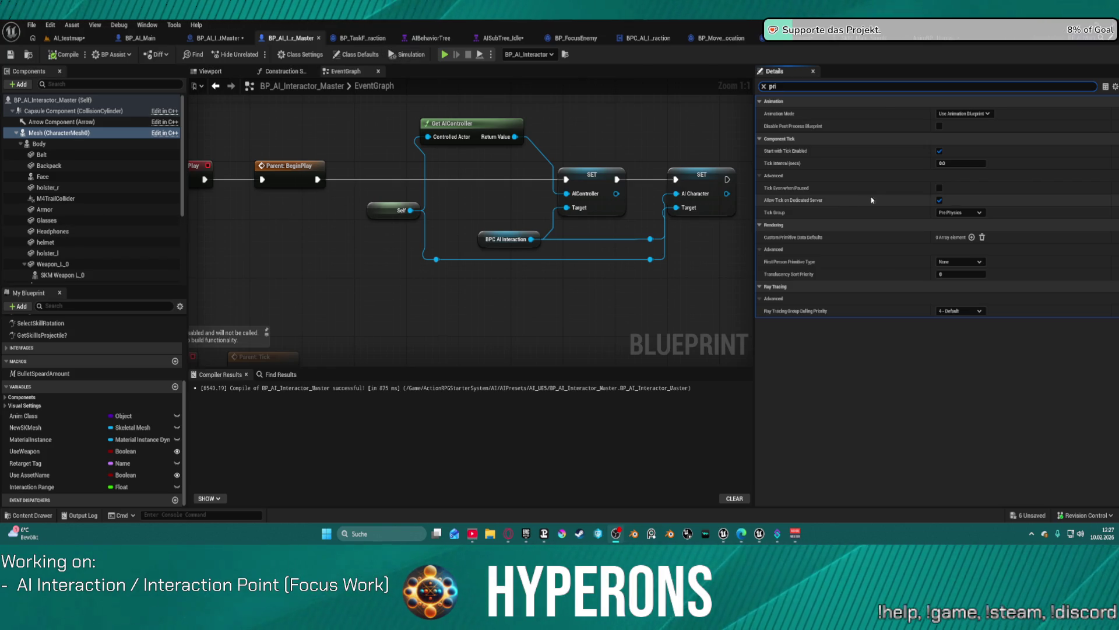
left_click(763, 86)
Step: Search the class defaults for 'm' and 'equ', then go to AnimBP_SKM_UE5_Human
left_click(353, 55)
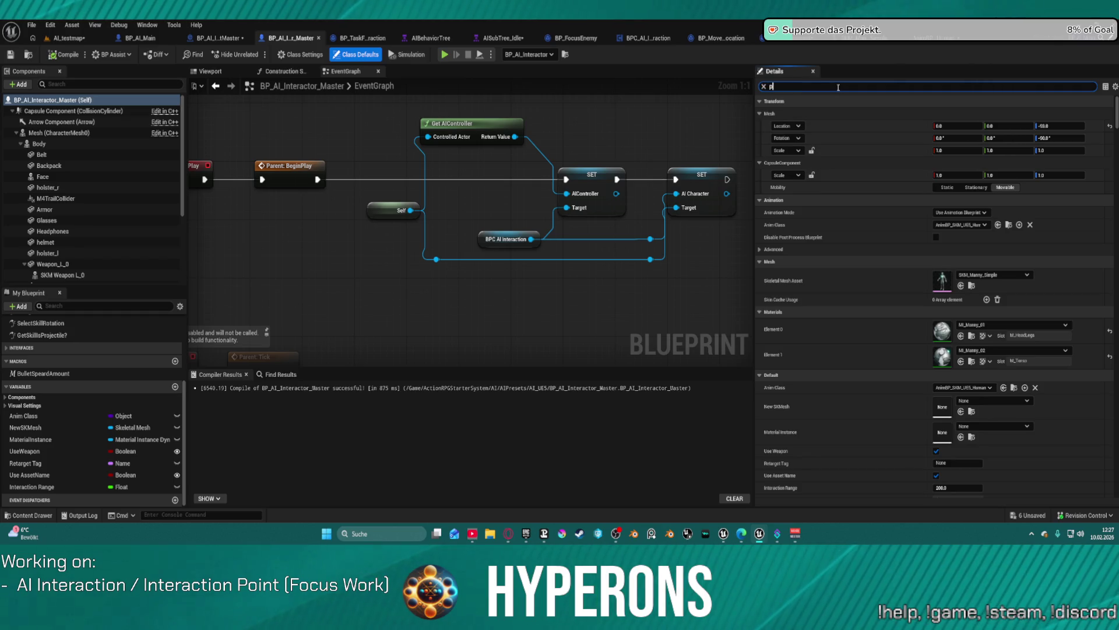
type("rim")
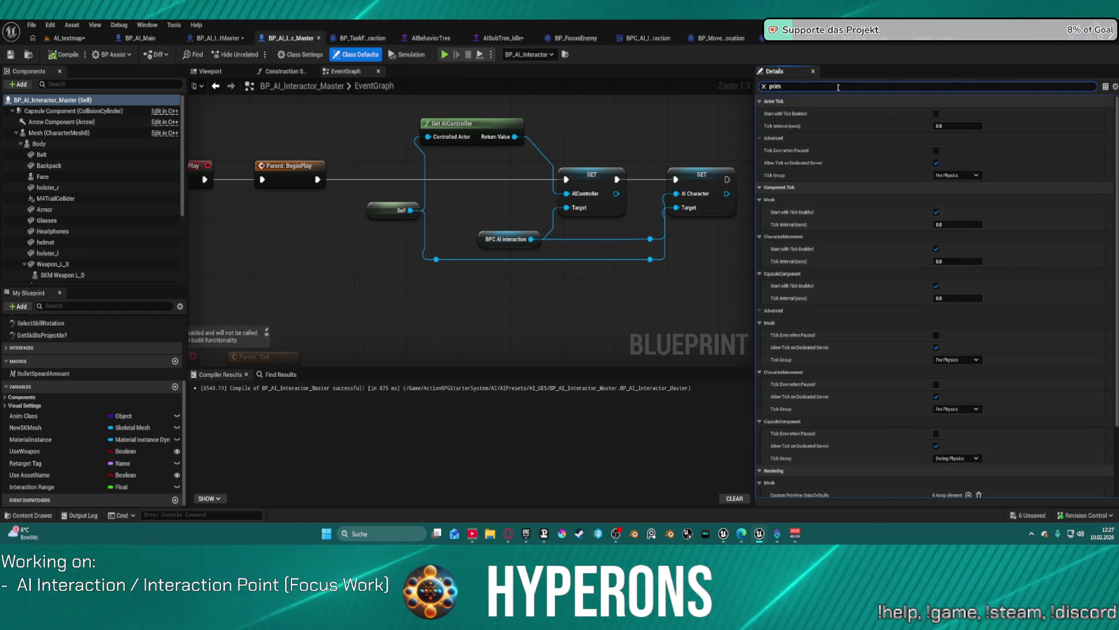
scroll(901, 263, "down", 3)
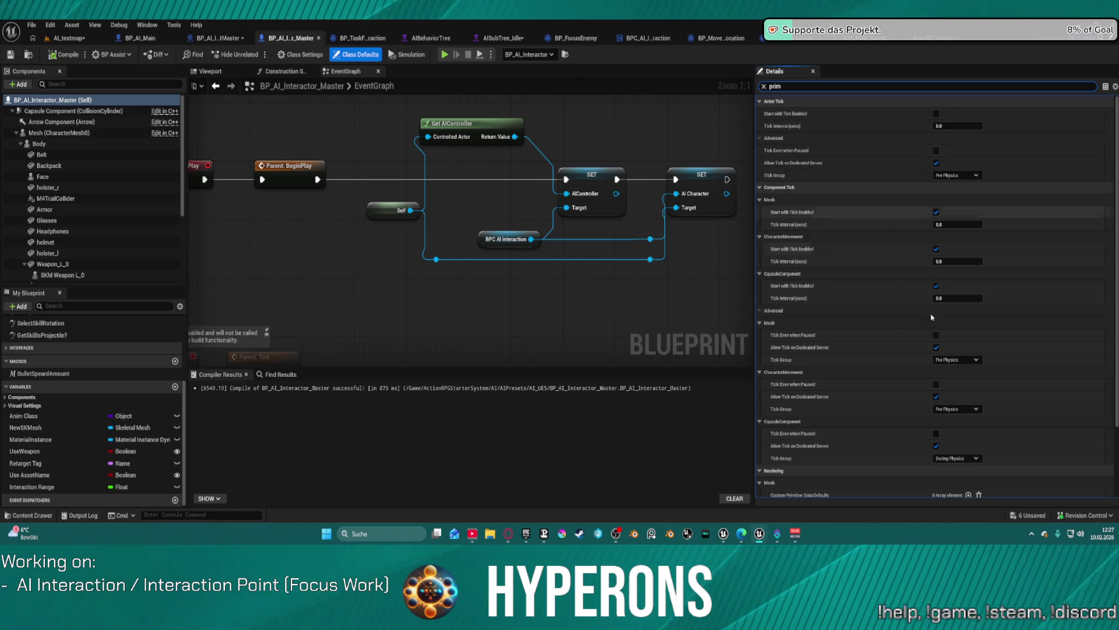
scroll(897, 356, "up", 3)
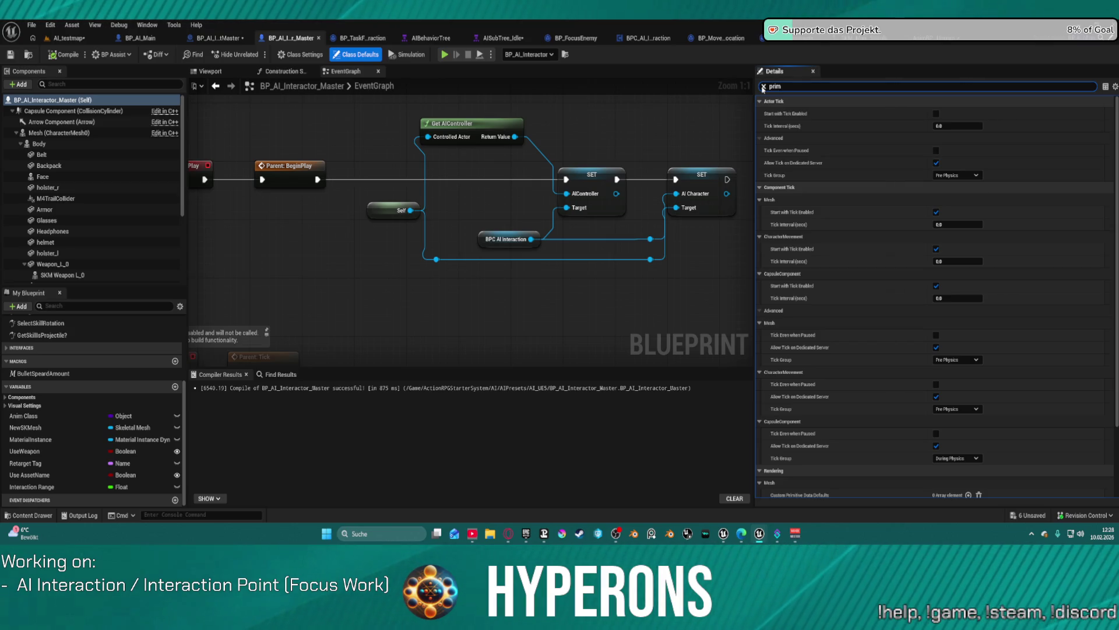
left_click(763, 87)
type("e")
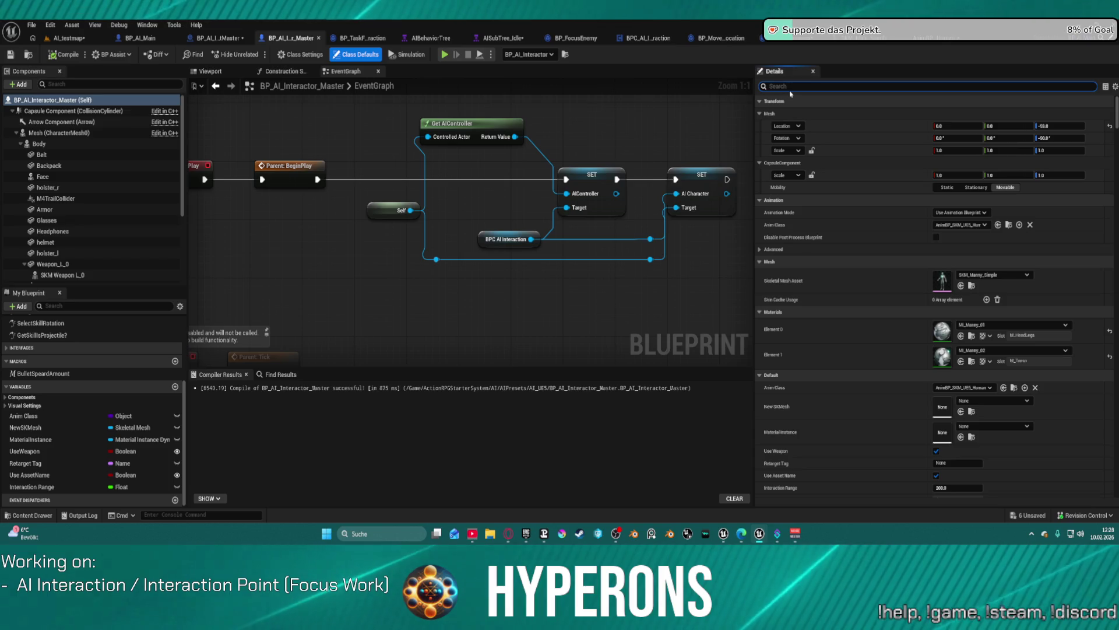
type("qu")
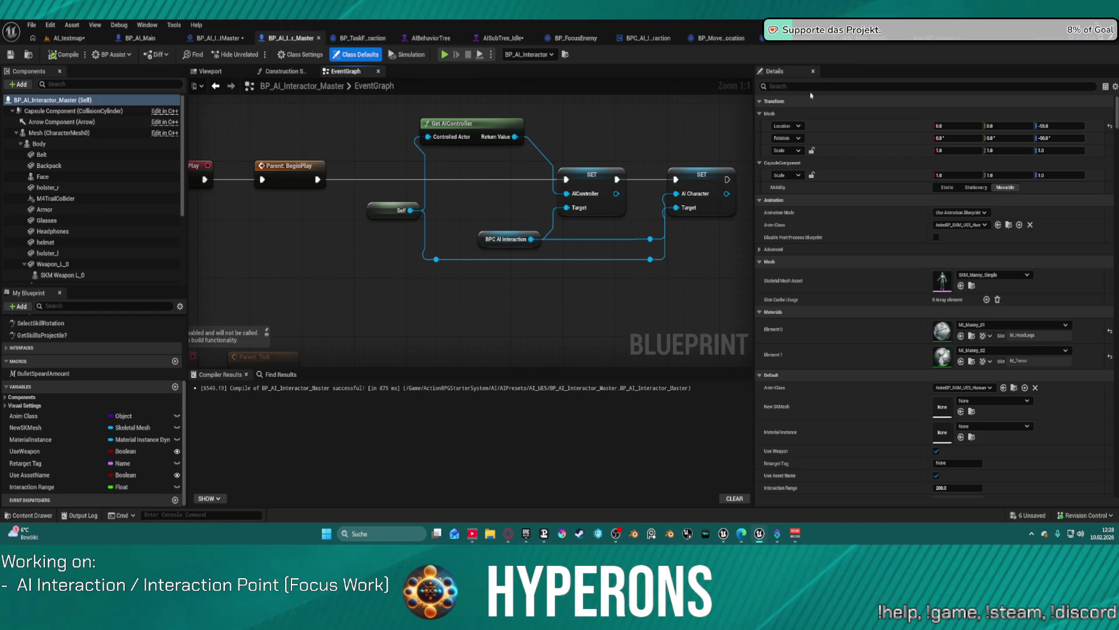
left_click(957, 40)
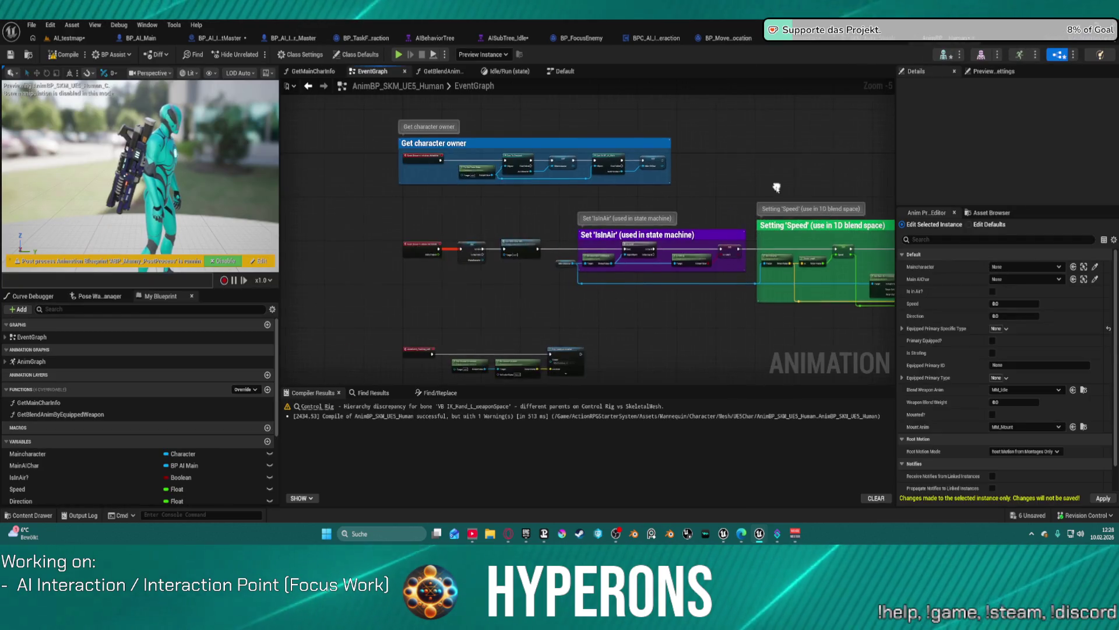
Step: Jump to the Control Rig node from the compiler warning and move the NOT node lower
scroll(534, 163, "up", 4)
mouse_move(583, 231)
left_mouse_down()
mouse_move(610, 248)
mouse_move(592, 220)
mouse_move(590, 253)
mouse_move(584, 169)
mouse_move(452, 139)
left_mouse_up()
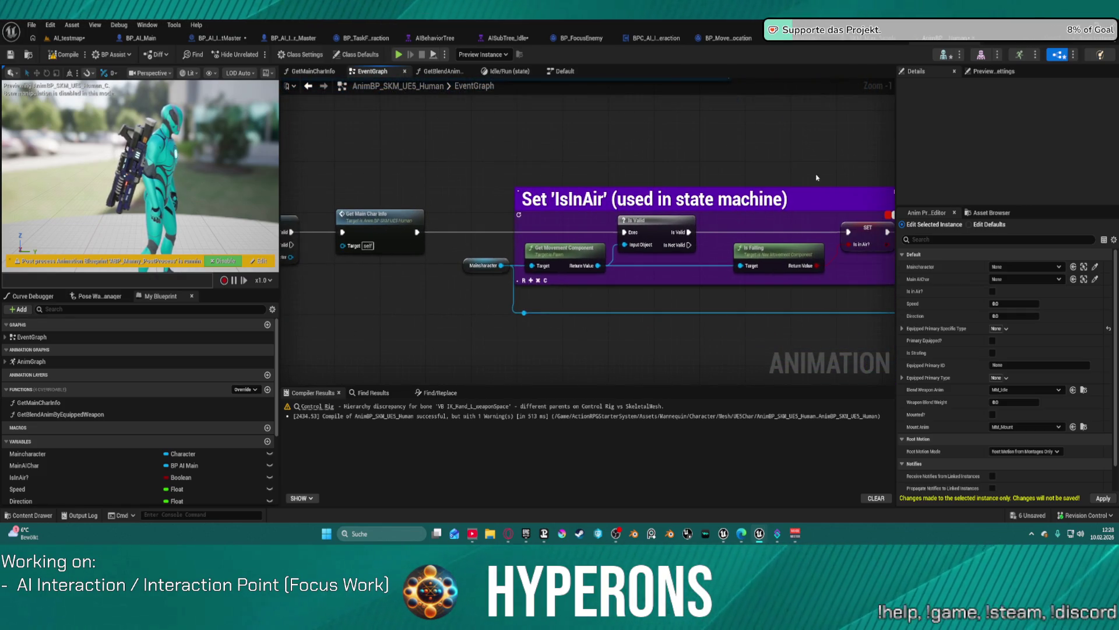
scroll(817, 178, "down", 2)
mouse_move(817, 178)
left_mouse_down()
mouse_move(517, 153)
mouse_move(514, 101)
left_mouse_up()
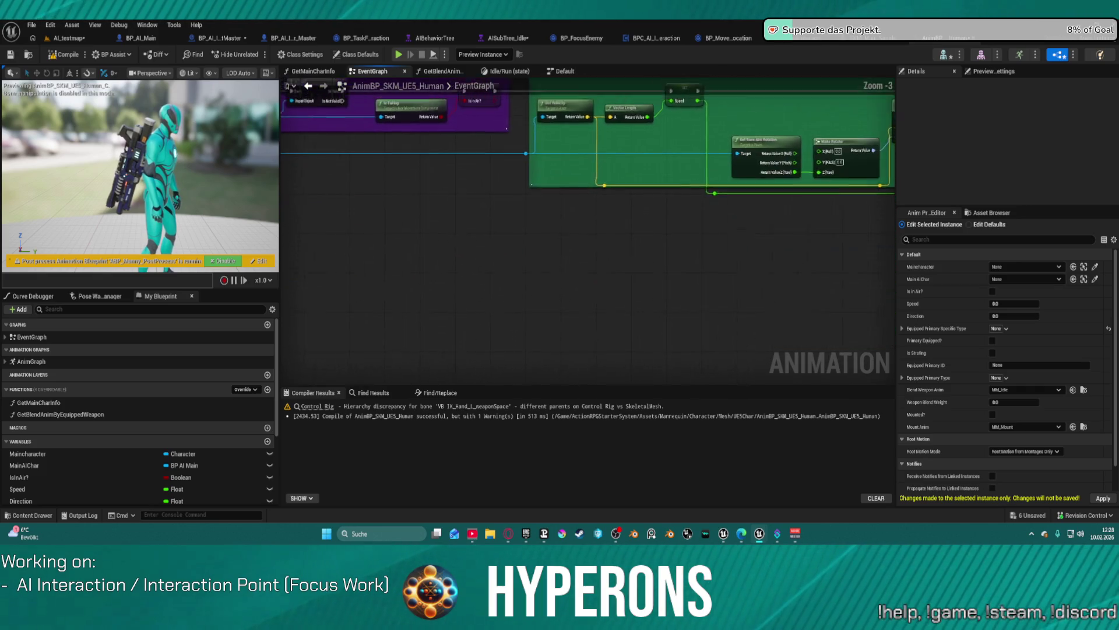
left_click_drag(258, 255, 393, 303)
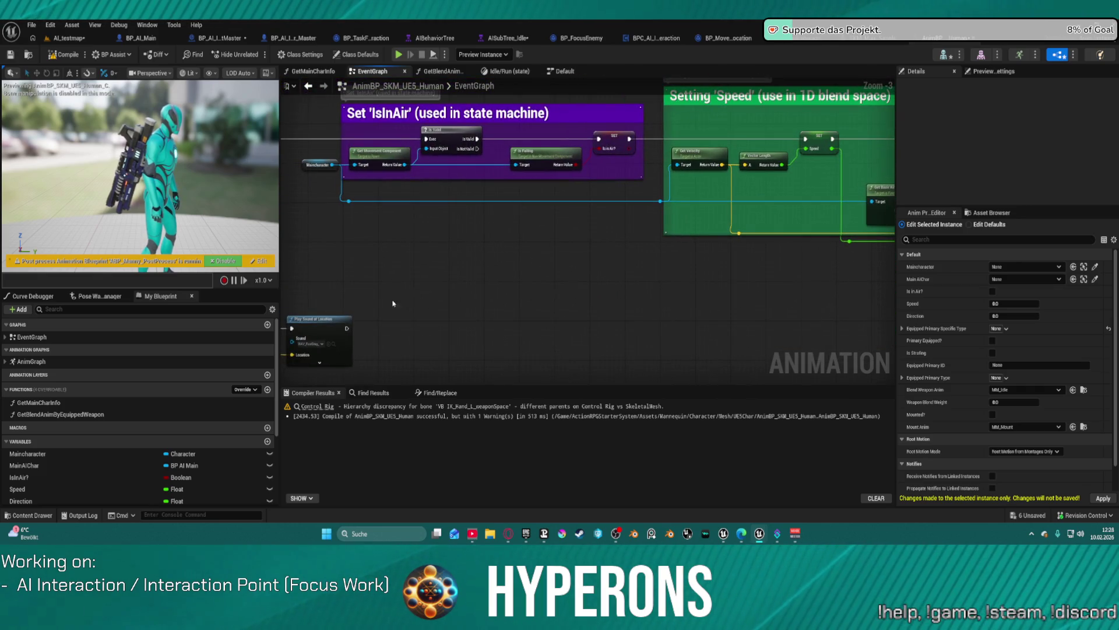
left_click(327, 407)
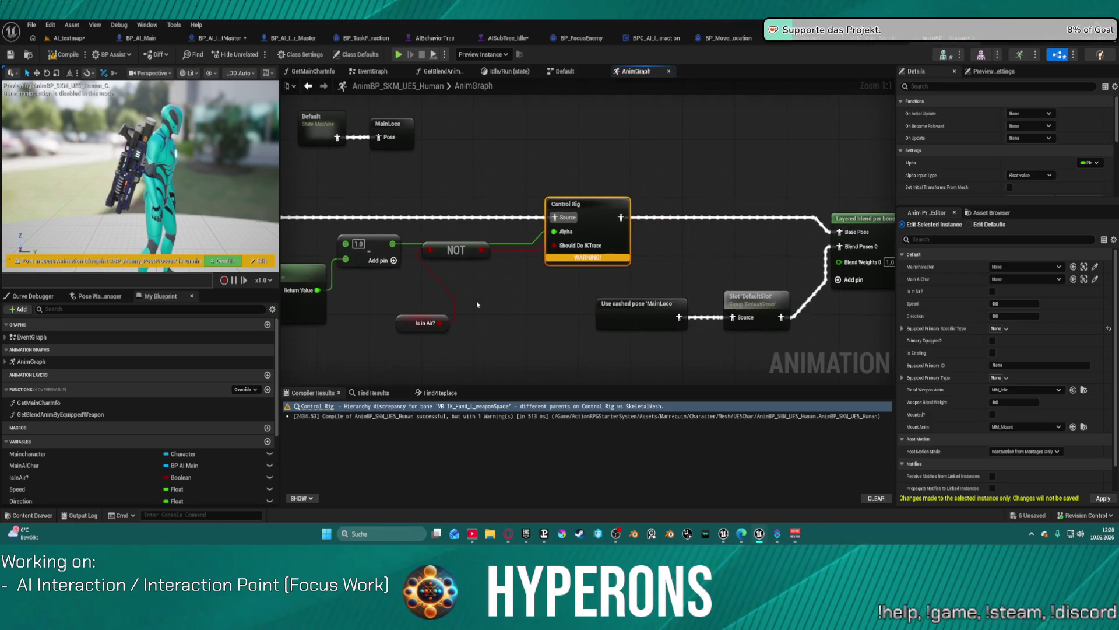
mouse_move(477, 304)
left_mouse_down()
mouse_move(707, 285)
mouse_move(669, 282)
left_mouse_up()
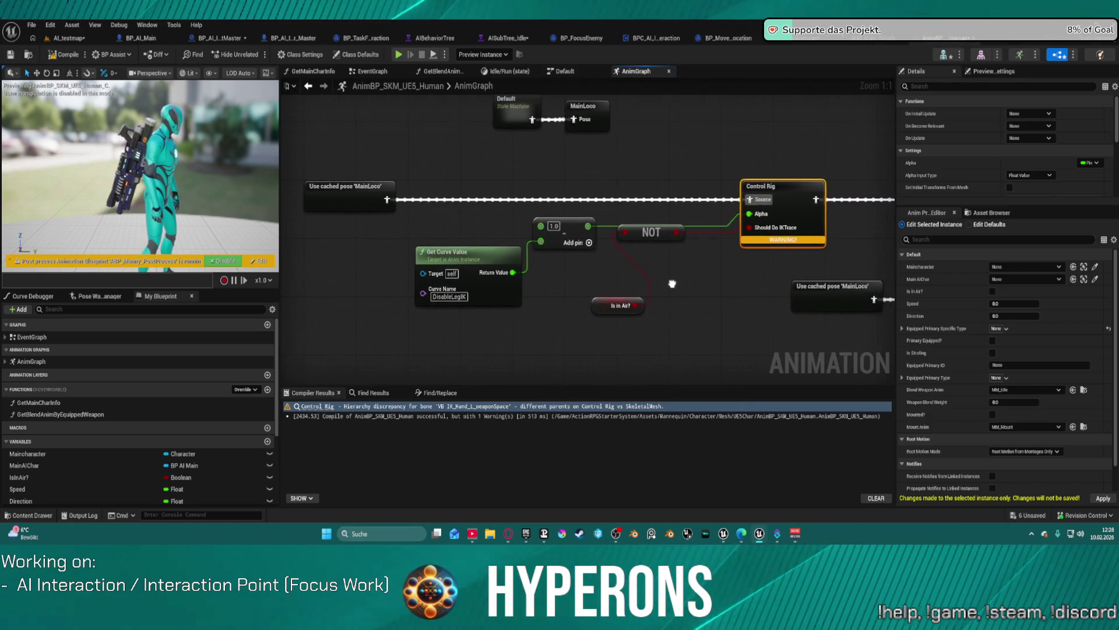
mouse_move(661, 235)
left_mouse_down()
mouse_move(695, 277)
mouse_move(694, 321)
left_mouse_up()
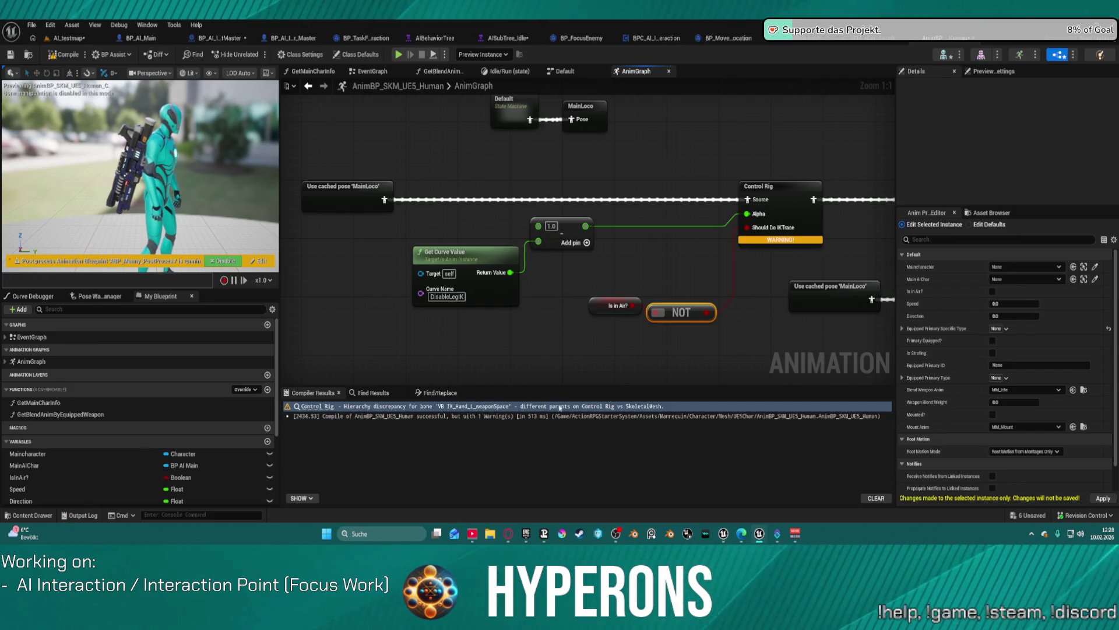
Step: Inspect the Control Rig node's settings and browse to its rig asset
left_click(783, 202)
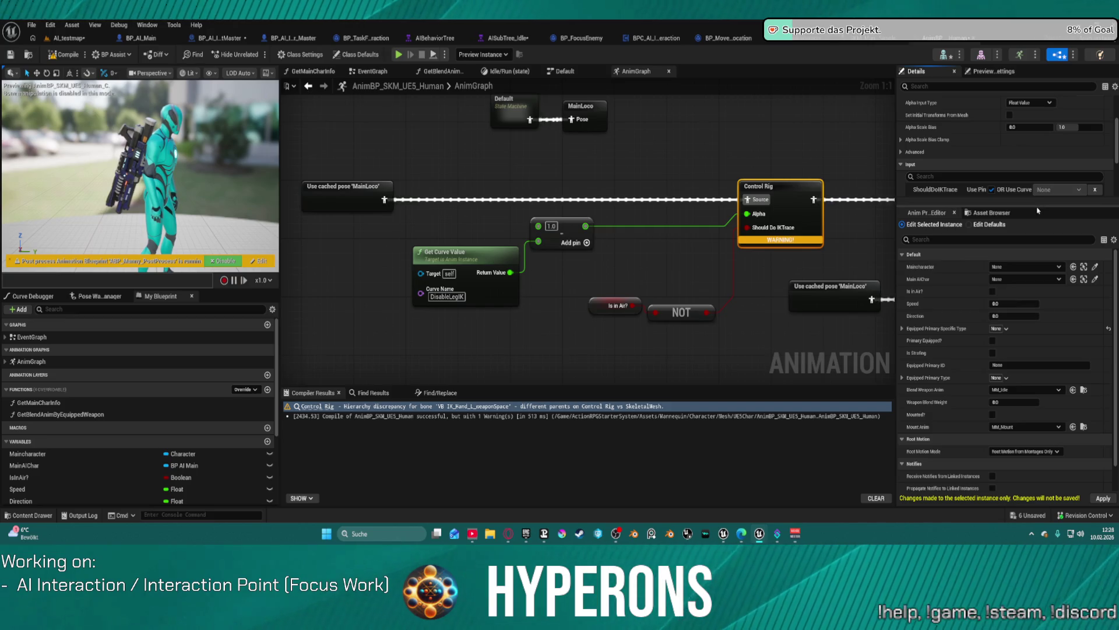
mouse_move(1037, 206)
left_mouse_down()
mouse_move(1037, 362)
mouse_move(1037, 341)
left_mouse_up()
left_click(1077, 280)
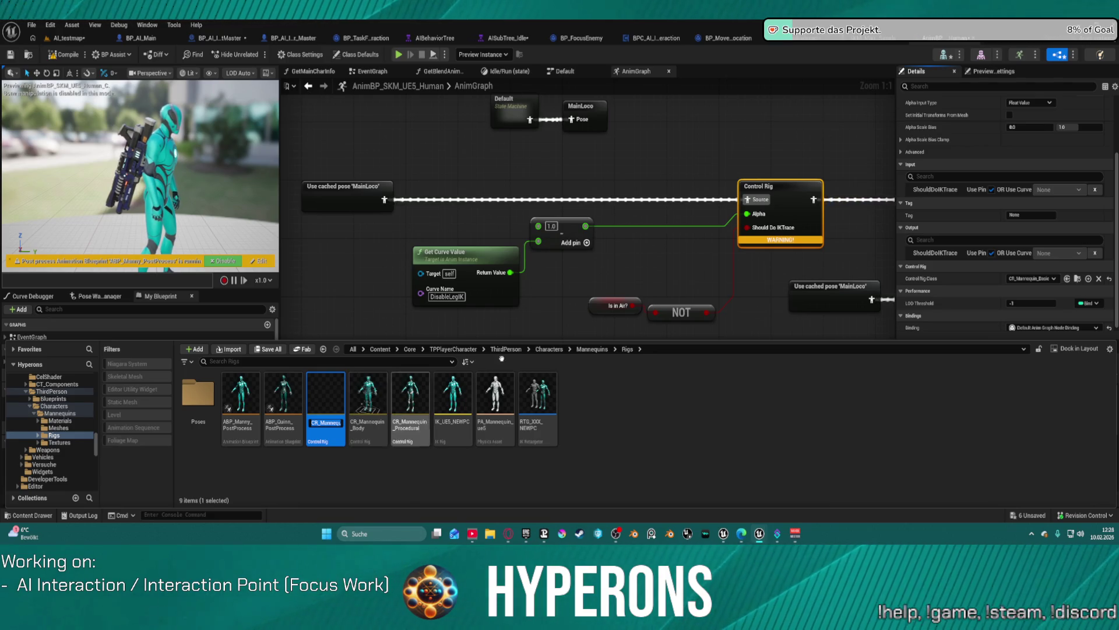
left_click(835, 272)
scroll(835, 272, "down", 2)
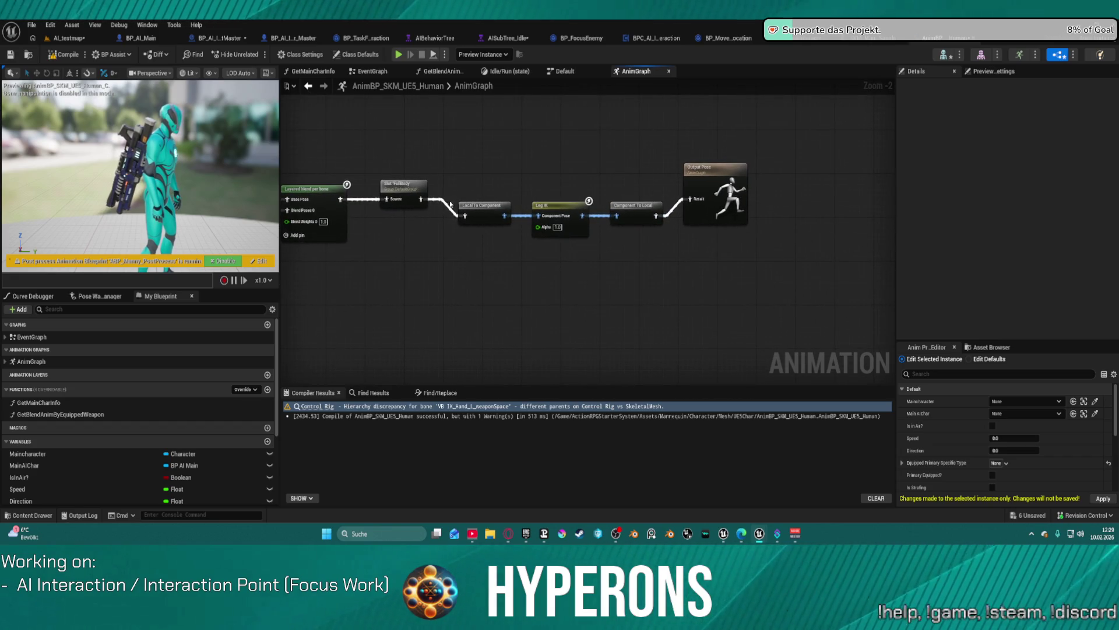
Step: Raise Local To Component into line and inspect Leg IK's two Legs Definition entries
left_click(560, 209)
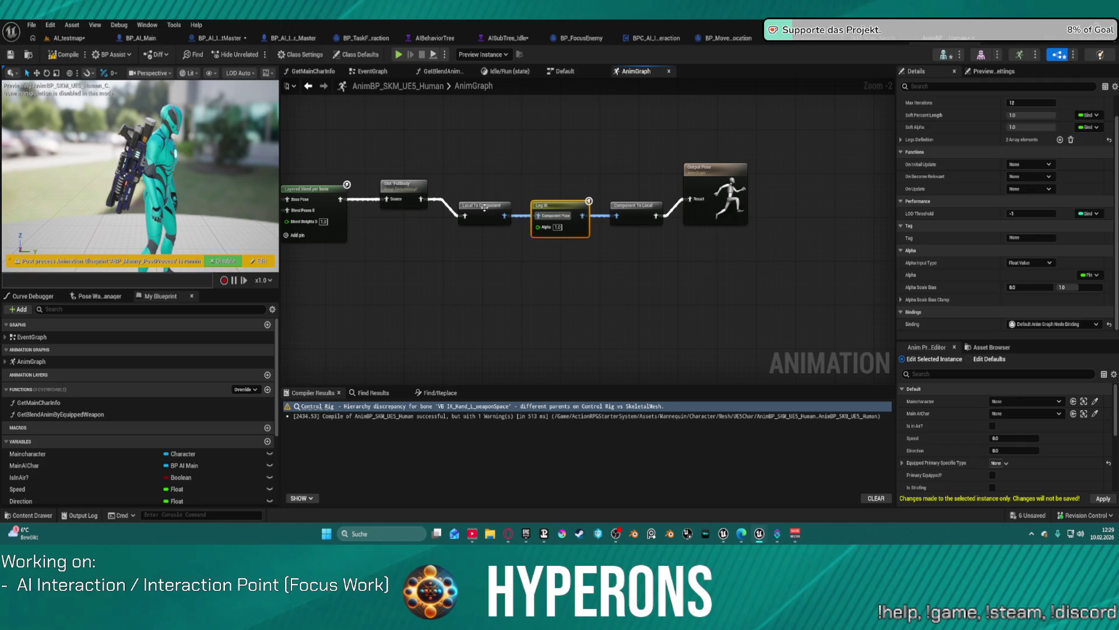
left_click_drag(485, 207, 486, 184)
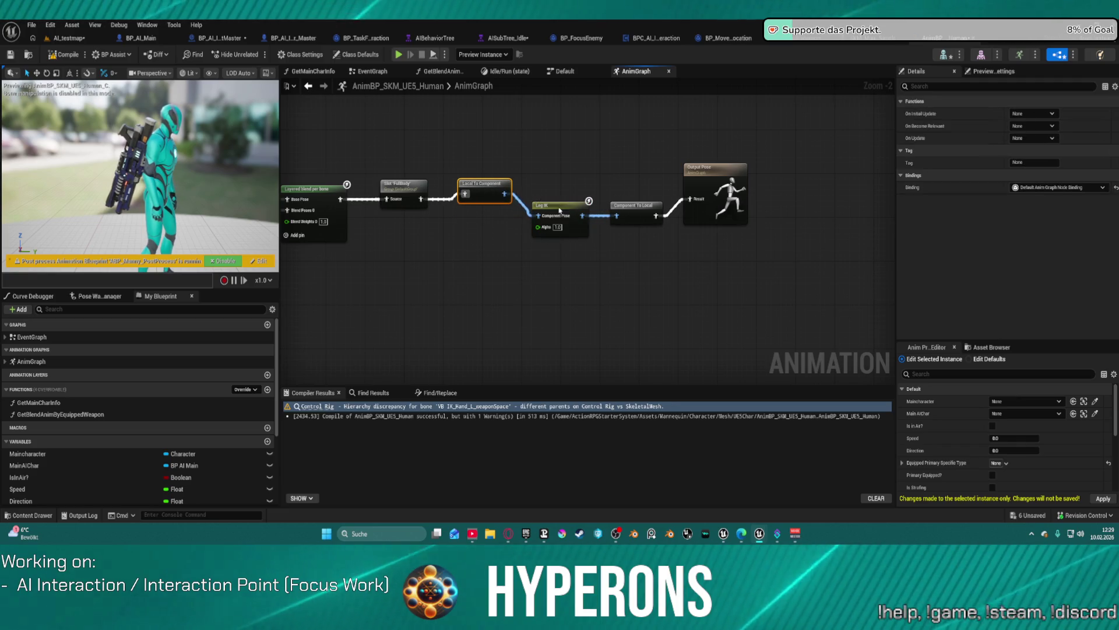
left_click(559, 207)
left_click(902, 163)
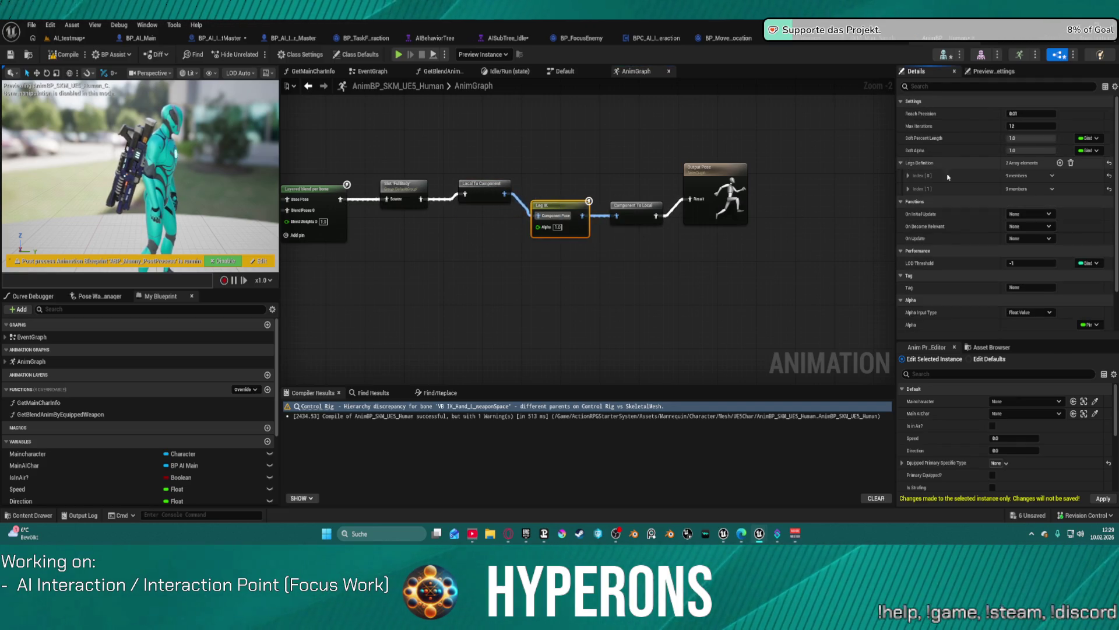
left_click(907, 176)
left_click(907, 175)
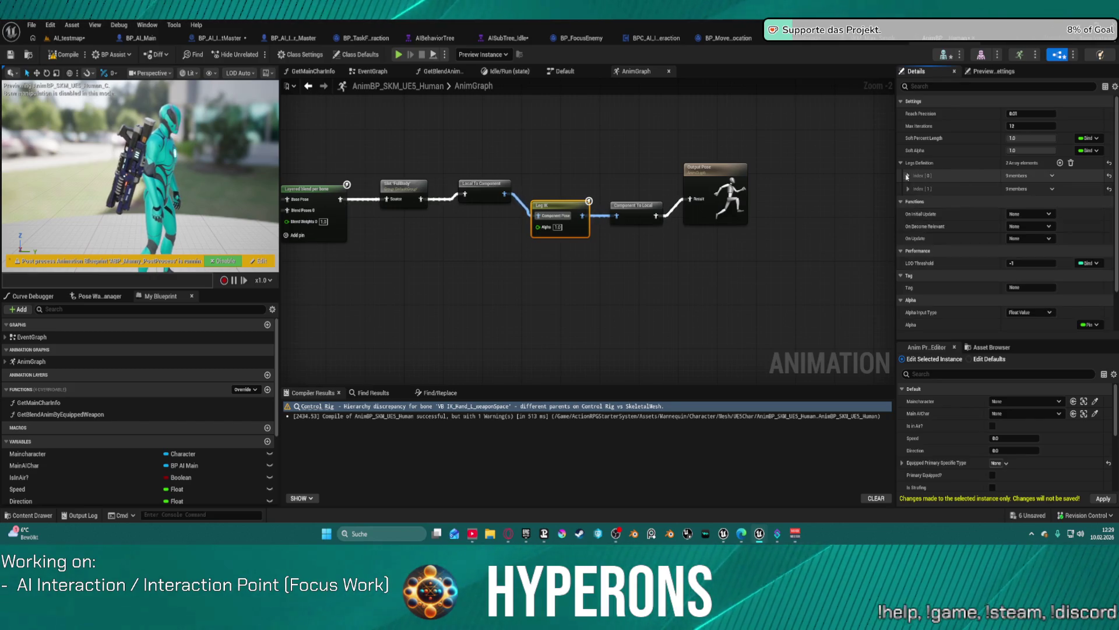
left_click(909, 189)
left_click(909, 189)
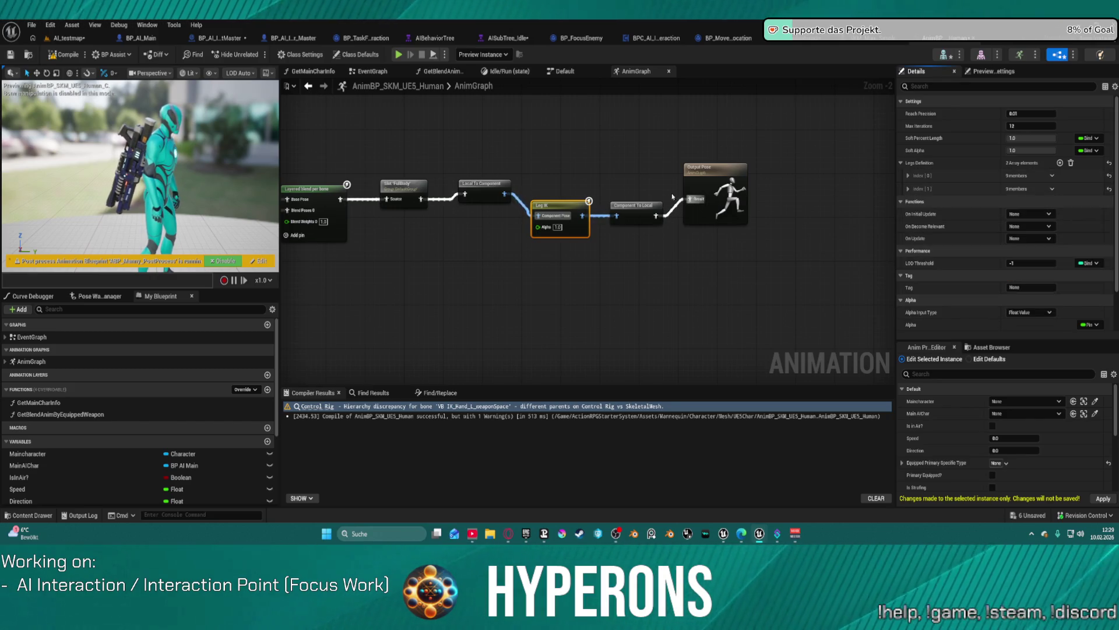
Step: Straighten the chain into Output Pose with Q
left_click(714, 182)
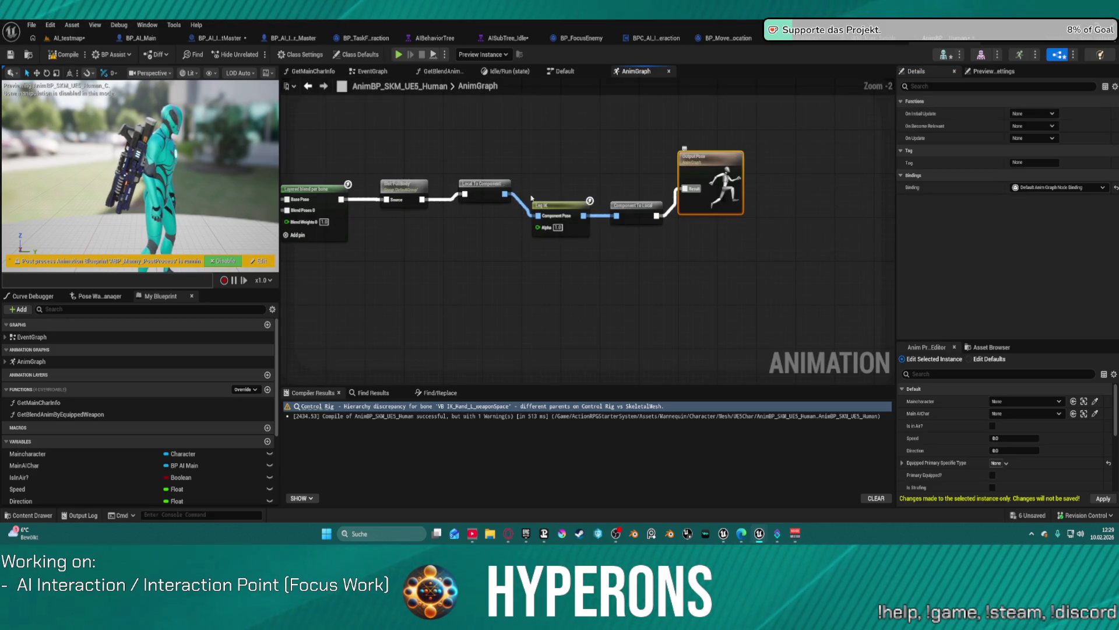
key("q")
left_click_drag(327, 134, 619, 150)
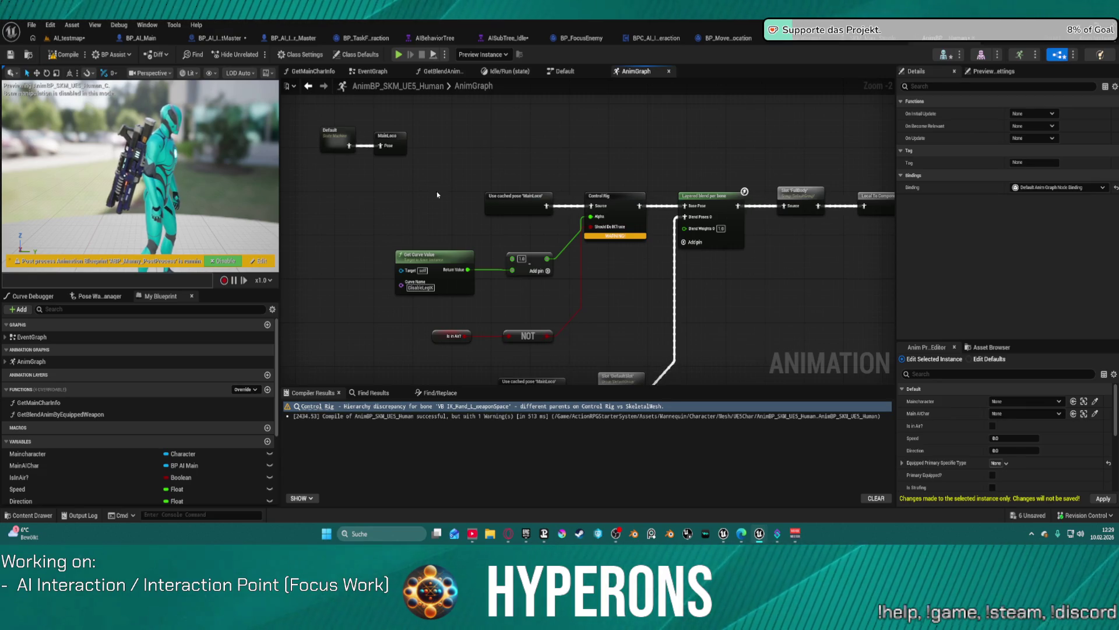
Step: Drill into the Default state machine's Idle/Run state and open its BS_IdleRun player
double_click(355, 139)
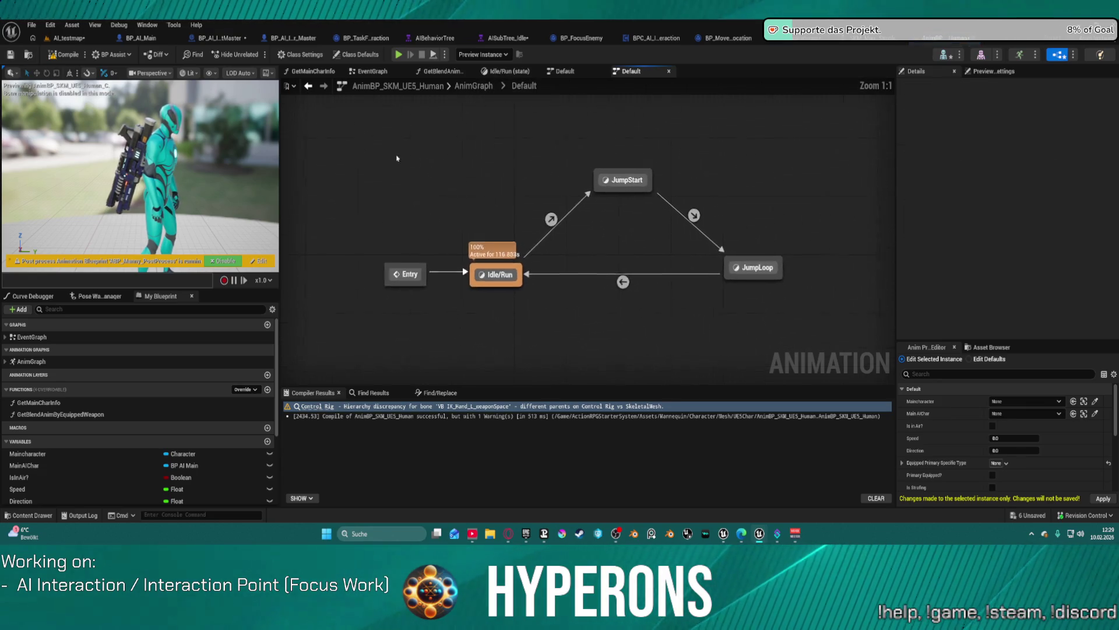
double_click(499, 278)
scroll(681, 248, "up", 2)
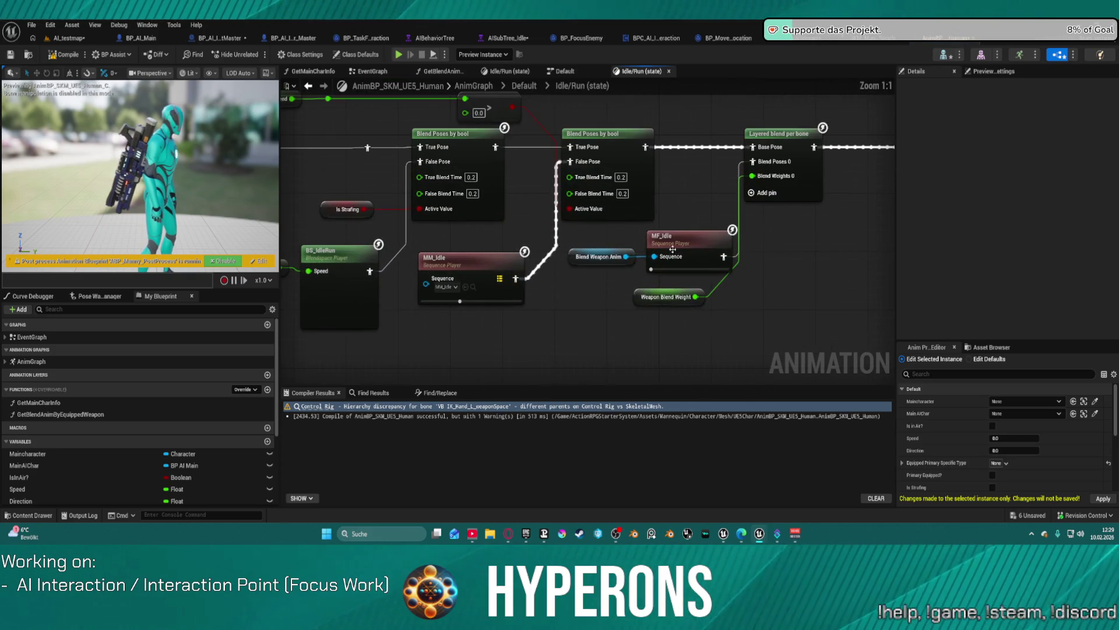
left_click(681, 247)
left_click(482, 281)
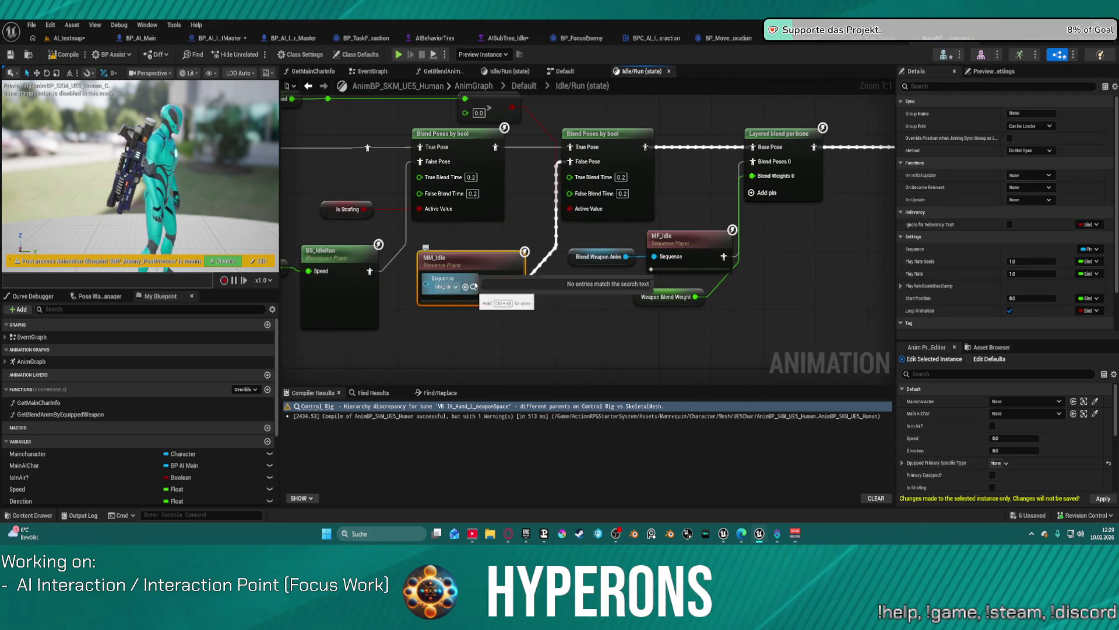
left_click_drag(335, 253, 547, 260)
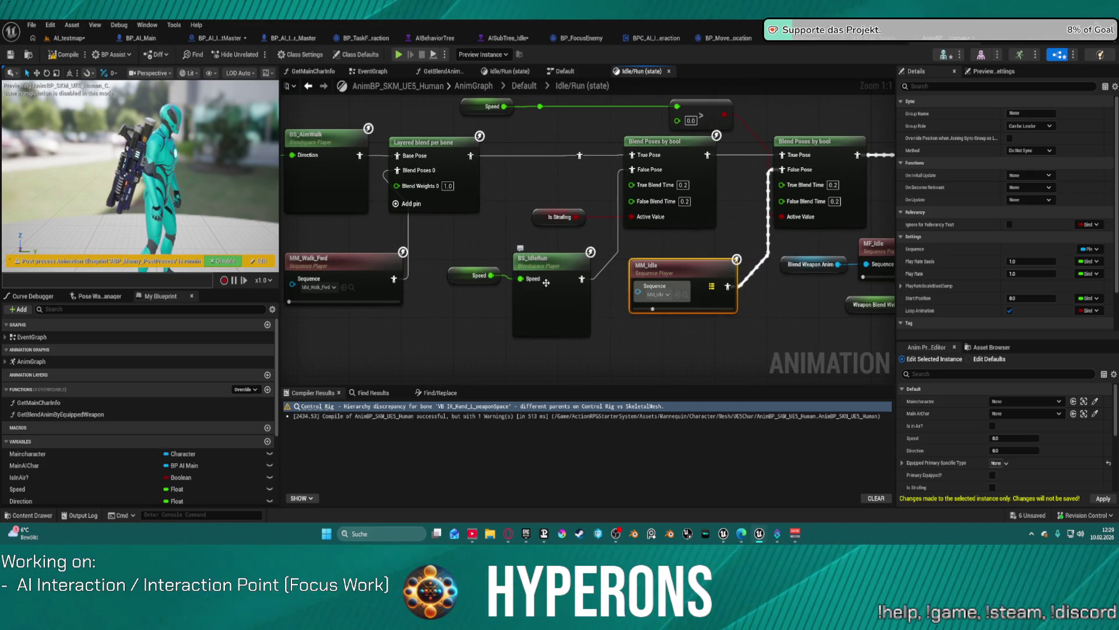
left_click(558, 297)
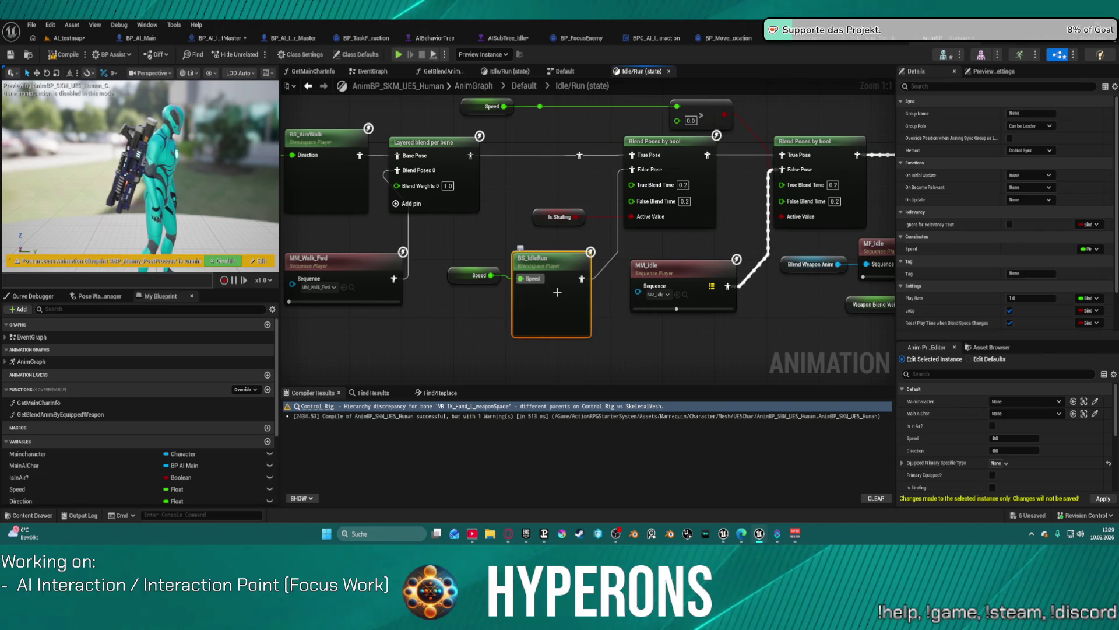
double_click(557, 291)
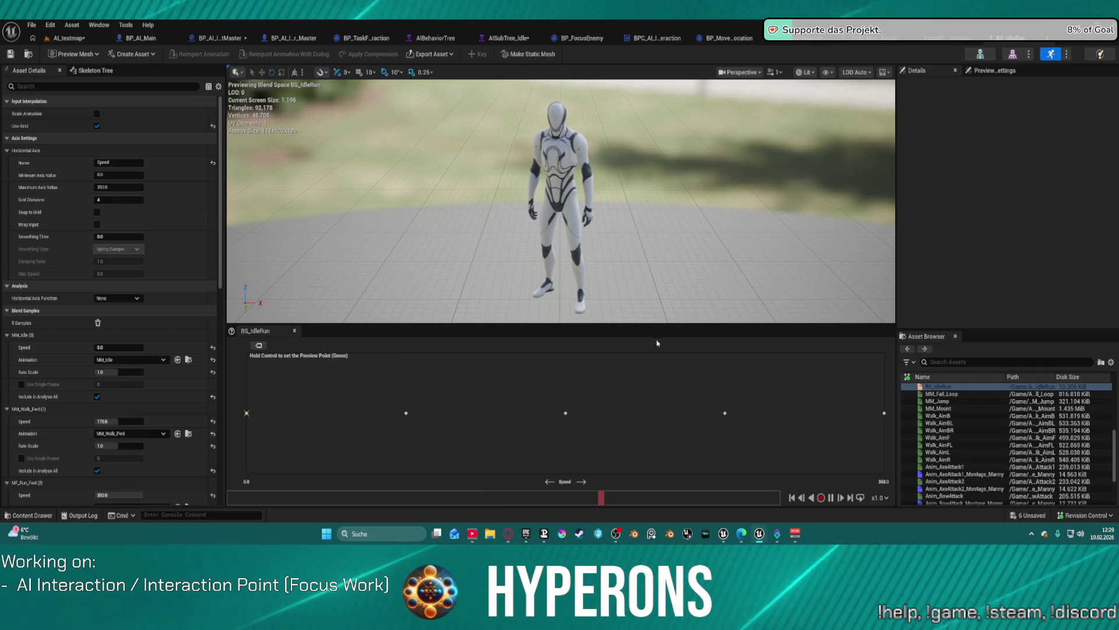
key("ctrl")
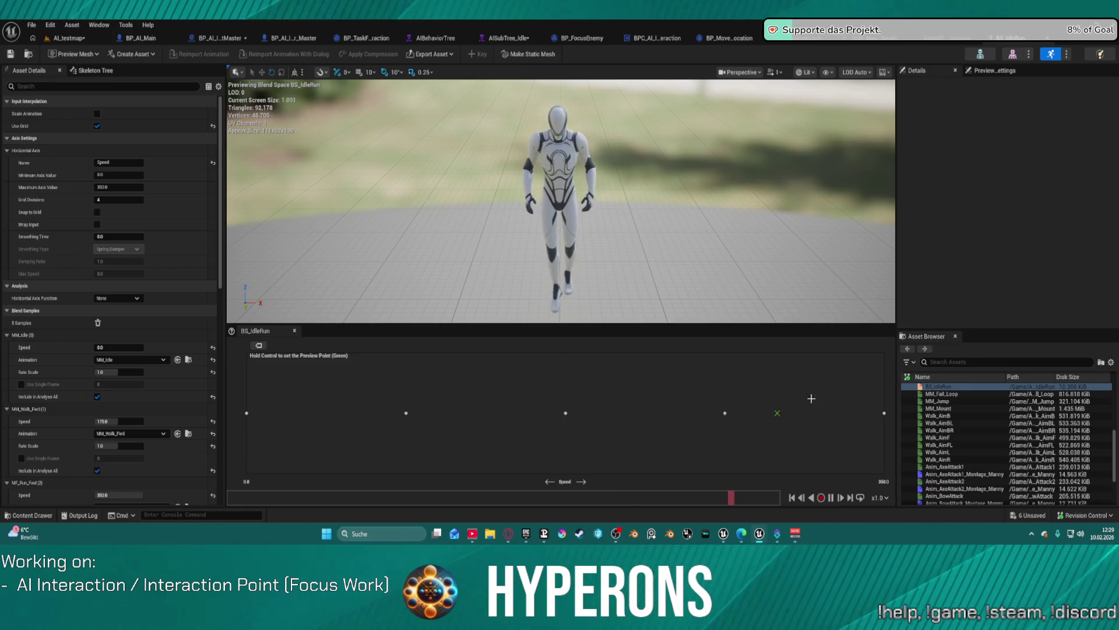
key("ctrl")
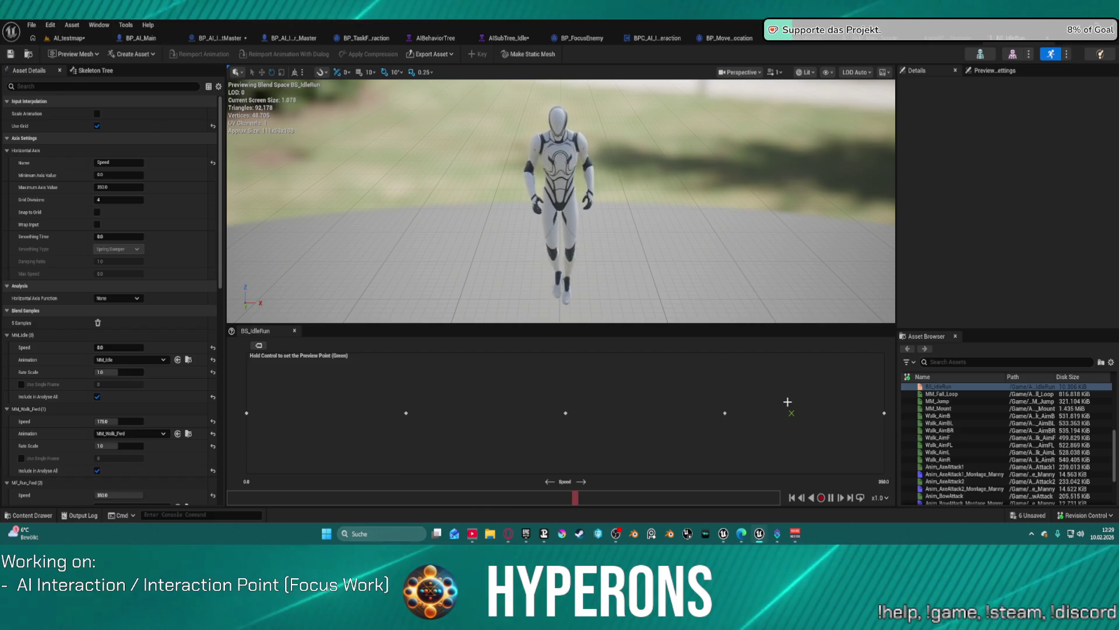
key("ctrl")
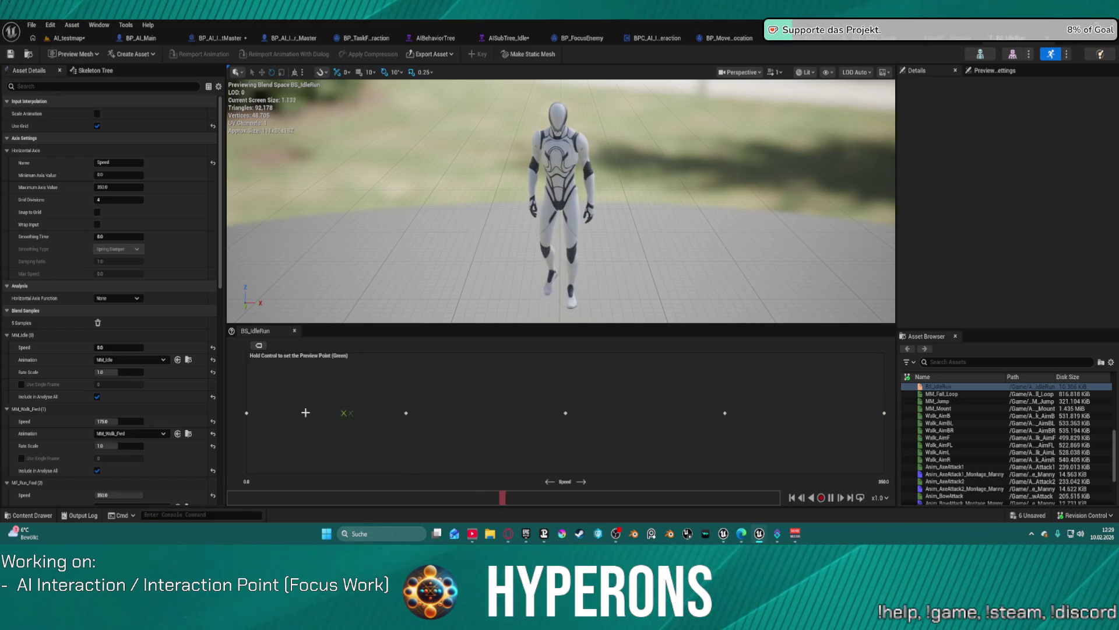
key("ctrl")
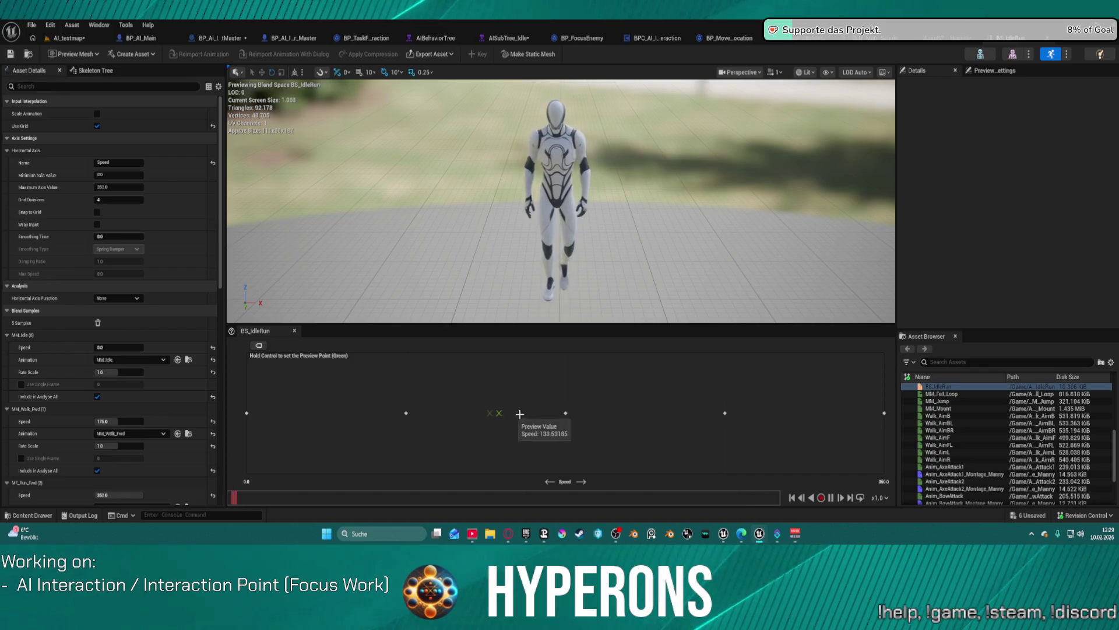
key("ctrl")
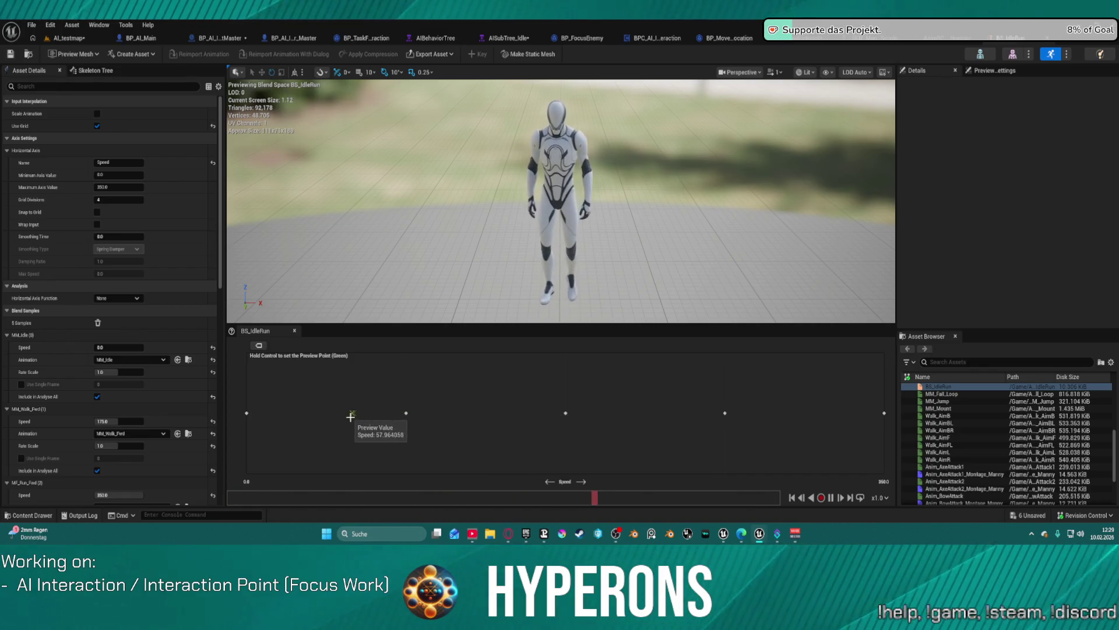
key("ctrl")
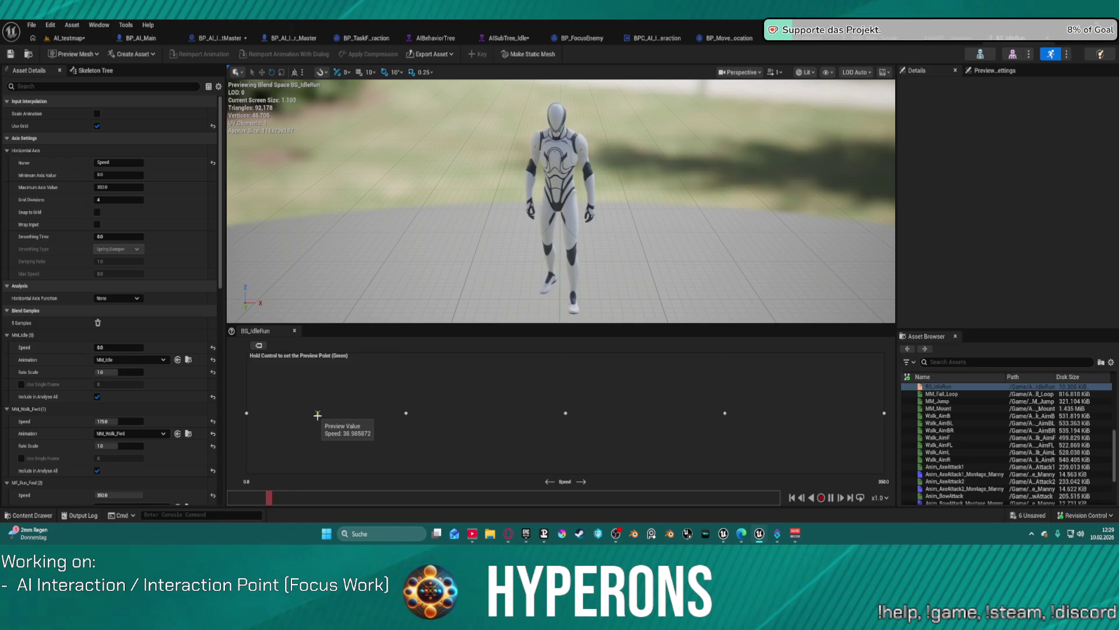
key("ctrl")
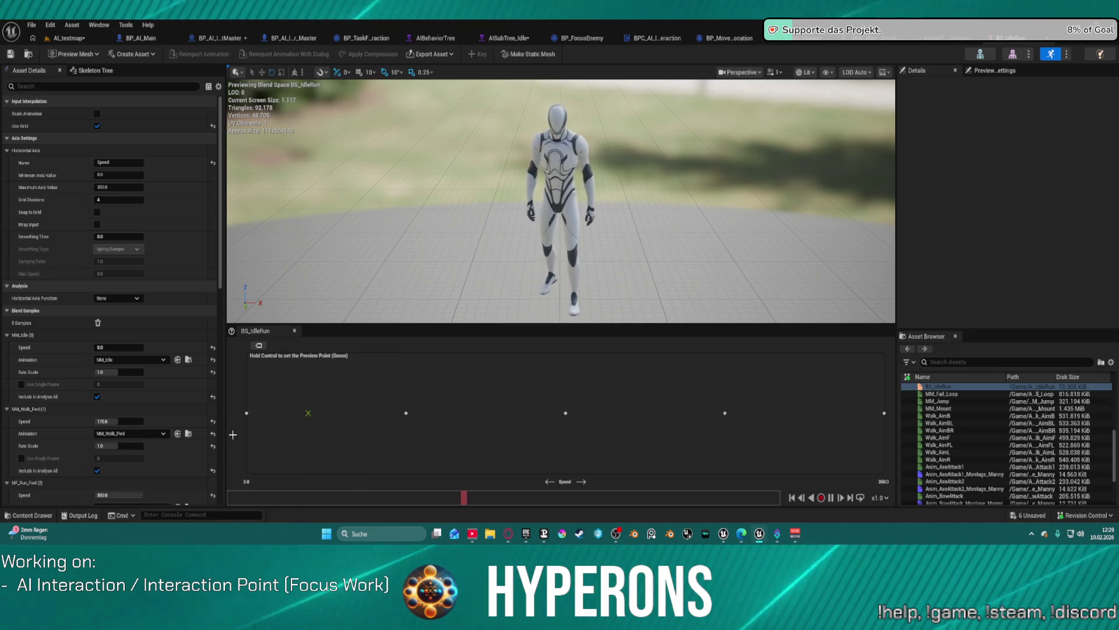
scroll(163, 355, "down", 5)
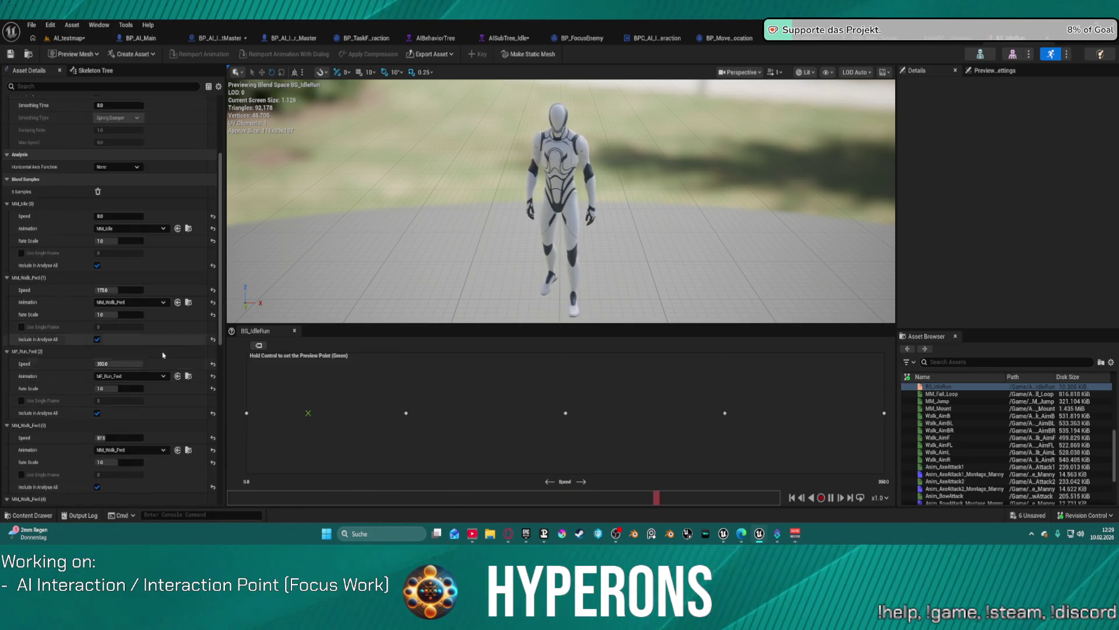
scroll(162, 355, "down", 3)
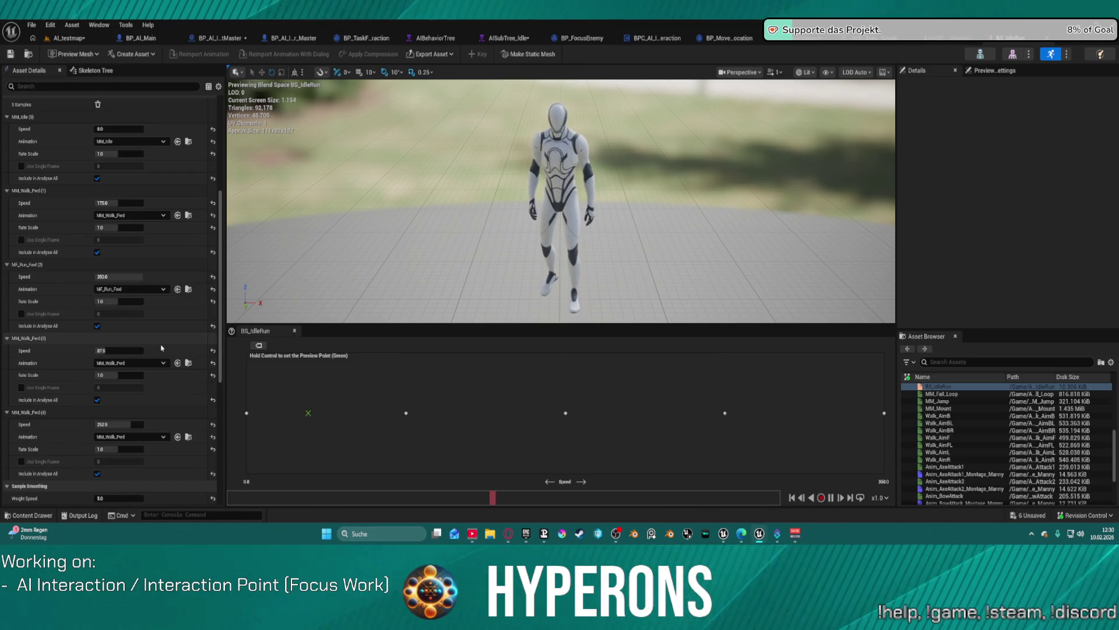
scroll(150, 351, "down", 3)
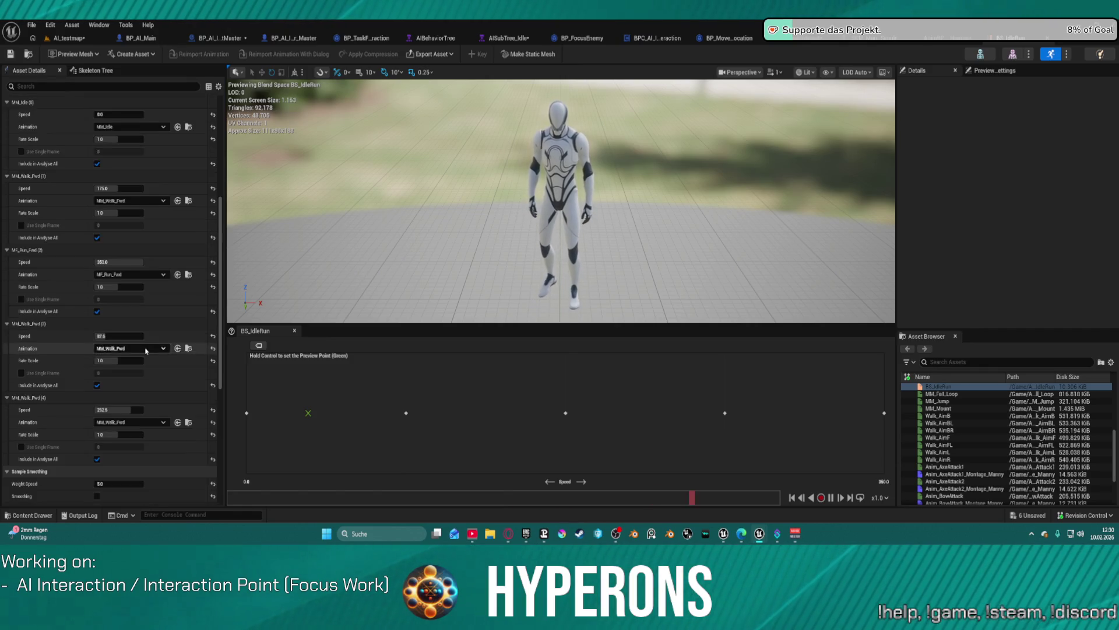
scroll(146, 350, "down", 2)
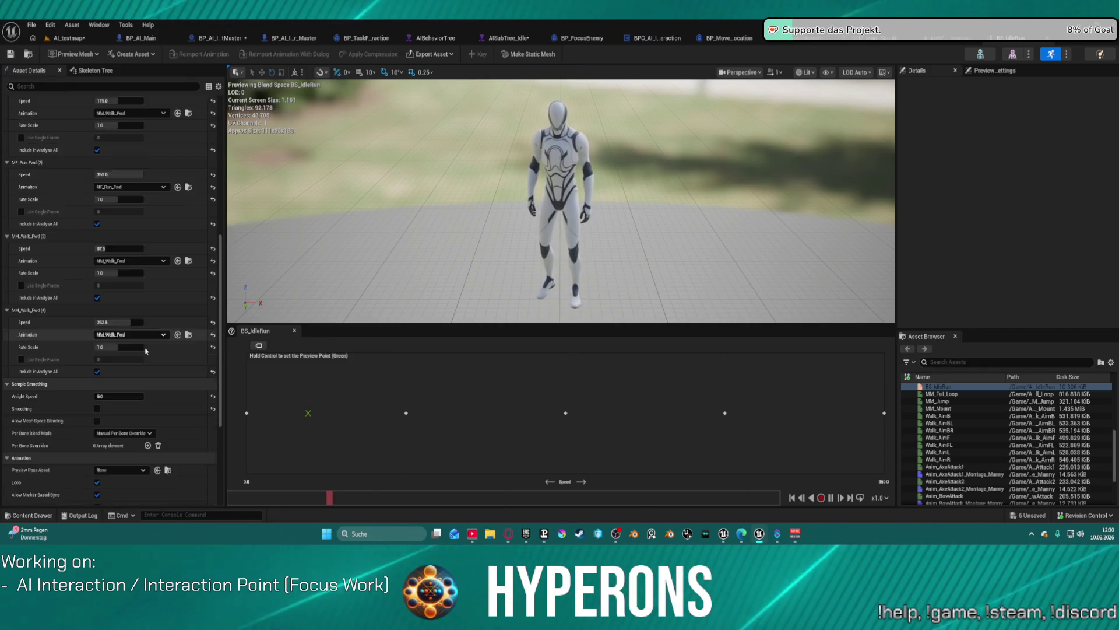
scroll(146, 351, "down", 1)
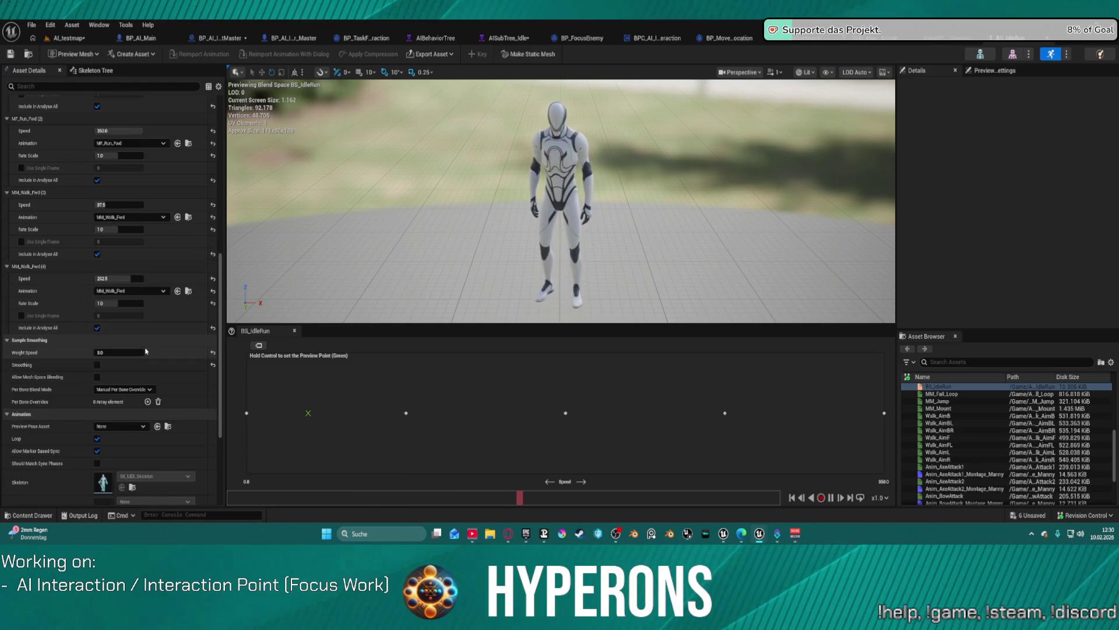
scroll(166, 280, "up", 2)
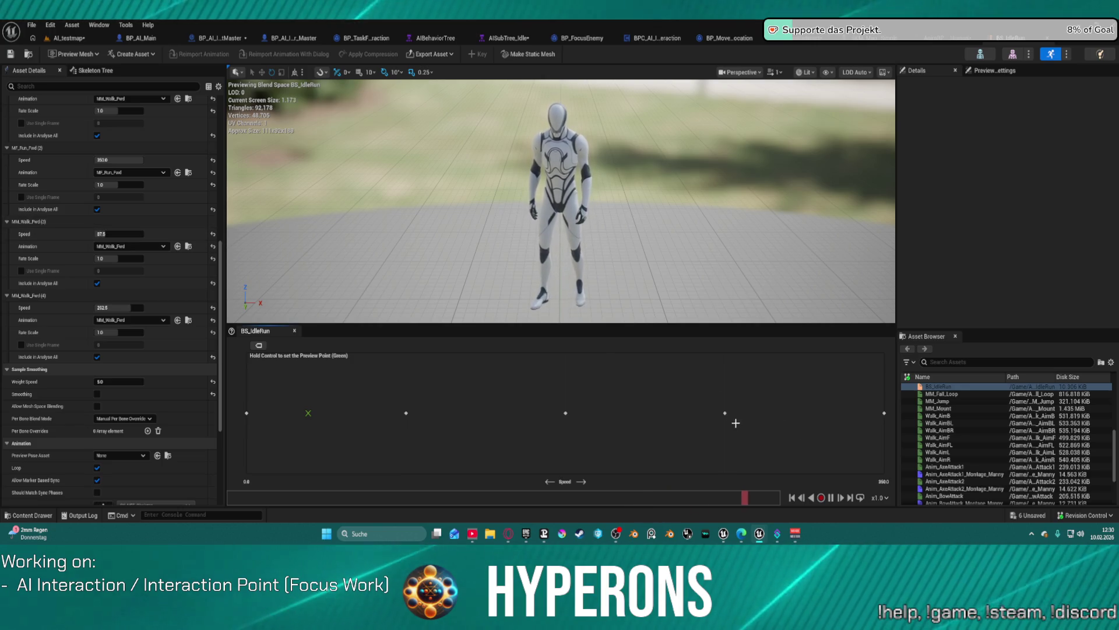
mouse_move(721, 414)
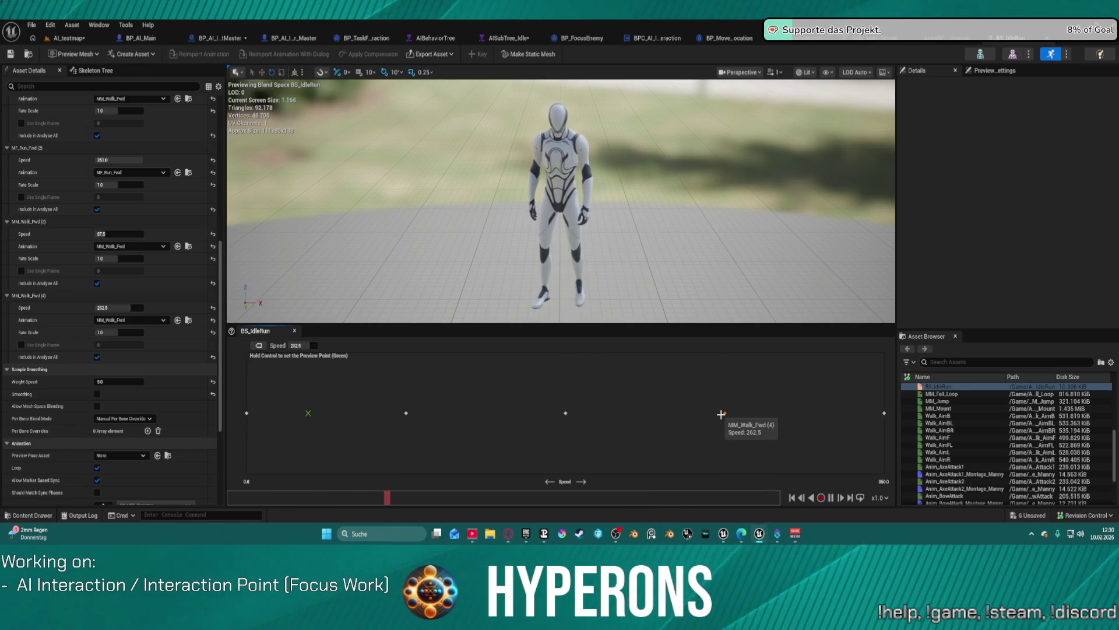
left_click(723, 414)
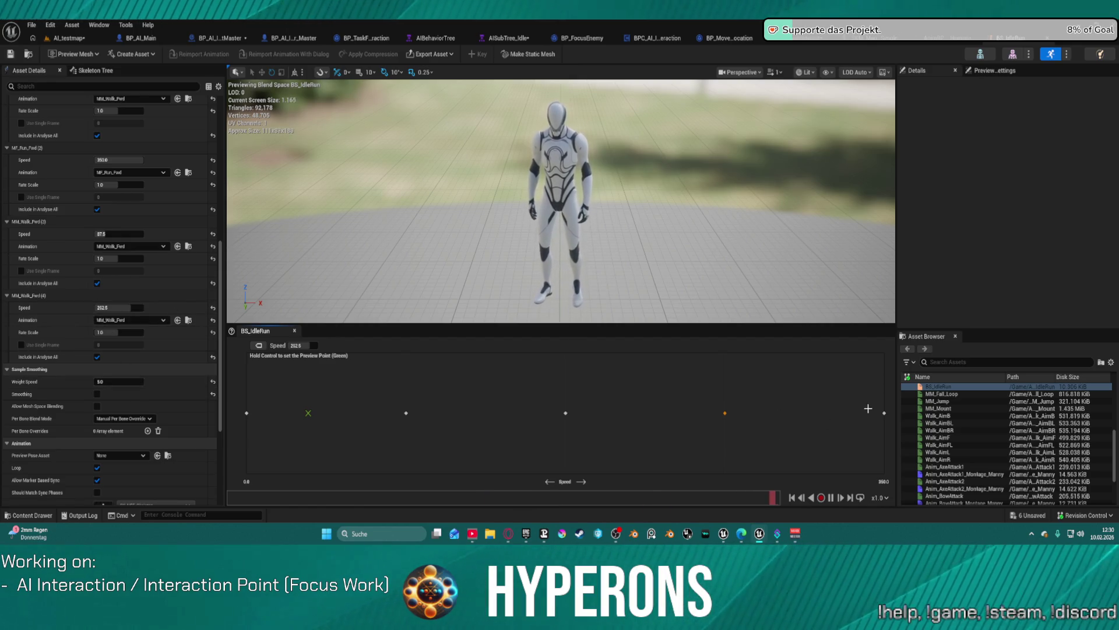
mouse_move(886, 414)
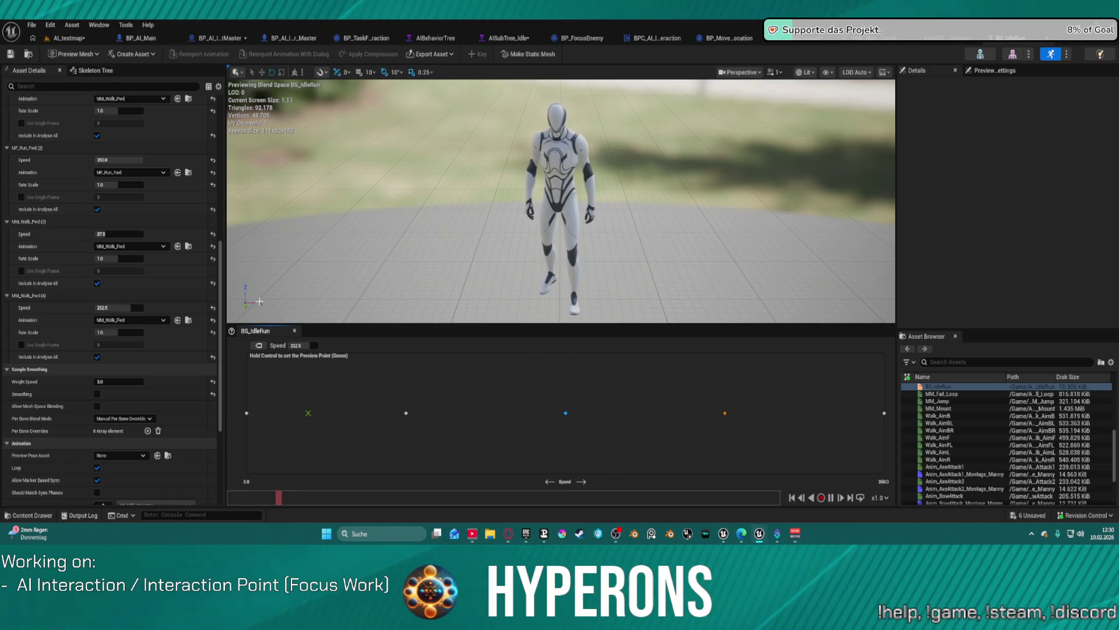
scroll(146, 221, "up", 2)
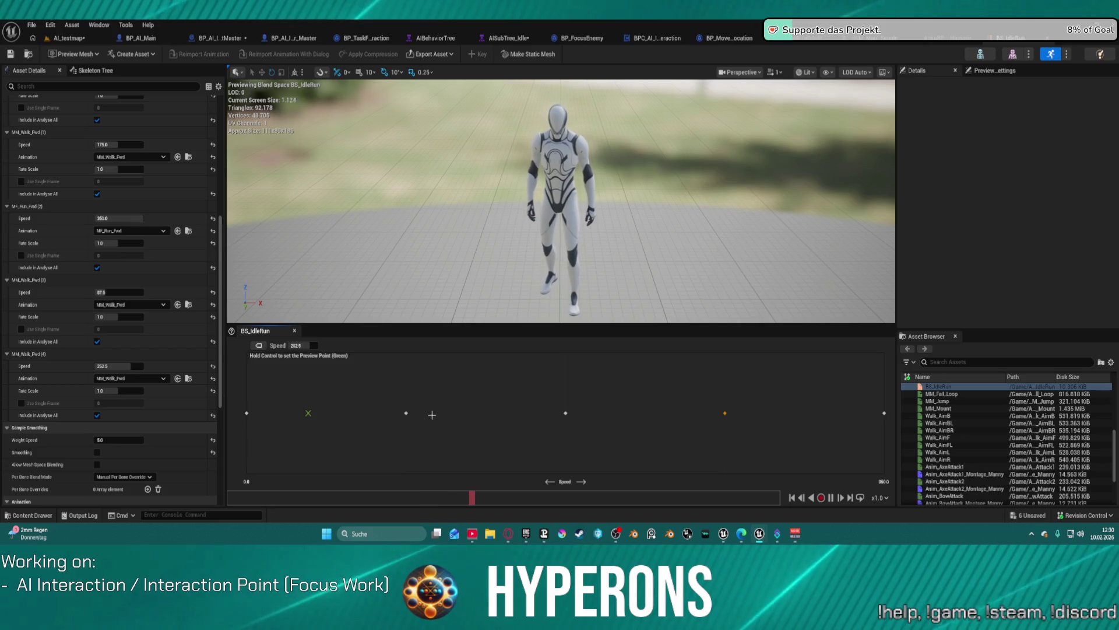
mouse_move(403, 413)
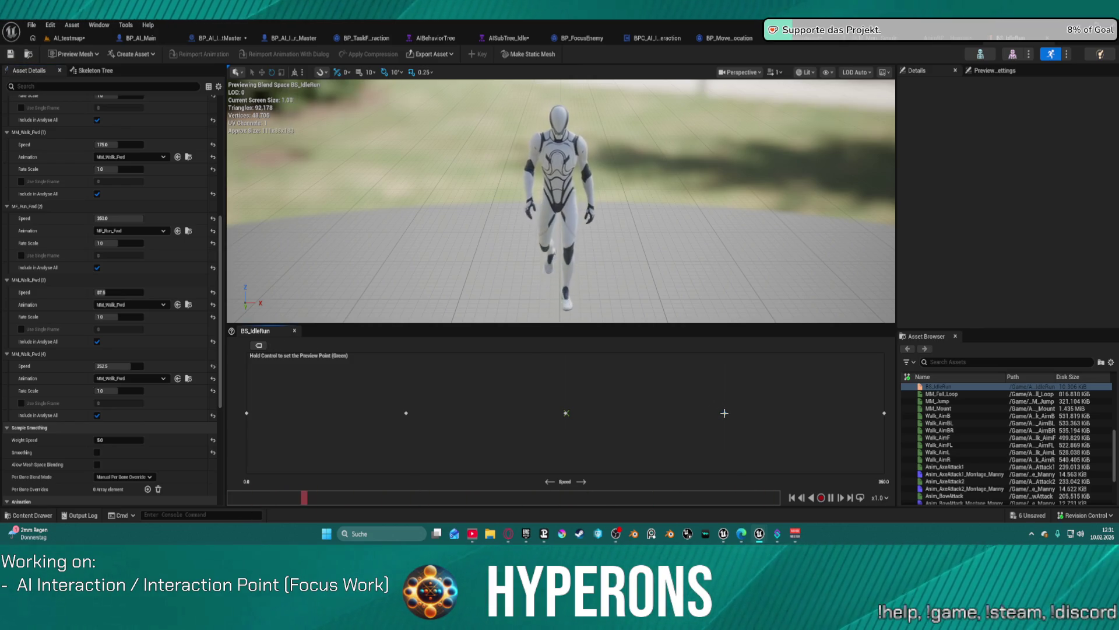
key("Delete")
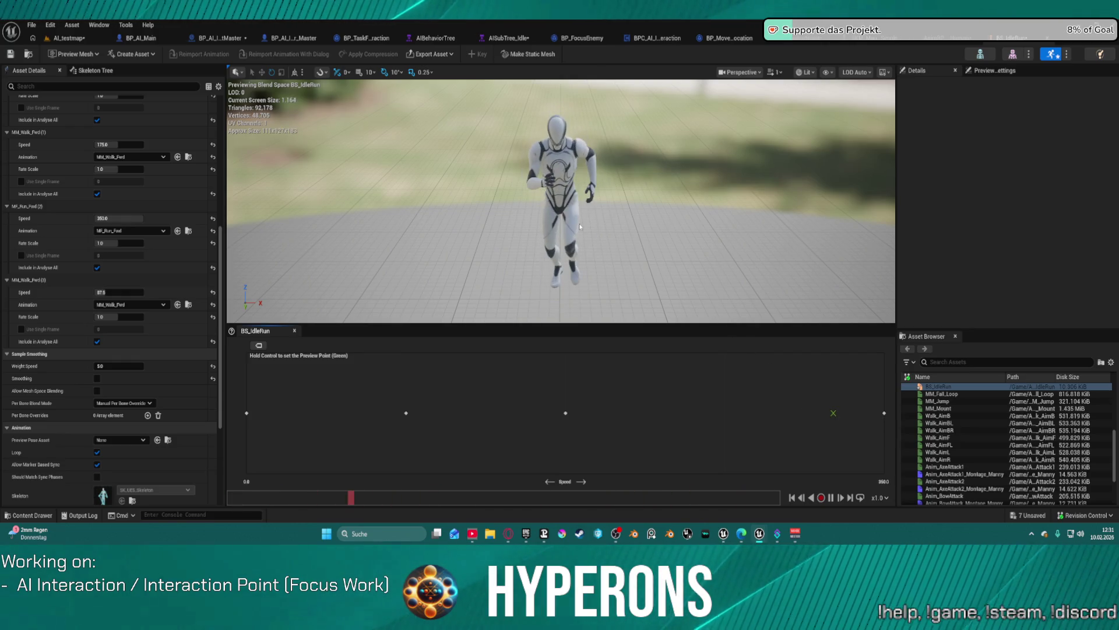
key("ctrl+z")
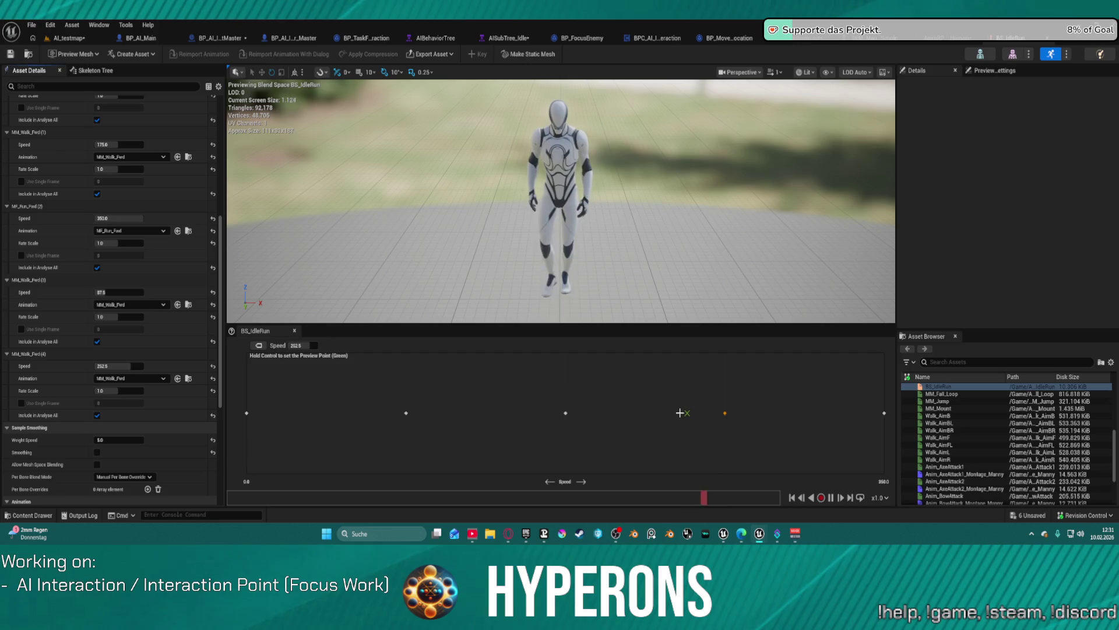
mouse_move(724, 412)
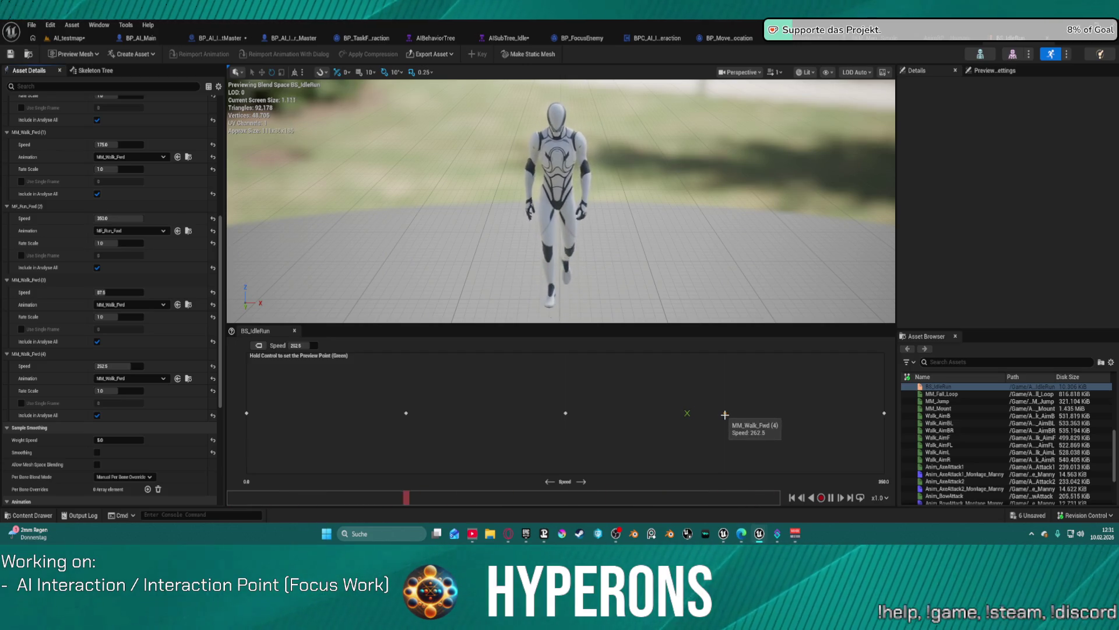
Step: Delete the extra MM_Walk_Fwd (4) sample, then save and check out BS_IdleRun
scroll(151, 158, "up", 10)
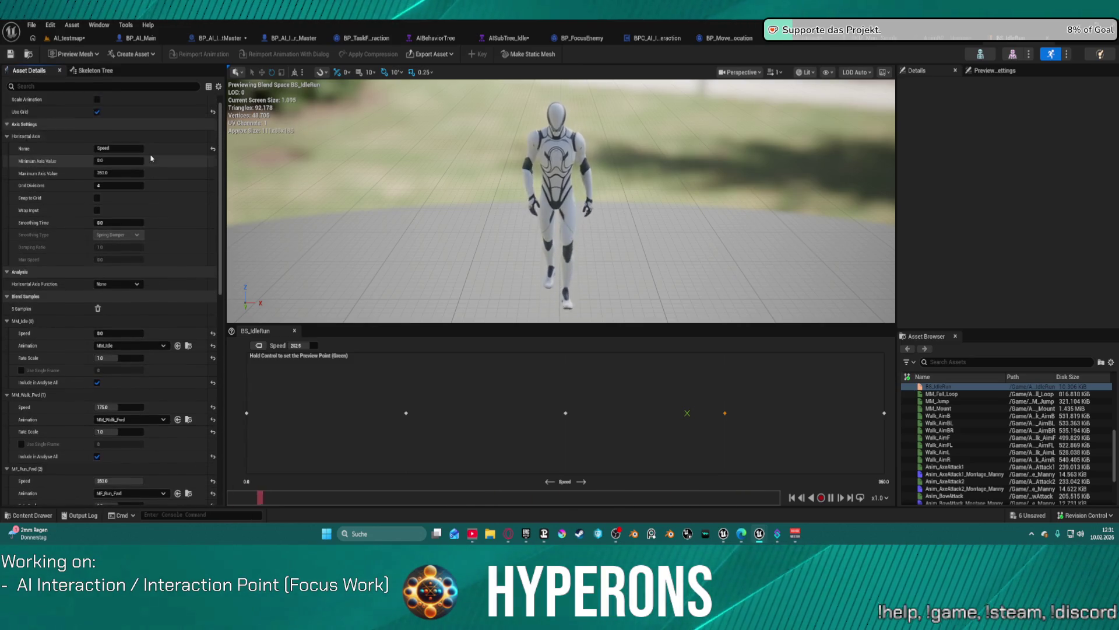
scroll(151, 158, "up", 1)
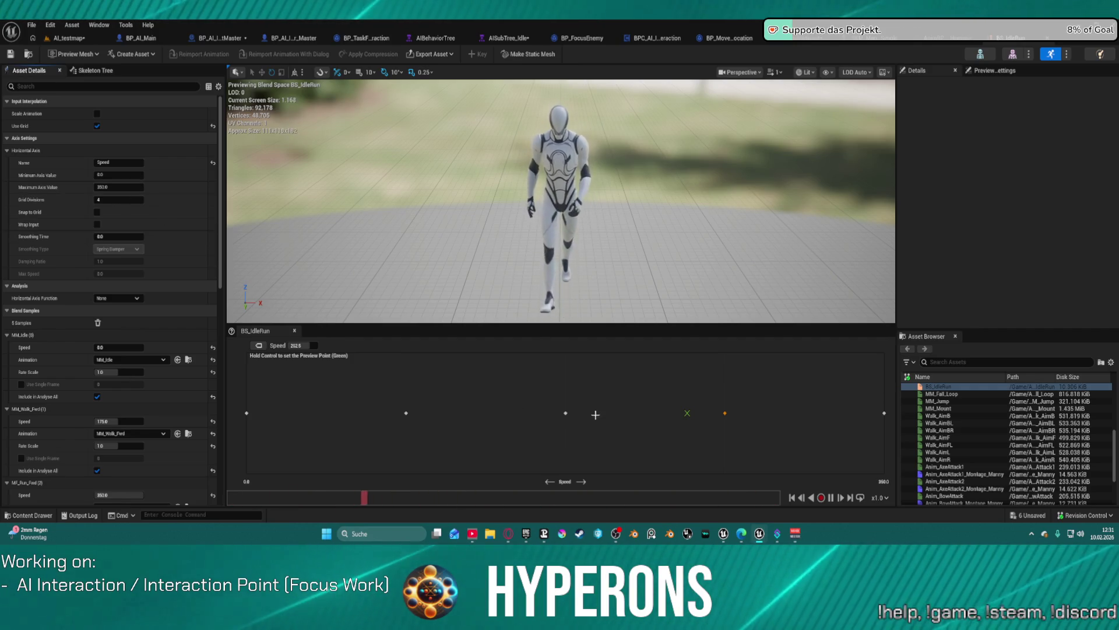
left_click(726, 413)
key("Delete")
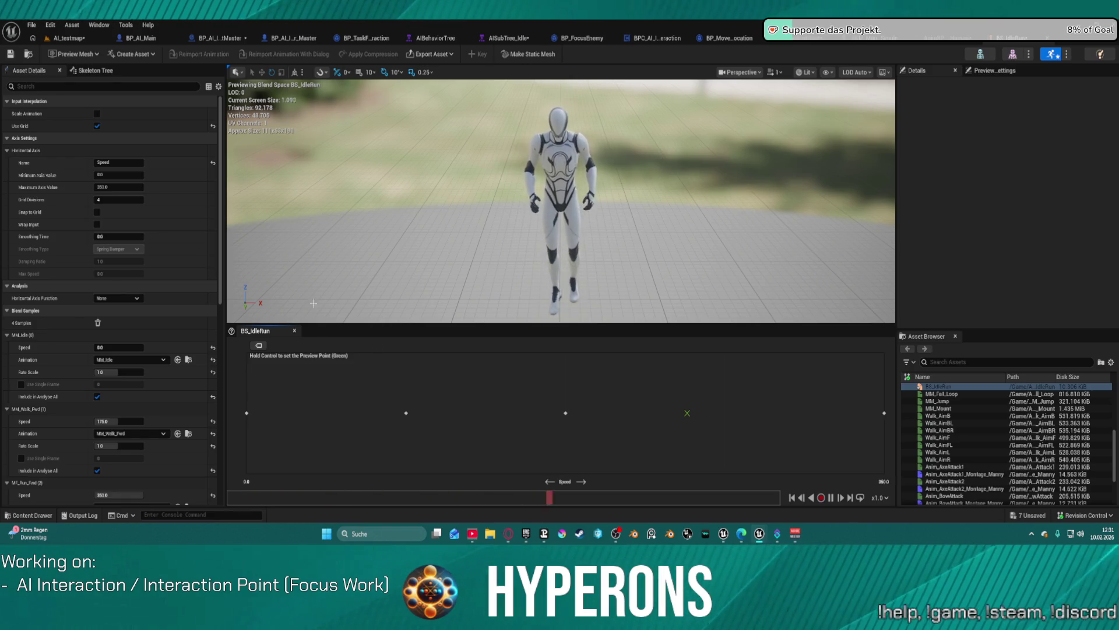
left_click(13, 54)
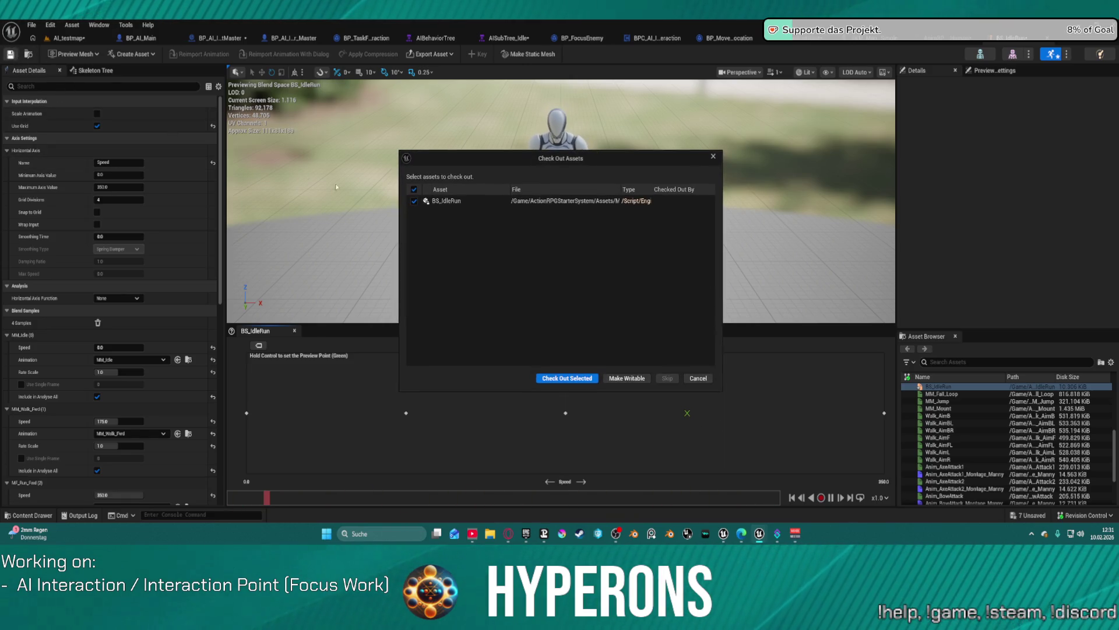
left_click(585, 376)
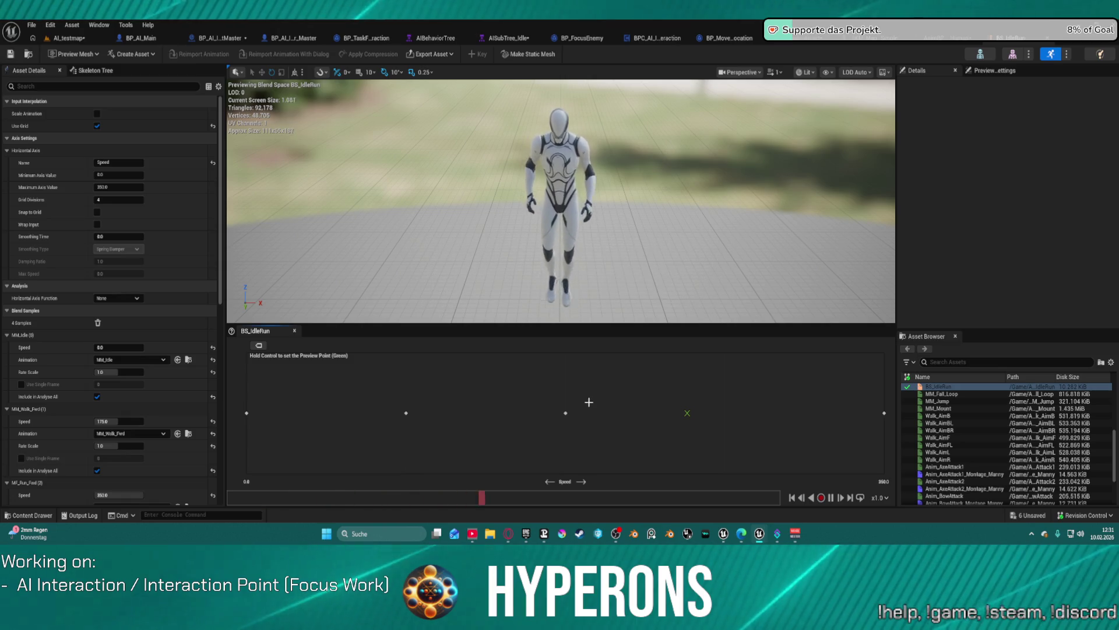
Step: Sweep the preview from idle to running speed and browse to MF_Run_Fwd
key("ctrl")
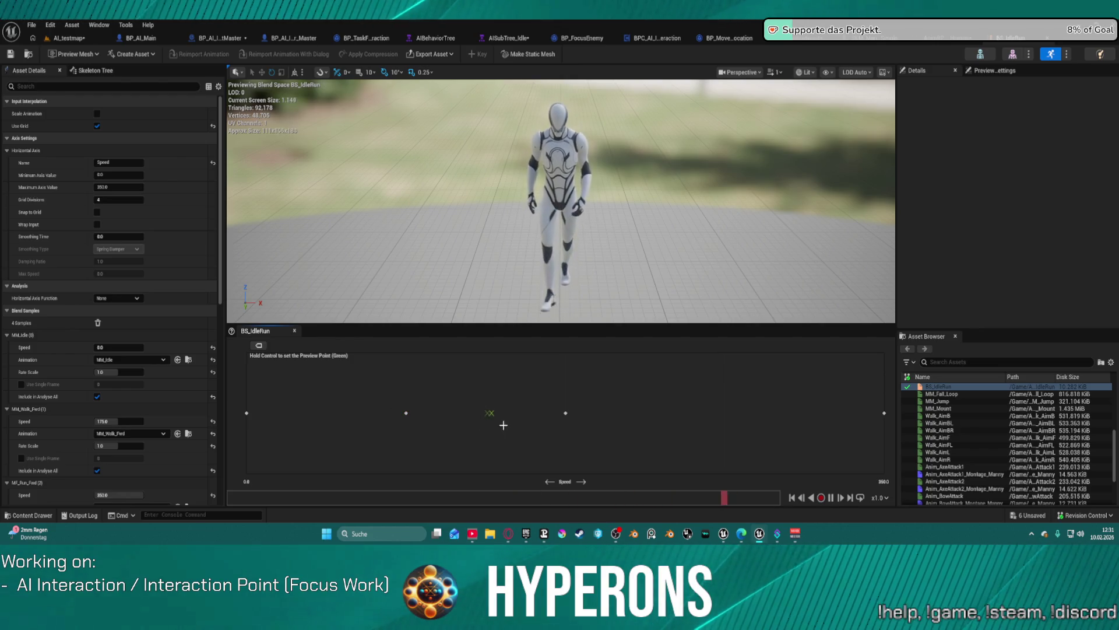
key("ctrl")
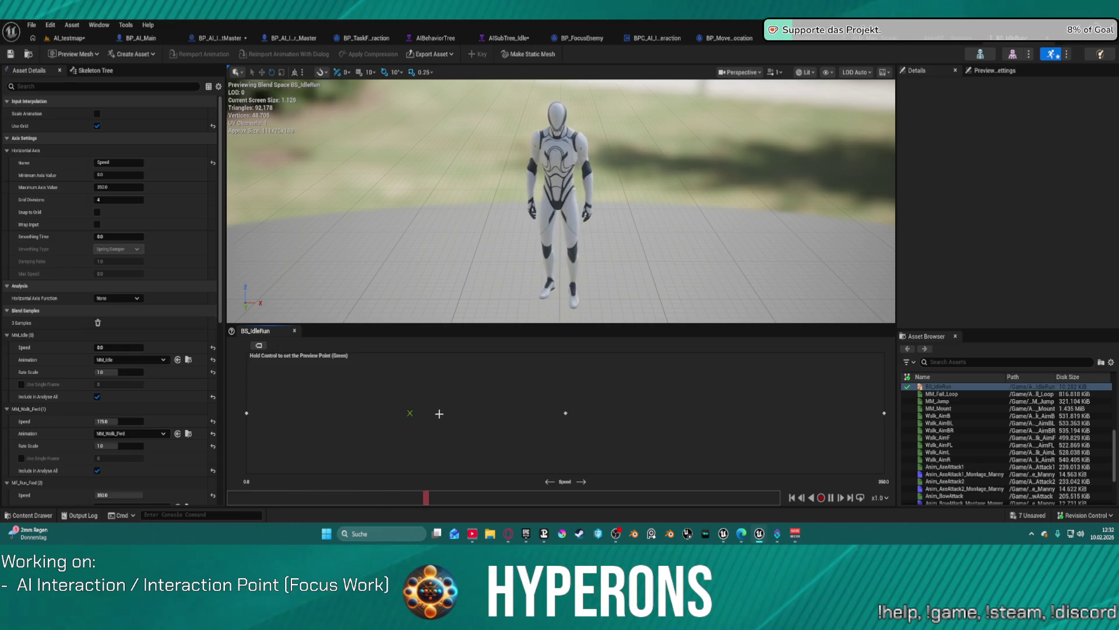
scroll(131, 302, "down", 5)
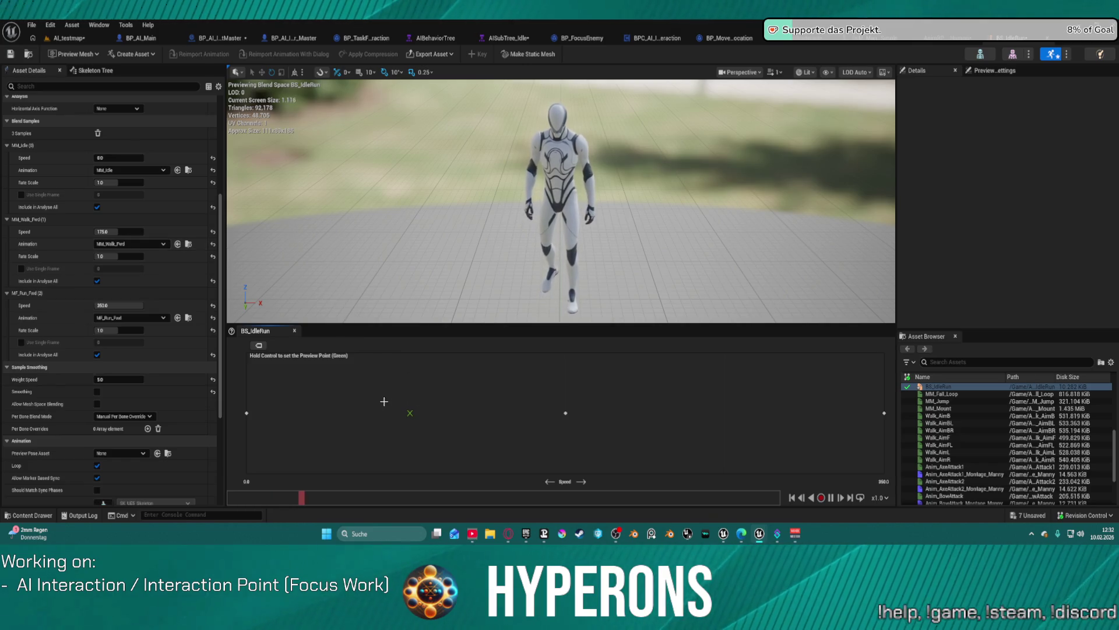
key("ctrl")
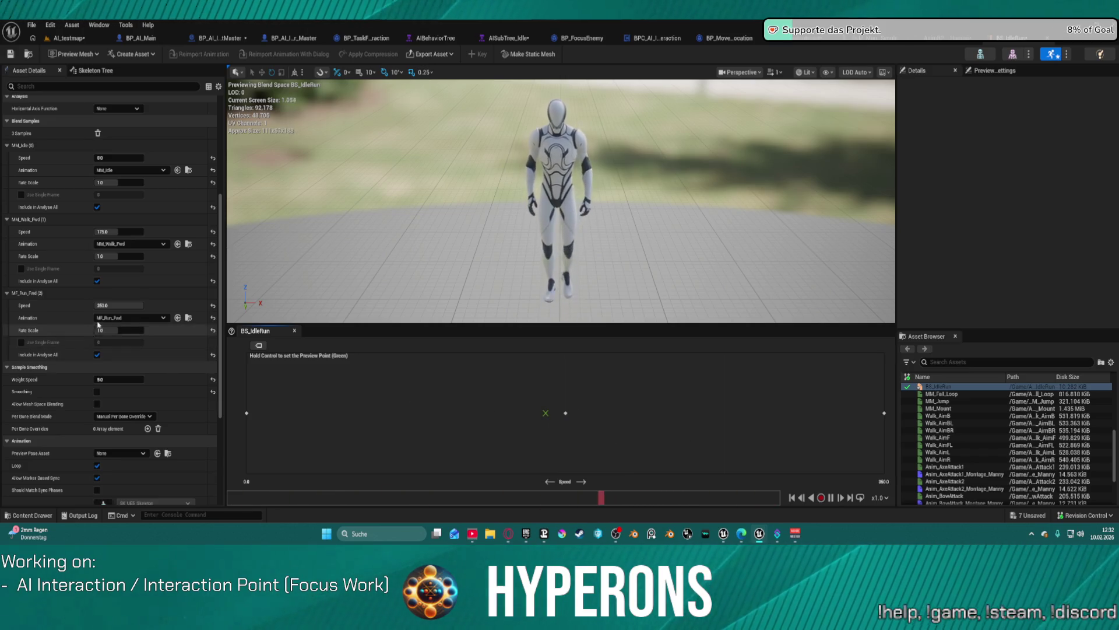
key("ctrl+space")
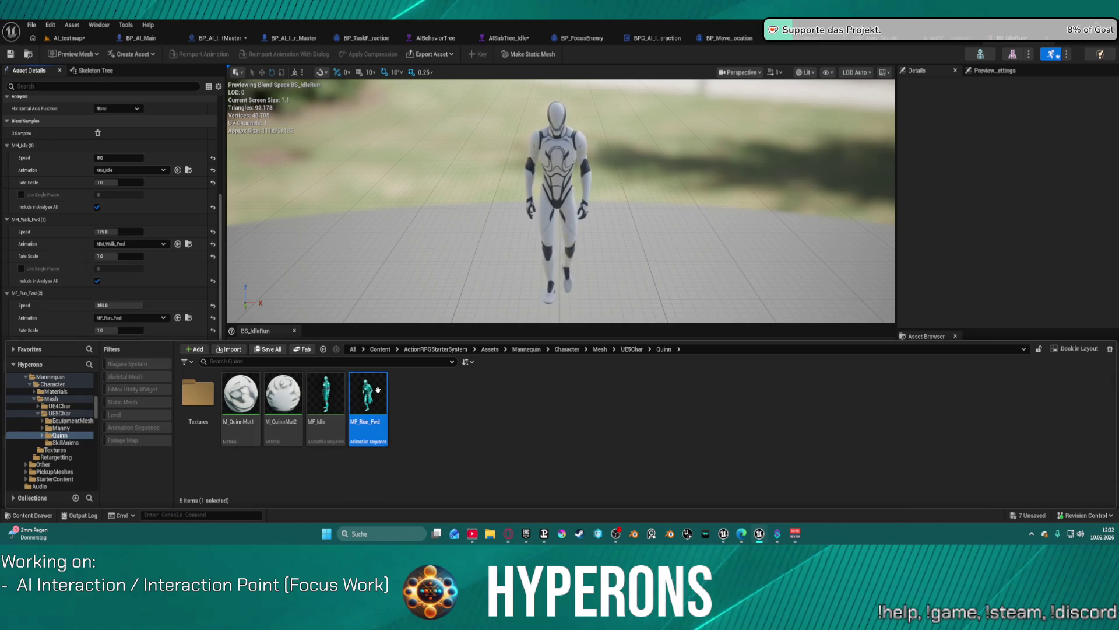
Step: Locate the MM_Walk_Fwd animation asset in its content folder
mouse_move(376, 391)
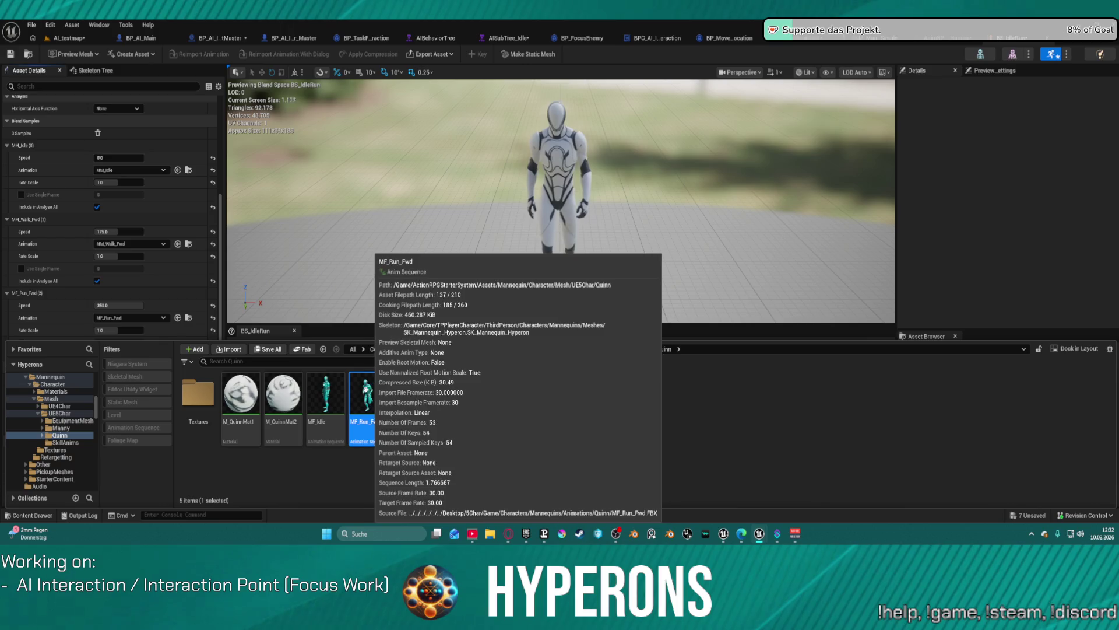
left_click(188, 245)
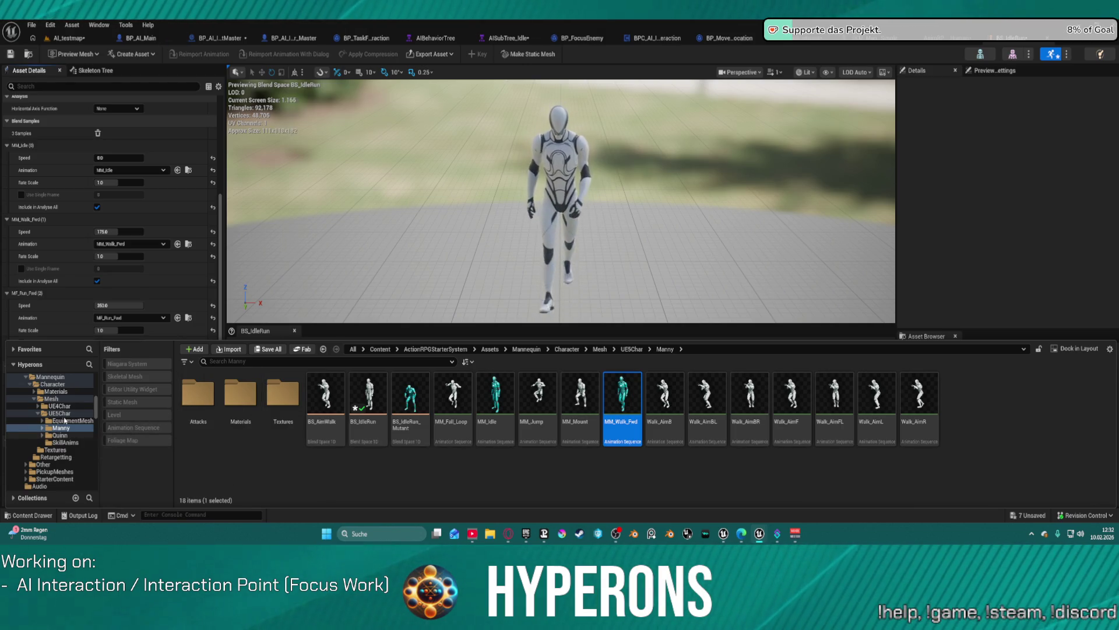
scroll(85, 389, "up", 10)
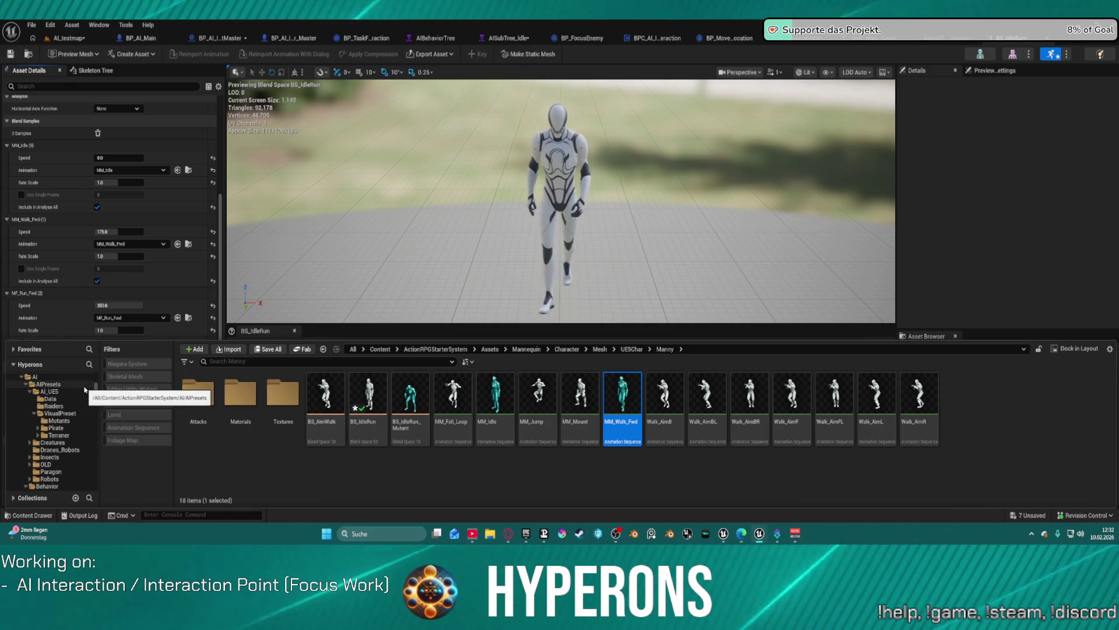
scroll(85, 389, "up", 4)
scroll(74, 457, "up", 3)
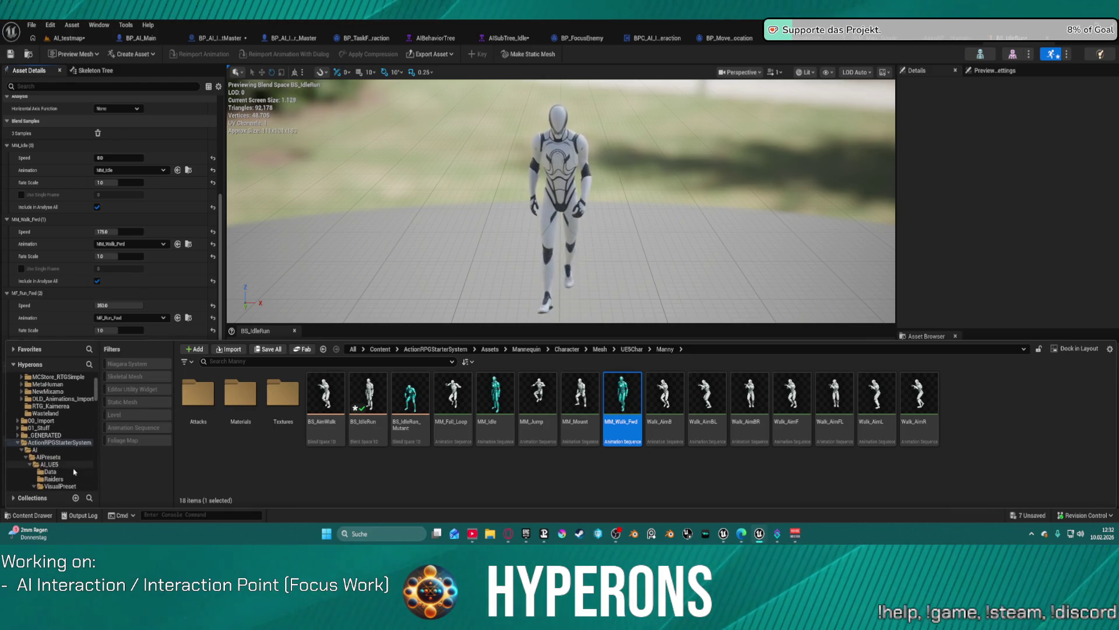
scroll(69, 405, "up", 3)
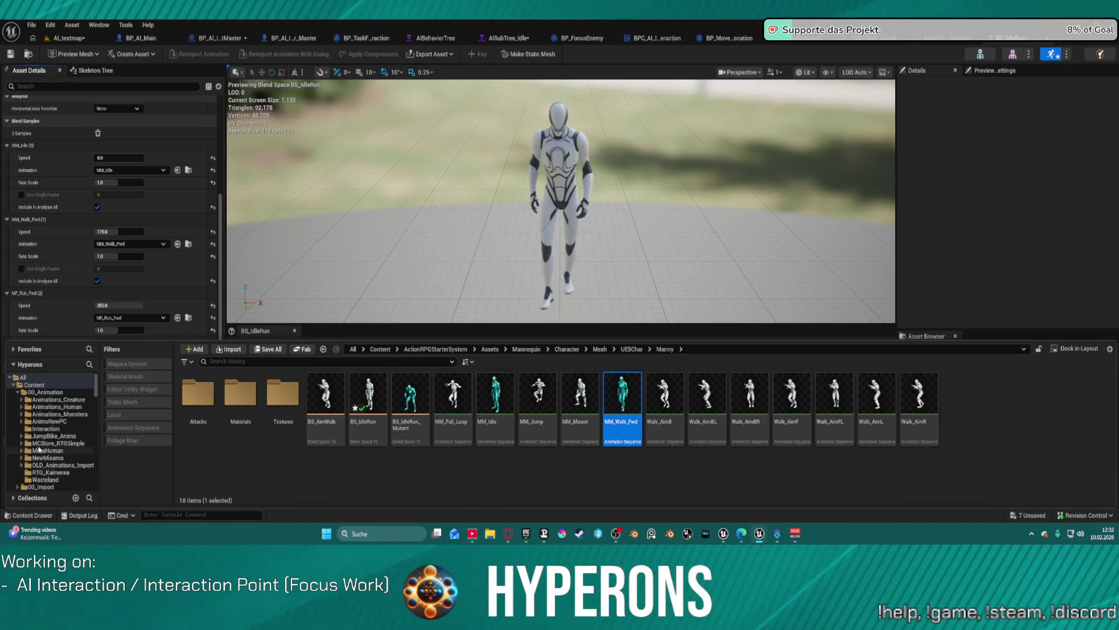
Step: Browse into Animations_Human, then Mannequin > Animations > Actions
left_click(22, 407)
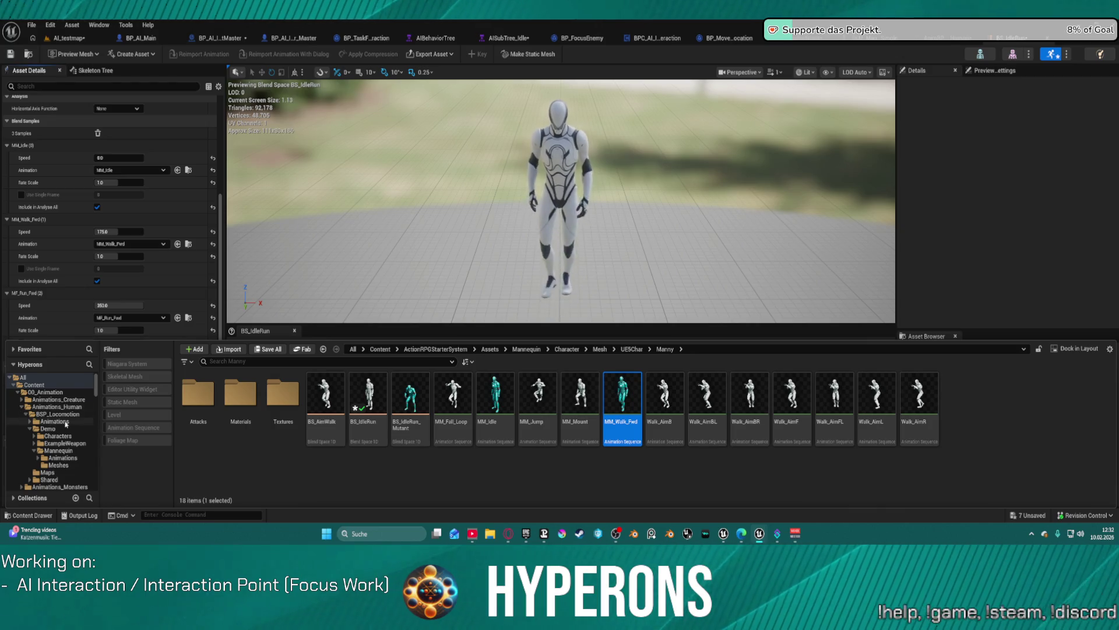
left_click(59, 450)
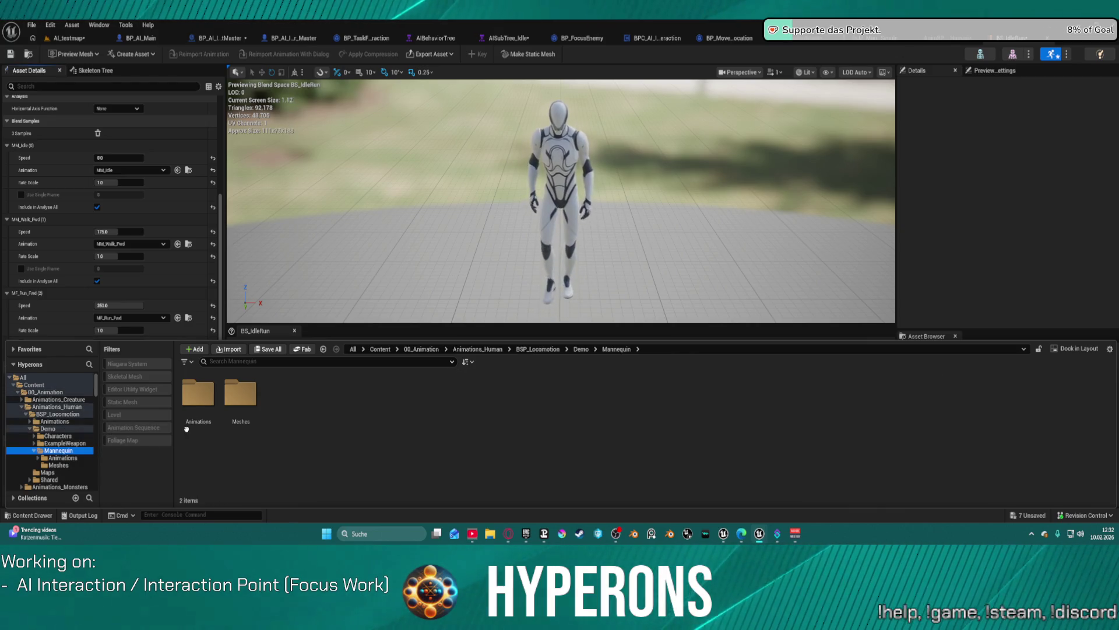
left_click(196, 401)
double_click(195, 401)
double_click(195, 396)
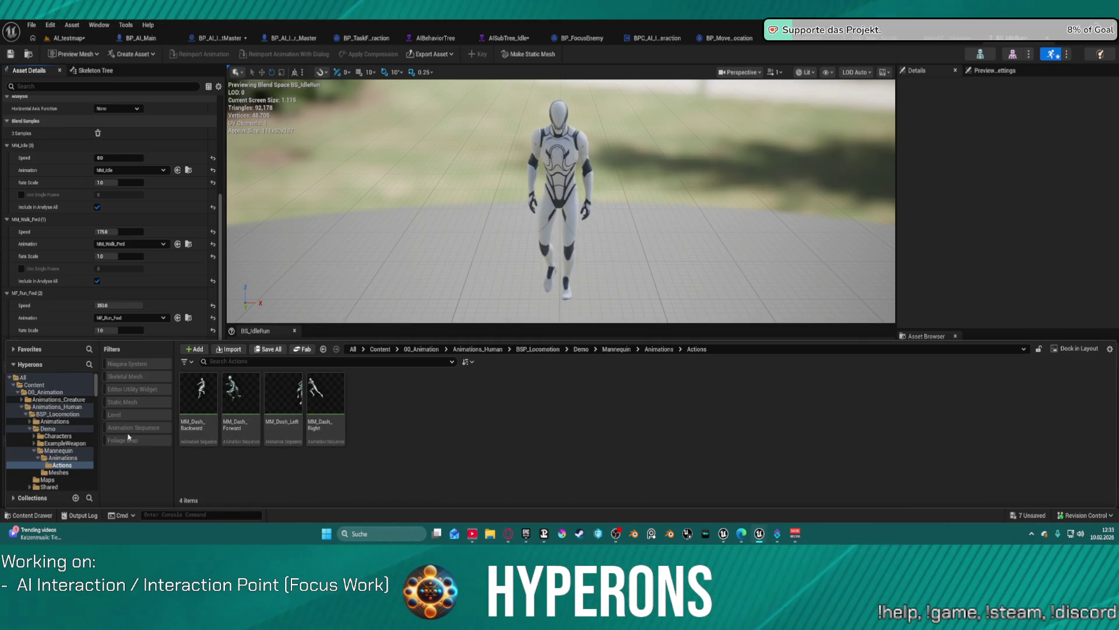
scroll(79, 446, "down", 2)
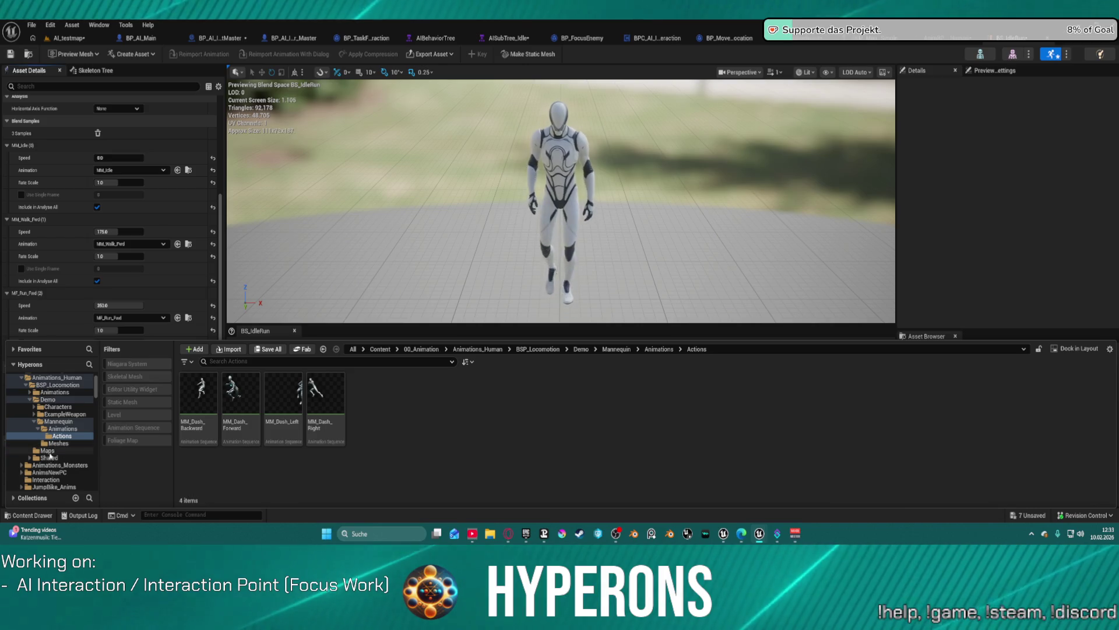
Step: Show the BSP_Locomotion/Animations folder contents and begin a search there
left_click(49, 392)
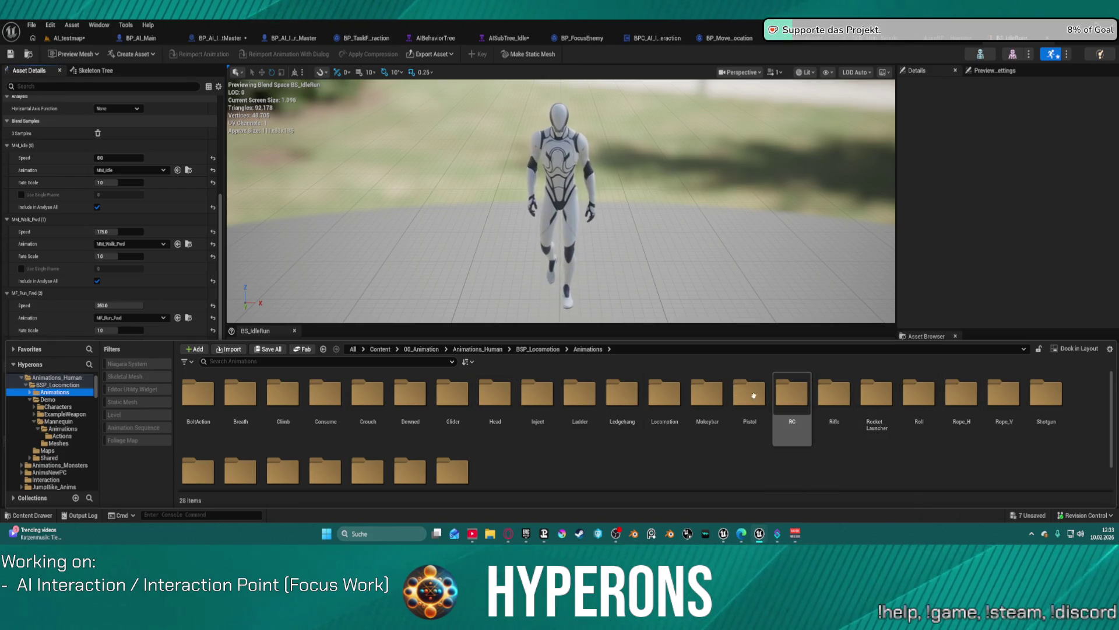
scroll(608, 394, "down", 2)
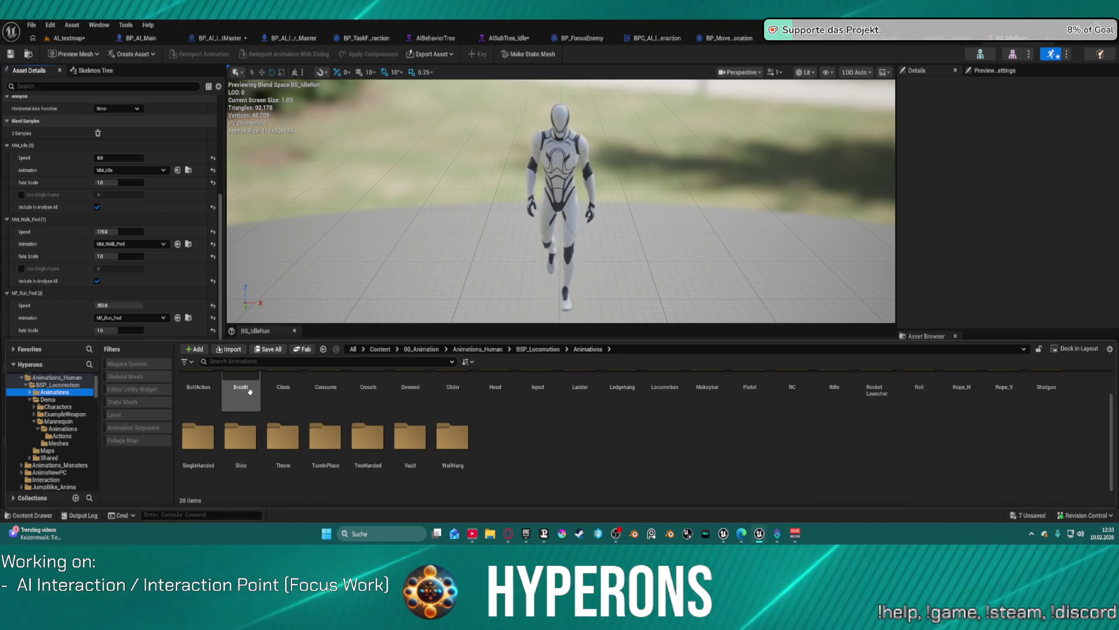
scroll(237, 389, "up", 2)
left_click(233, 363)
Step: Search 'run', preview AS_Run_Fwd_RM, and return to the BS_IdleRun blend space
type("run")
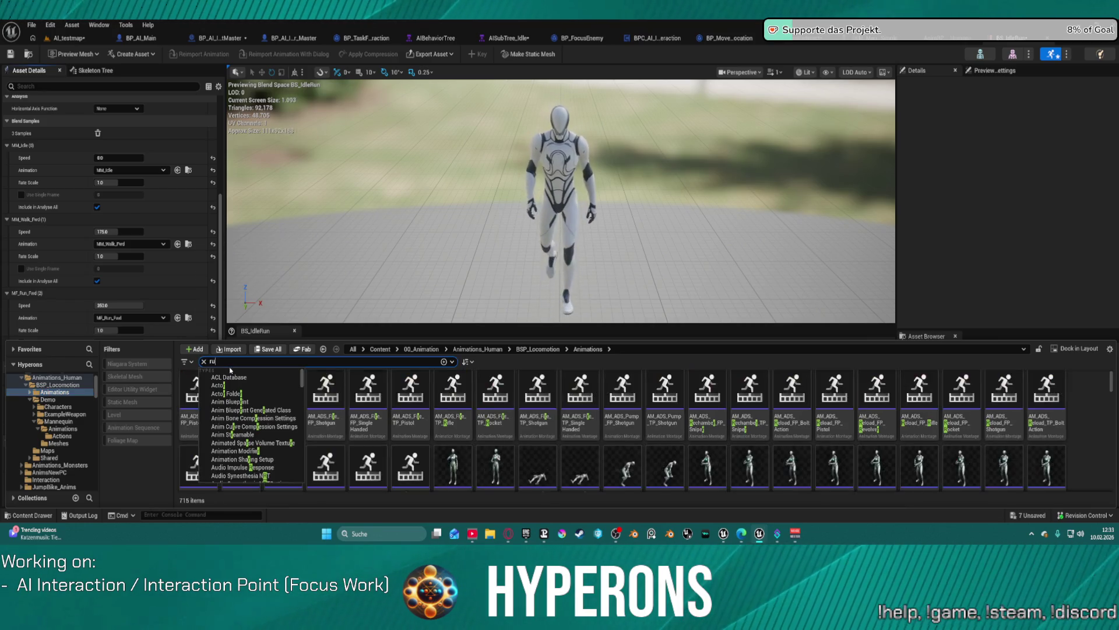
left_click(678, 419)
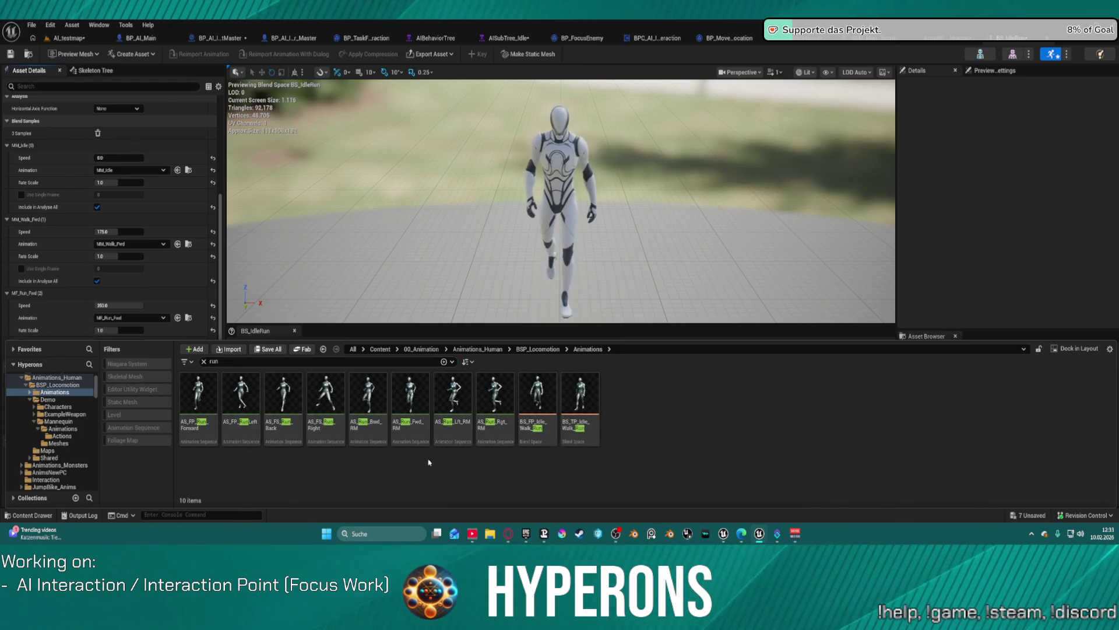
double_click(414, 420)
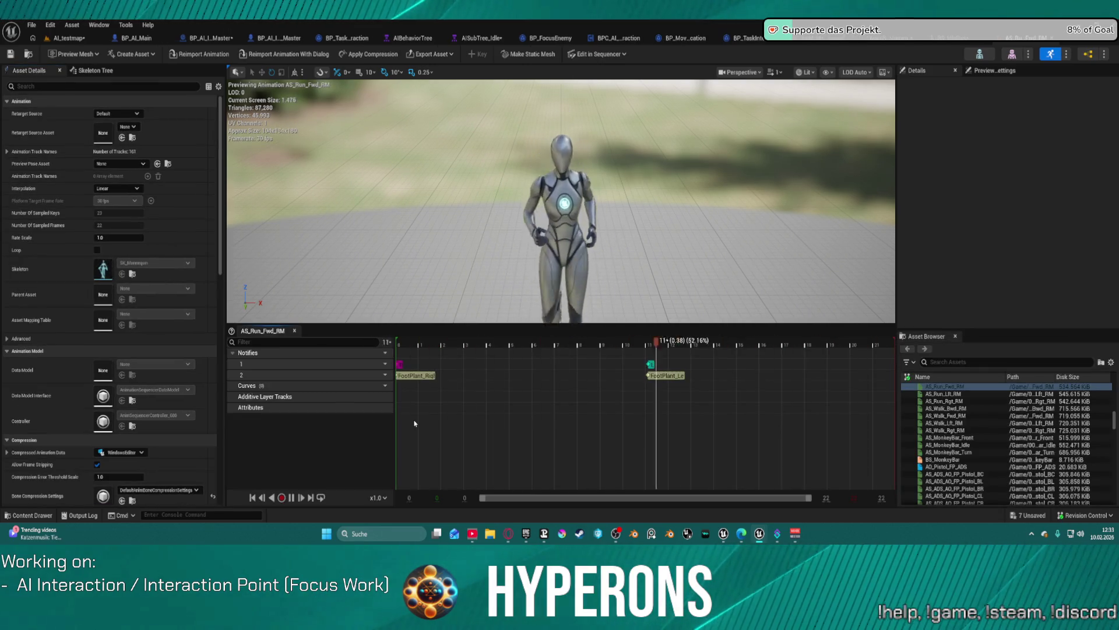
left_click(1029, 35)
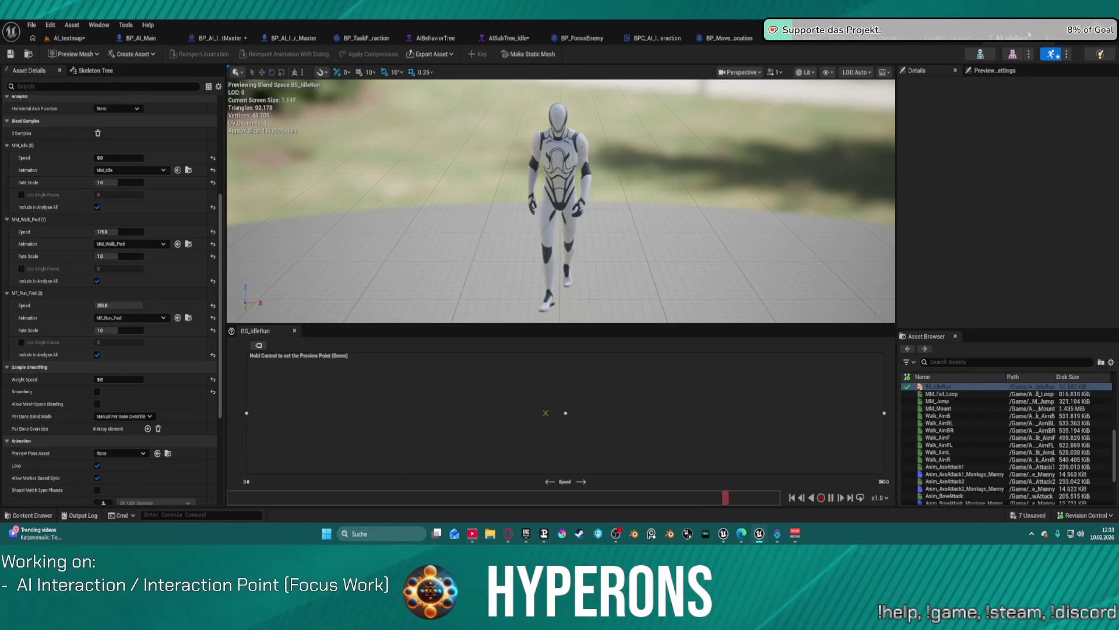
Step: Play-test AI_testmap with Alt+P, stop with Esc, and return to BS_IdleRun
left_click(88, 39)
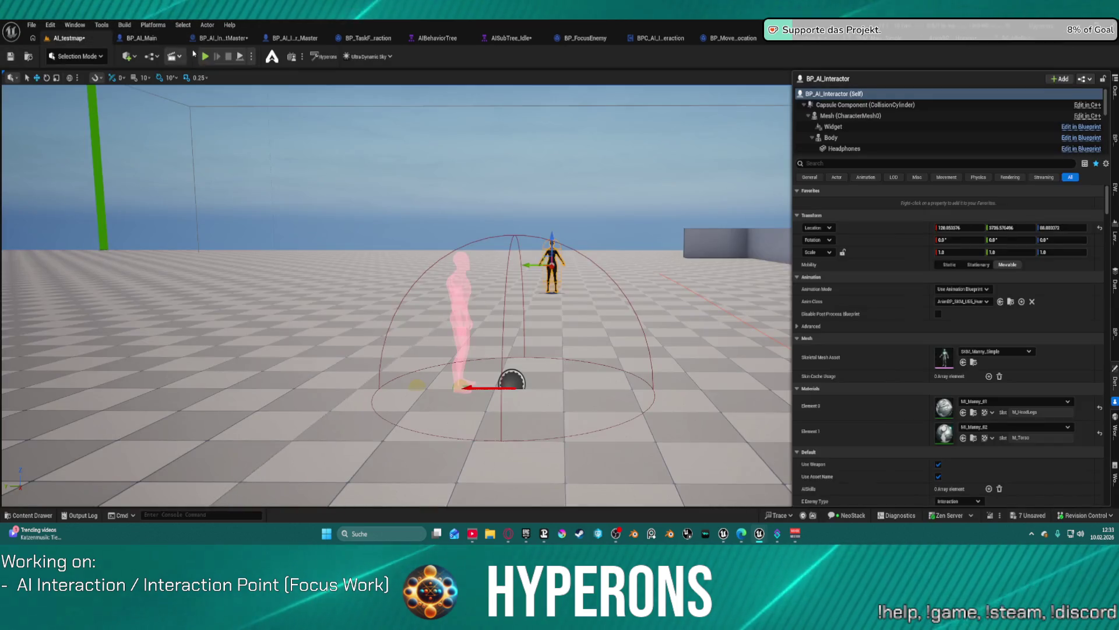
key("alt+p")
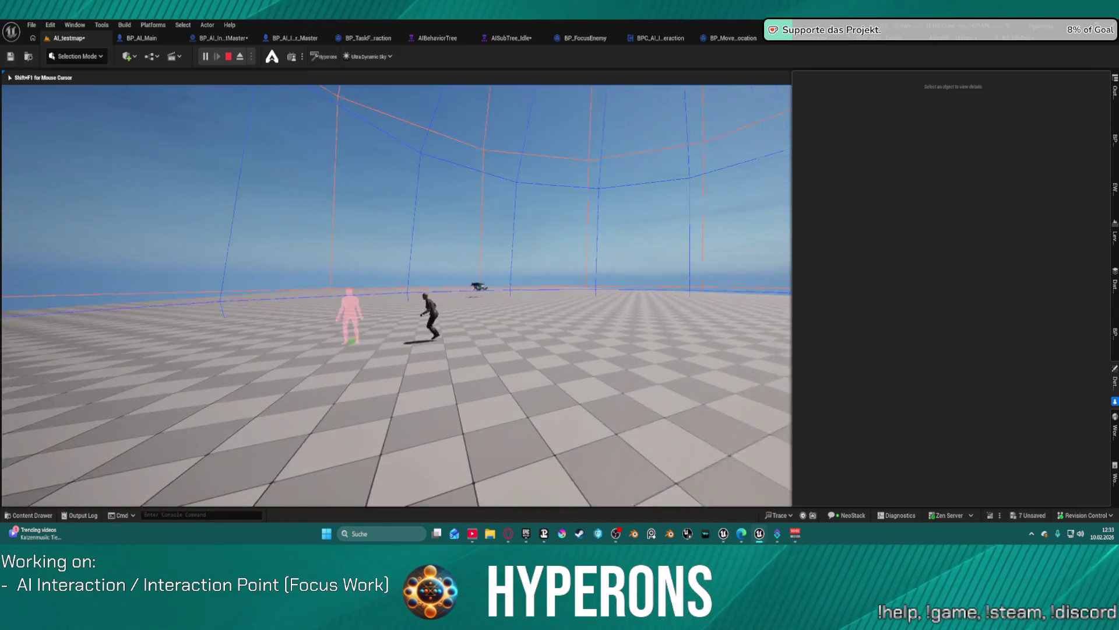
key("Escape")
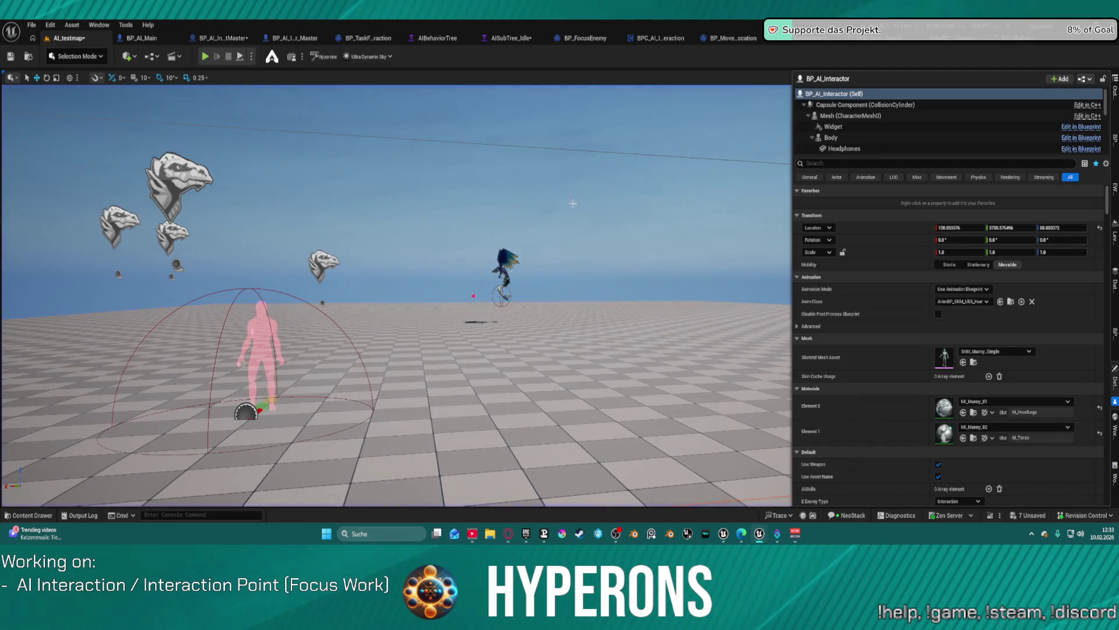
left_click(1020, 38)
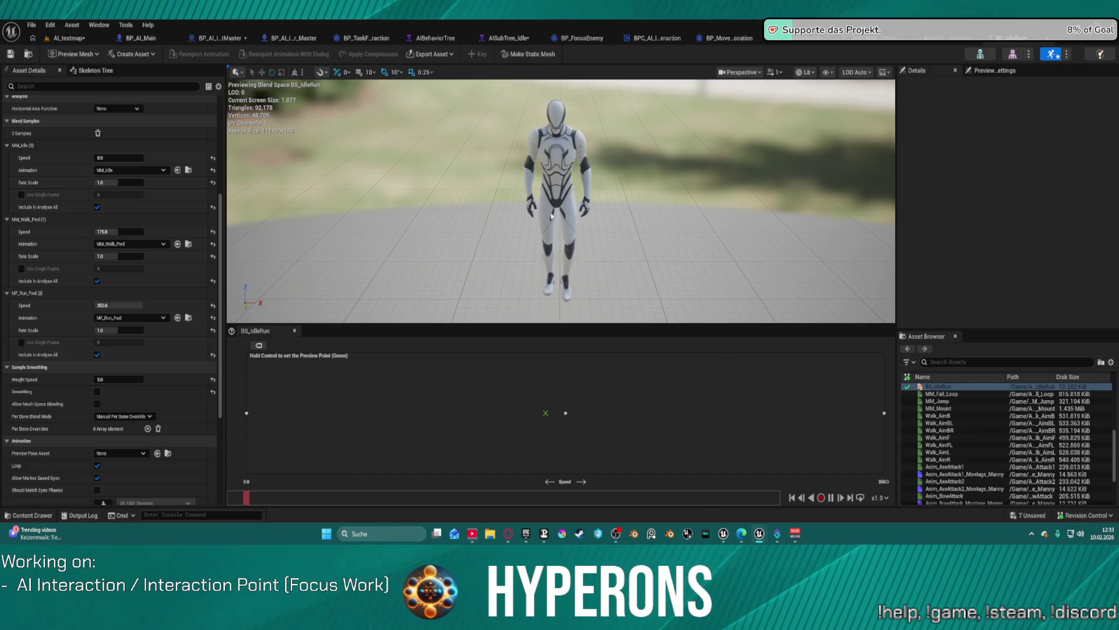
Step: Restore the 87.5 walk sample with Ctrl+Z, save, and turn off Sample Smoothing
key("ctrl+z")
key("ctrl+z")
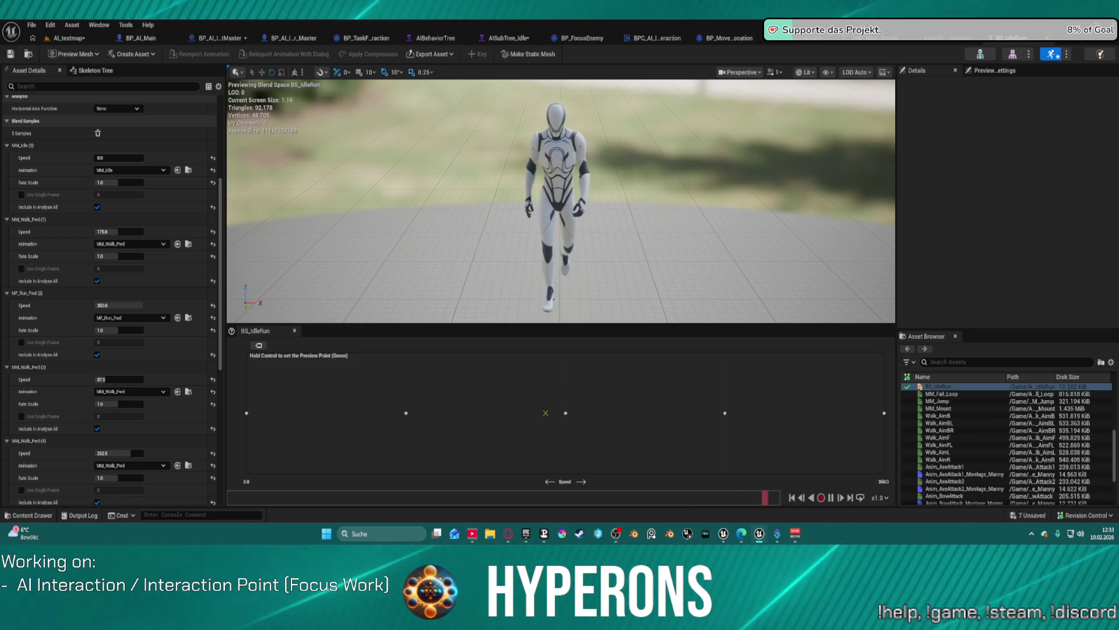
left_click(16, 55)
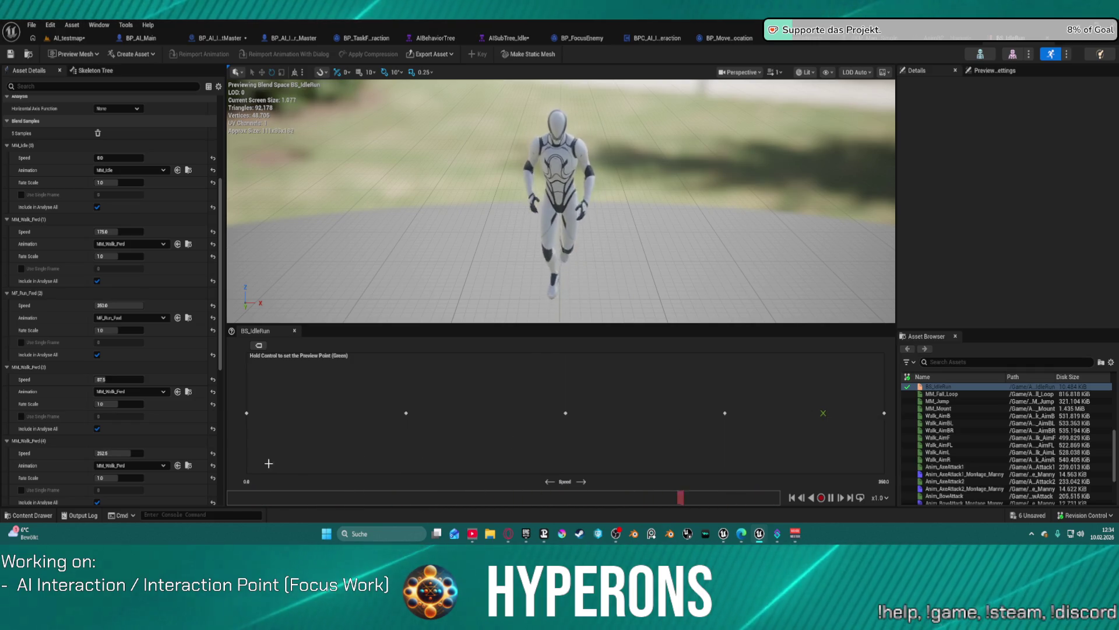
scroll(116, 443, "down", 2)
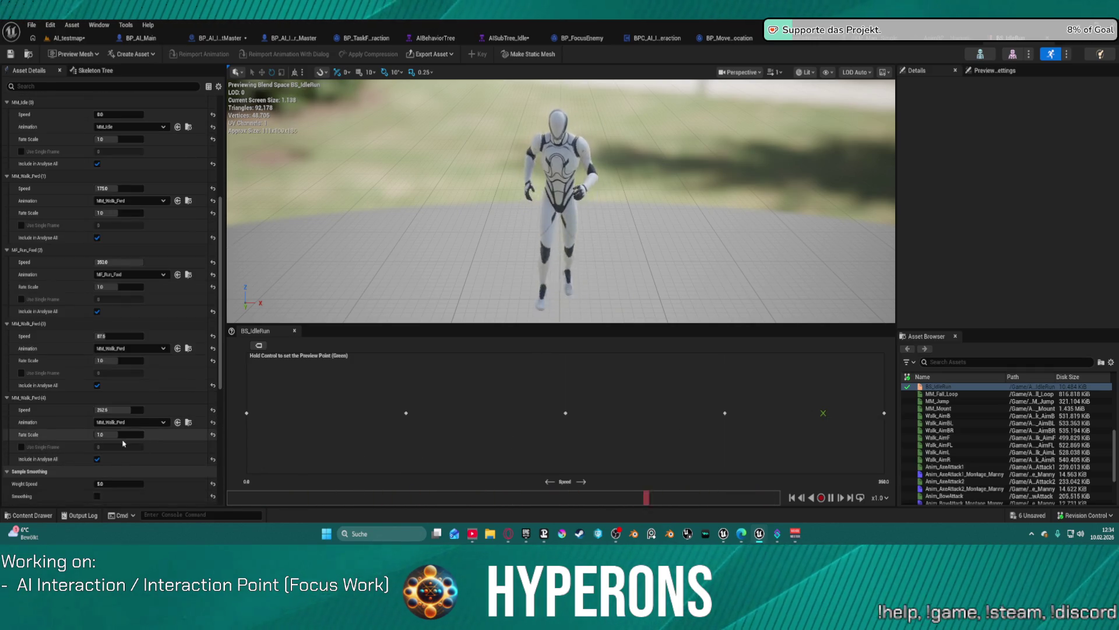
scroll(134, 448, "down", 1)
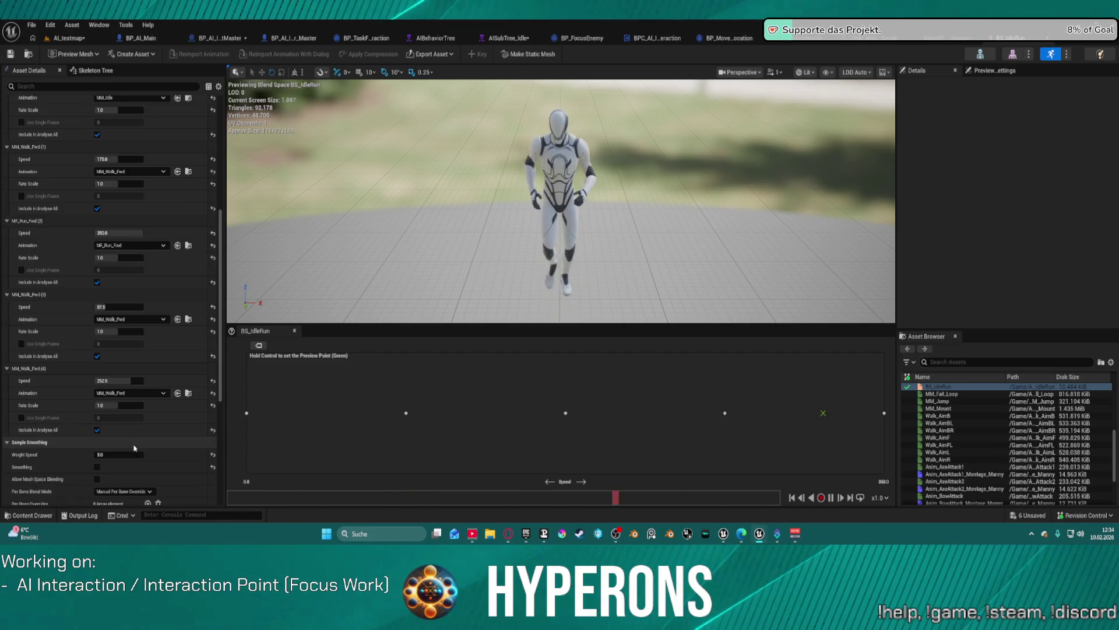
scroll(134, 448, "down", 2)
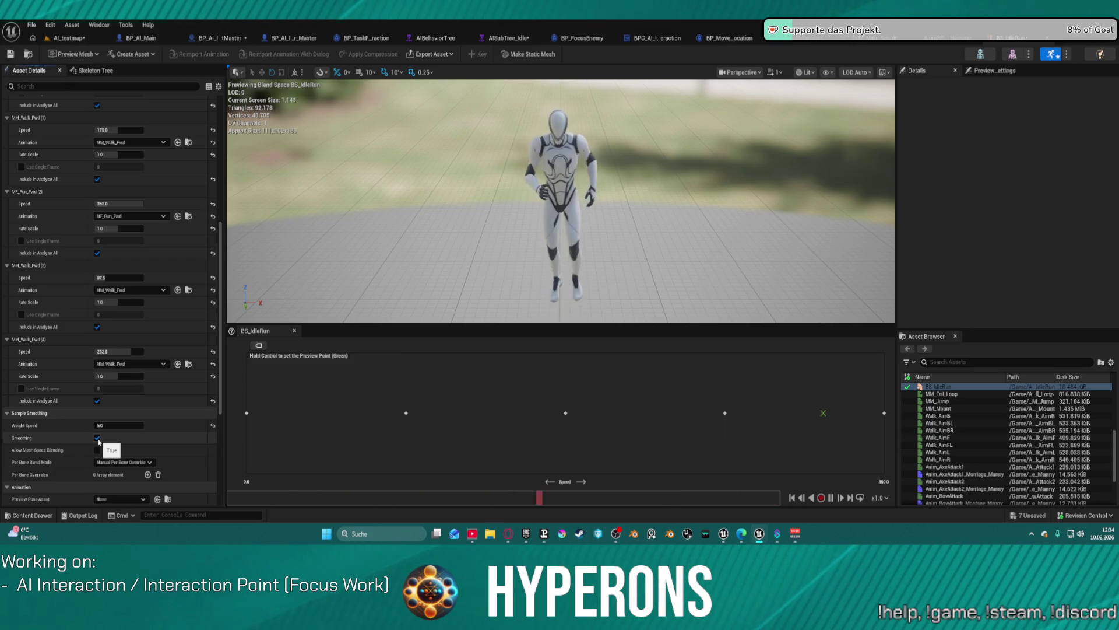
left_click(97, 439)
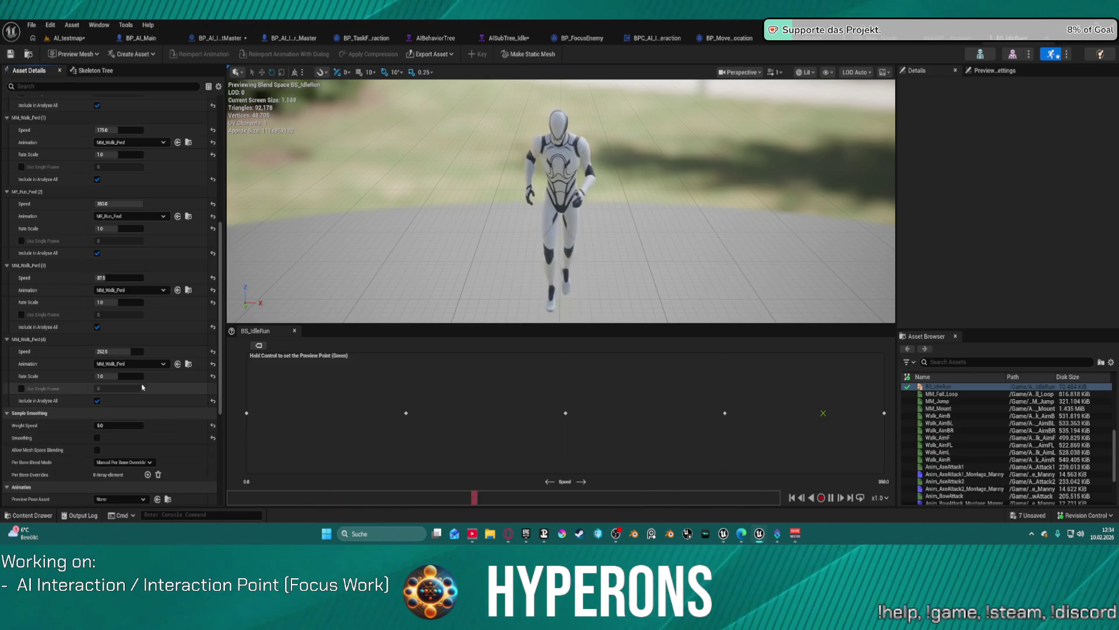
Step: Paste MF_Run_Fwd into the 262.5-speed sample and preview a faster blend
mouse_move(724, 412)
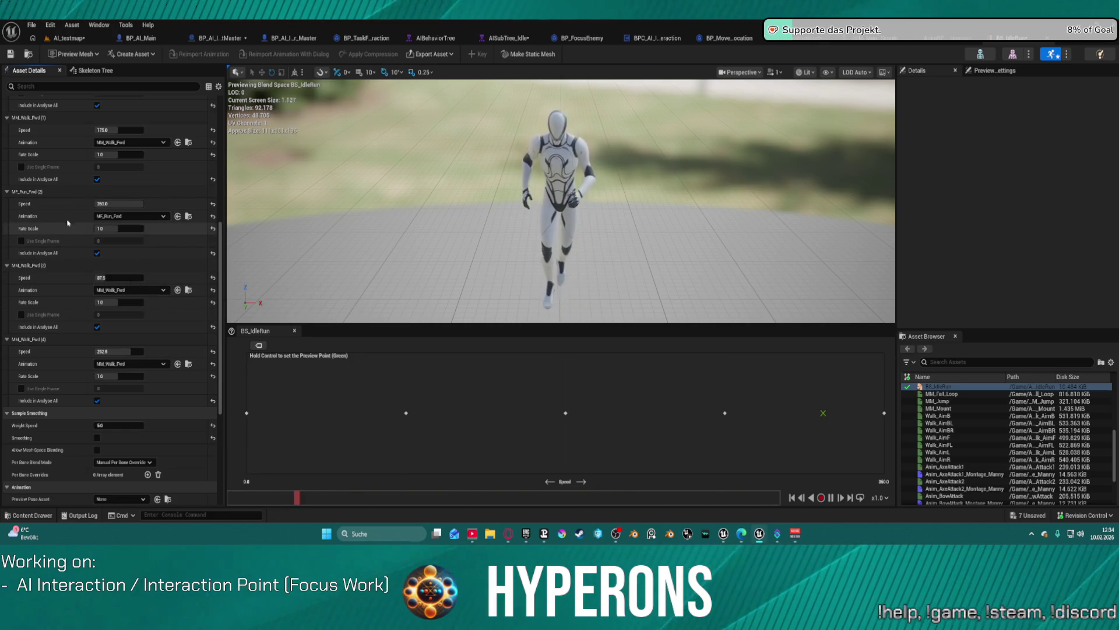
key("ctrl+v")
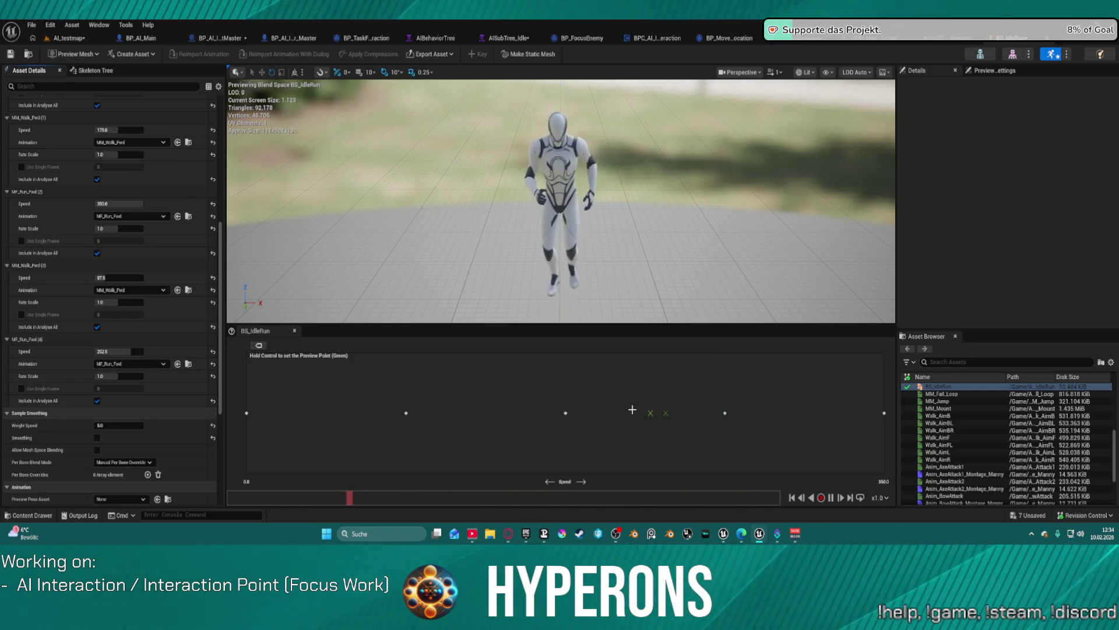
mouse_move(572, 410)
left_mouse_down()
mouse_move(652, 415)
mouse_move(563, 414)
mouse_move(839, 416)
mouse_move(307, 429)
left_mouse_up()
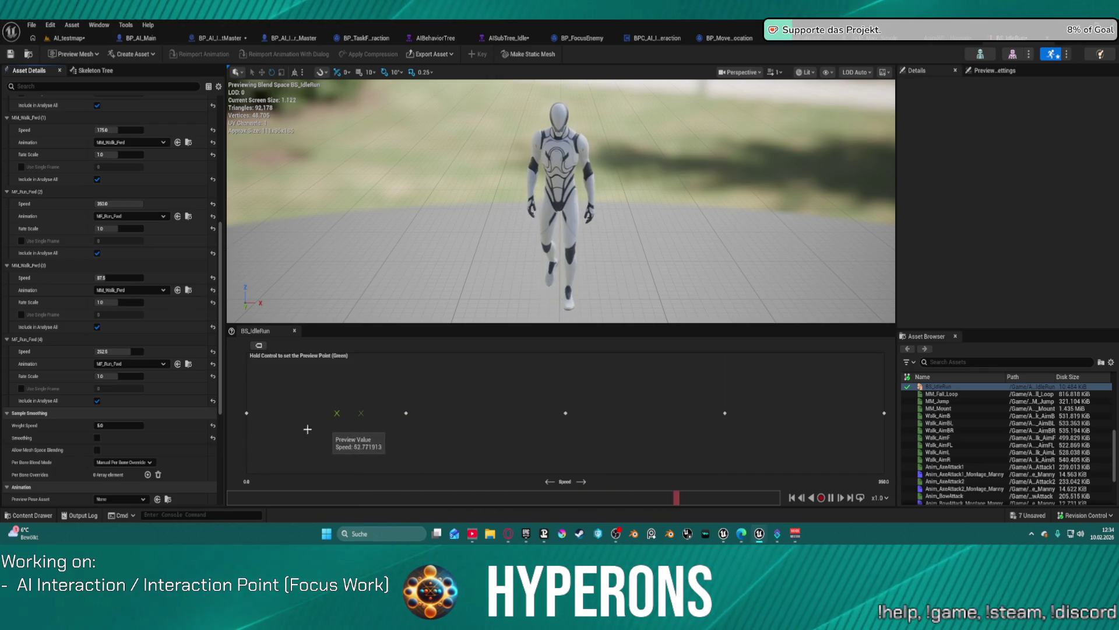
Step: Play-test AI_testmap, moving toward the AI interactor to watch its edited IdleRun blend-space run, then stop
left_click(71, 24)
left_click(55, 37)
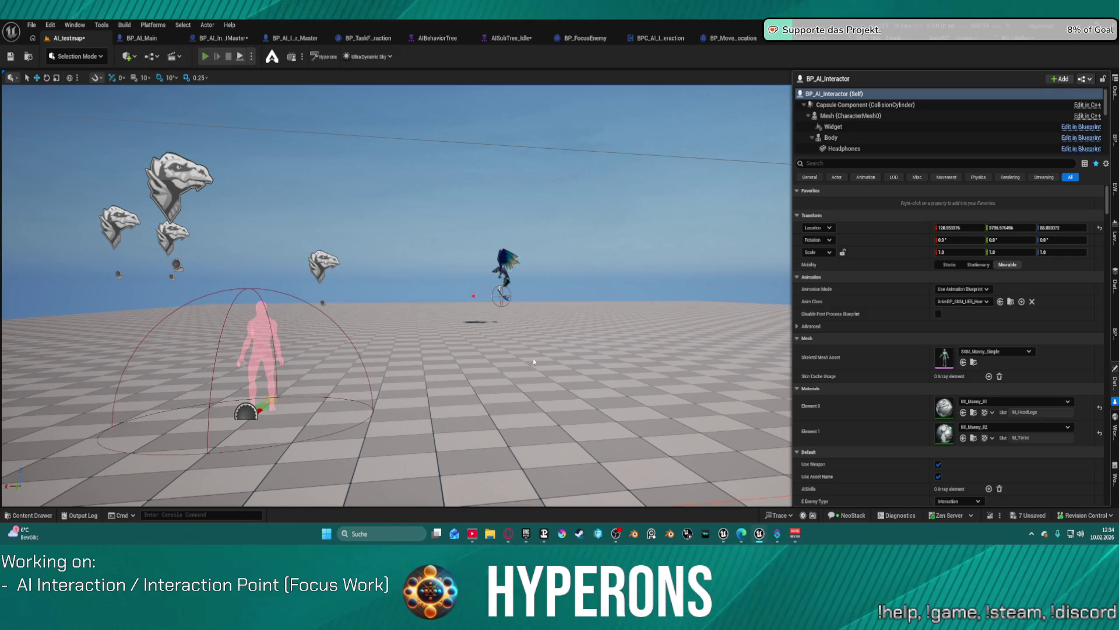
key("alt+p")
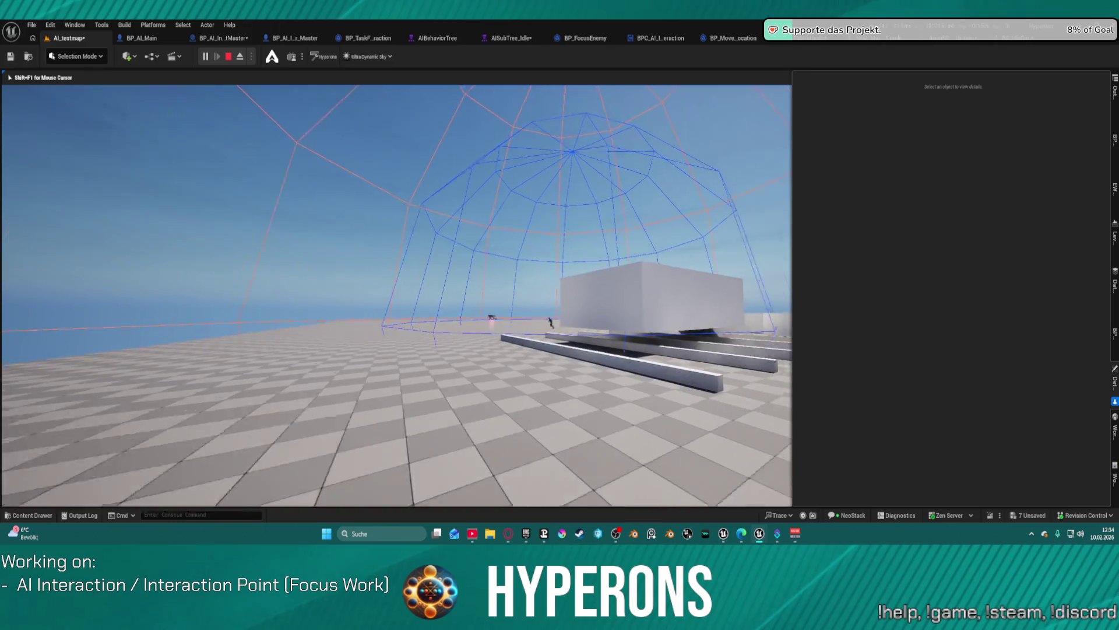
key("w")
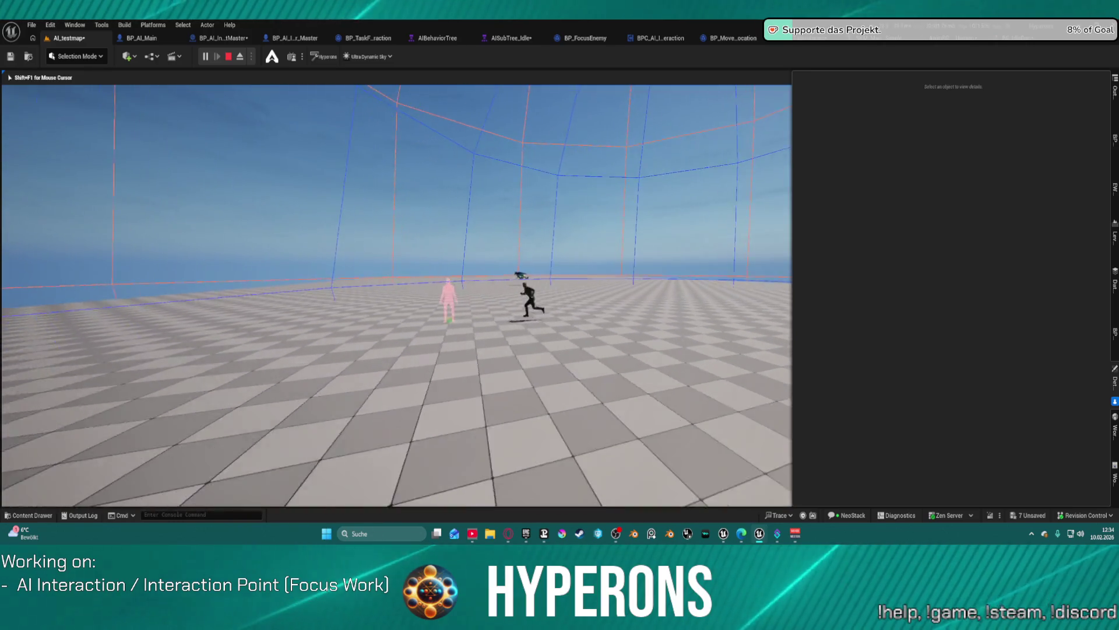
key("Escape")
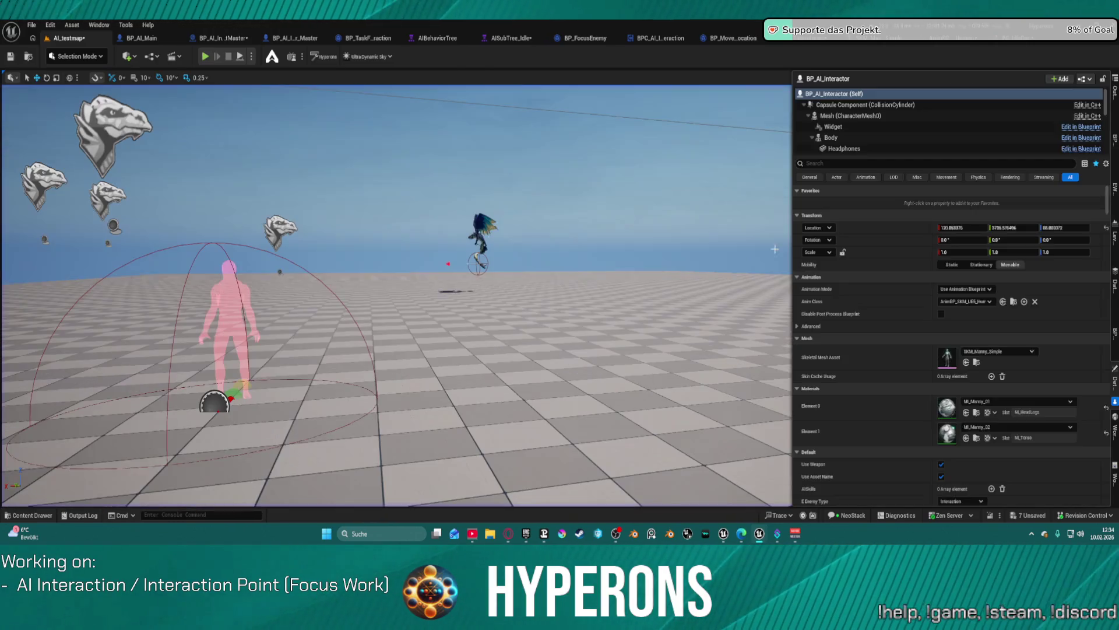